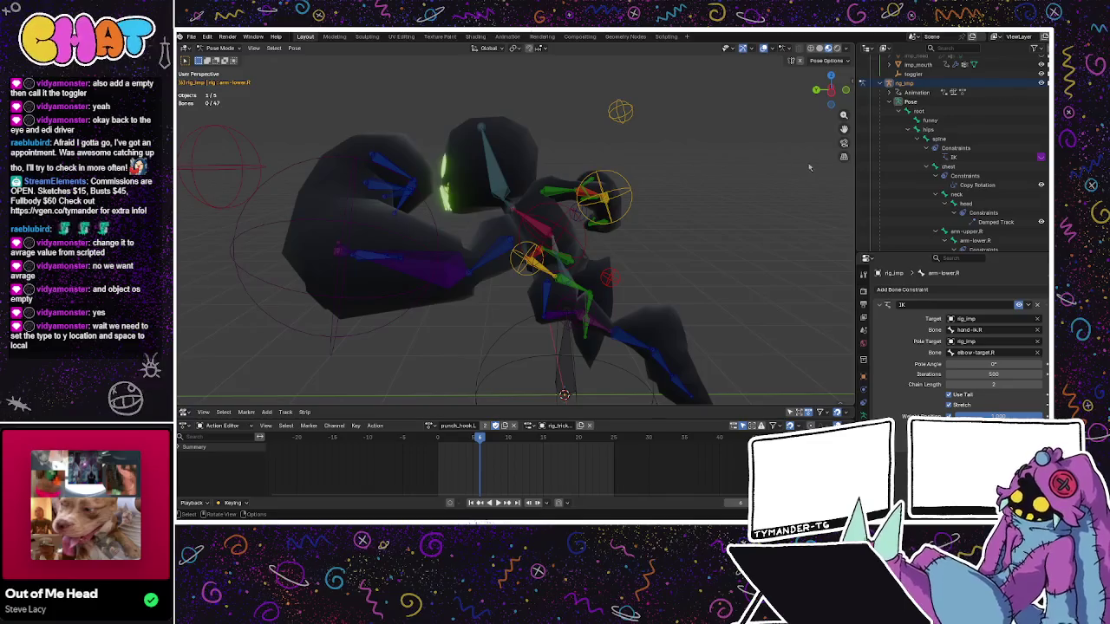
- Select the toggler empty in the Outliner and switch back to Object Mode
scroll(954, 152, "up", 3)
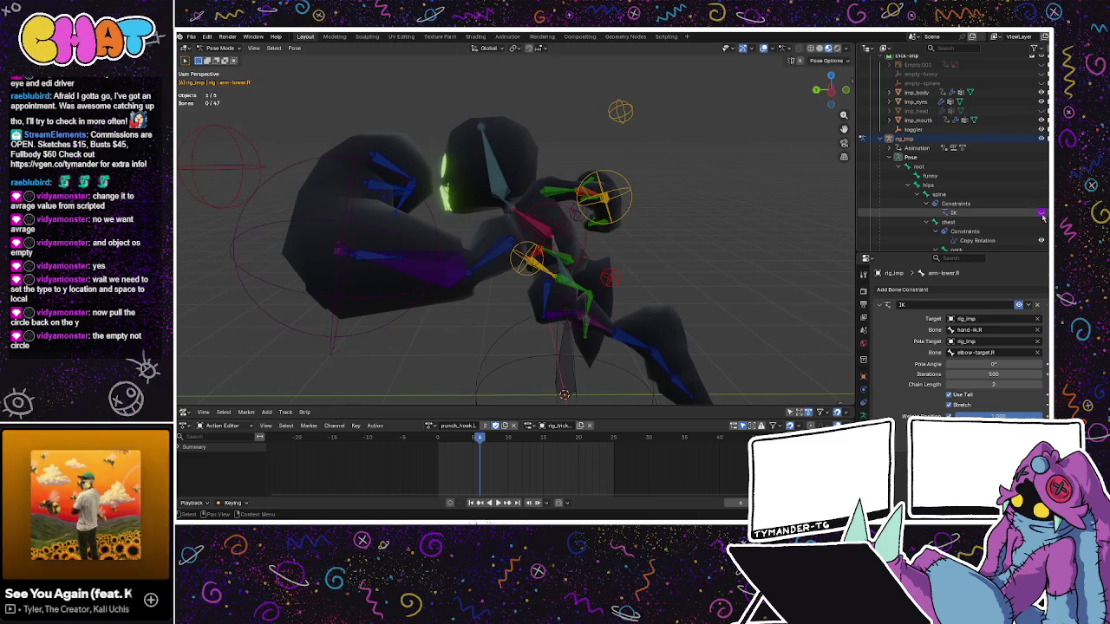
left_click_drag(564, 405, 563, 406)
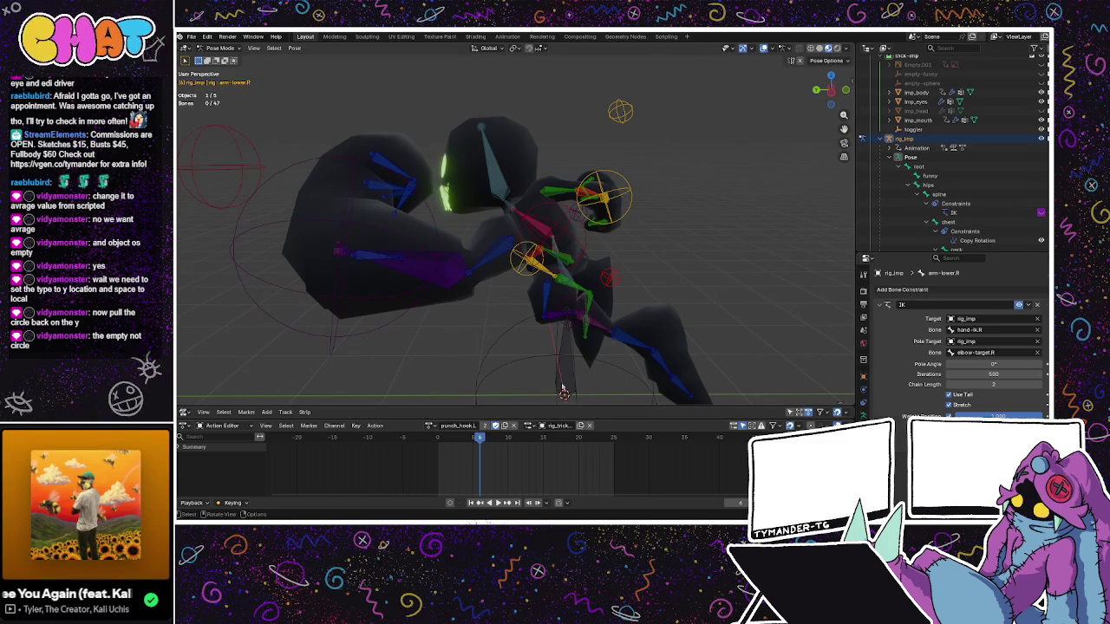
left_click(564, 382)
left_click(505, 368)
left_click(506, 368)
left_click(505, 368)
left_click(505, 368)
left_click(505, 367)
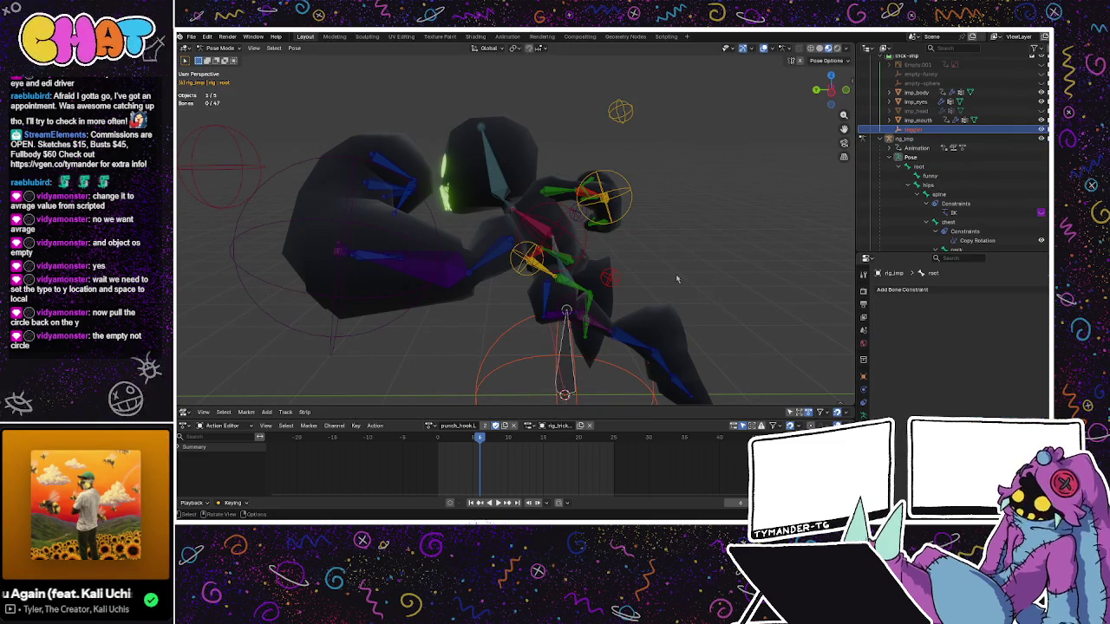
scroll(685, 278, "down", 3)
key("Tab")
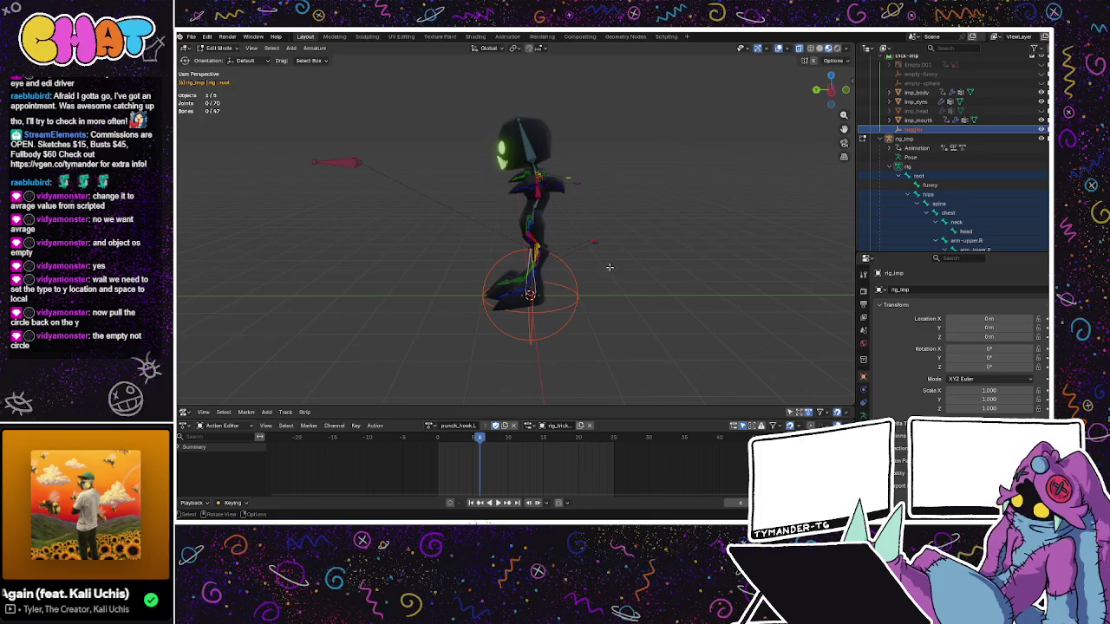
key("ctrl+Tab")
left_click(585, 275)
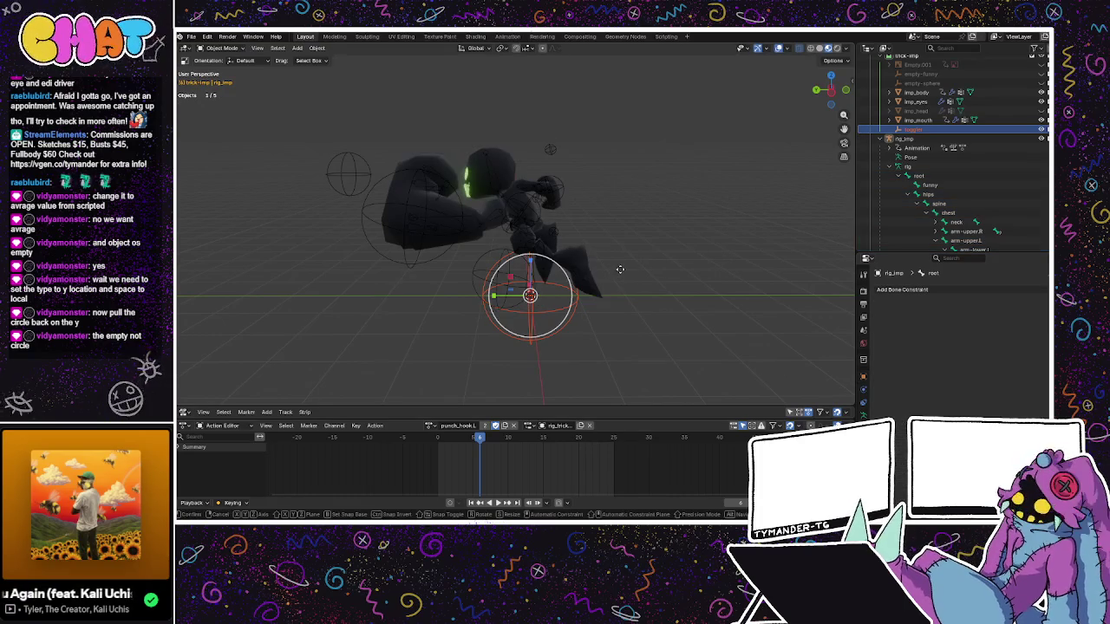
- Move the sphere empty along Y so it sits near its origin at the rig's feet
left_click(572, 286)
key("g")
key("y")
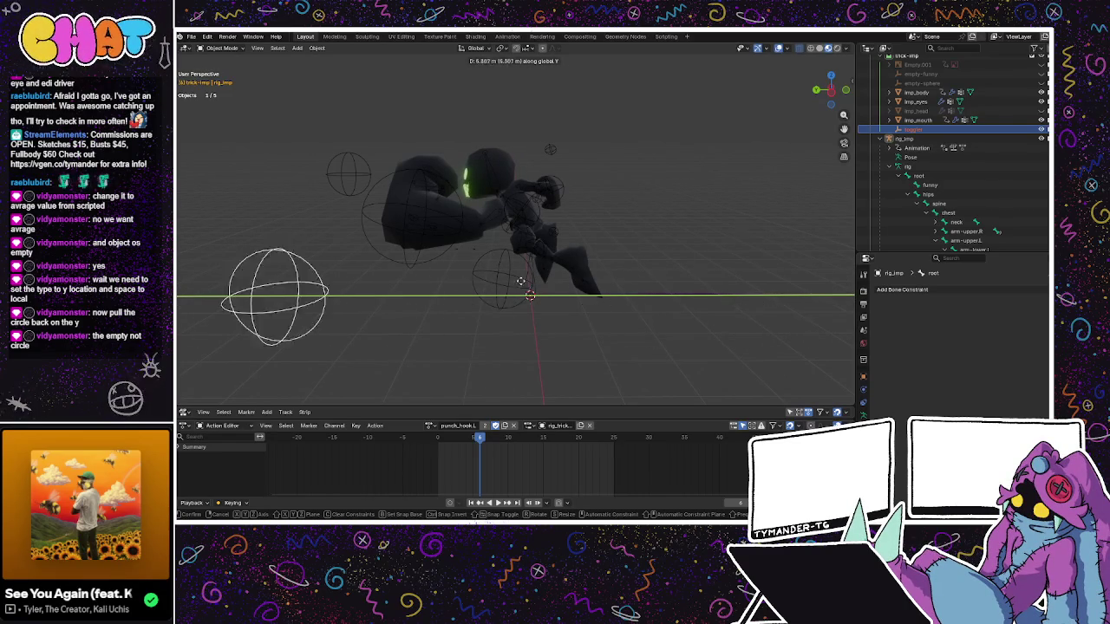
left_click(622, 292)
mouse_move(599, 265)
left_mouse_down()
mouse_move(631, 242)
mouse_move(572, 254)
mouse_move(584, 243)
left_mouse_up()
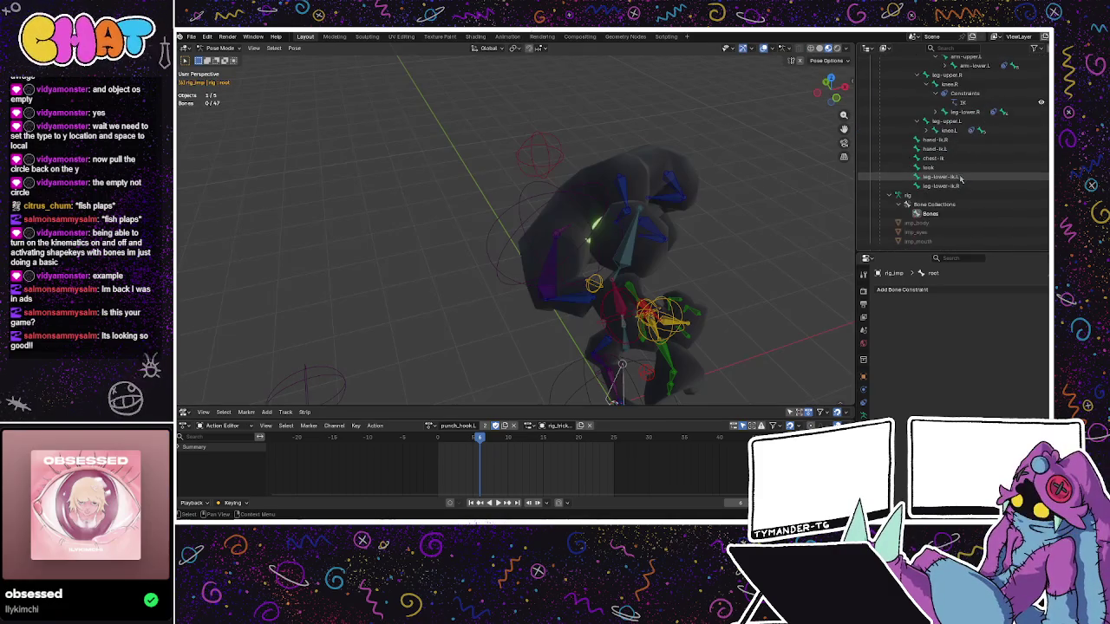
- Add an Averaged Value driver to the right knee IK constraint's enable toggle
scroll(952, 184, "up", 1)
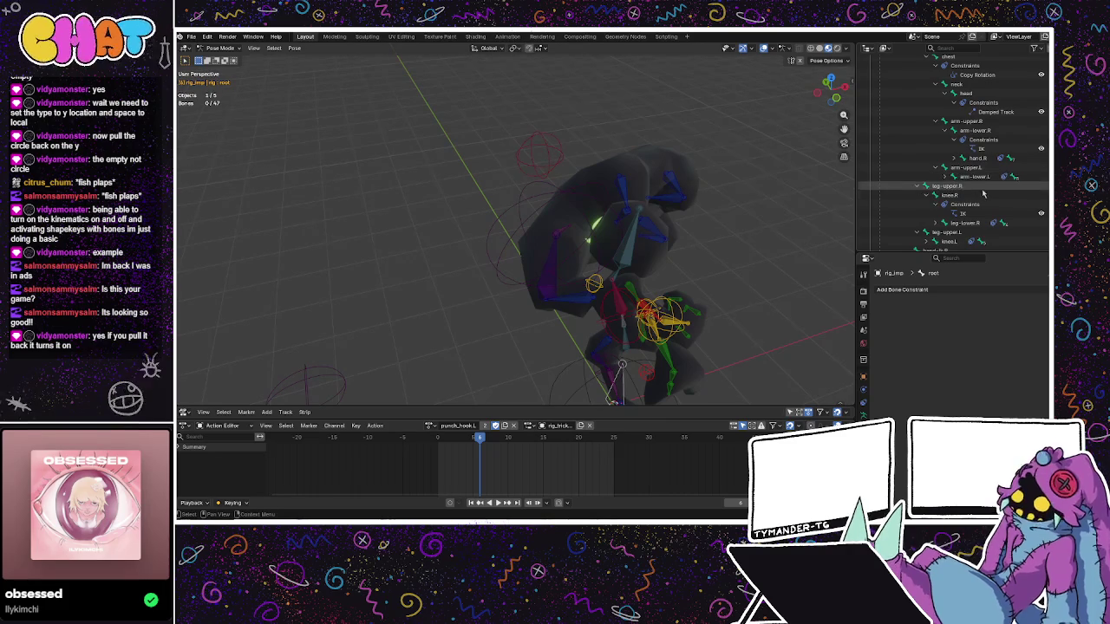
right_click(1043, 214)
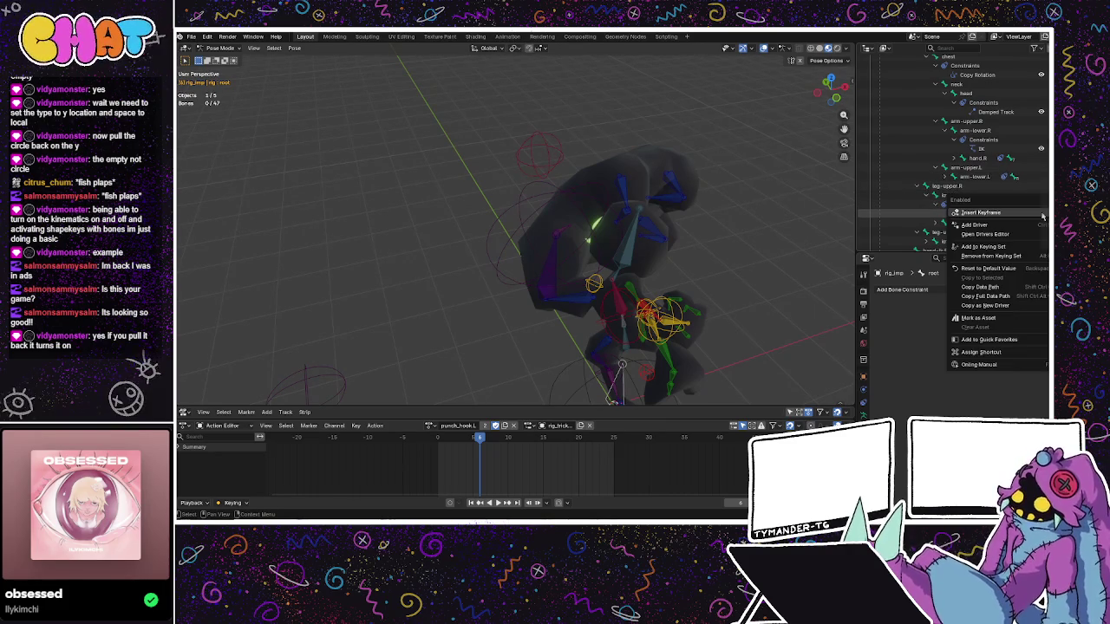
left_click(974, 225)
left_click(970, 232)
left_click(964, 248)
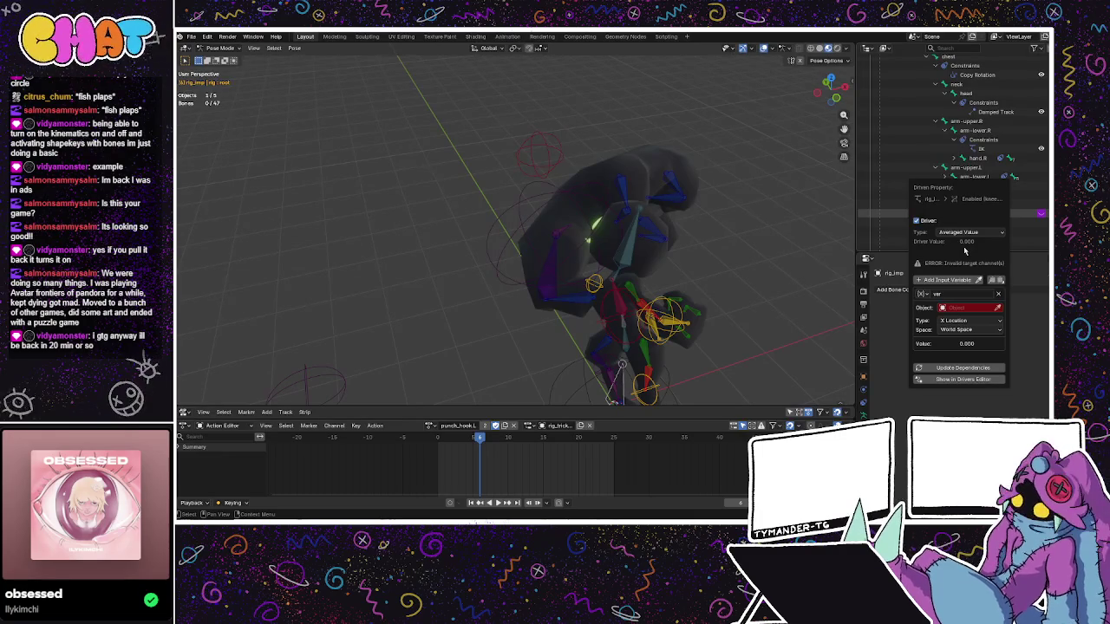
- Make the driver variable read the toggler empty's Y Location in Local Space
left_click(969, 320)
left_click(967, 341)
left_click(967, 330)
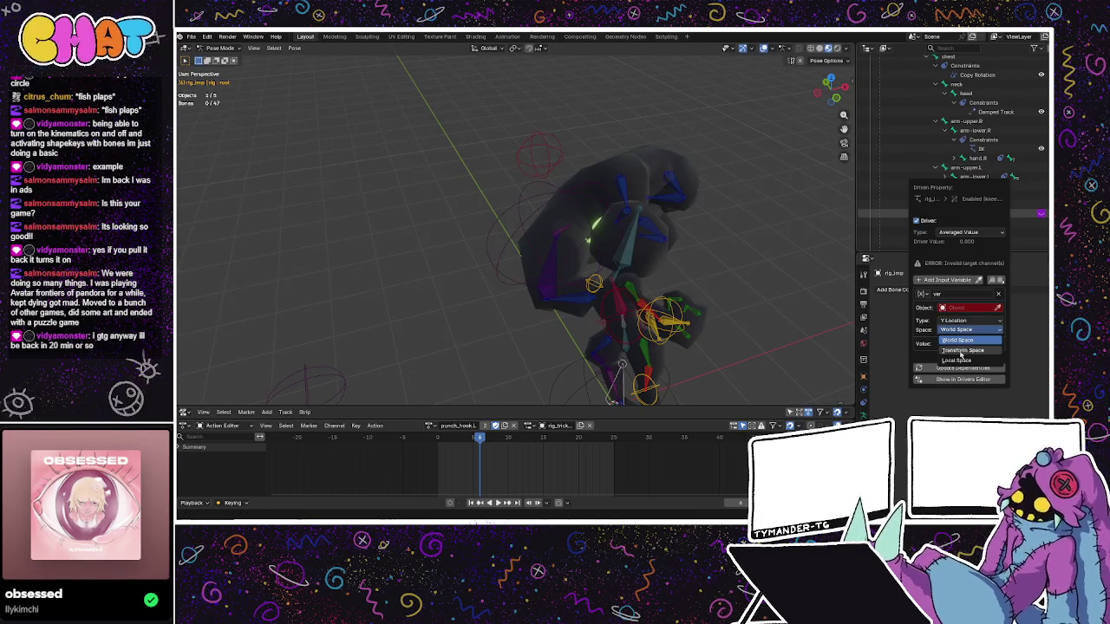
left_click(957, 360)
left_click(999, 309)
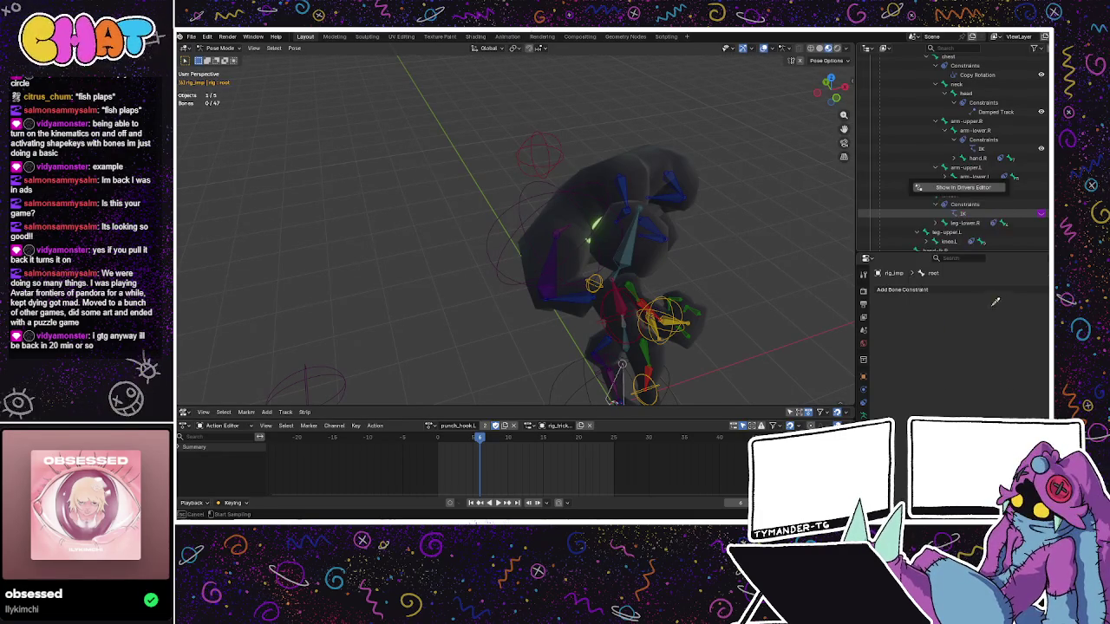
left_click(564, 392)
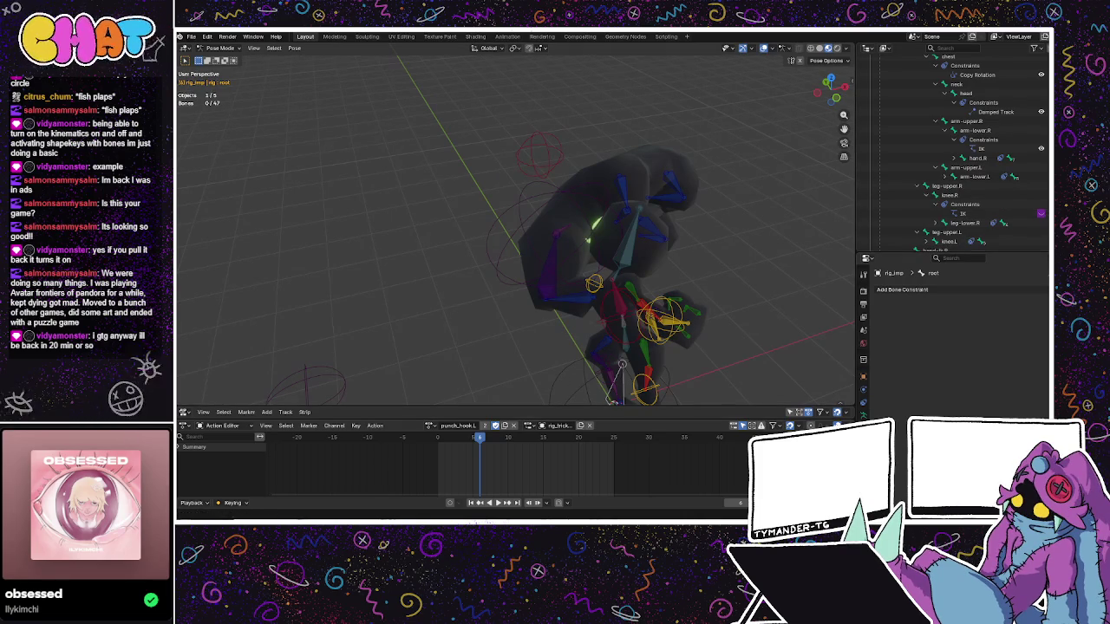
- Recheck the IK toggle's driver settings, then leave Pose Mode
right_click(1041, 213)
left_click(975, 242)
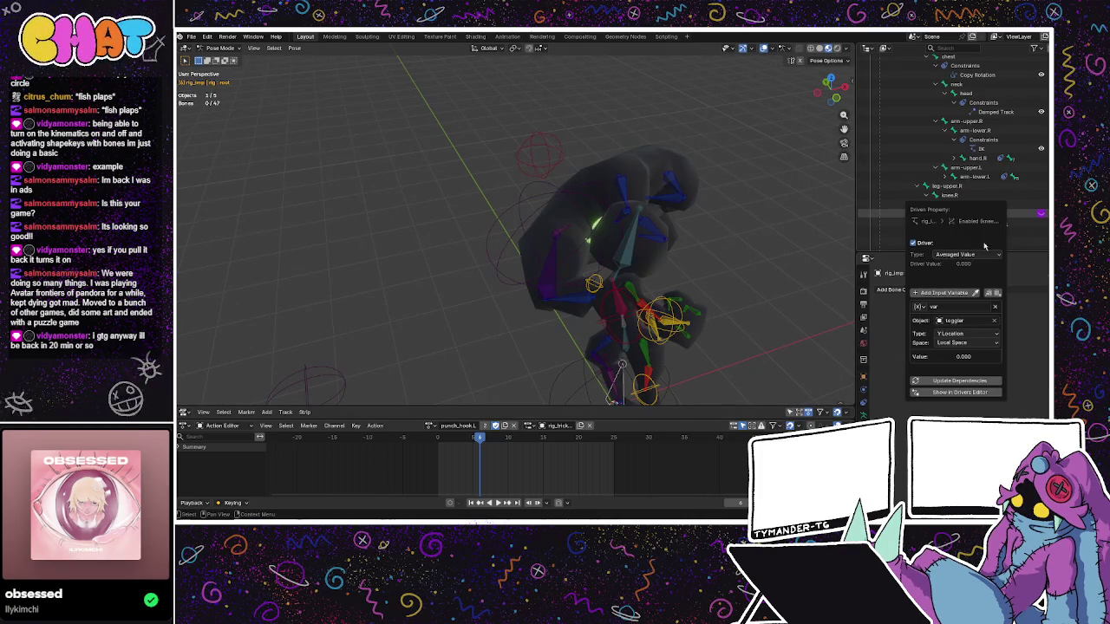
left_click(1023, 338)
mouse_move(624, 313)
left_mouse_down()
mouse_move(572, 319)
mouse_move(605, 320)
left_mouse_up()
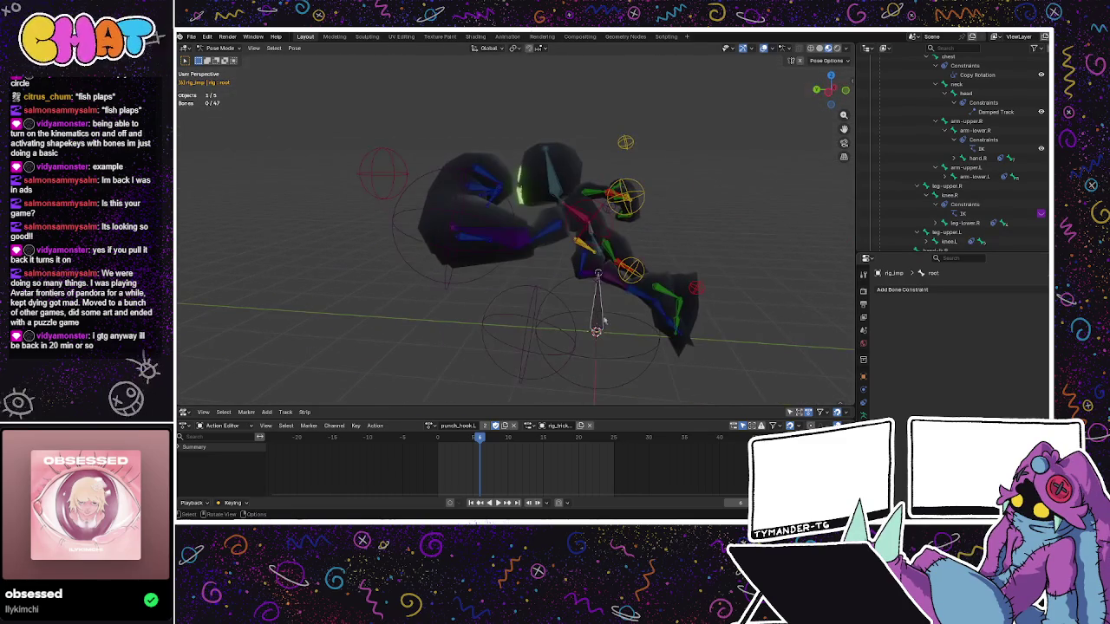
key("Tab")
key("Tab")
left_click(639, 354)
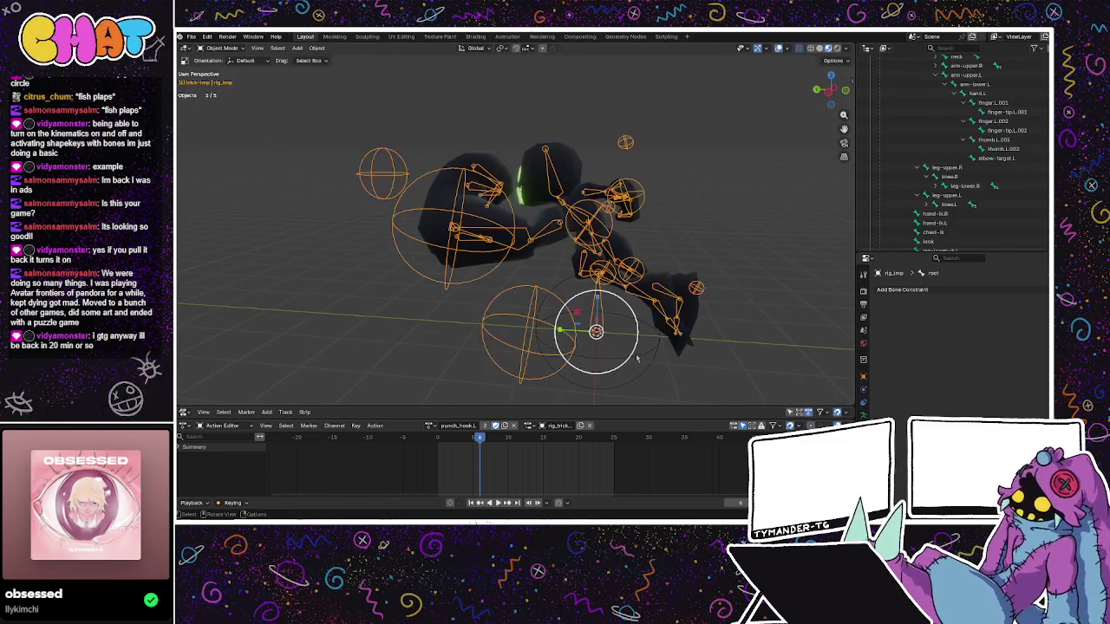
left_click(639, 356)
key("g")
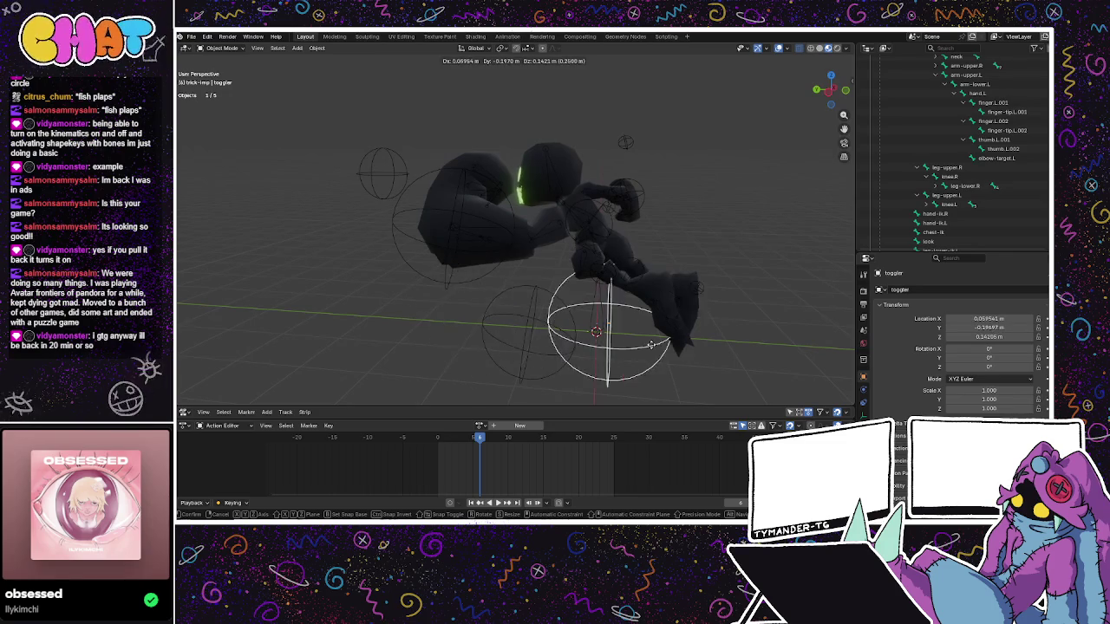
scroll(668, 322, "left", 5)
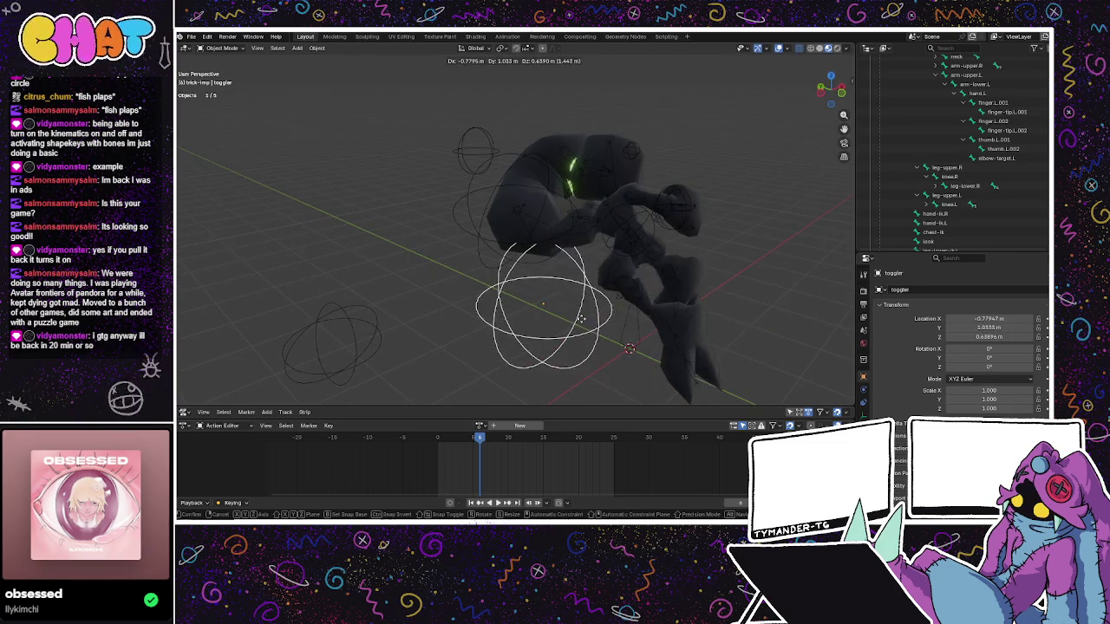
key("Escape")
scroll(500, 296, "up", 5)
scroll(500, 297, "down", 5)
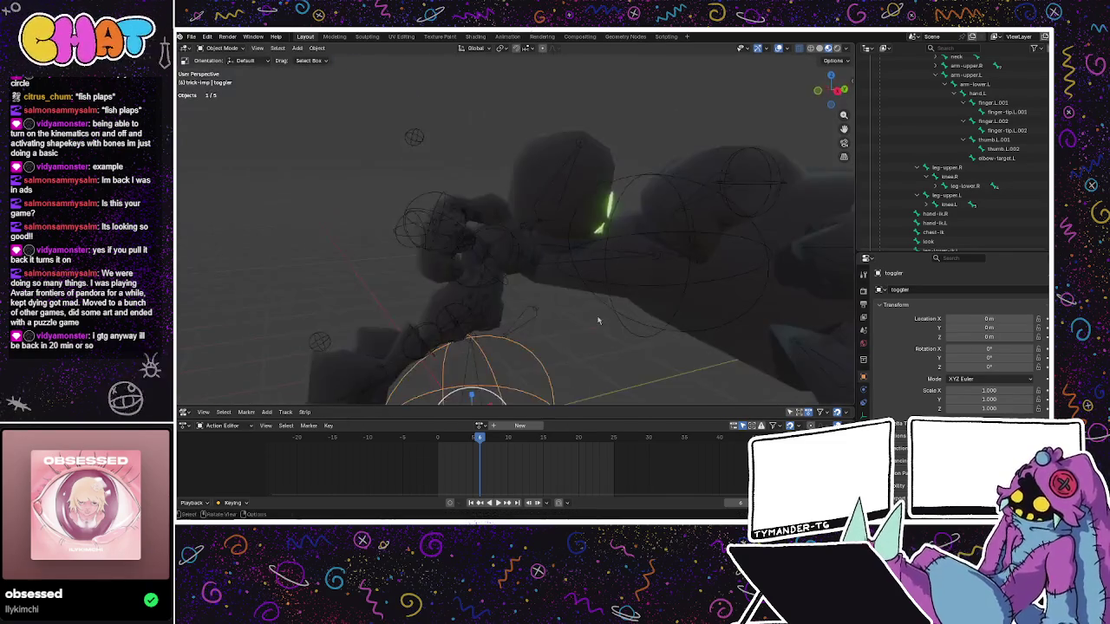
key("g")
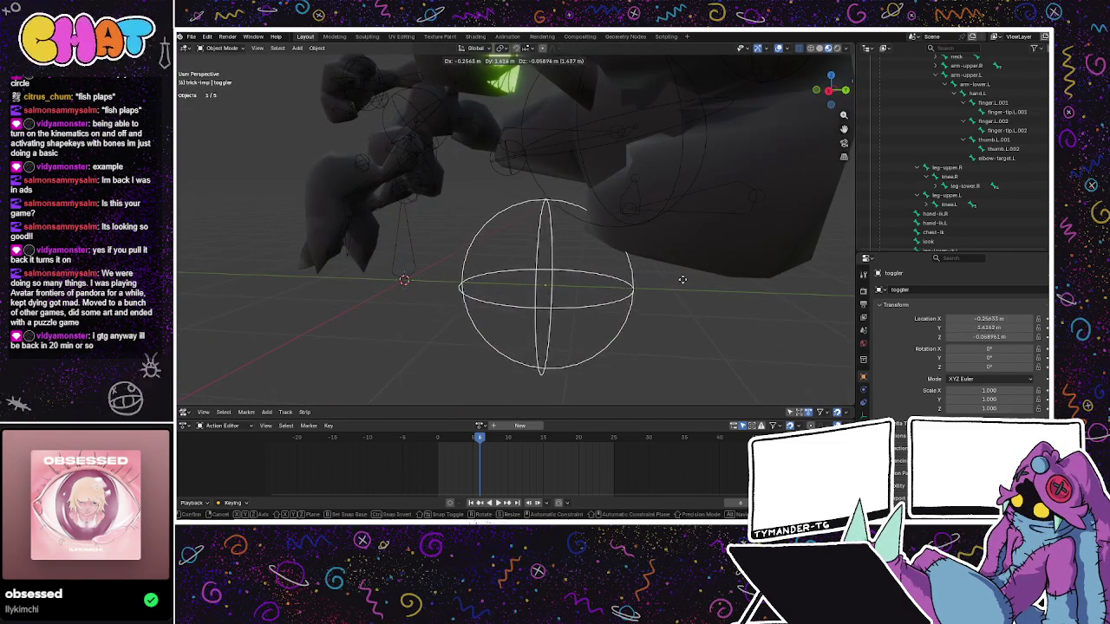
key("Escape")
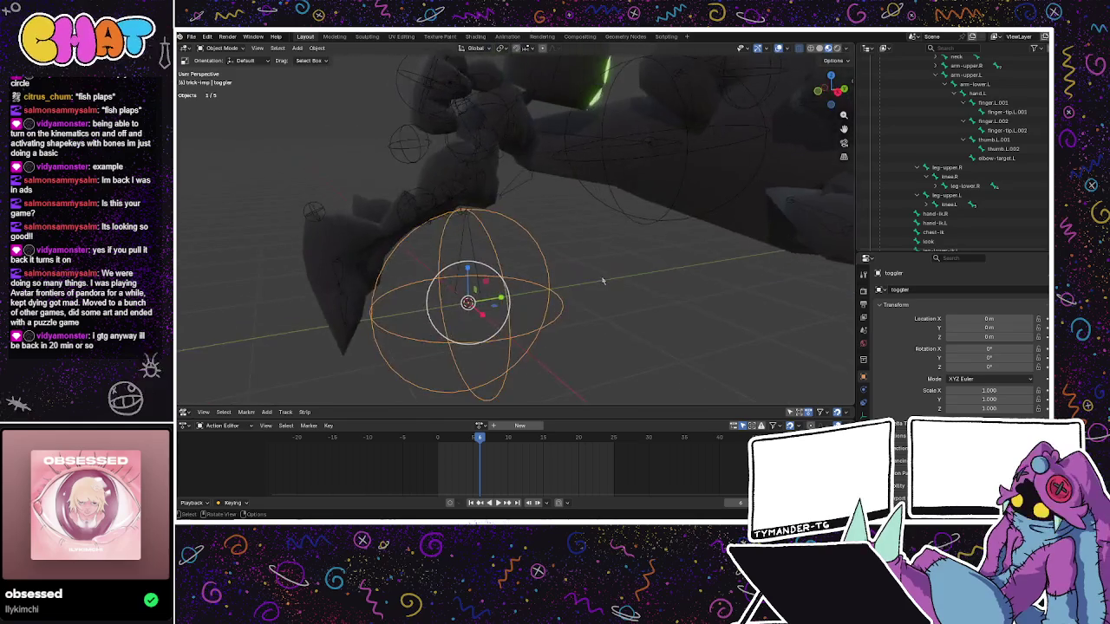
scroll(601, 281, "down", 4)
key("g")
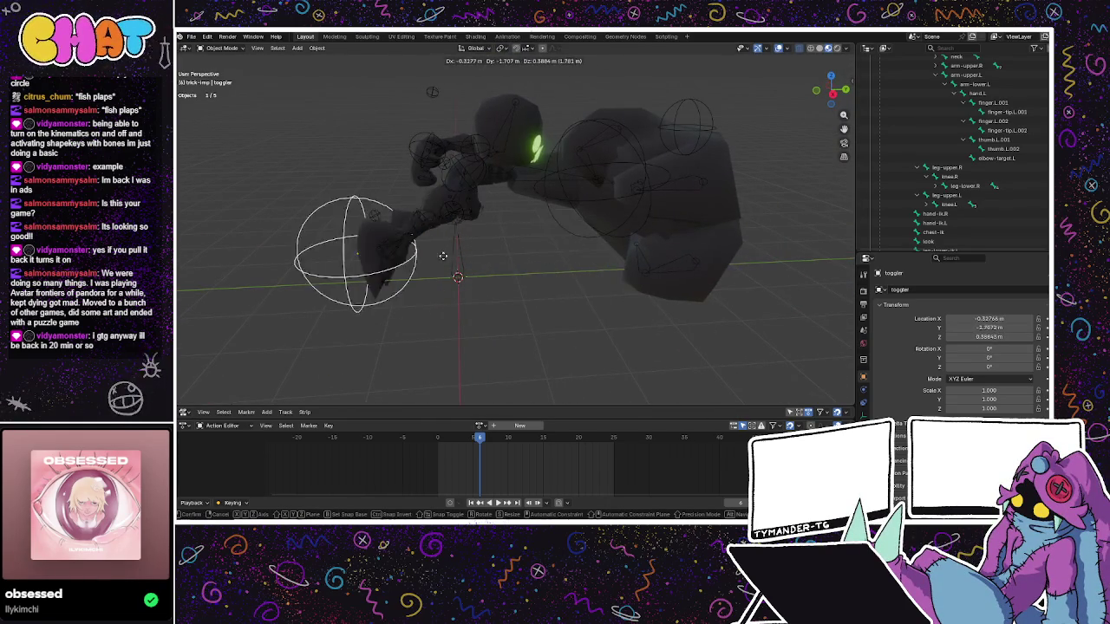
key("Escape")
left_click_drag(577, 277, 522, 299)
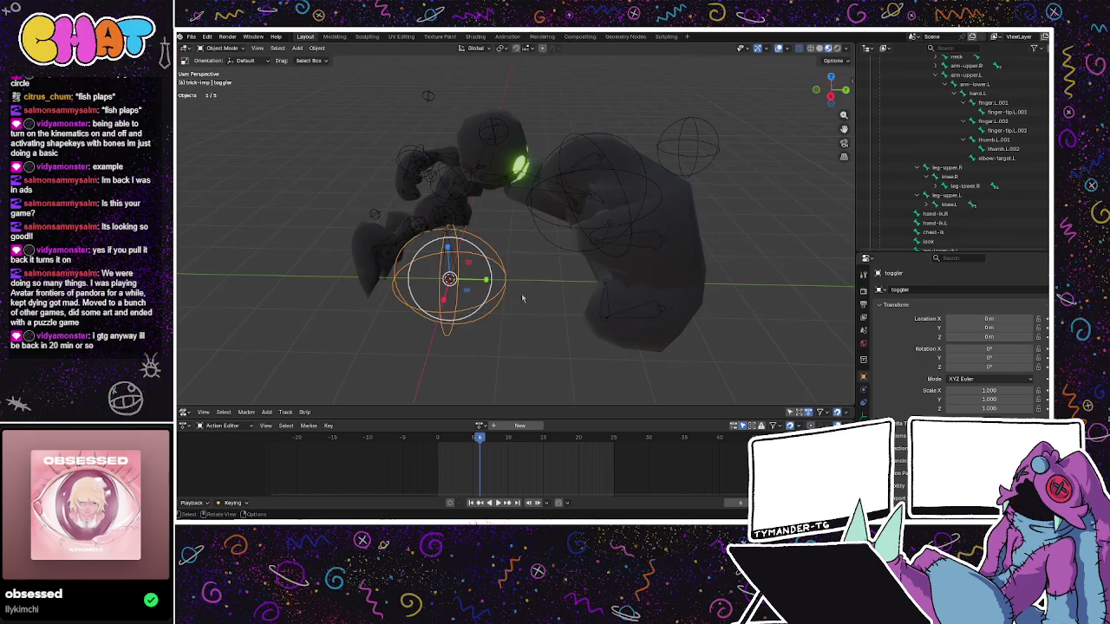
mouse_move(472, 297)
left_mouse_down()
mouse_move(338, 265)
mouse_move(425, 265)
left_mouse_up()
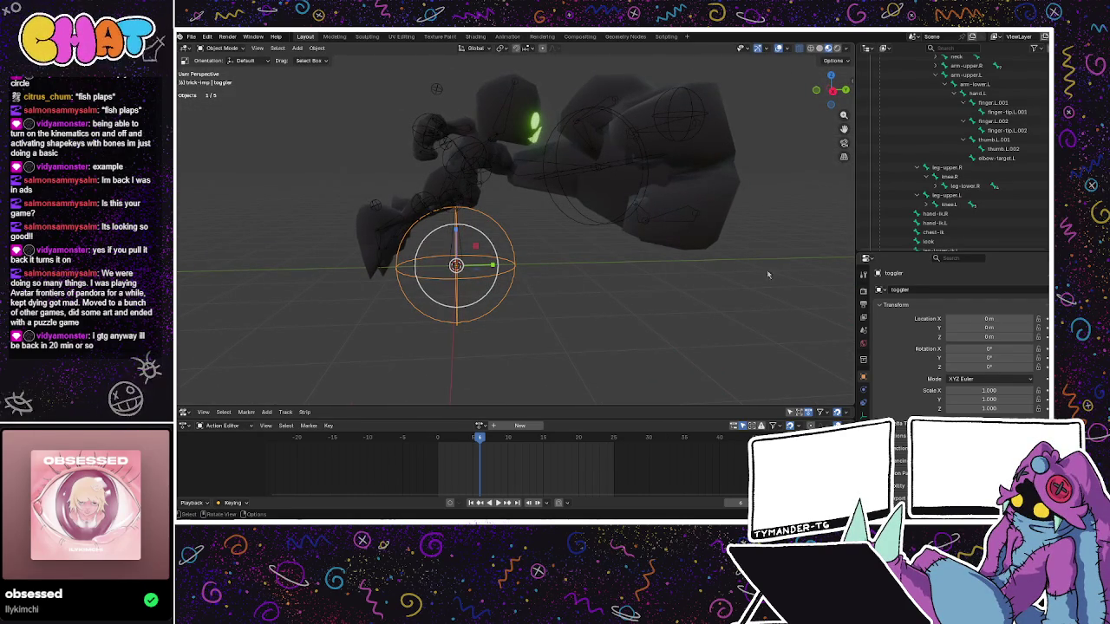
scroll(970, 189, "up", 5)
scroll(979, 180, "up", 3)
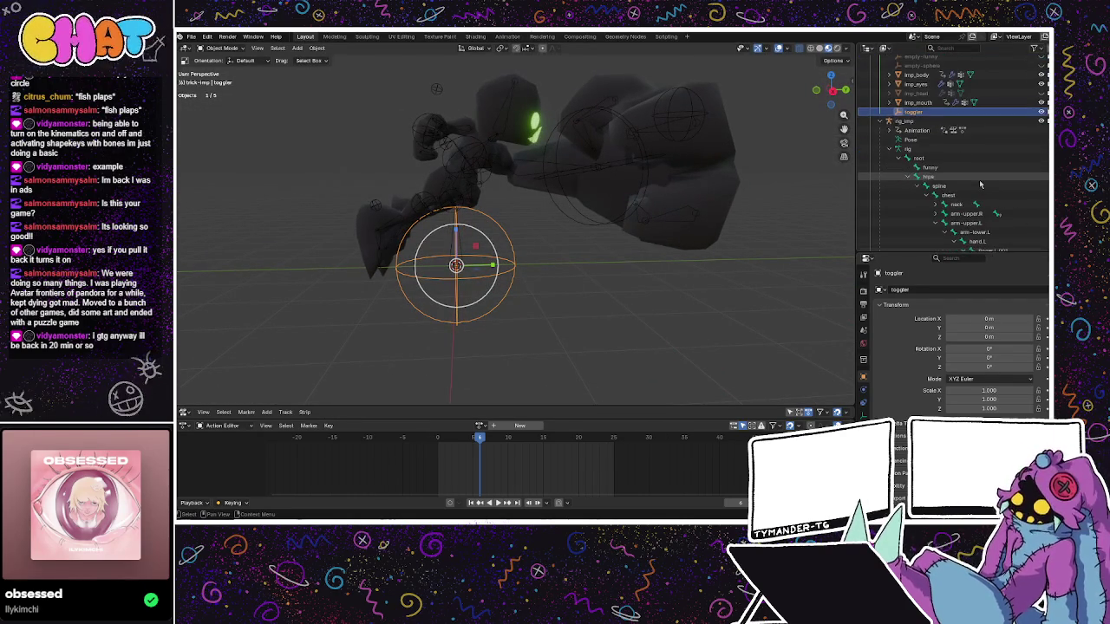
double_click(923, 113)
scroll(924, 121, "up", 2)
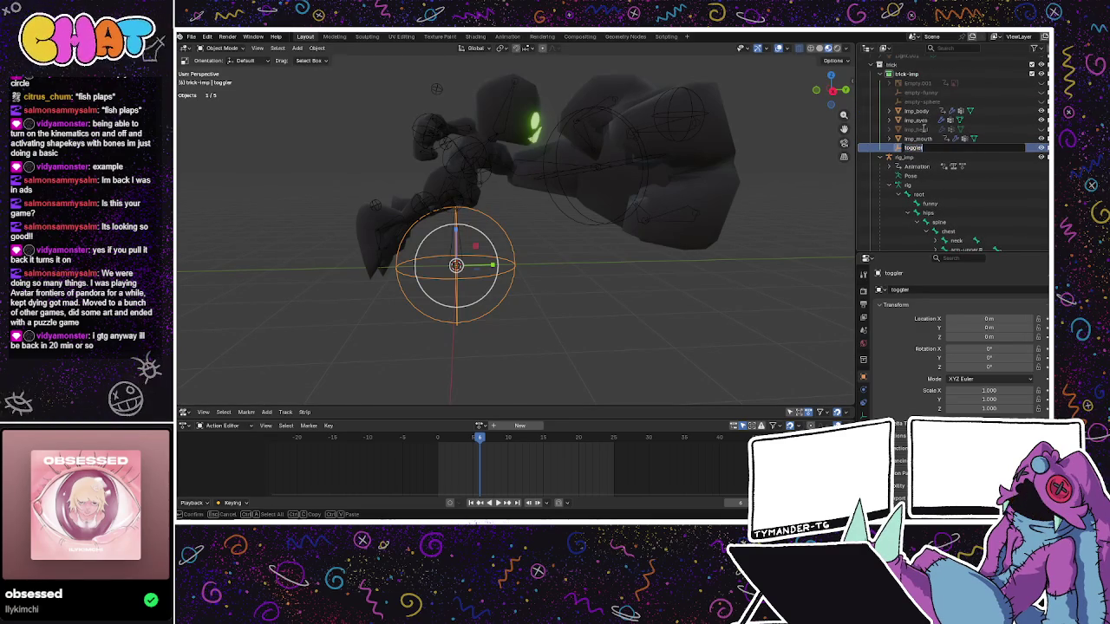
- Rename the empty to toggle_kinematic and save the blend file
type("kinematic")
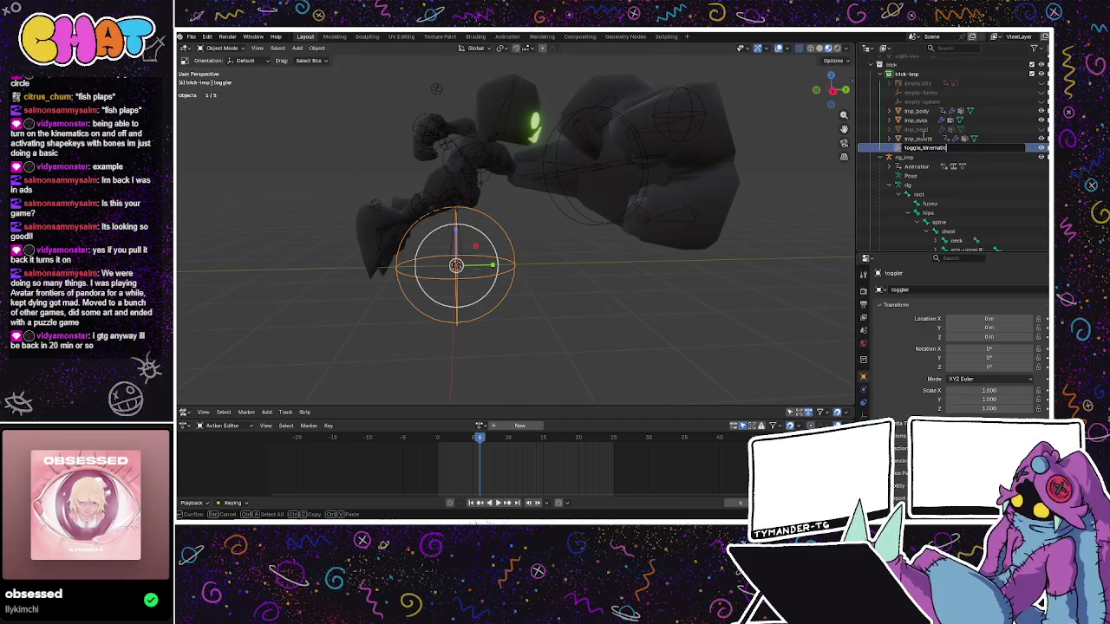
key("Return")
left_click(523, 270)
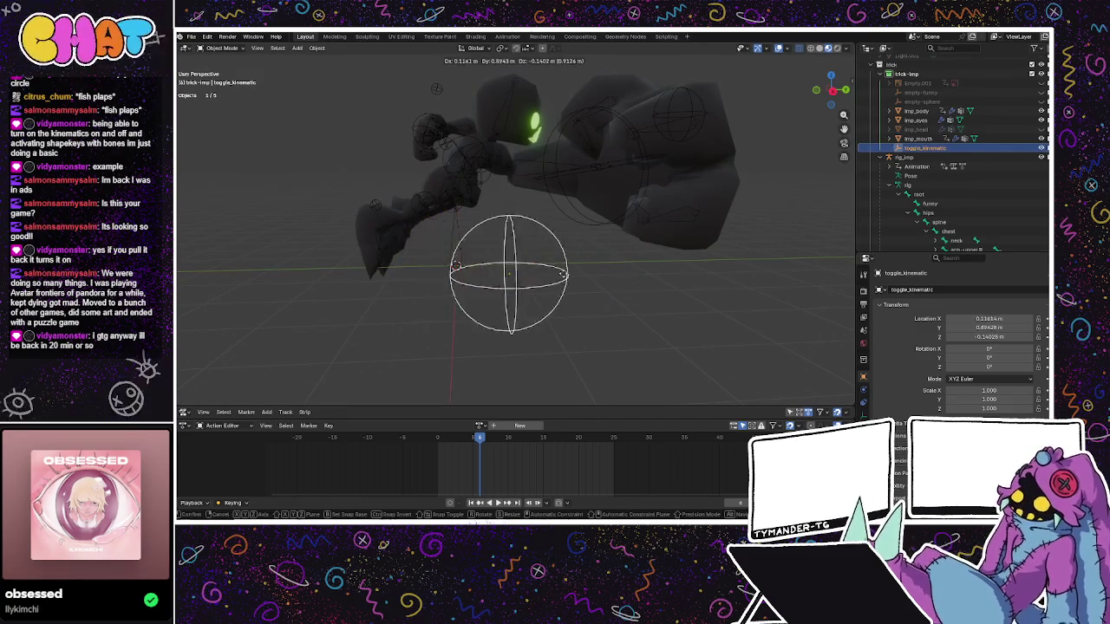
left_click(415, 201)
mouse_move(541, 141)
left_mouse_down()
mouse_move(584, 207)
mouse_move(557, 206)
left_mouse_up()
mouse_move(677, 241)
left_mouse_down()
mouse_move(472, 235)
mouse_move(635, 221)
left_mouse_up()
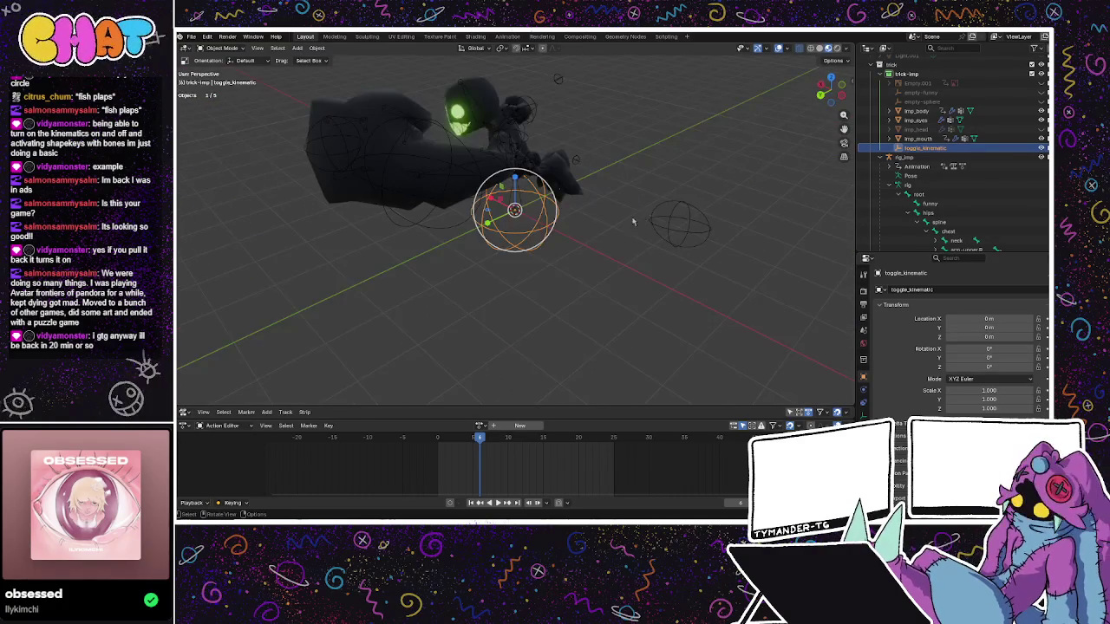
key("ctrl+s")
- Hide toggle_kinematic with its Outliner eye icon and orbit around the character model
left_click_drag(483, 165, 555, 182)
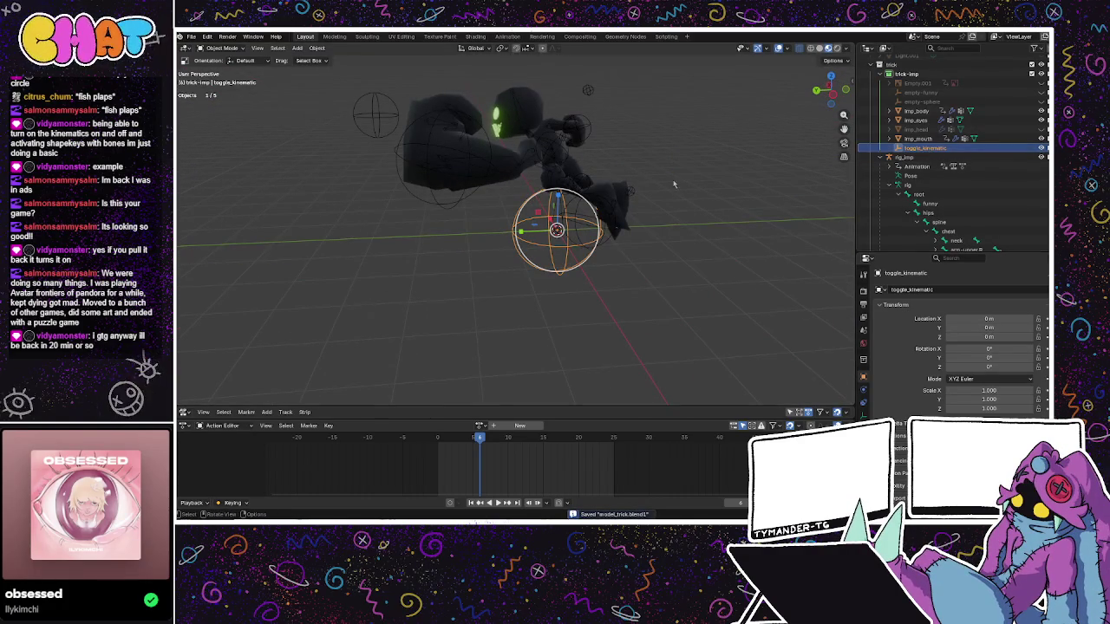
left_click(1042, 147)
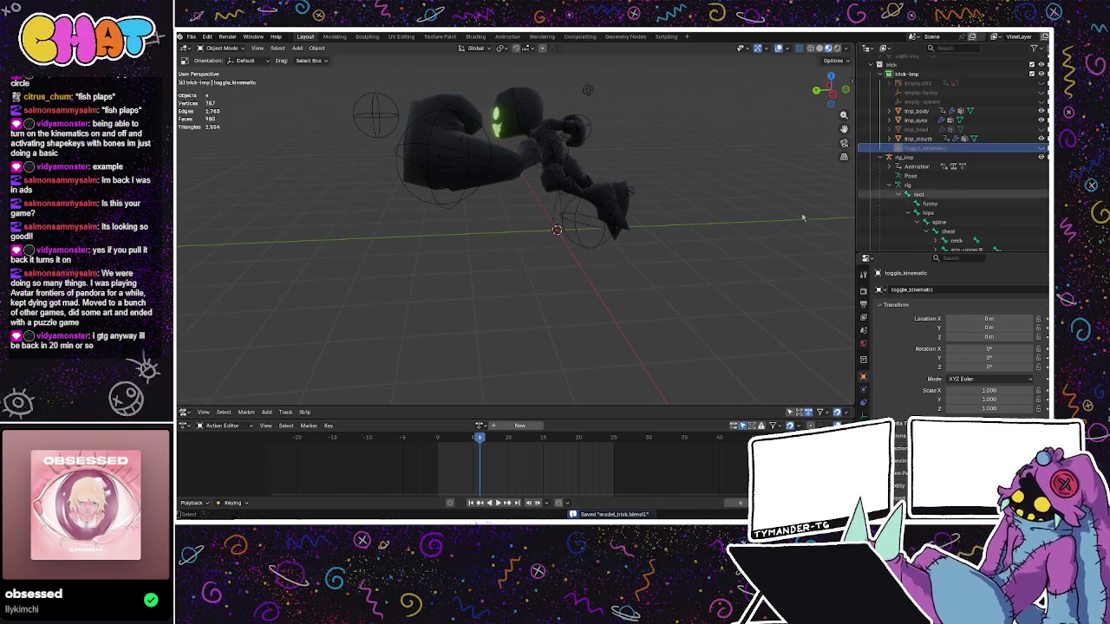
left_click_drag(608, 230, 522, 233)
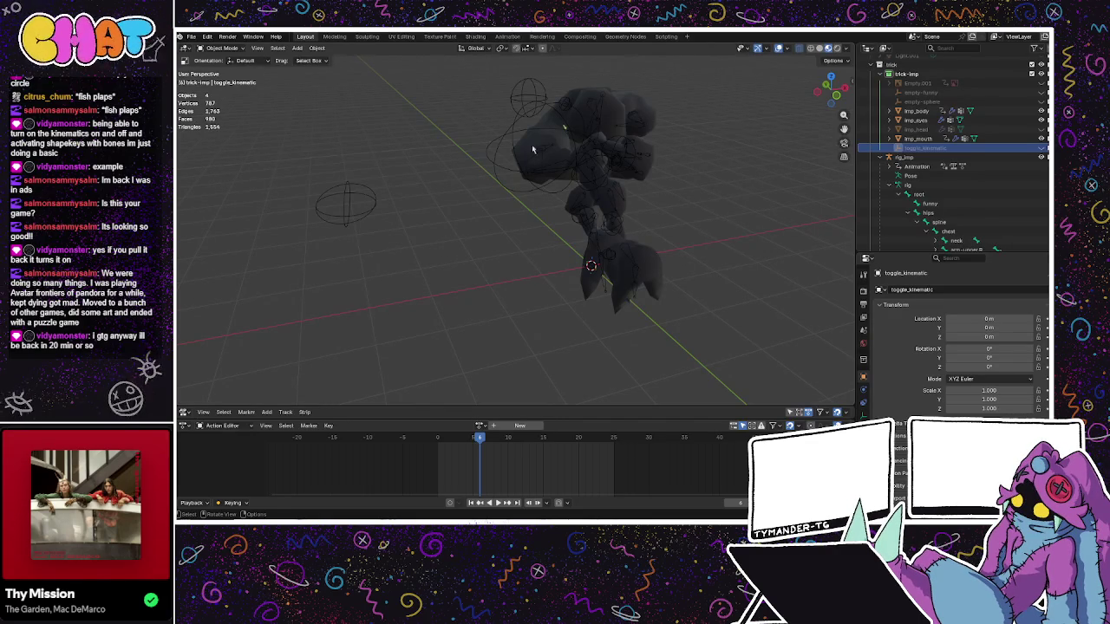
left_click_drag(585, 288, 469, 287)
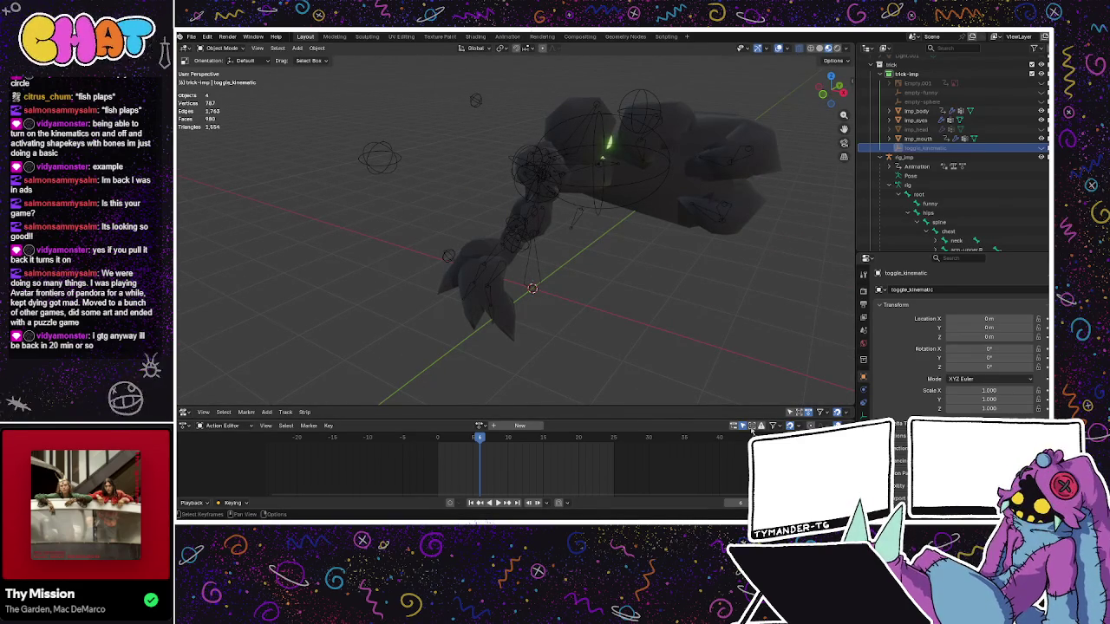
- Back in Godot, orbit around the PlayerTrick character, then bring up Hitbox3D.gd in the Script workspace
key("alt+Tab")
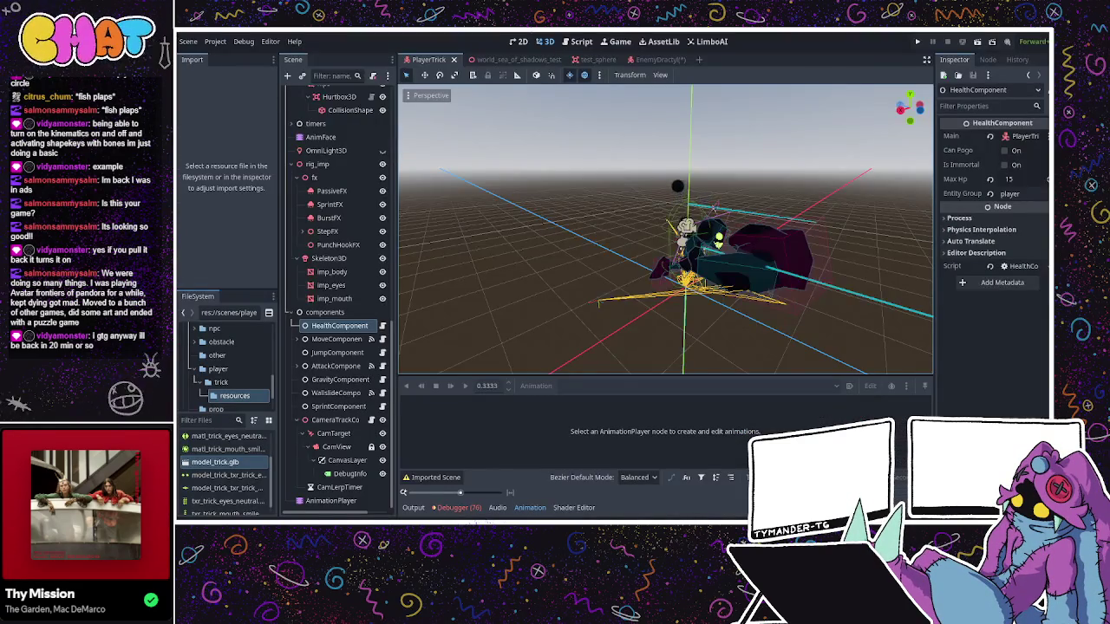
mouse_move(594, 194)
left_mouse_down()
mouse_move(549, 221)
mouse_move(401, 249)
left_mouse_up()
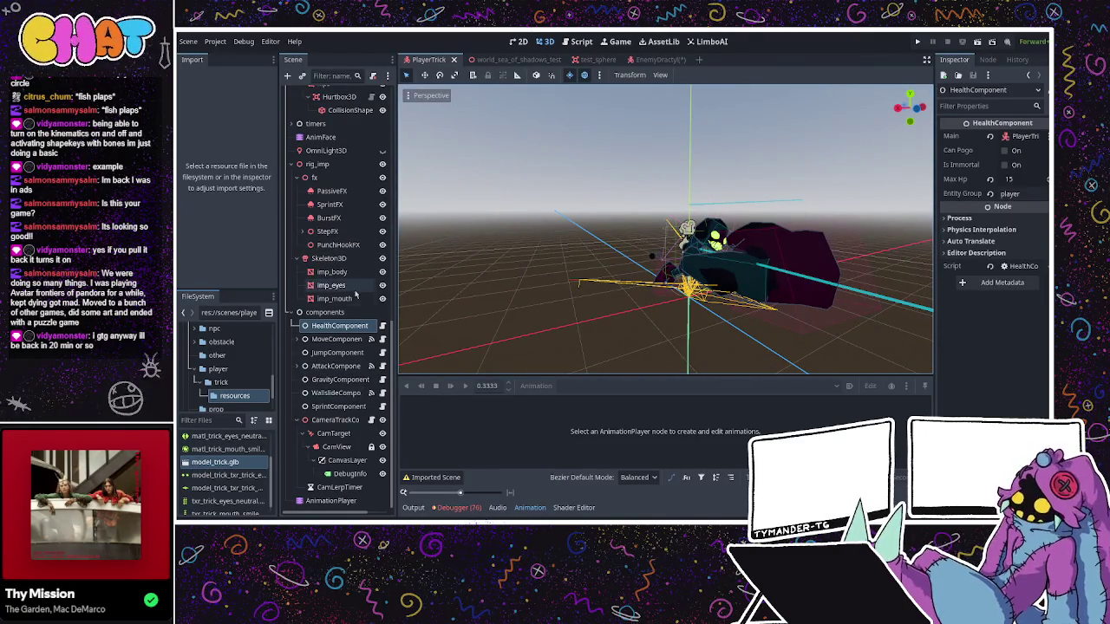
left_click_drag(486, 260, 418, 276)
scroll(367, 291, "up", 10)
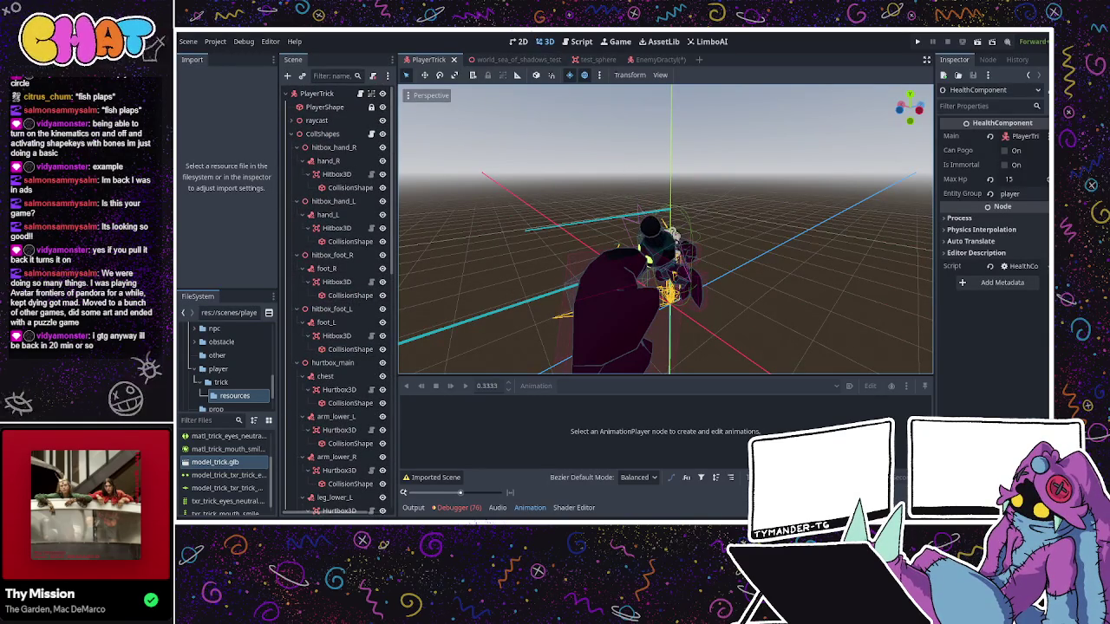
key("ctrl+F3")
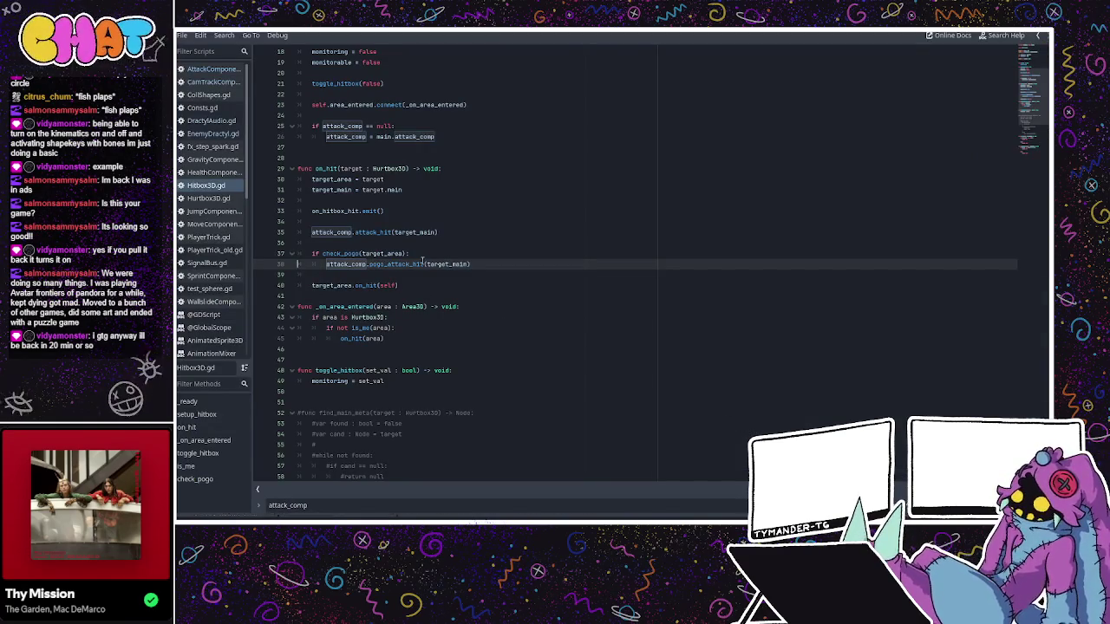
- Look over check_pogo in Hitbox3D.gd, then the HealthComponent and AttackComponent scripts
scroll(421, 276, "down", 5)
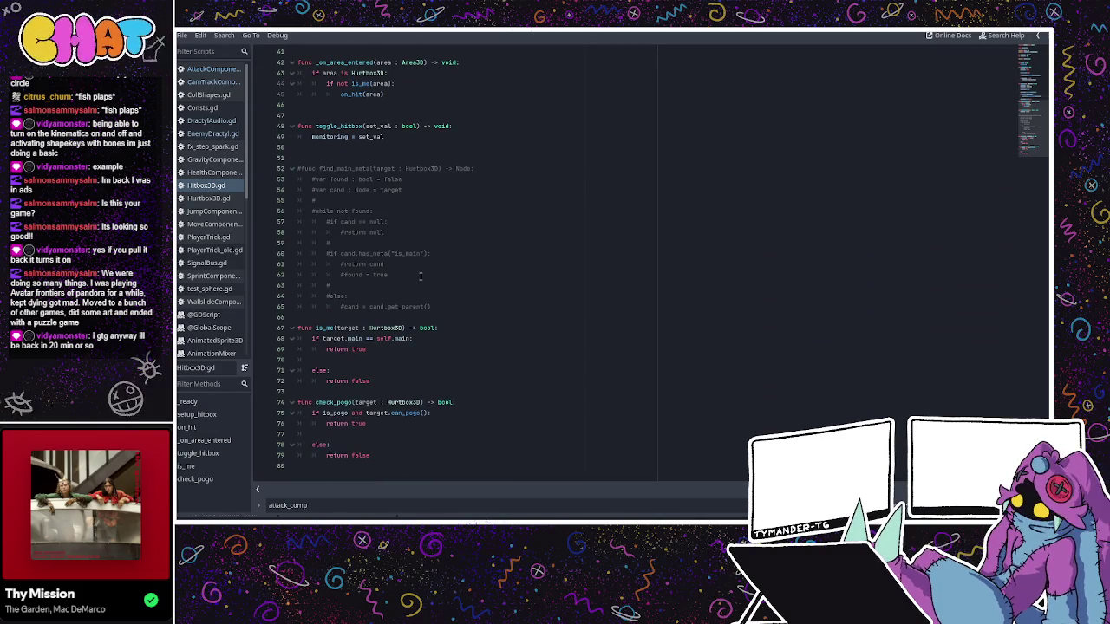
left_click(426, 406)
double_click(411, 404)
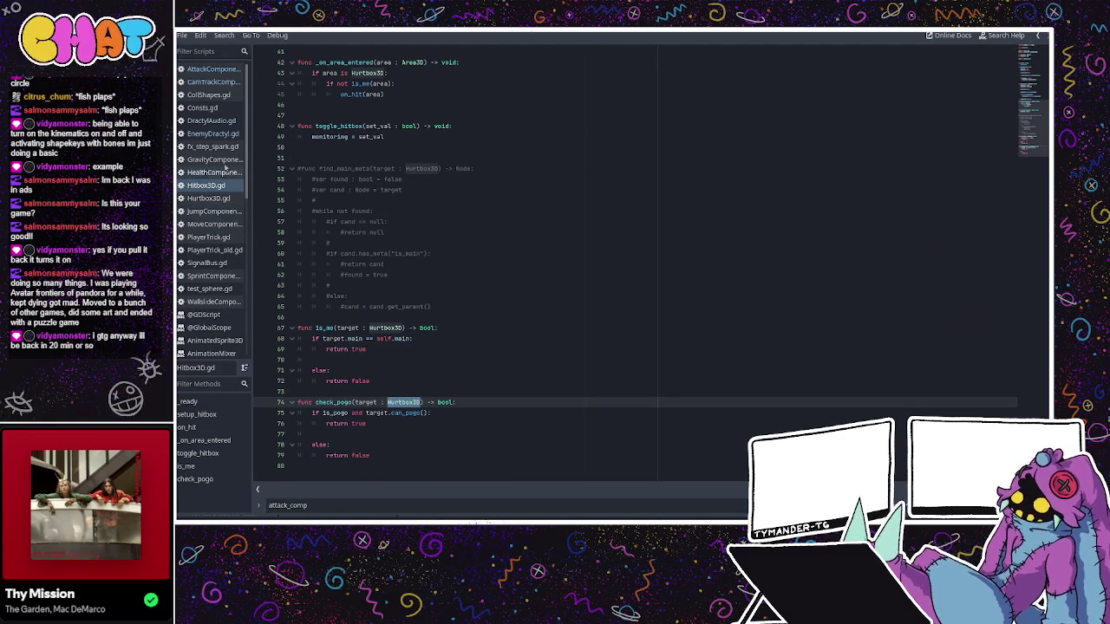
left_click(224, 172)
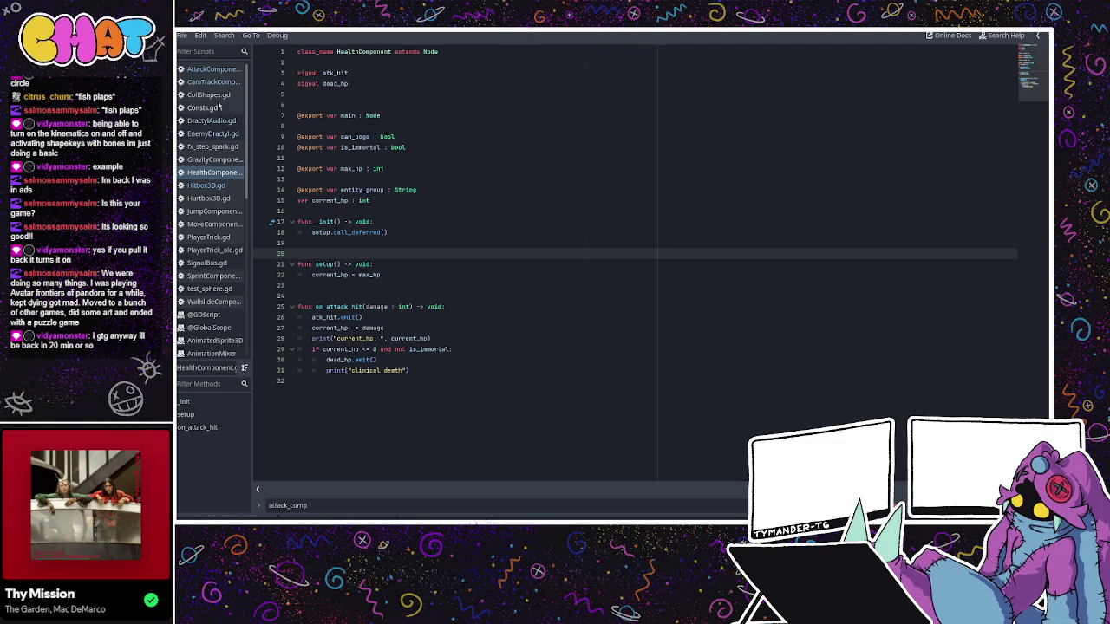
left_click(212, 69)
scroll(416, 227, "down", 5)
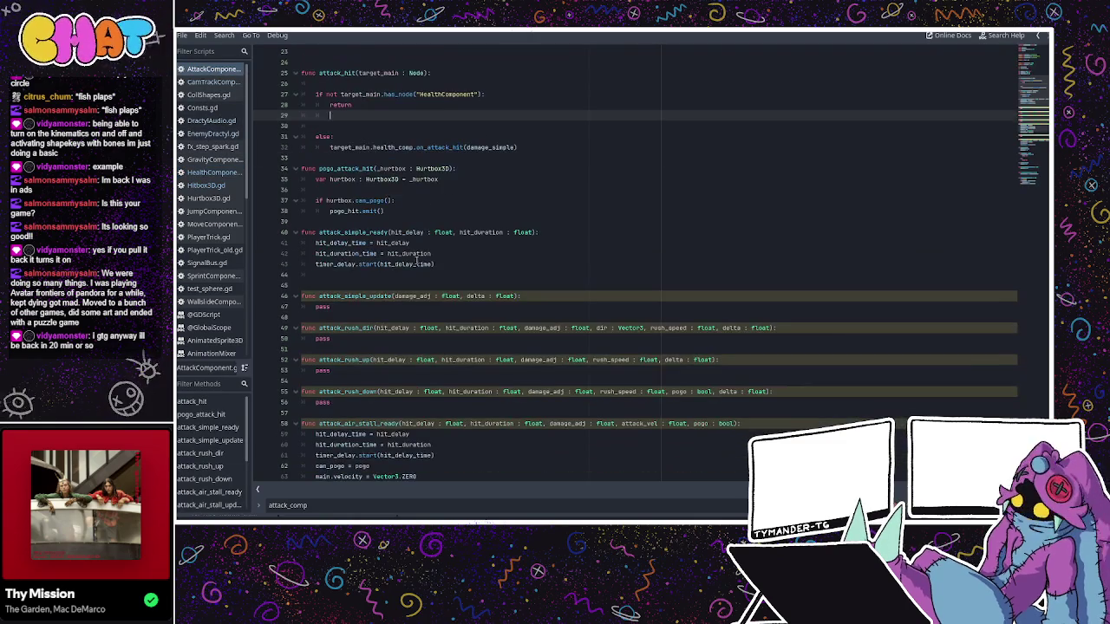
scroll(416, 227, "up", 2)
- Inspect pogo_attack_hit's _hurtbox parameter and its Hurtbox3D type in AttackComponent
double_click(380, 233)
left_click(394, 233)
double_click(393, 232)
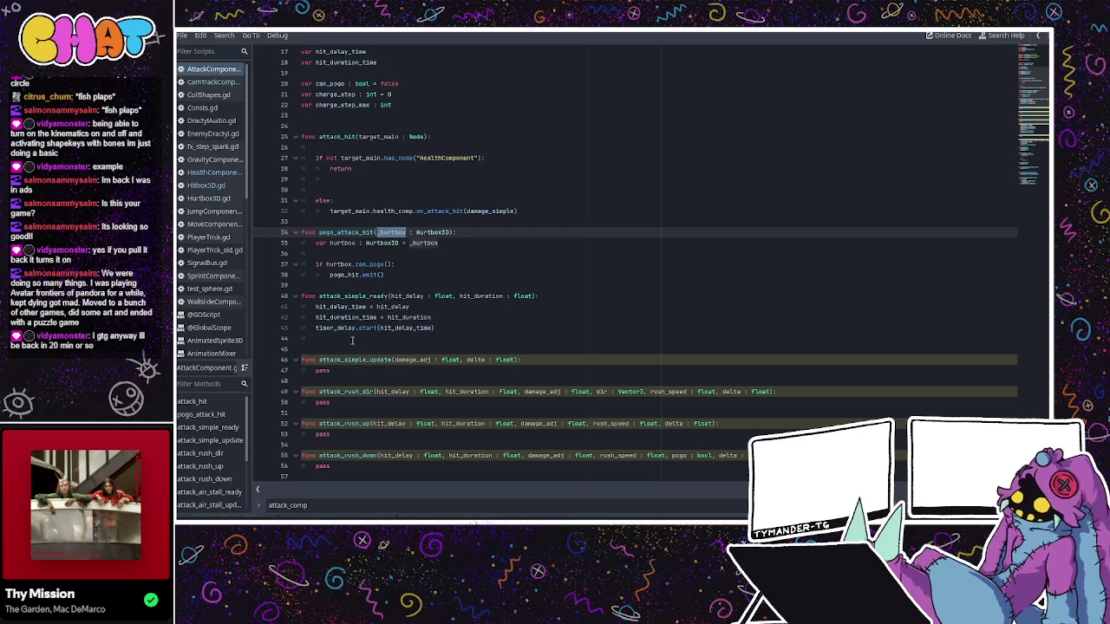
left_click(414, 243)
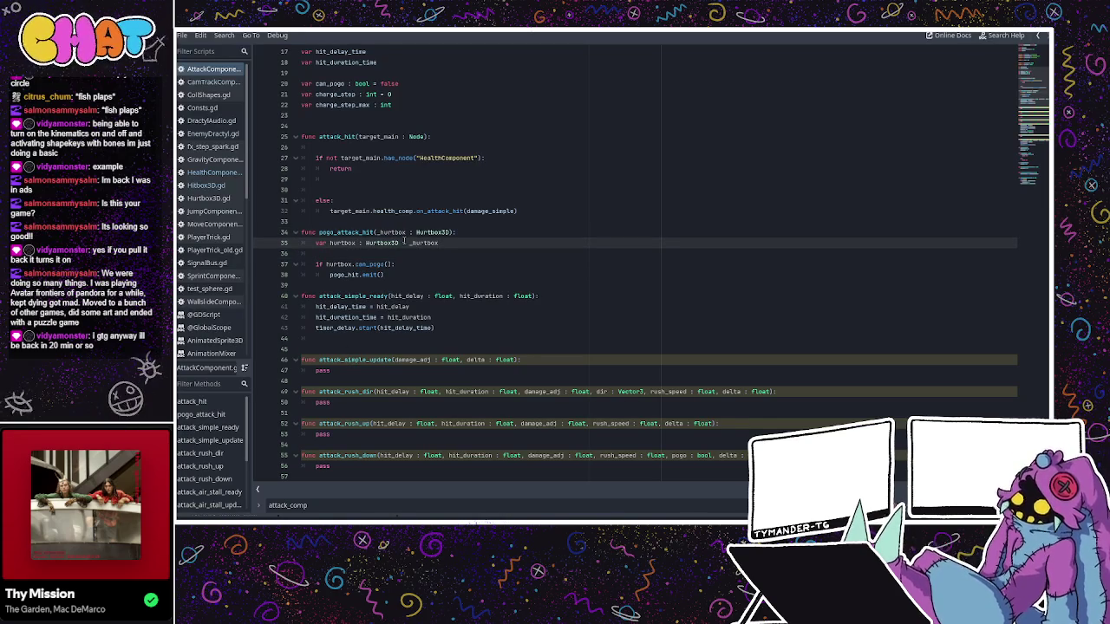
double_click(395, 243)
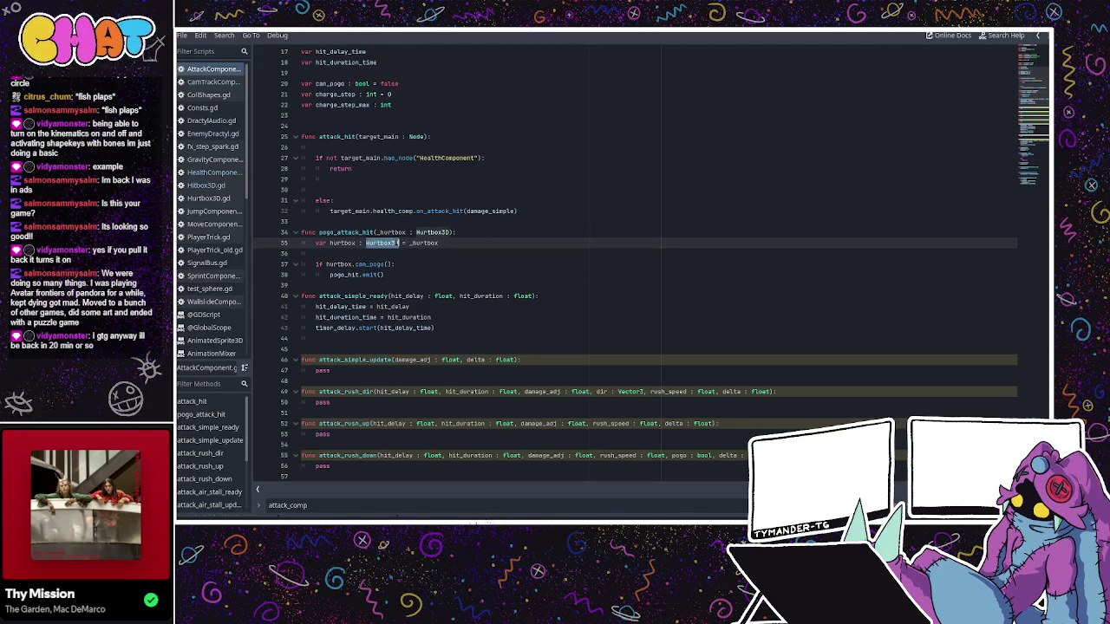
left_click(382, 233)
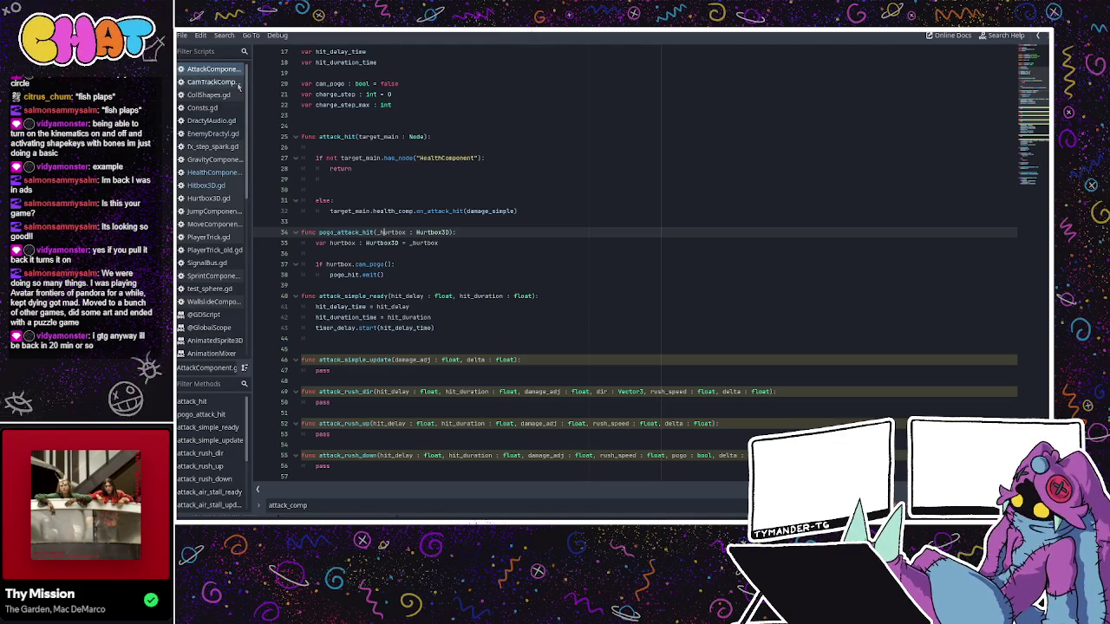
left_click(403, 242)
double_click(364, 243)
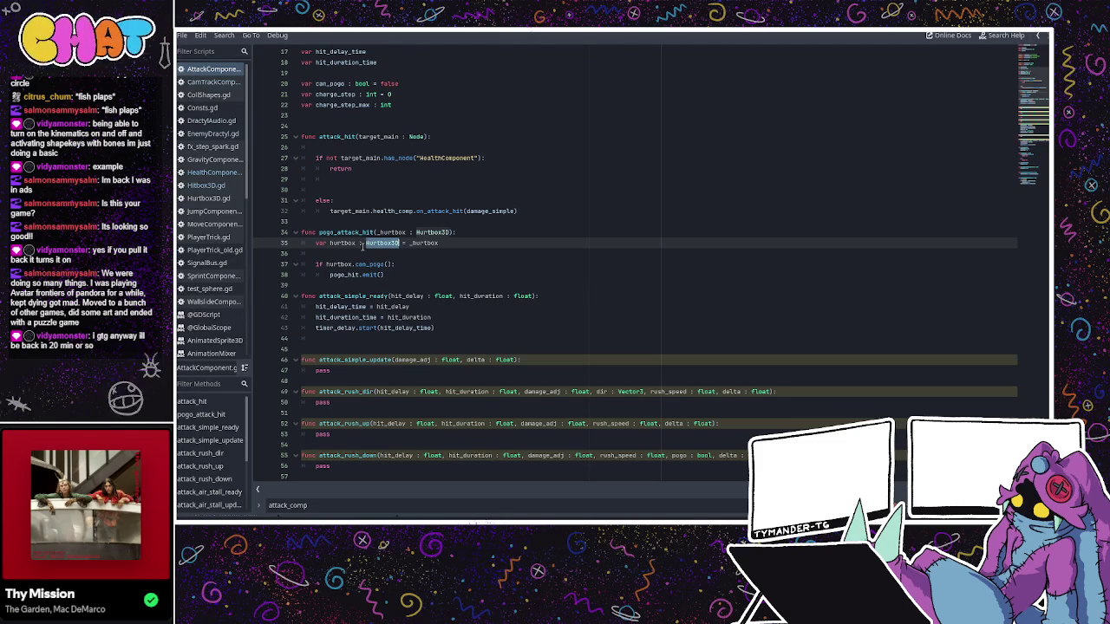
- In Hitbox3D.gd, select the target_main argument of the line 38 pogo_attack_hit call
left_click(207, 185)
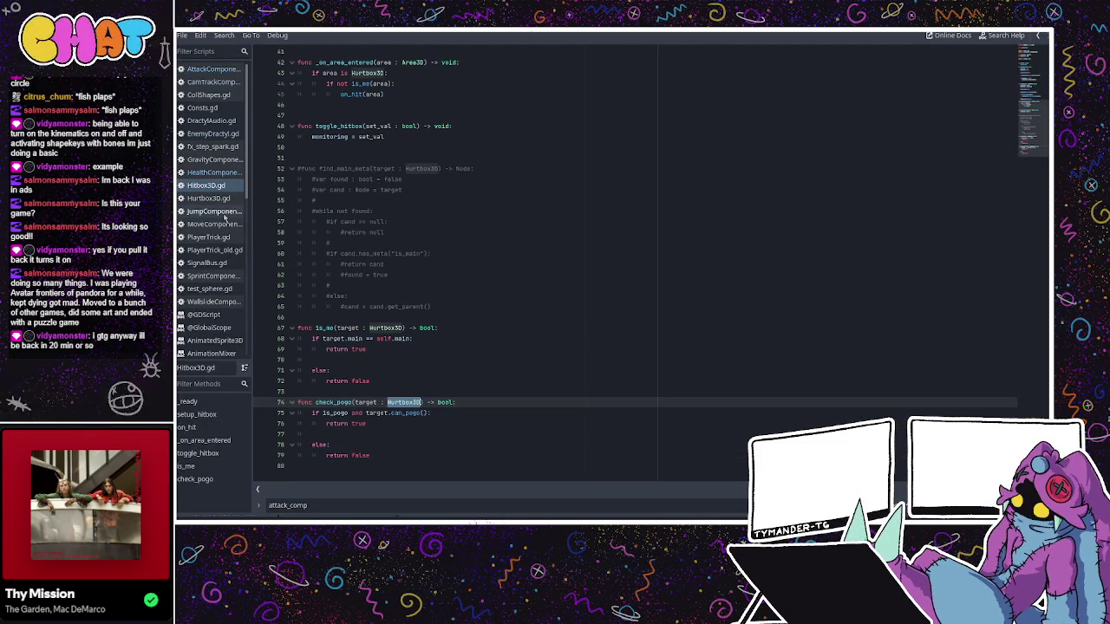
scroll(454, 249, "up", 2)
scroll(455, 249, "down", 2)
scroll(447, 249, "up", 4)
scroll(440, 249, "down", 4)
scroll(439, 249, "up", 5)
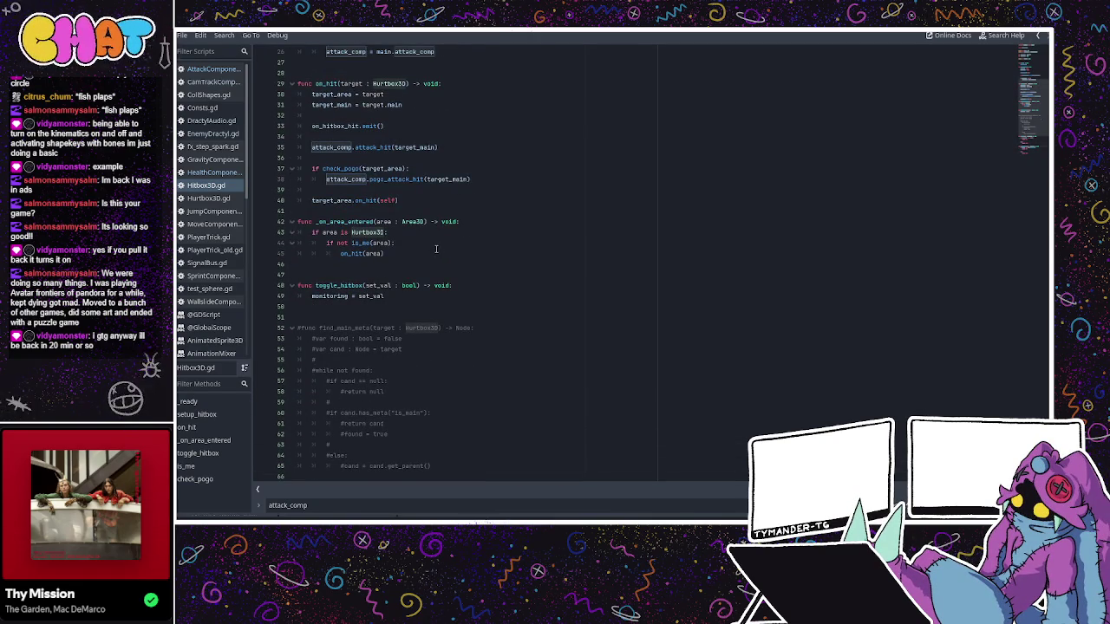
scroll(436, 250, "up", 1)
left_click(443, 211)
double_click(443, 211)
scroll(466, 224, "up", 1)
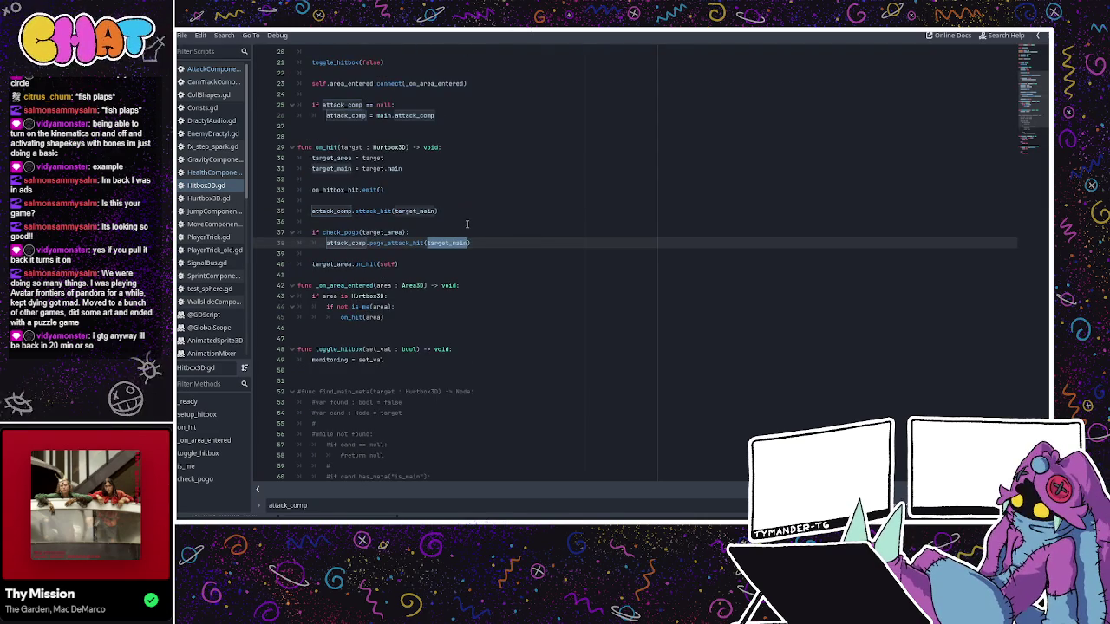
left_click(405, 232)
double_click(447, 242)
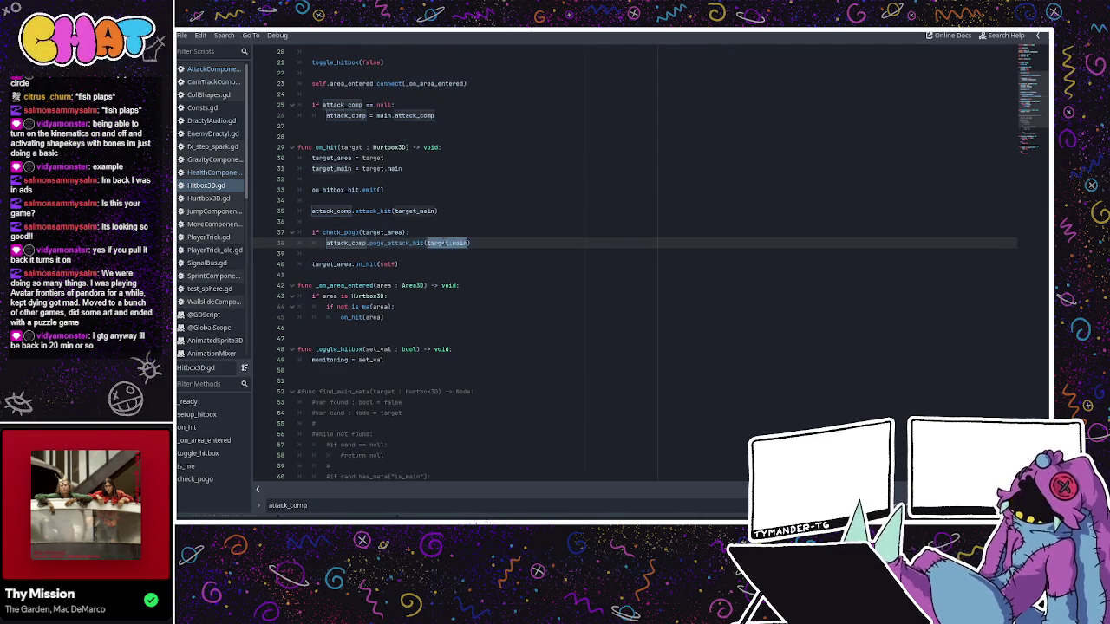
double_click(384, 243)
double_click(464, 243)
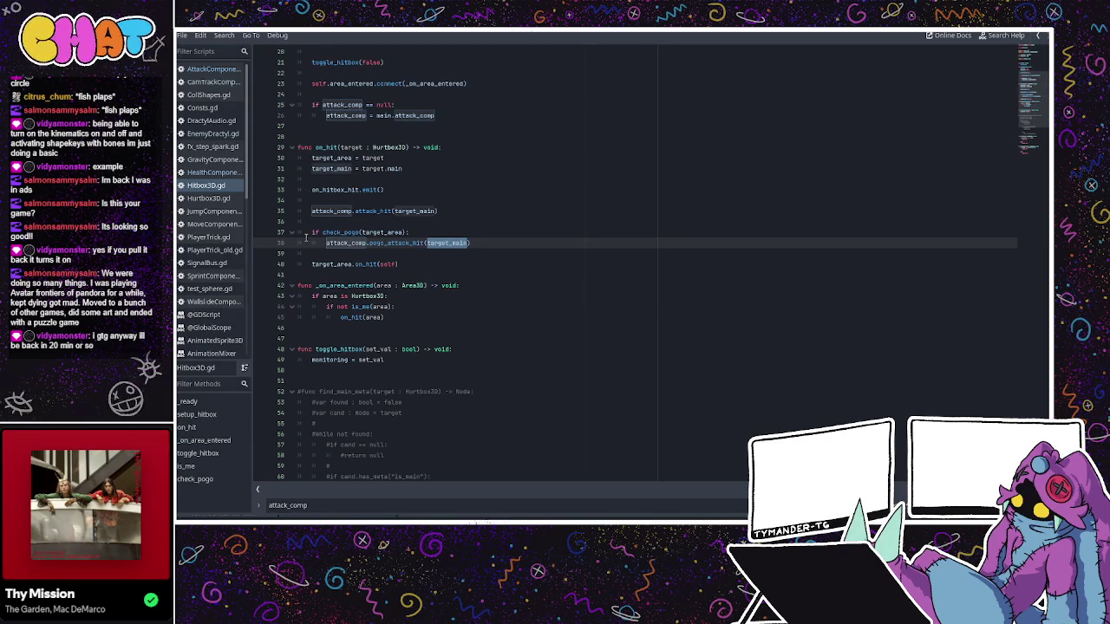
- Replace target_main with target_area, save Hitbox3D.gd, and return to the 3D scene
type("attack_c")
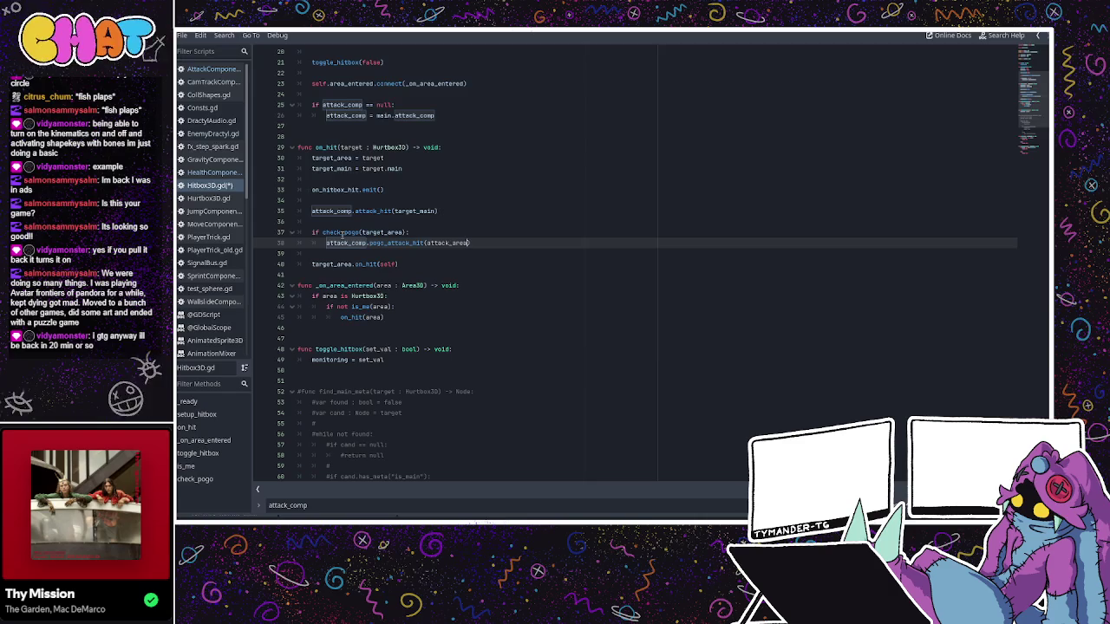
key("ctrl+s")
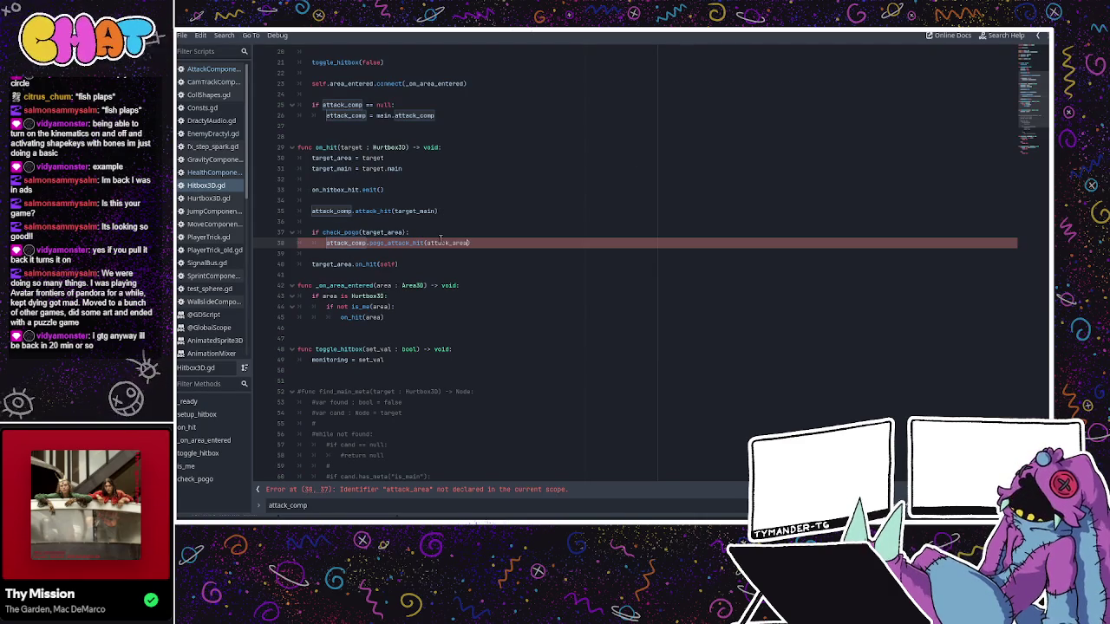
left_click_drag(447, 243, 426, 243)
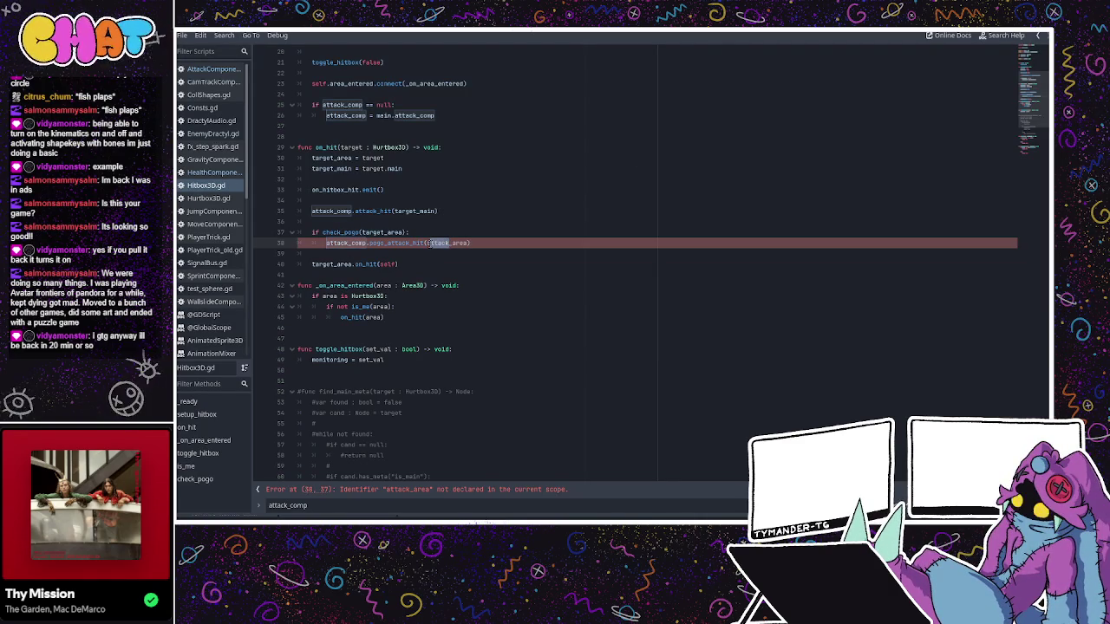
type("get")
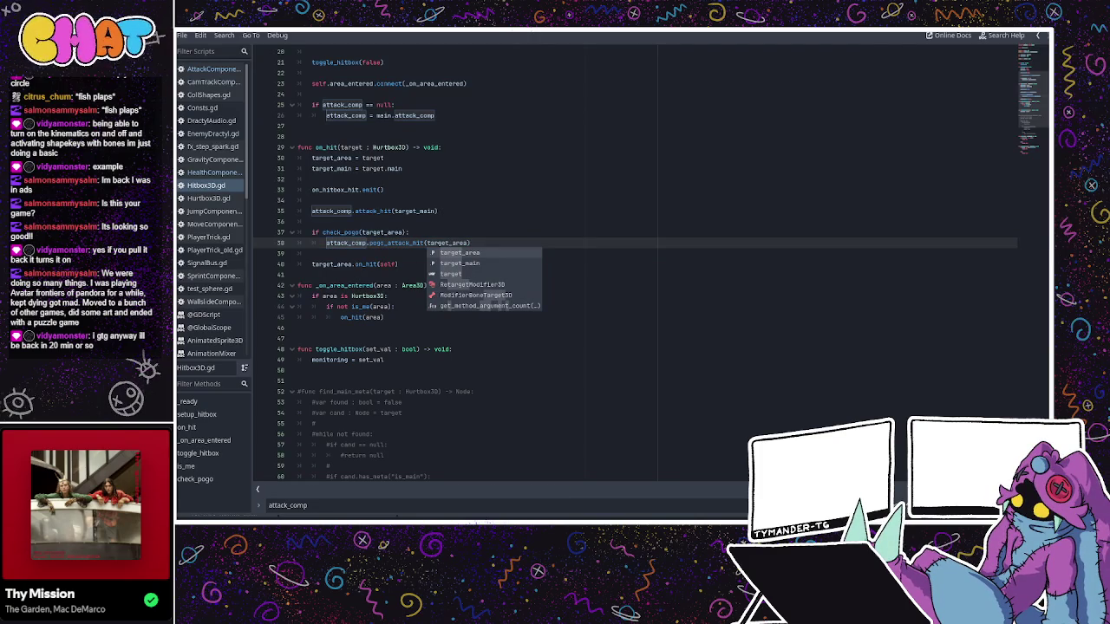
key("ctrl+F2")
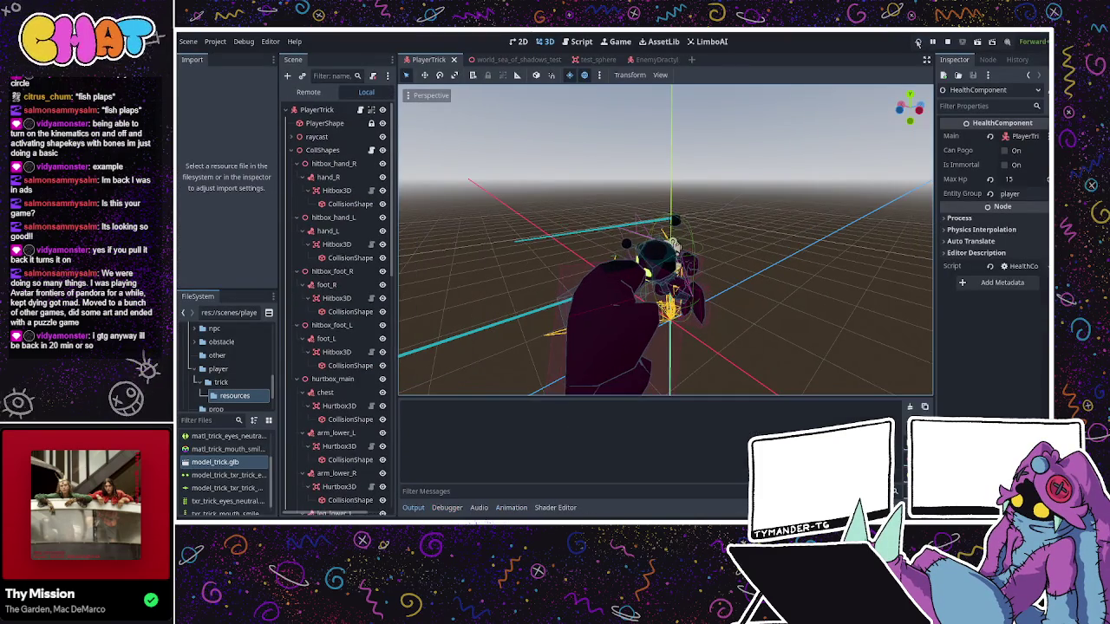
- Run the game, run and jump the character onto a ledge, then stop the test run
key("F5")
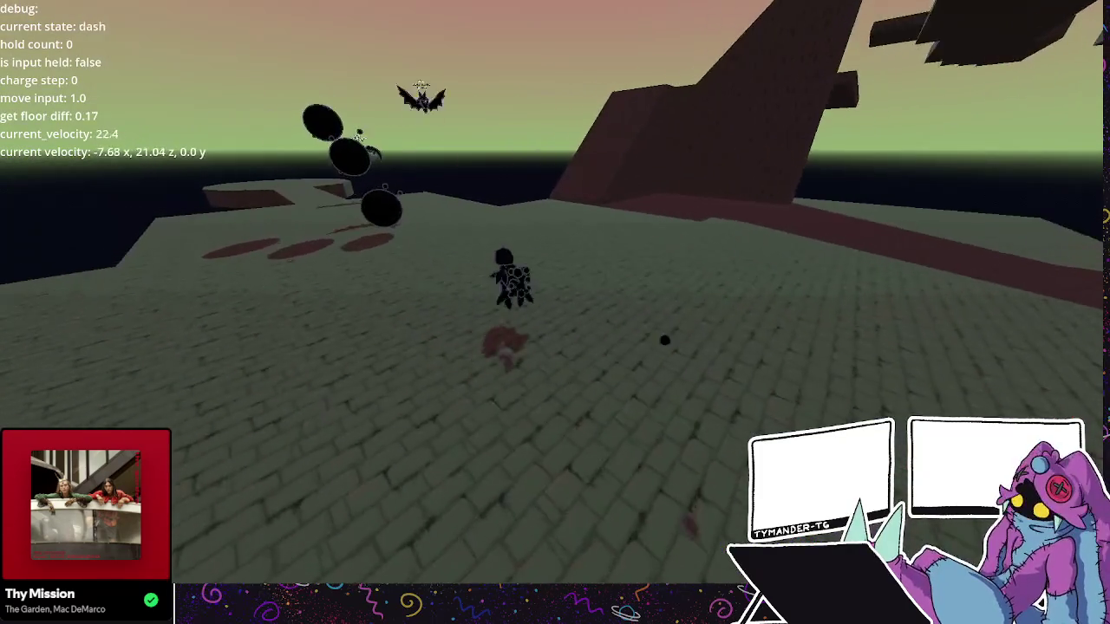
key("space")
key("space")
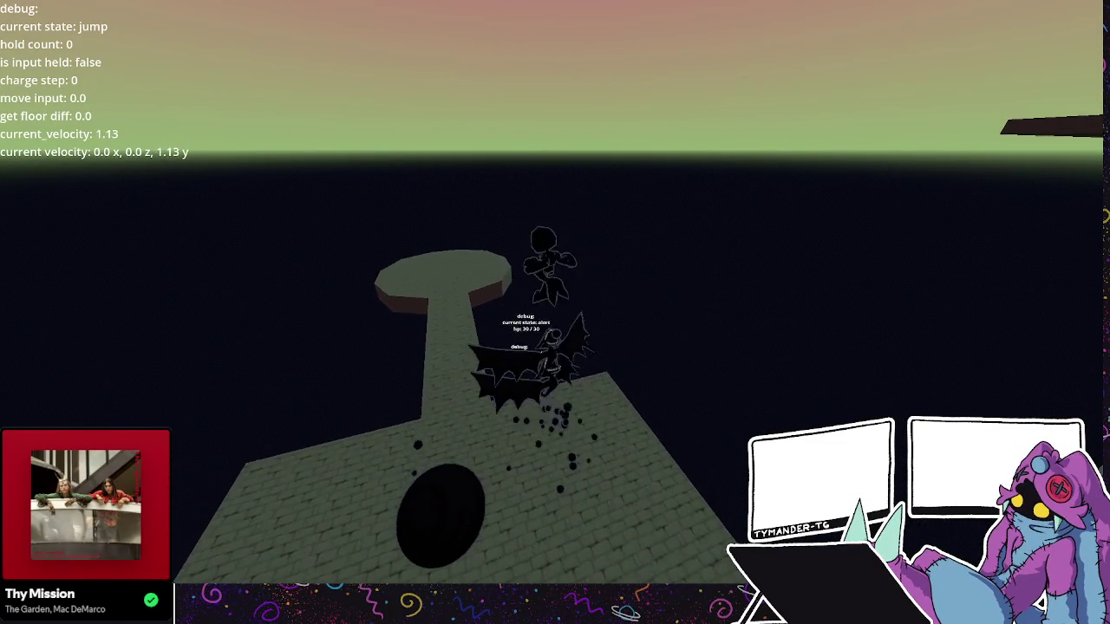
key("w")
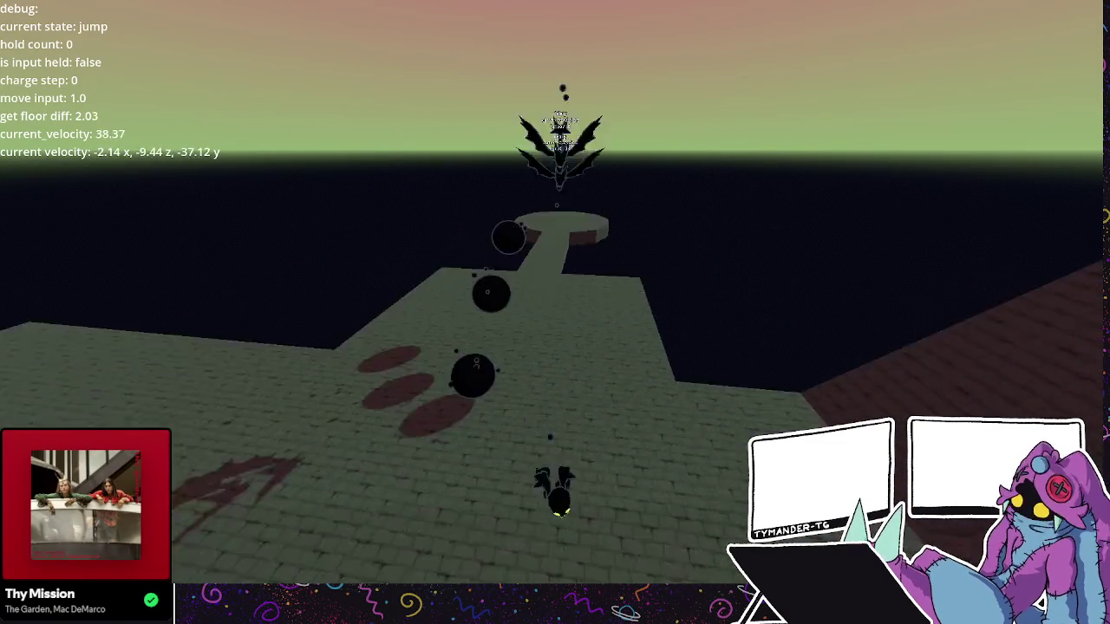
key("a")
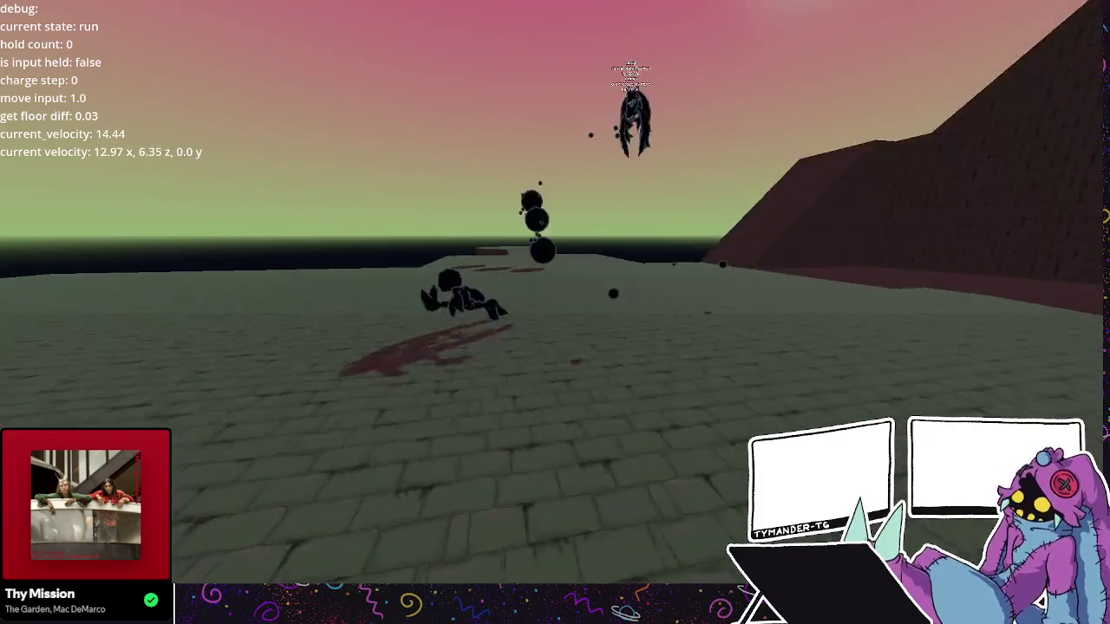
key("w")
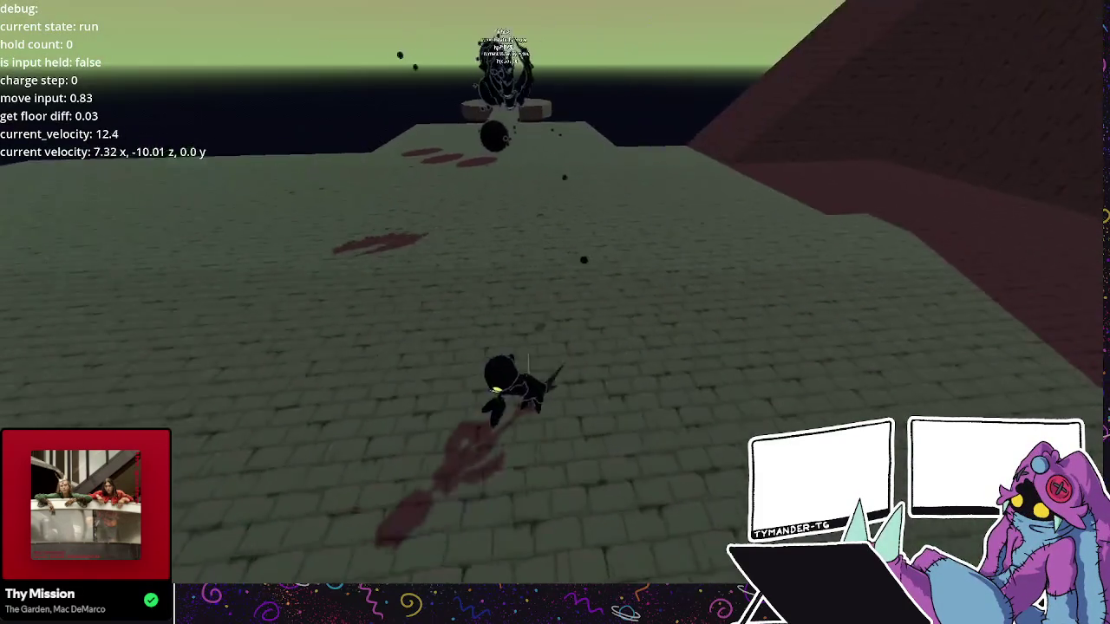
key("w")
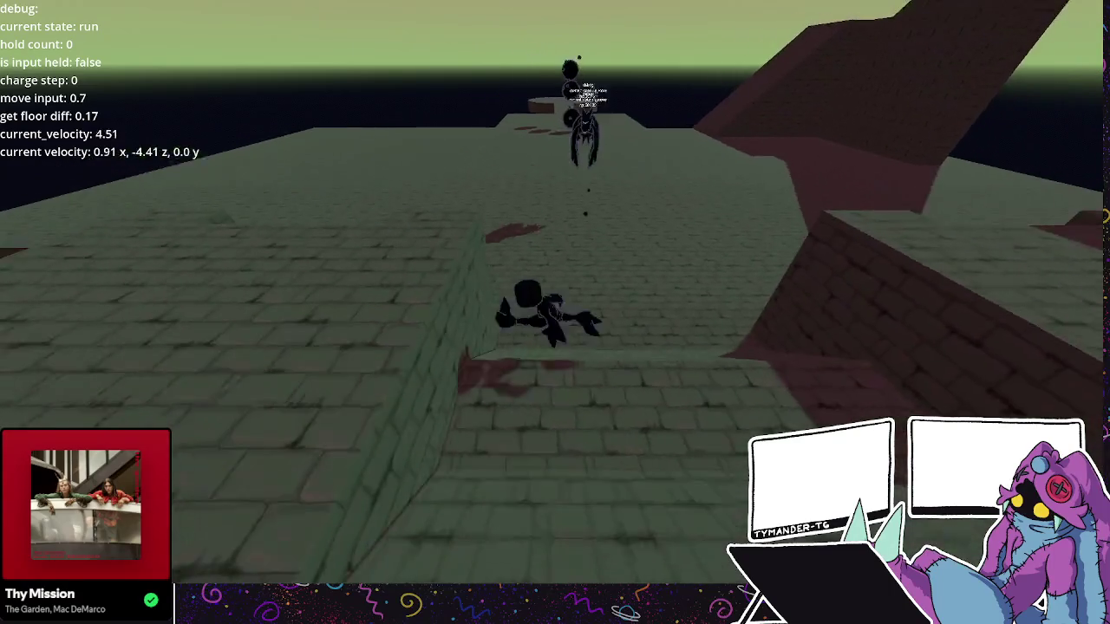
key("space")
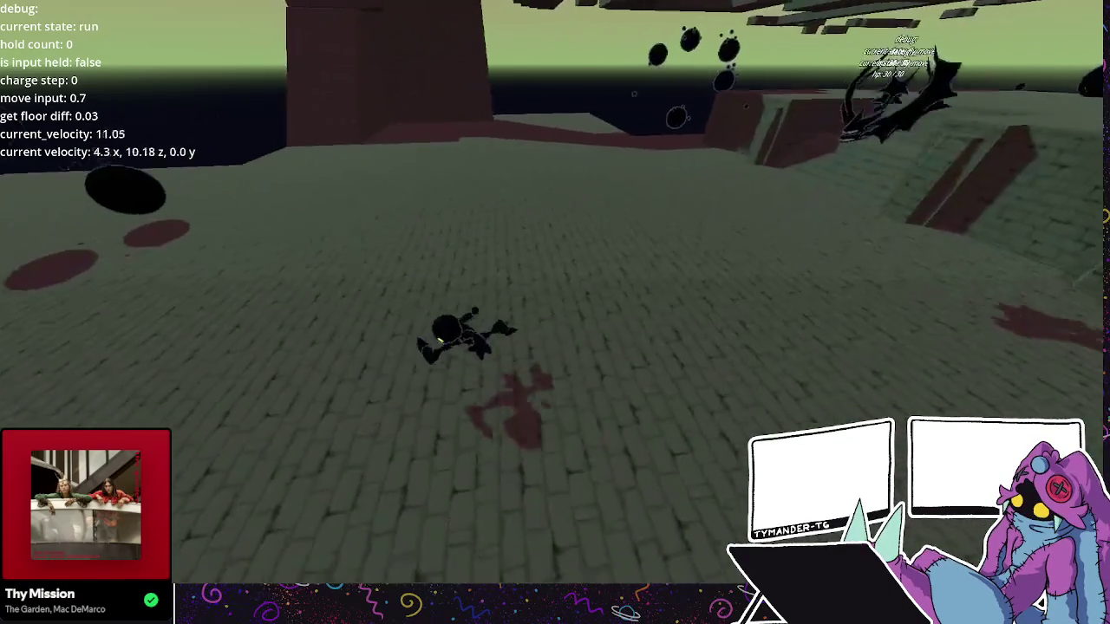
key("space")
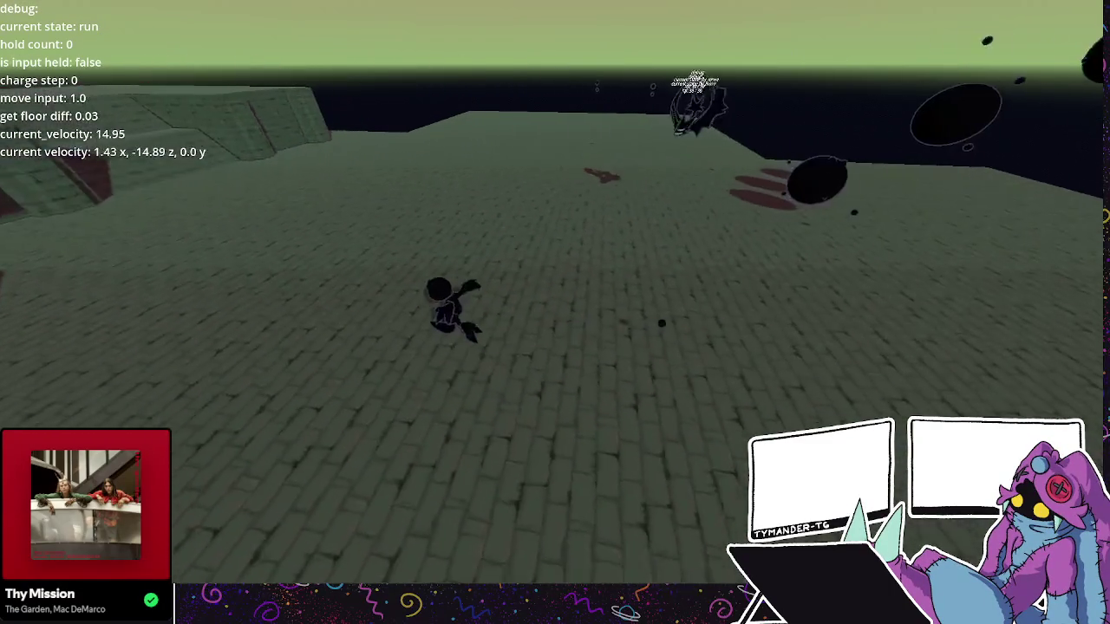
key("w")
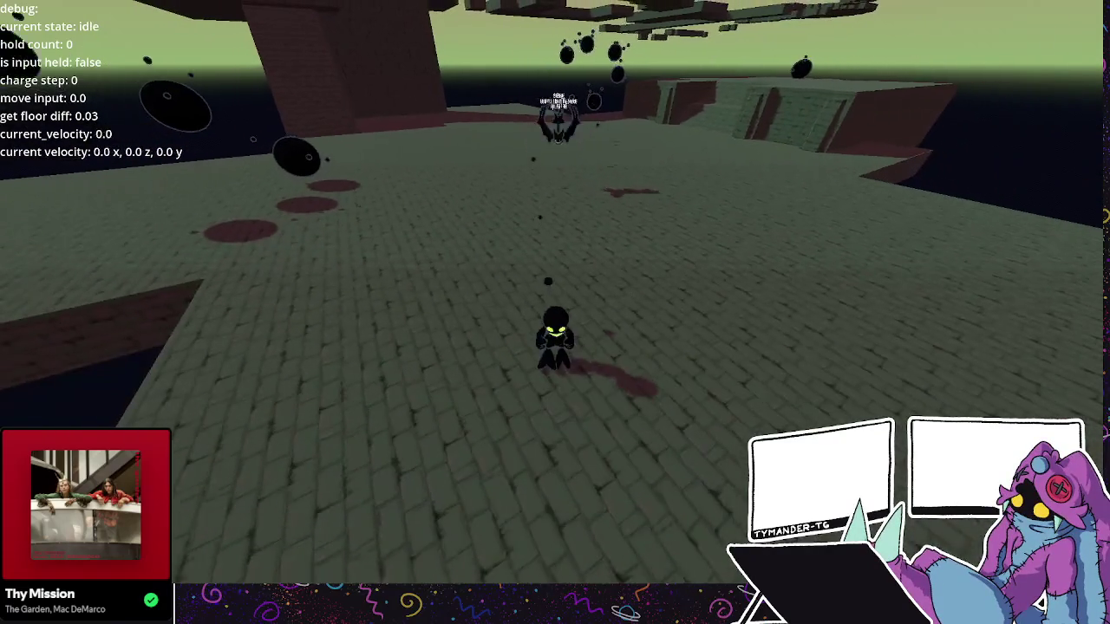
key("w")
key("F8")
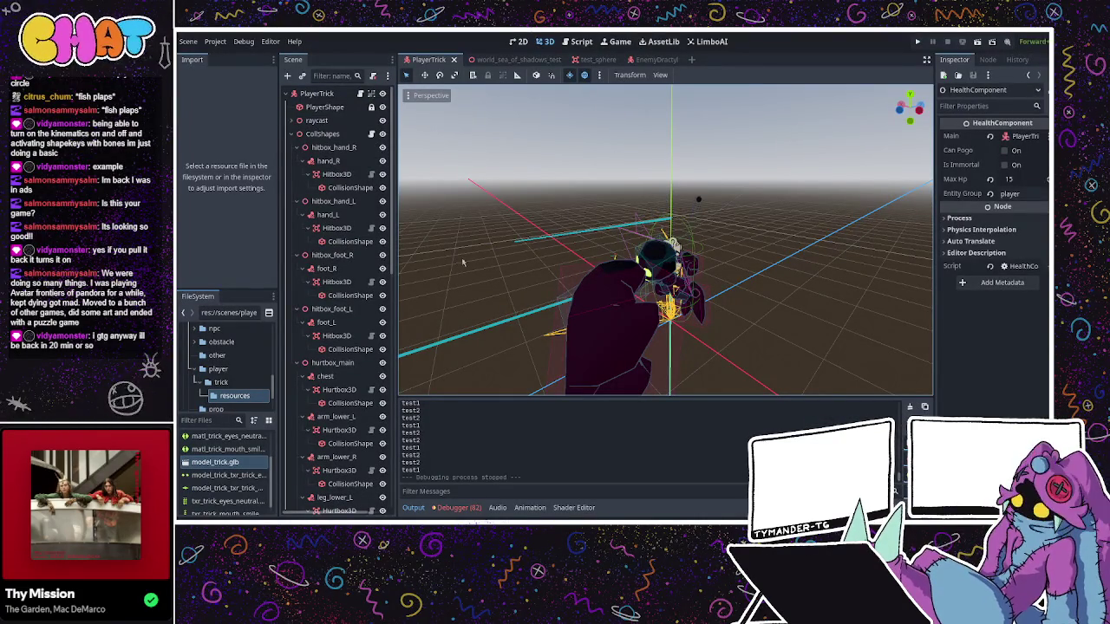
- From the EnemyDractyl scene tab, open its script, then HealthComponent.gd in the script list
left_click(657, 59)
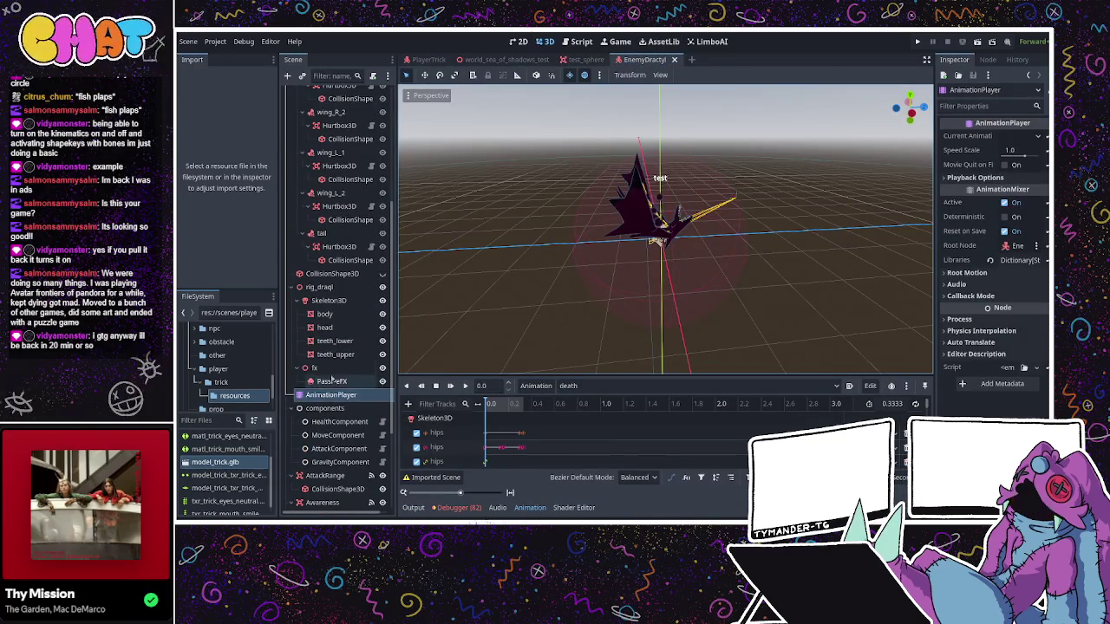
scroll(342, 319, "down", 1)
scroll(342, 319, "up", 5)
scroll(342, 319, "up", 3)
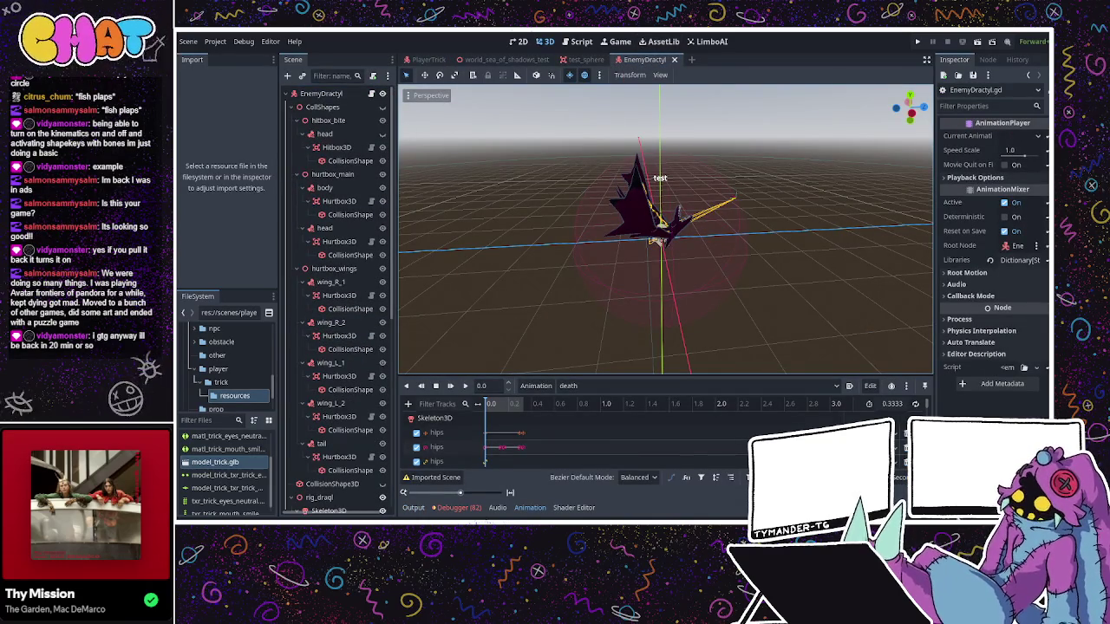
key("ctrl+F3")
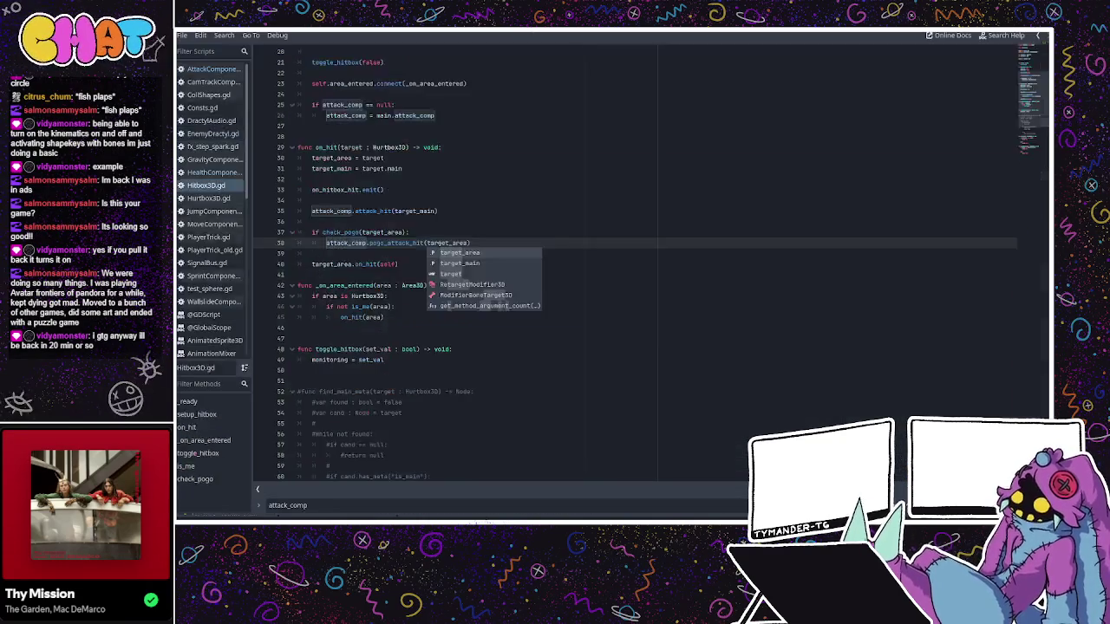
left_click(447, 205)
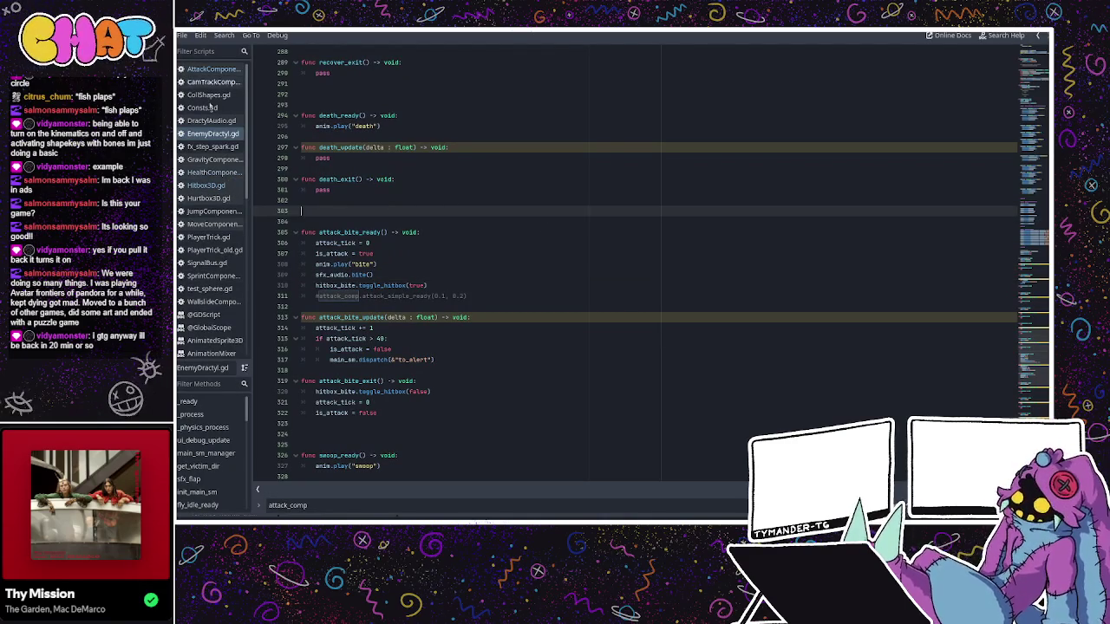
left_click(240, 173)
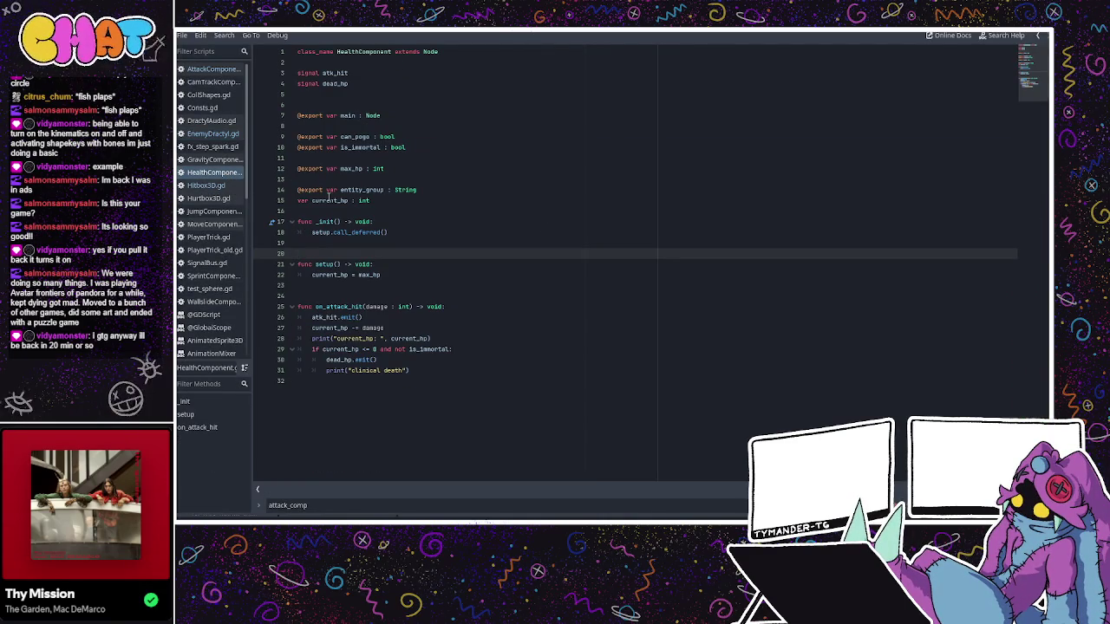
- Review the on_attack_hit function declared on line 25
left_click(364, 296)
left_click(363, 316)
left_click(361, 306)
double_click(346, 306)
left_click(383, 307)
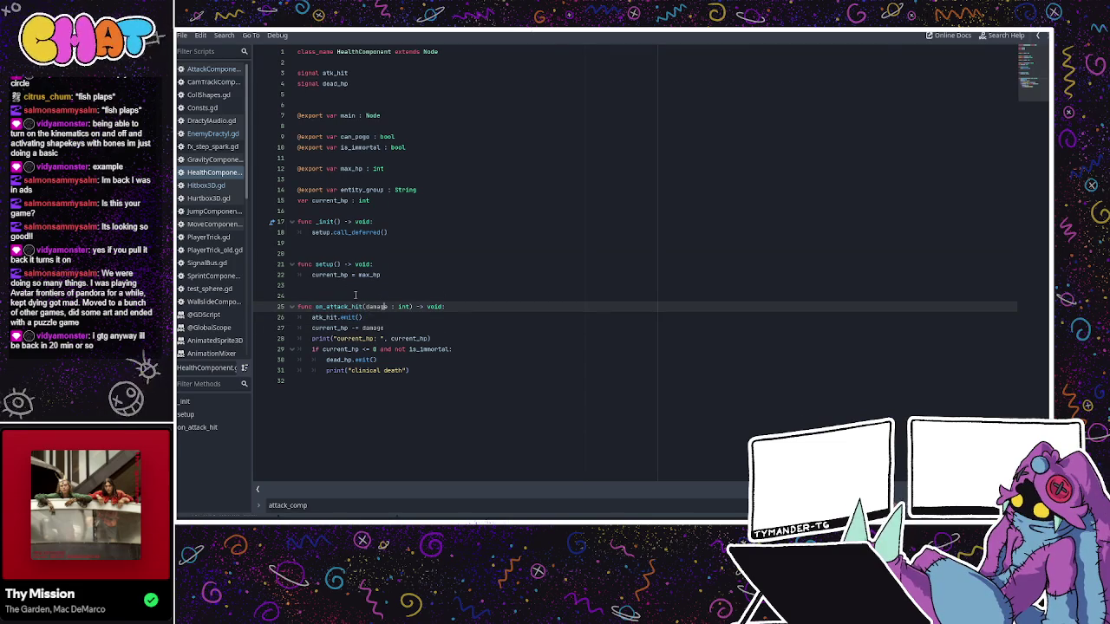
- Add func on_pogo_hit() -> void calling pogo_hit.emit() at the end of the script
left_click(439, 384)
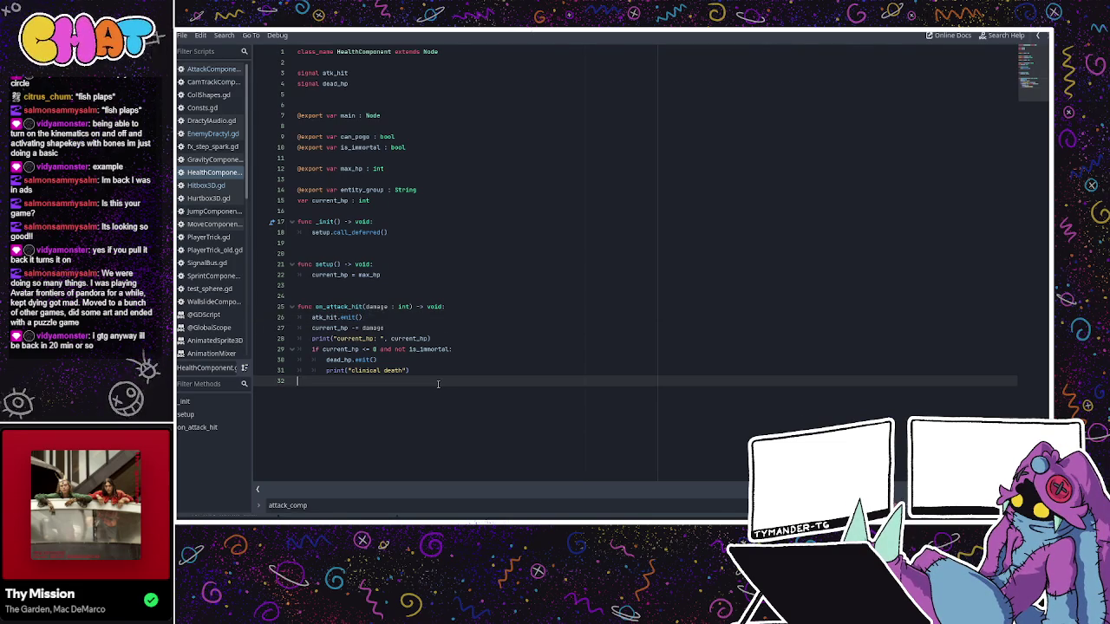
key("Return")
type("func on_")
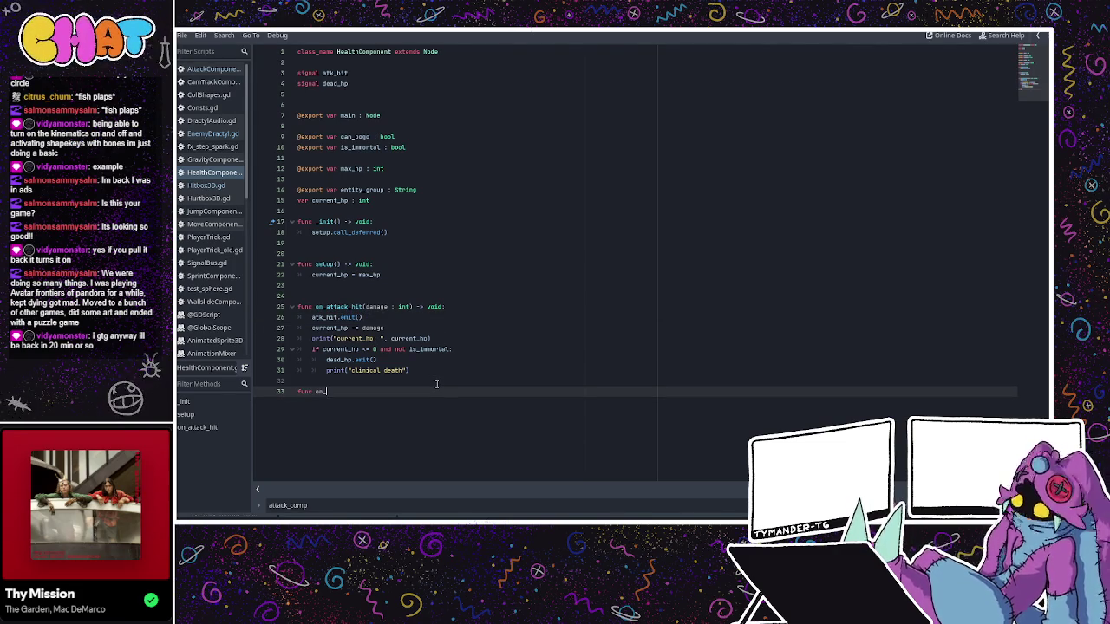
type("pogo_hit(")
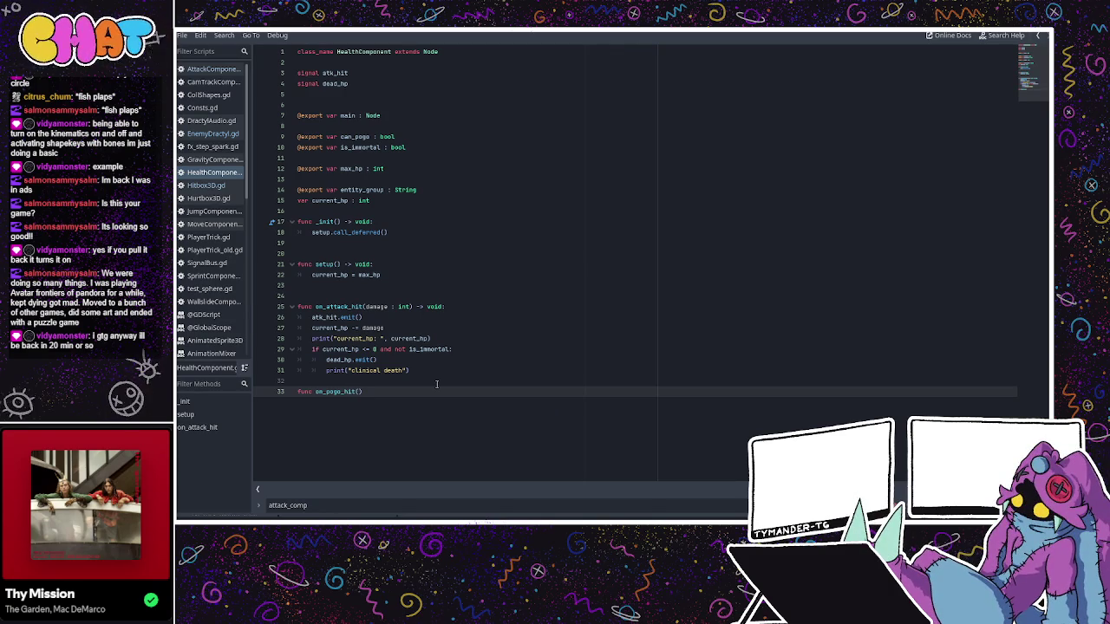
key("Up")
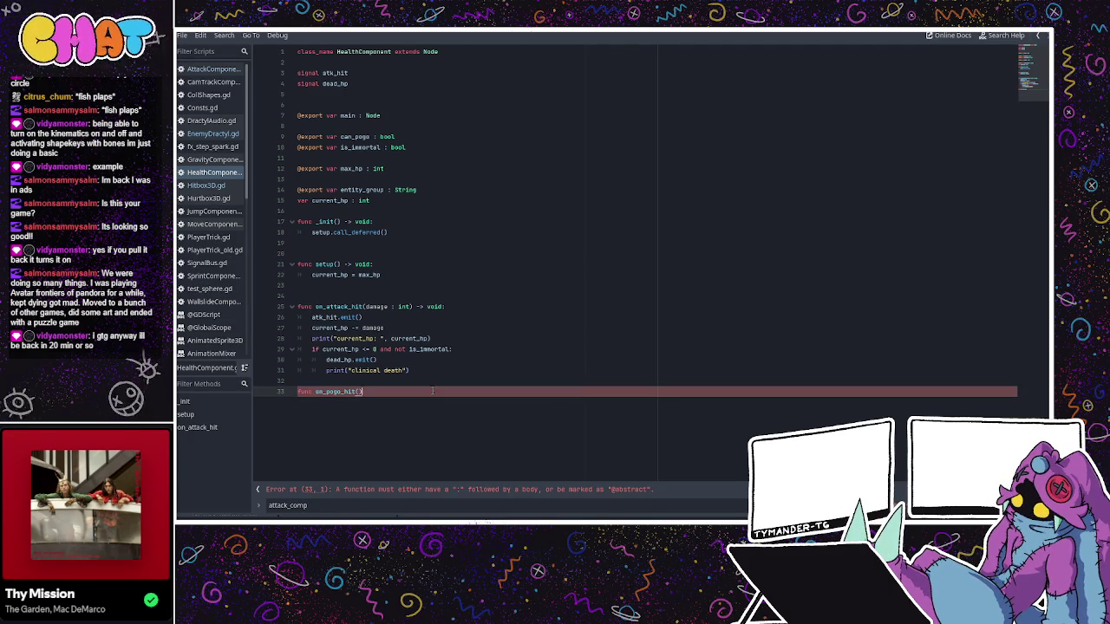
left_click(432, 390)
type("id:")
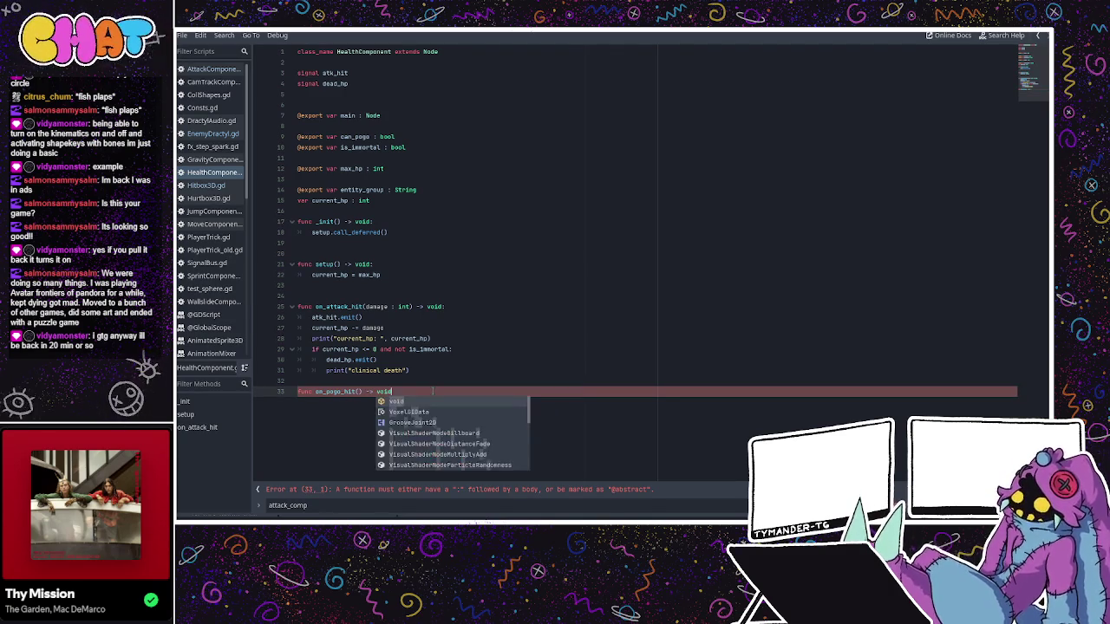
key("Return")
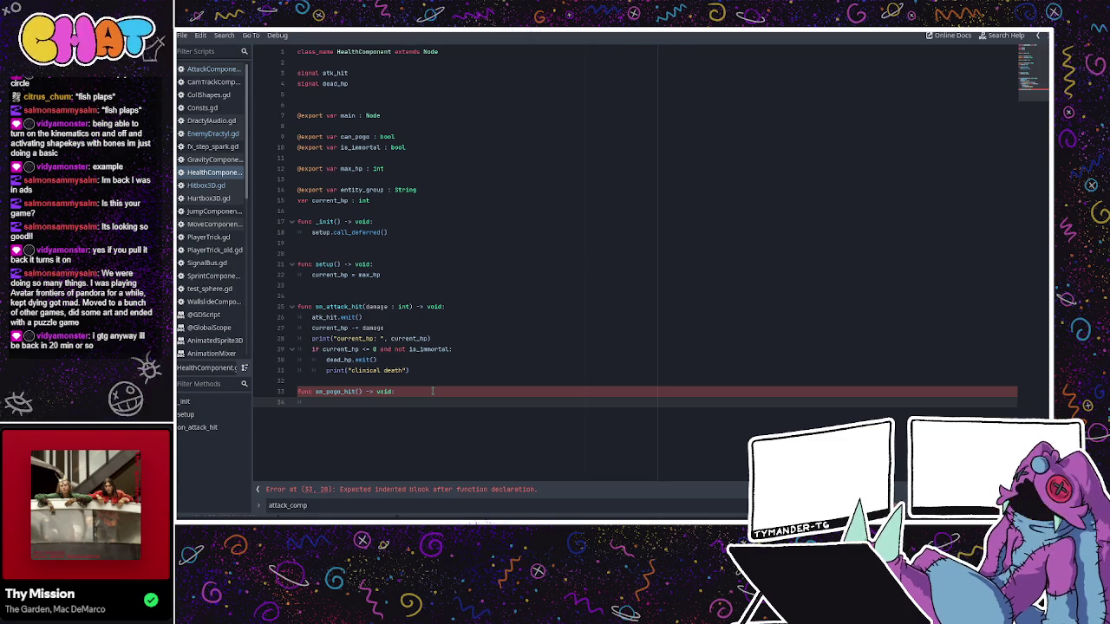
type("pgo")
key("BackSpace")
key("BackSpace")
type("ogo_hit.emit(")
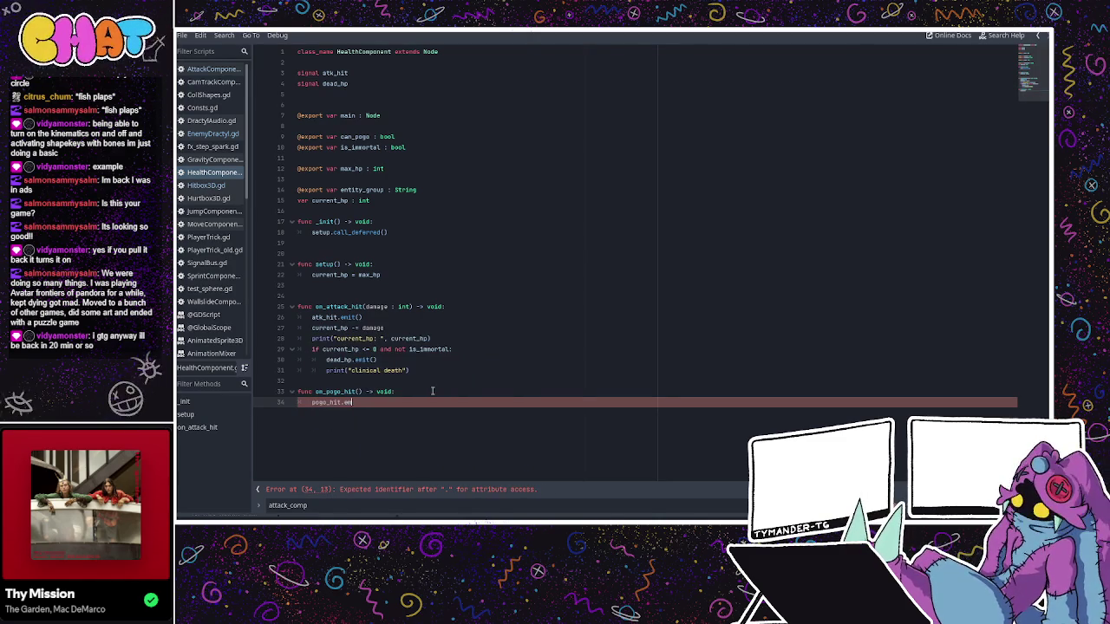
type(")")
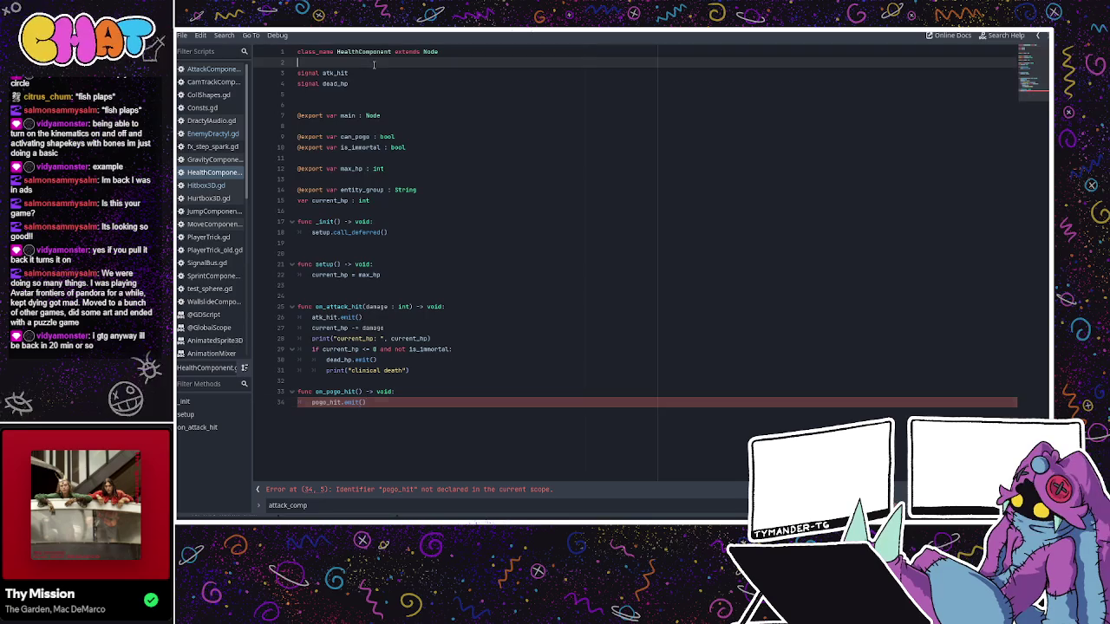
- Declare signal pogo_hit on a new line beneath signal atk_hit
left_click_drag(347, 62, 371, 68)
left_click(371, 72)
key("Return")
type("signal ")
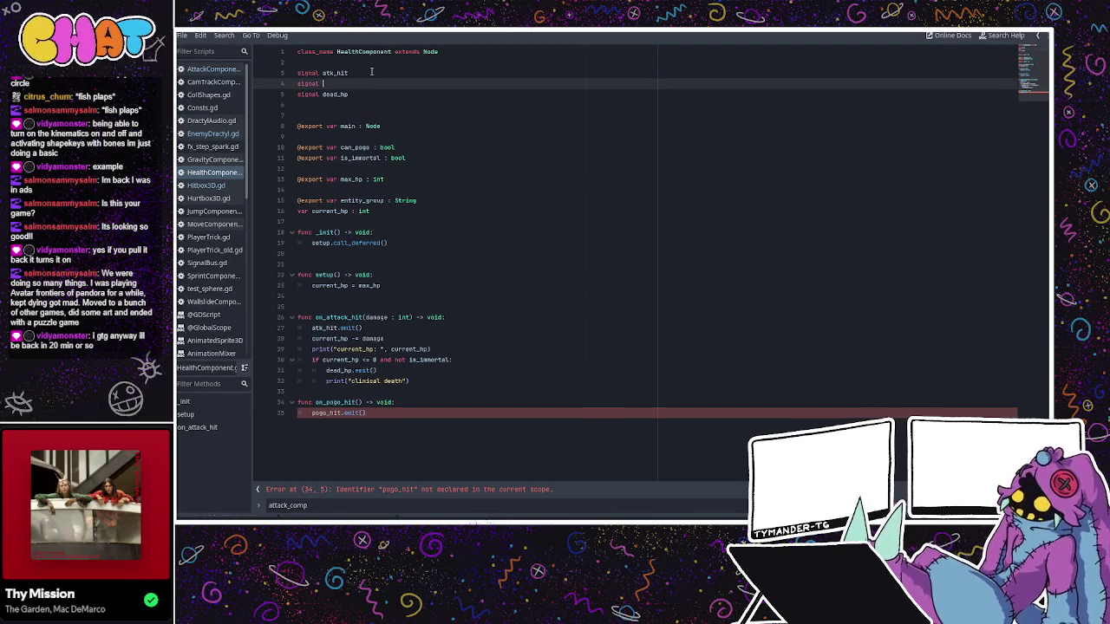
type("pogo")
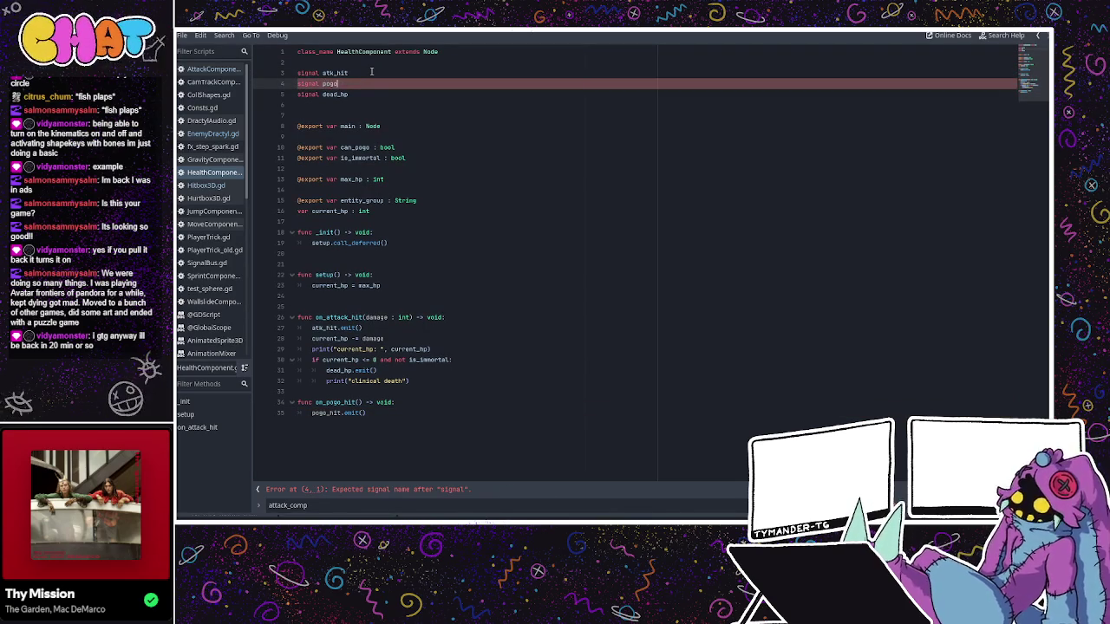
type("_hit")
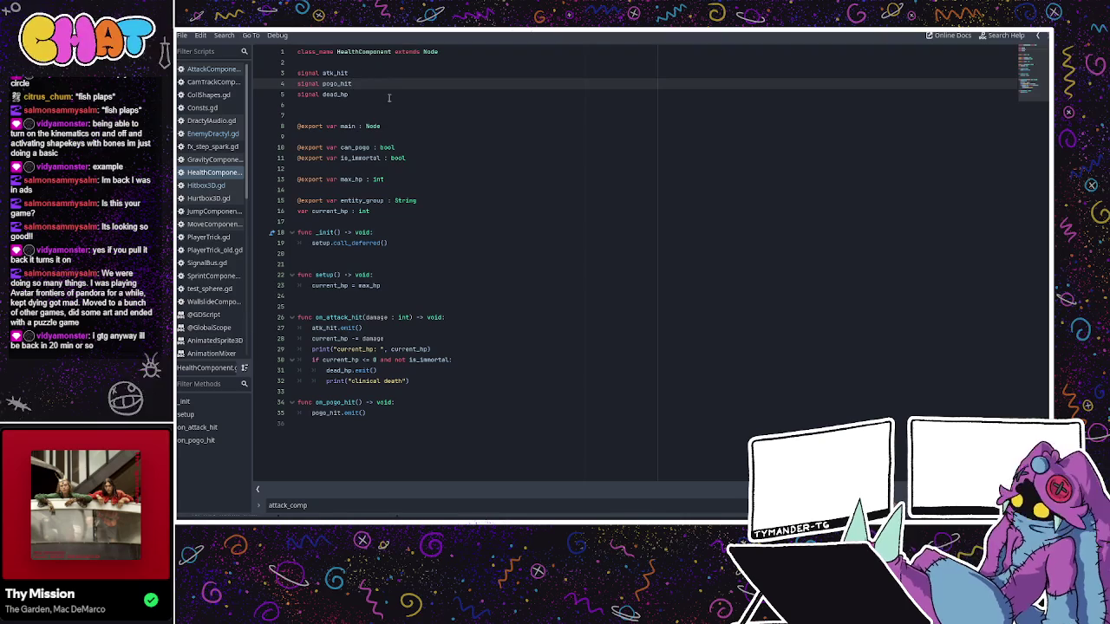
left_click(362, 322)
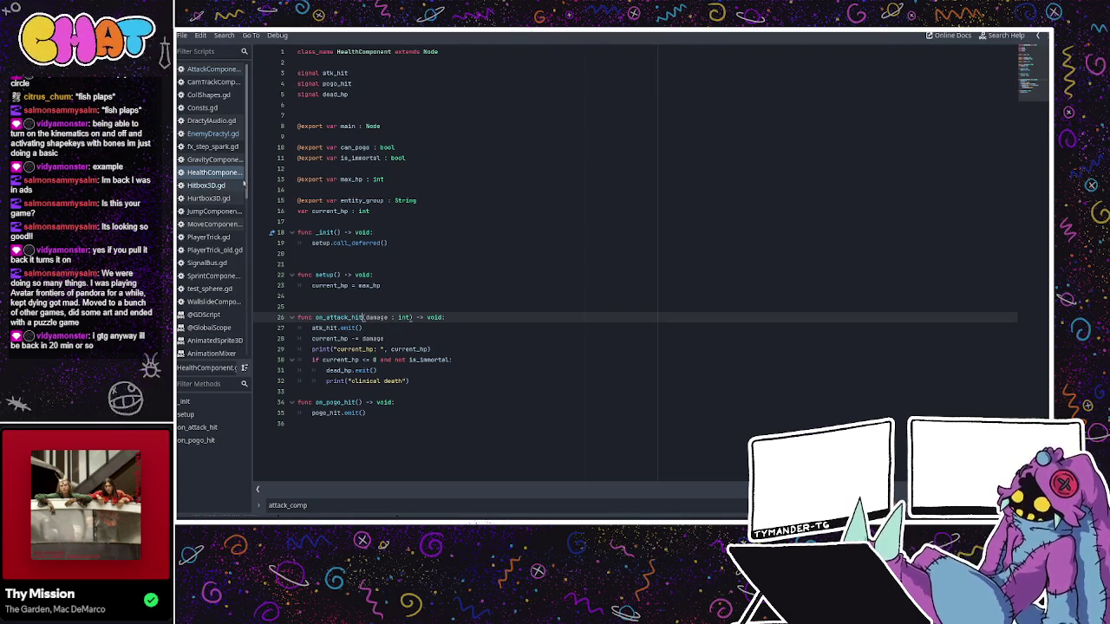
left_click(236, 187)
- Add a health_comp.on_pogo_hit() call on line 39 of Hitbox3D.gd and save the script
left_click(397, 232)
left_click(475, 242)
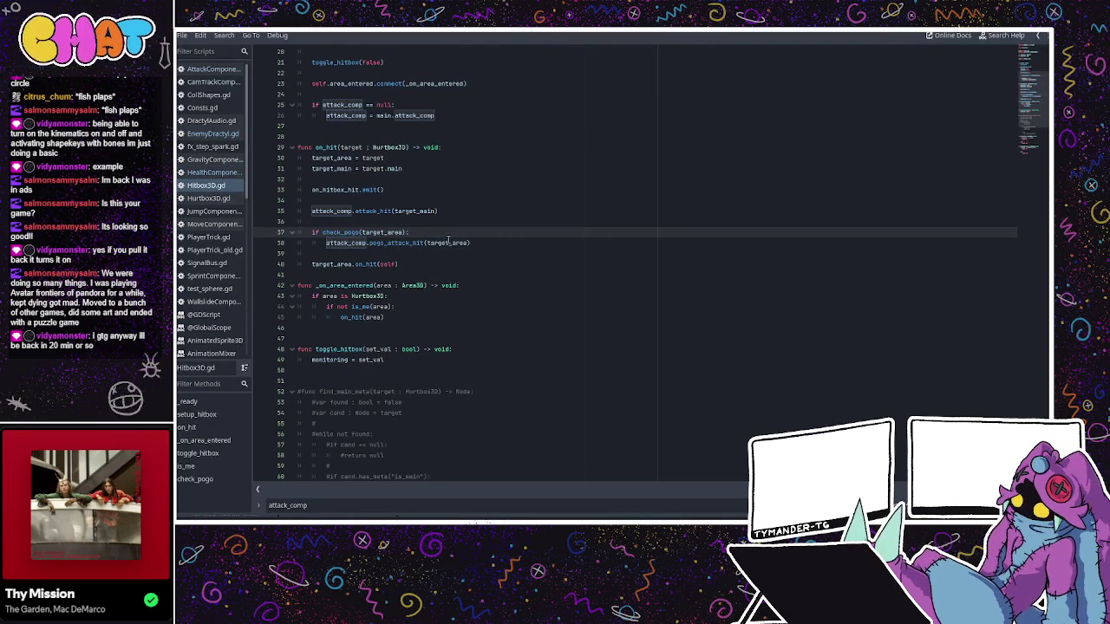
key("Return")
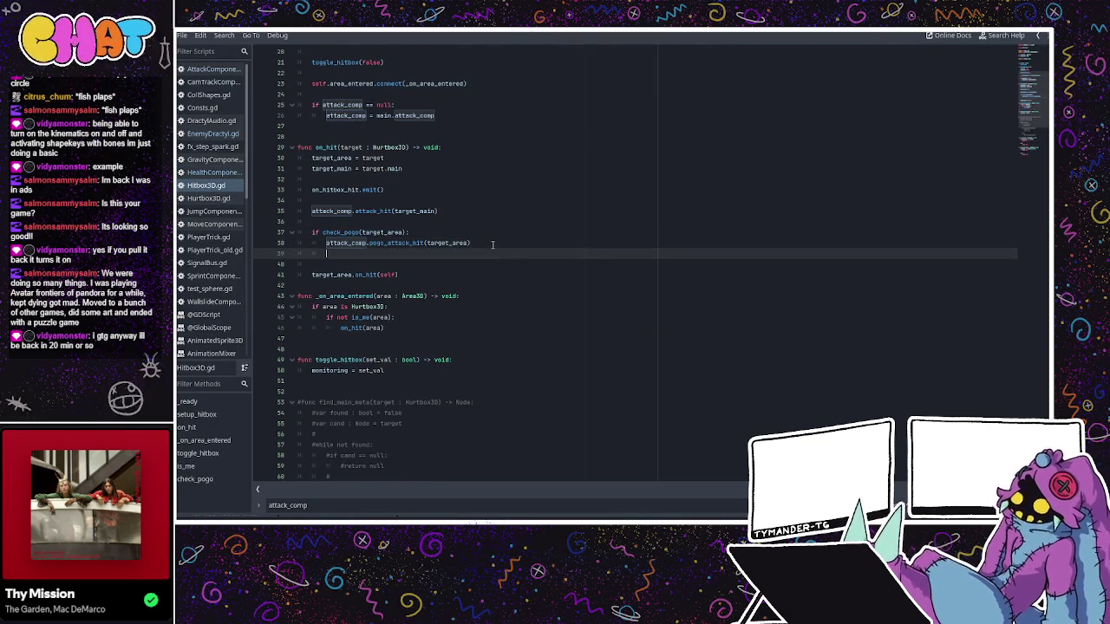
type("atack_comp")
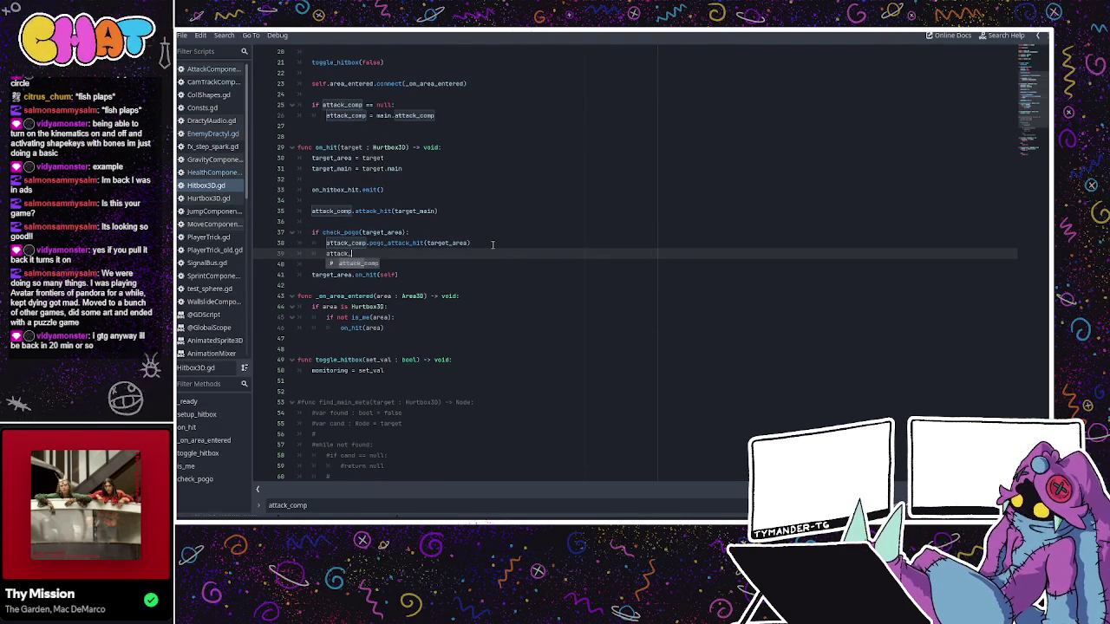
type(".")
key("BackSpace")
key("BackSpace")
key("BackSpace")
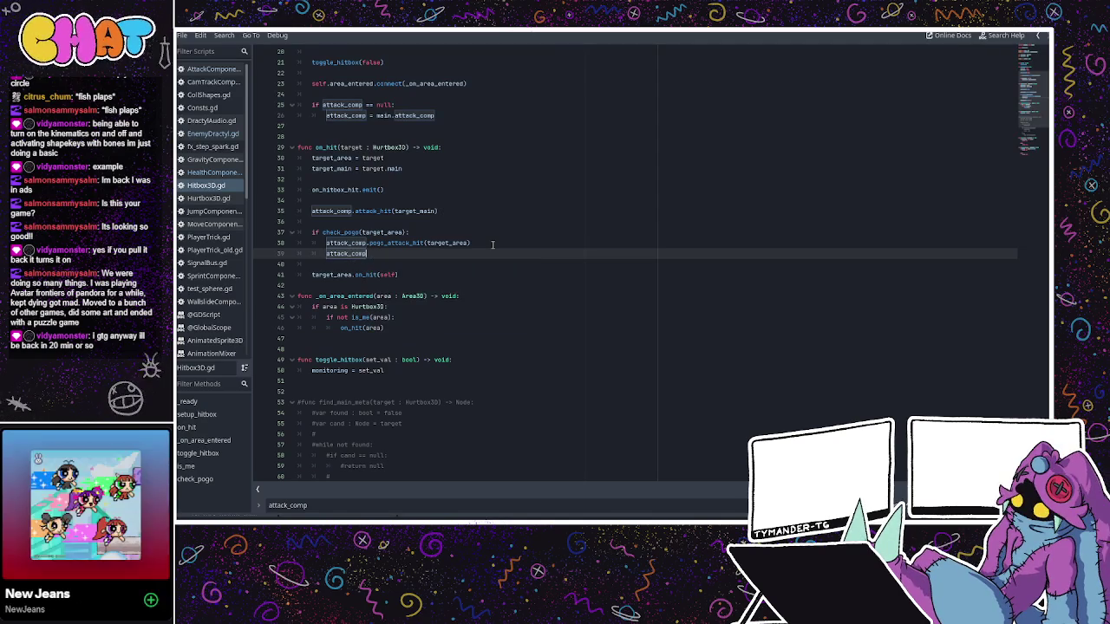
key("BackSpace")
key("BackSpace")
key("BackSpace")
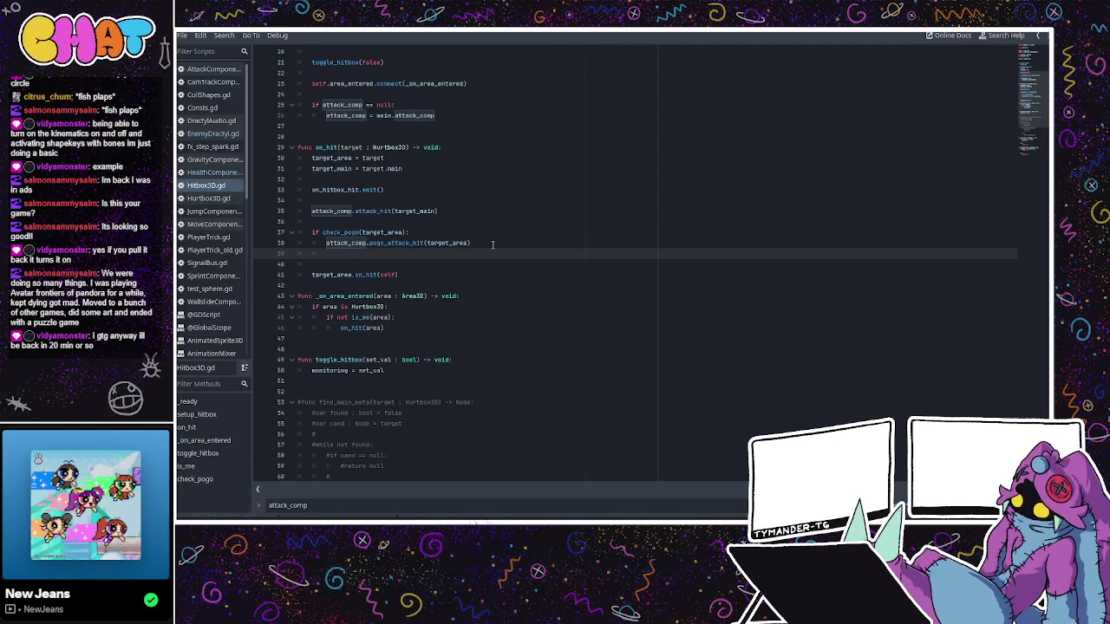
type("target_")
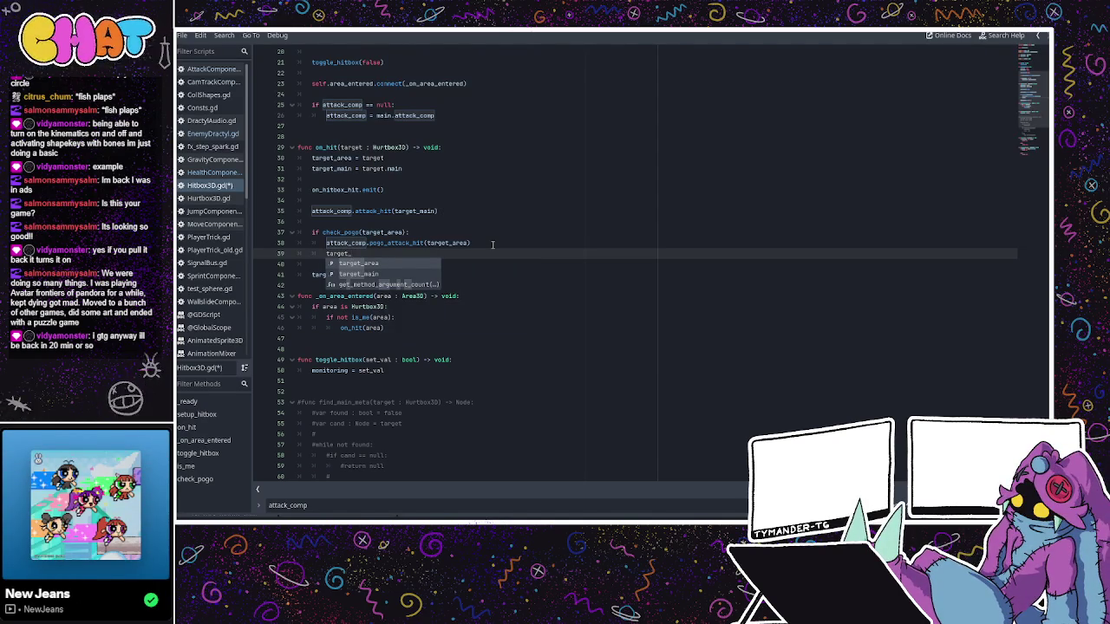
key("BackSpace")
key("BackSpace")
key("BackSpace")
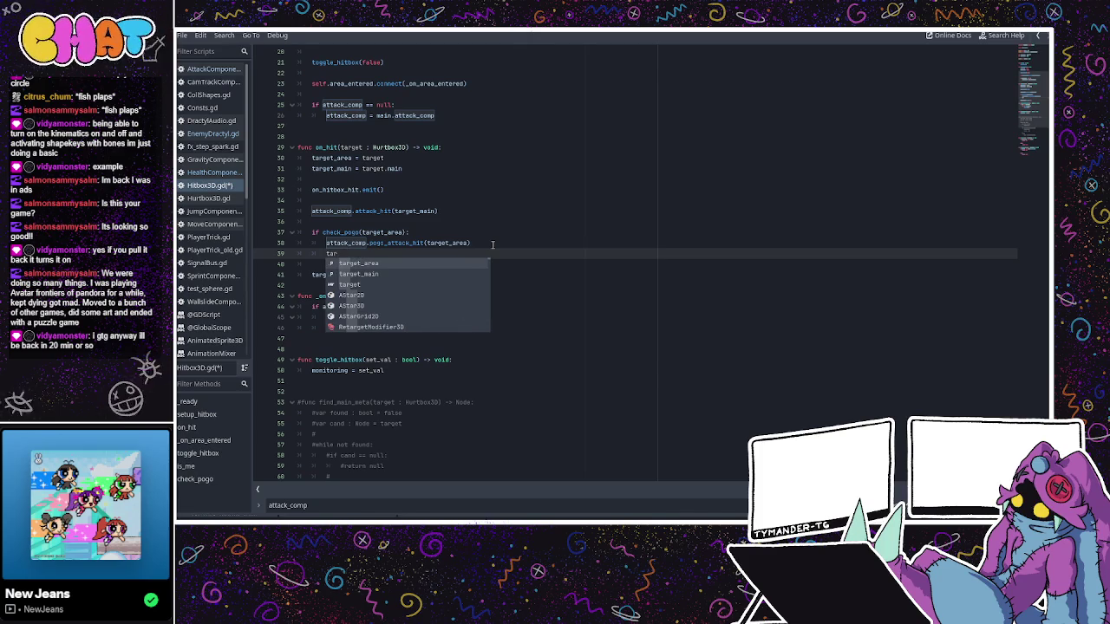
type("get")
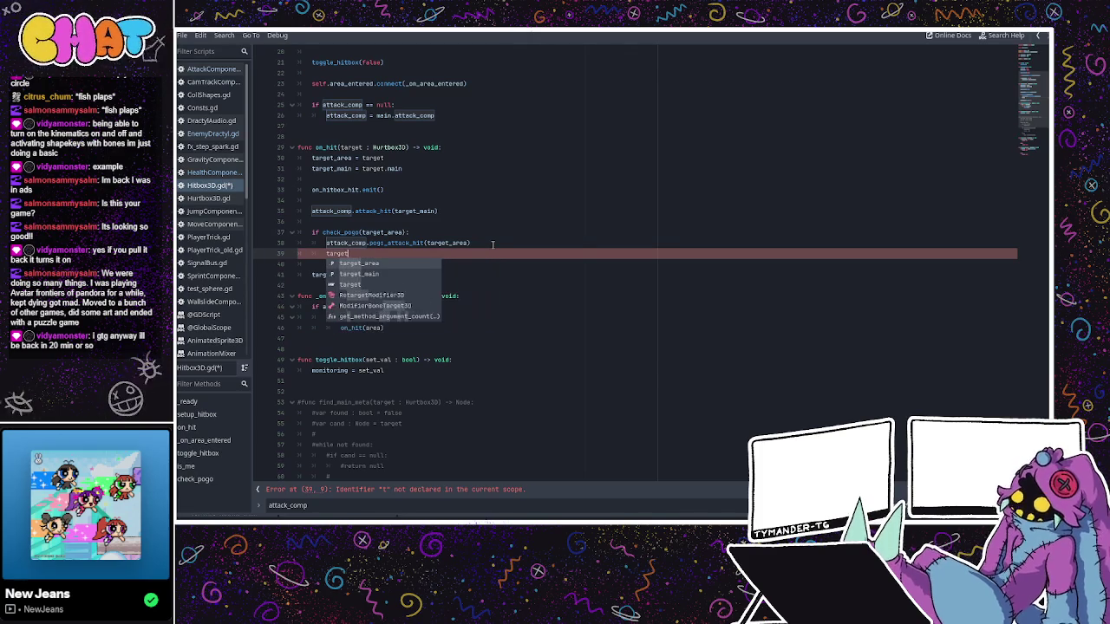
type("_m")
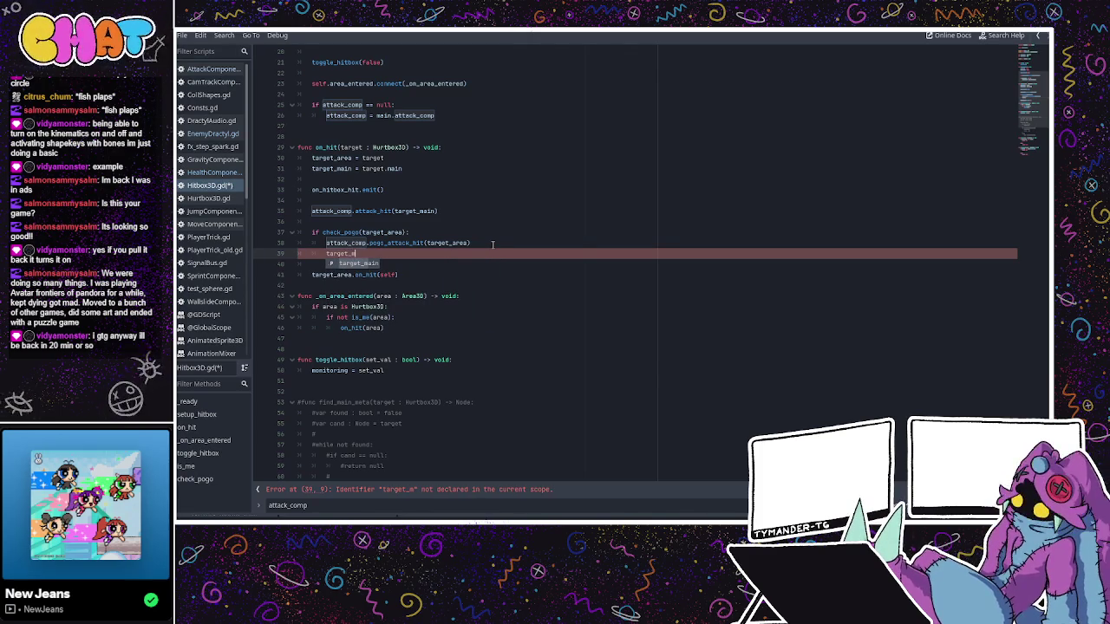
key("Return")
type("_area")
key("BackSpace")
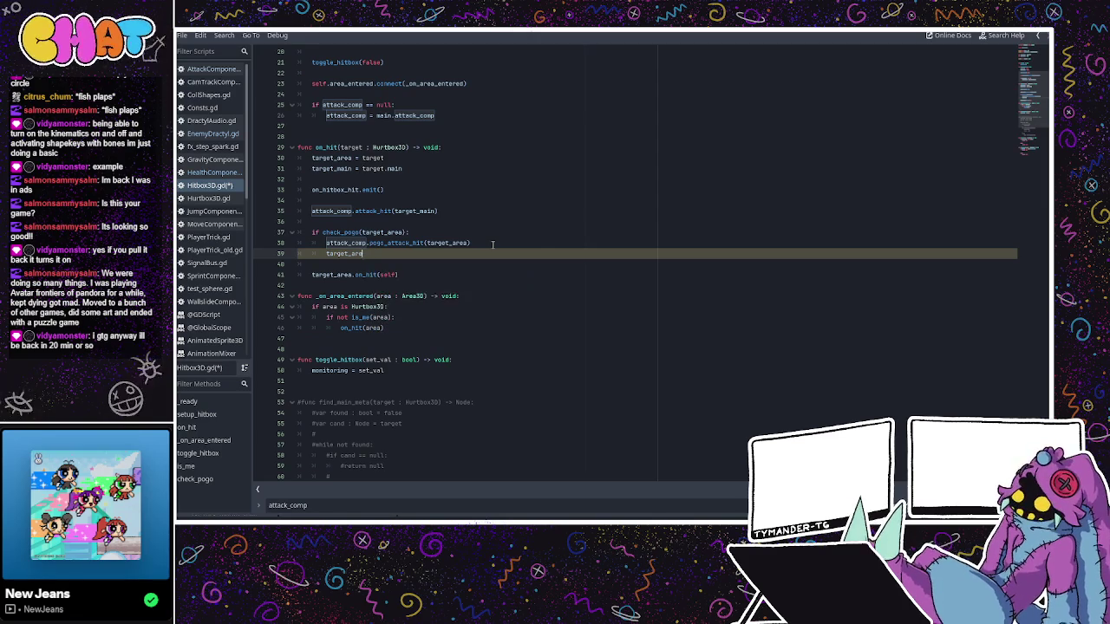
type(".health_")
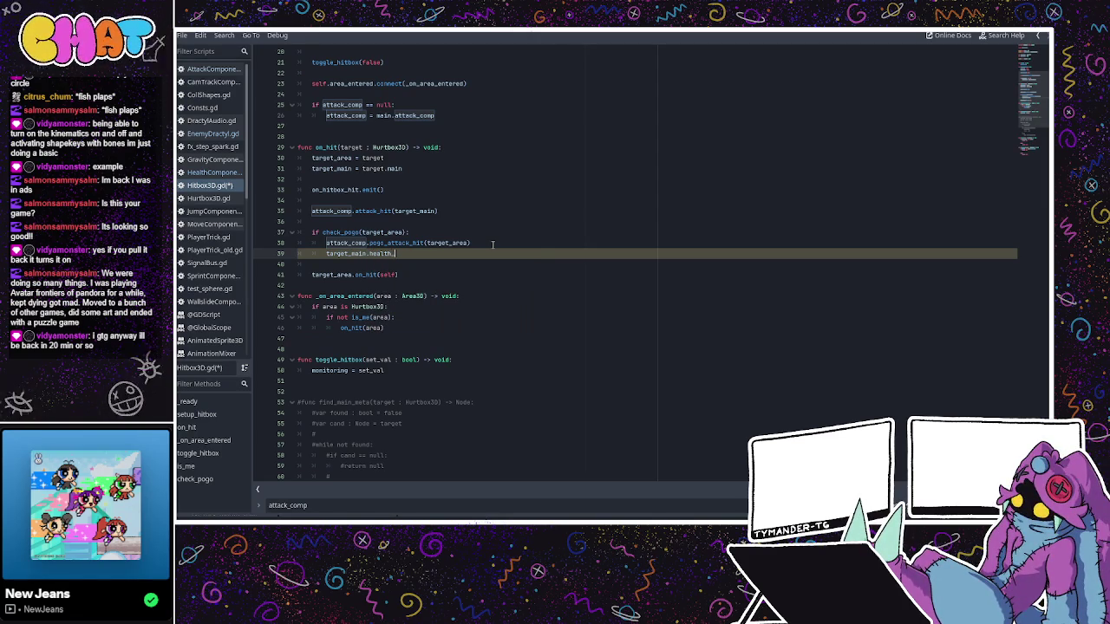
type("comp.")
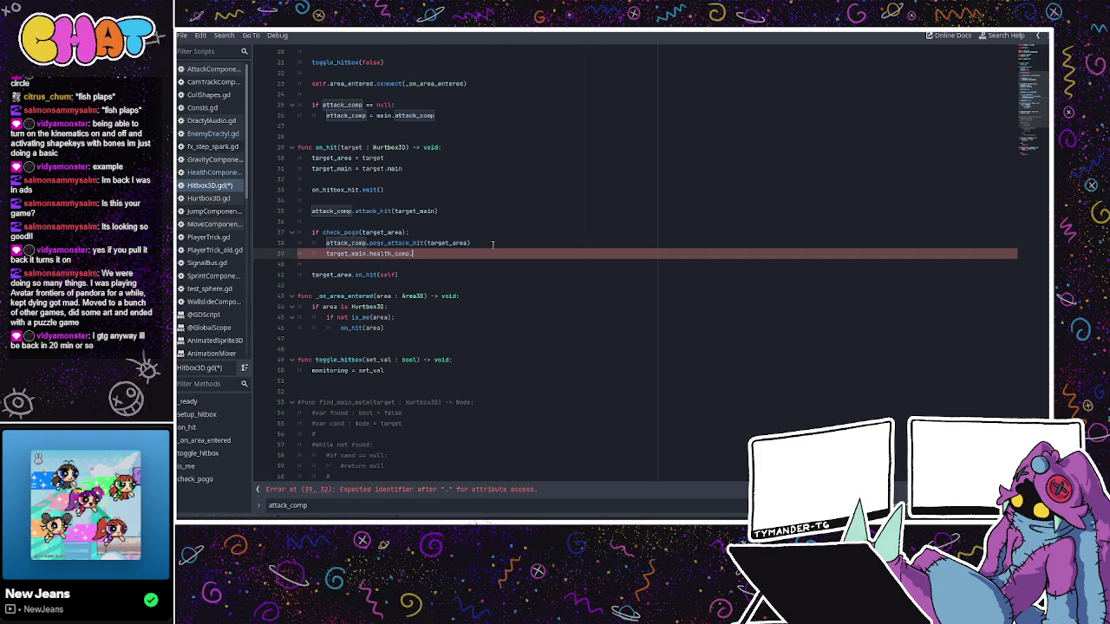
type("en")
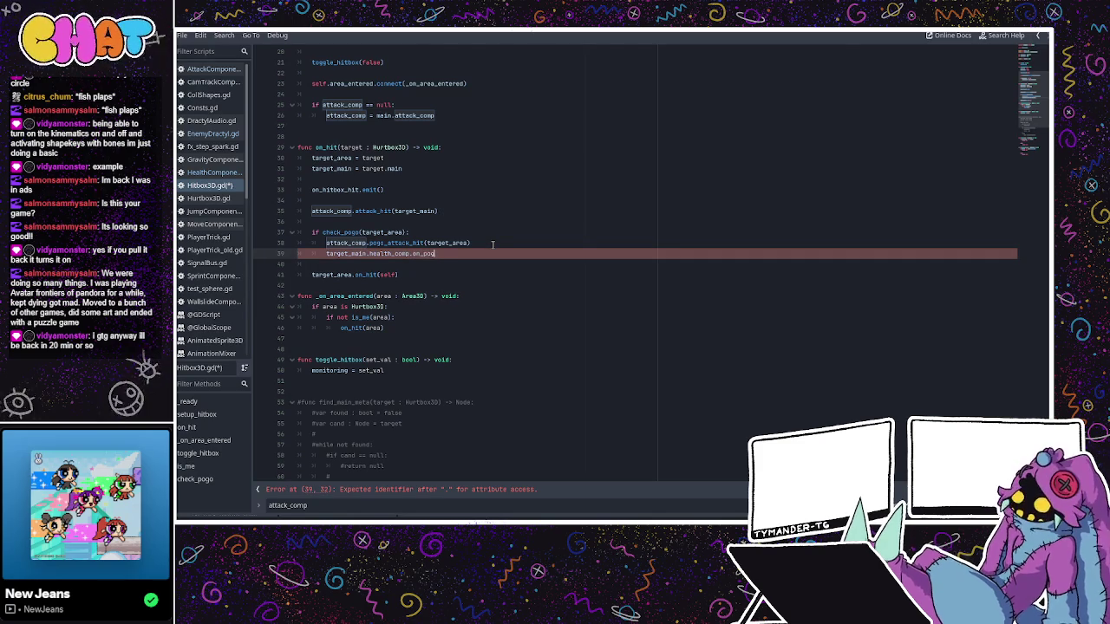
type("hit")
key("Return")
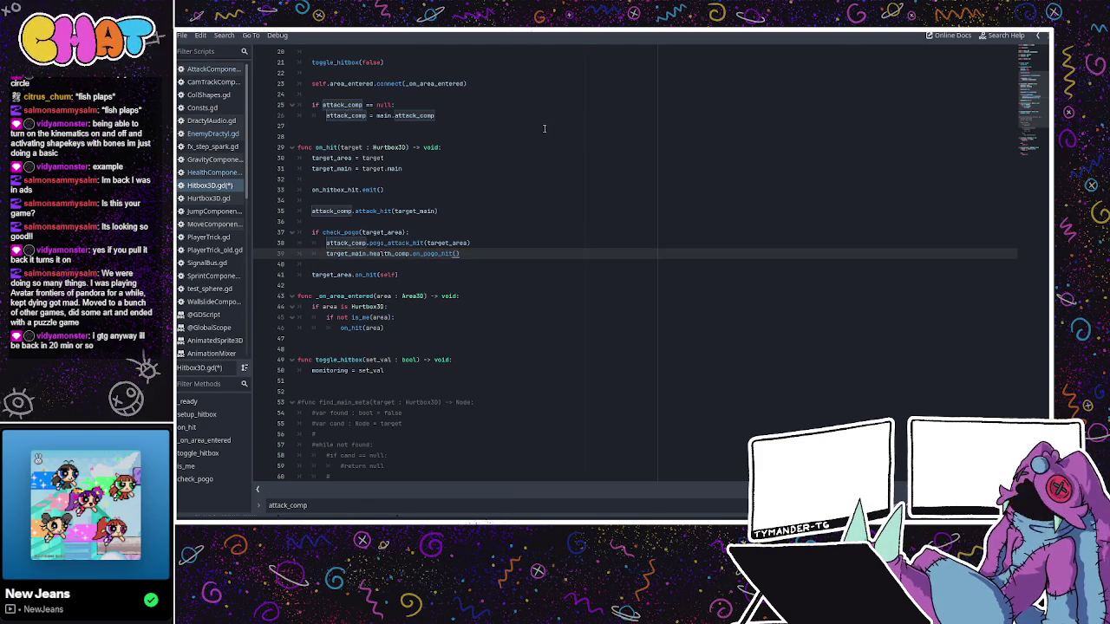
left_click(545, 129)
key("ctrl+s")
- Review the pogo_attack_hit, health_comp and target_area references on lines 30–39
left_click(459, 253)
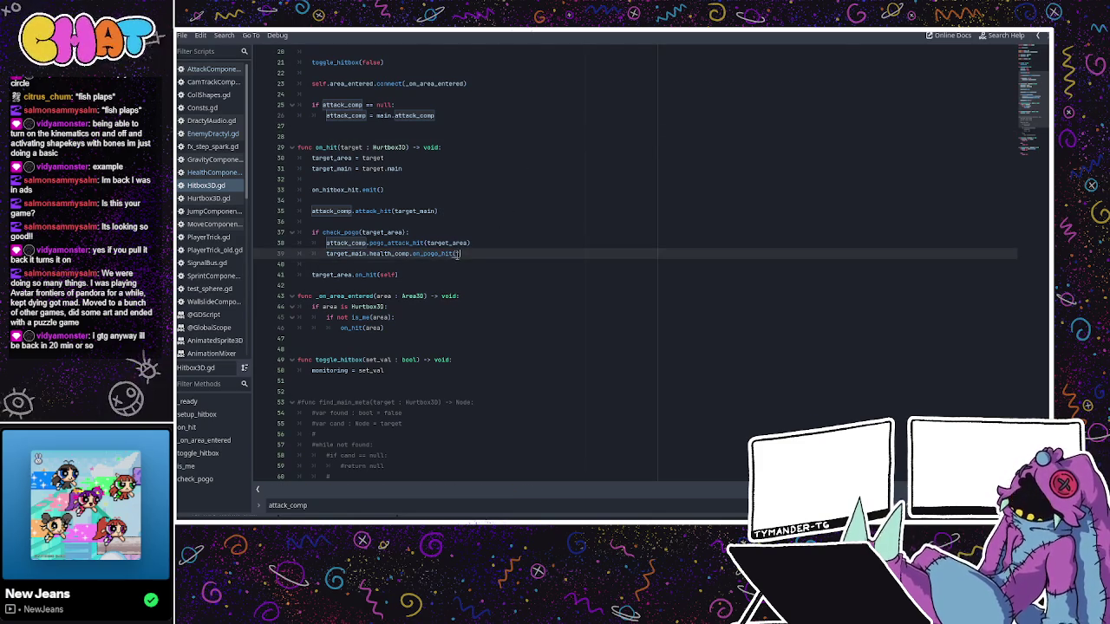
double_click(397, 242)
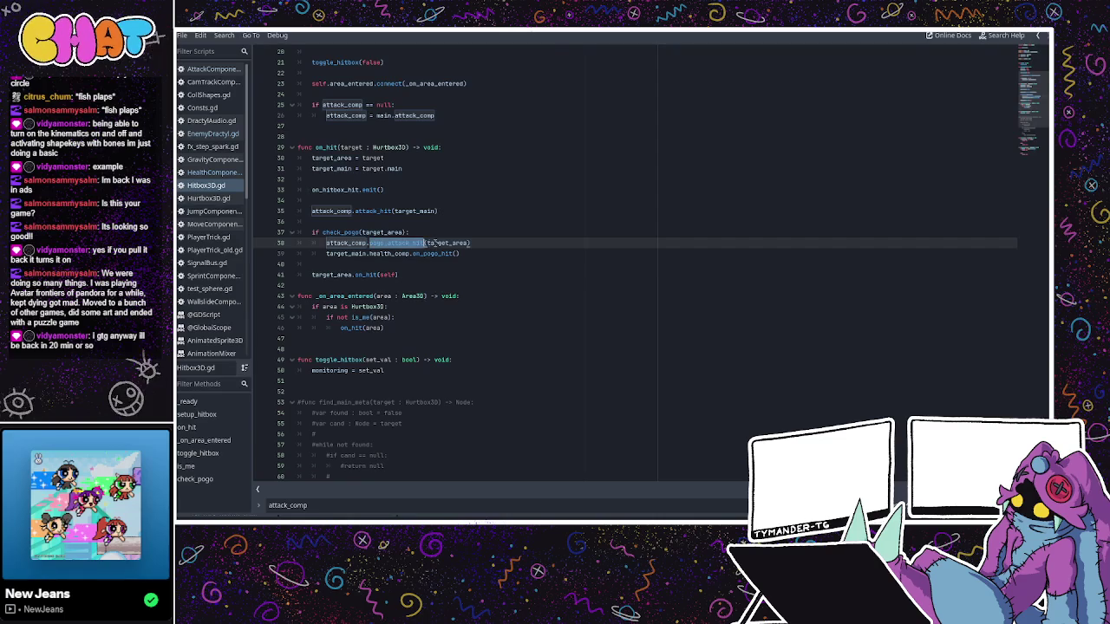
left_click(353, 252)
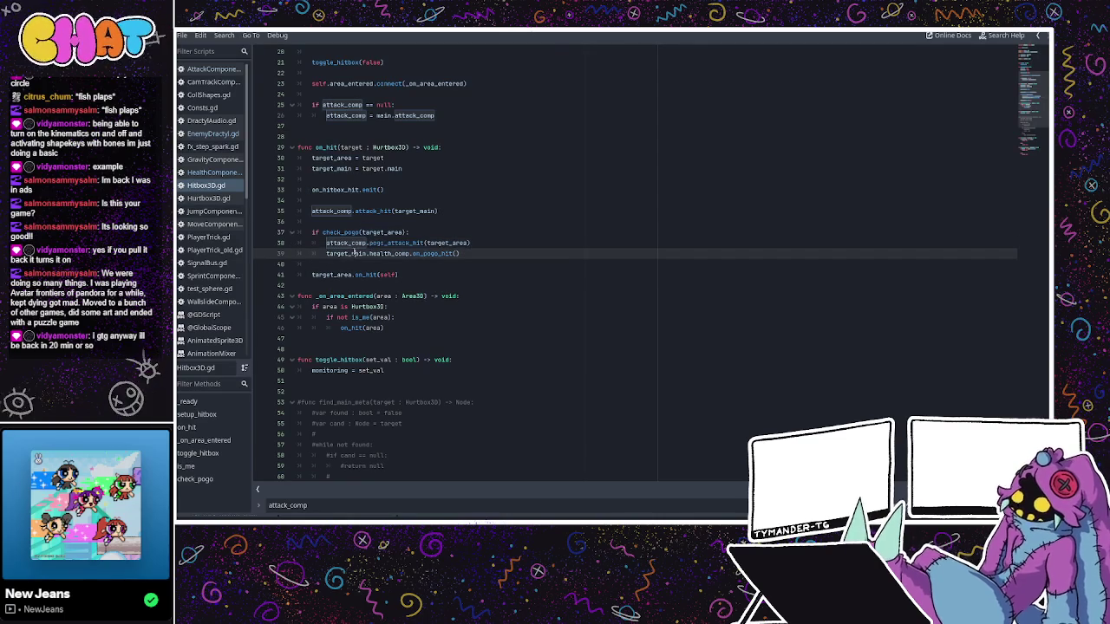
double_click(393, 244)
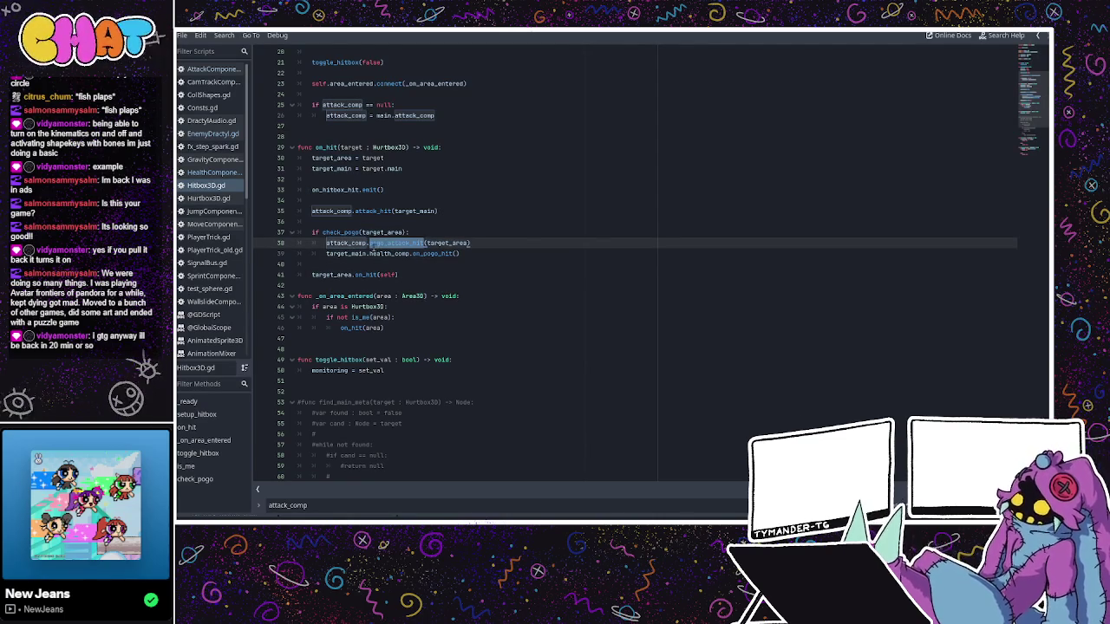
left_click(330, 245)
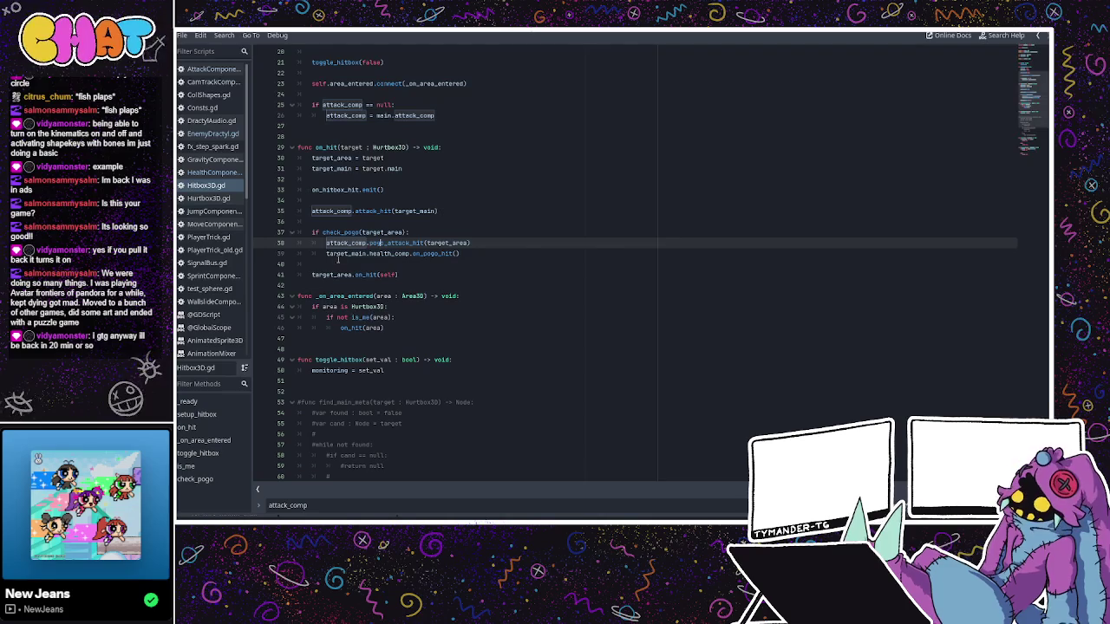
left_click(372, 254)
double_click(354, 253)
double_click(391, 254)
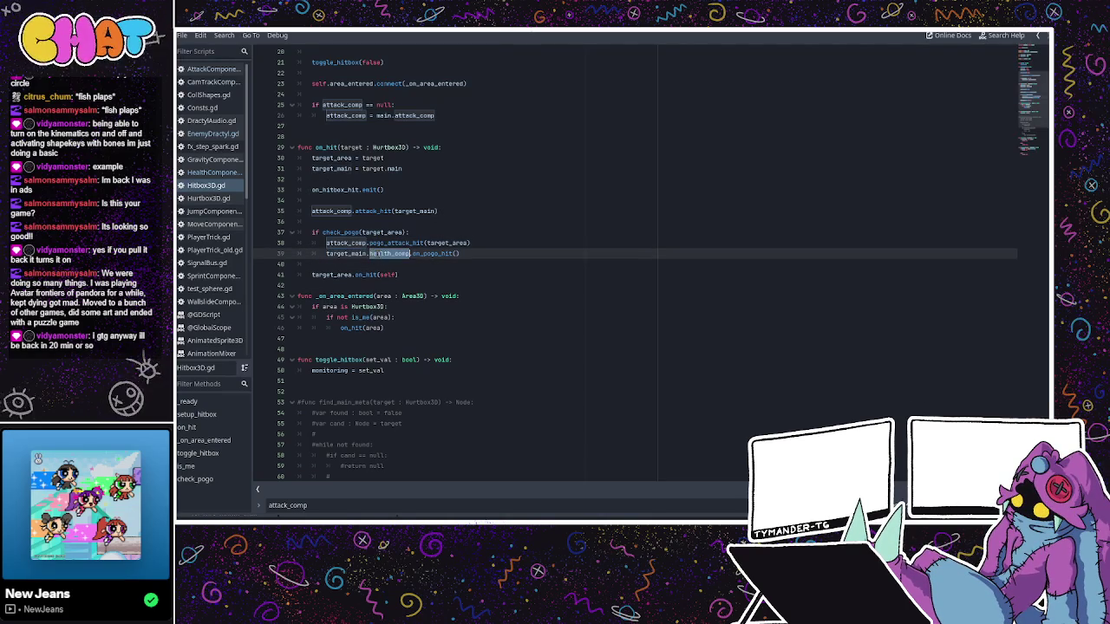
double_click(347, 253)
double_click(390, 253)
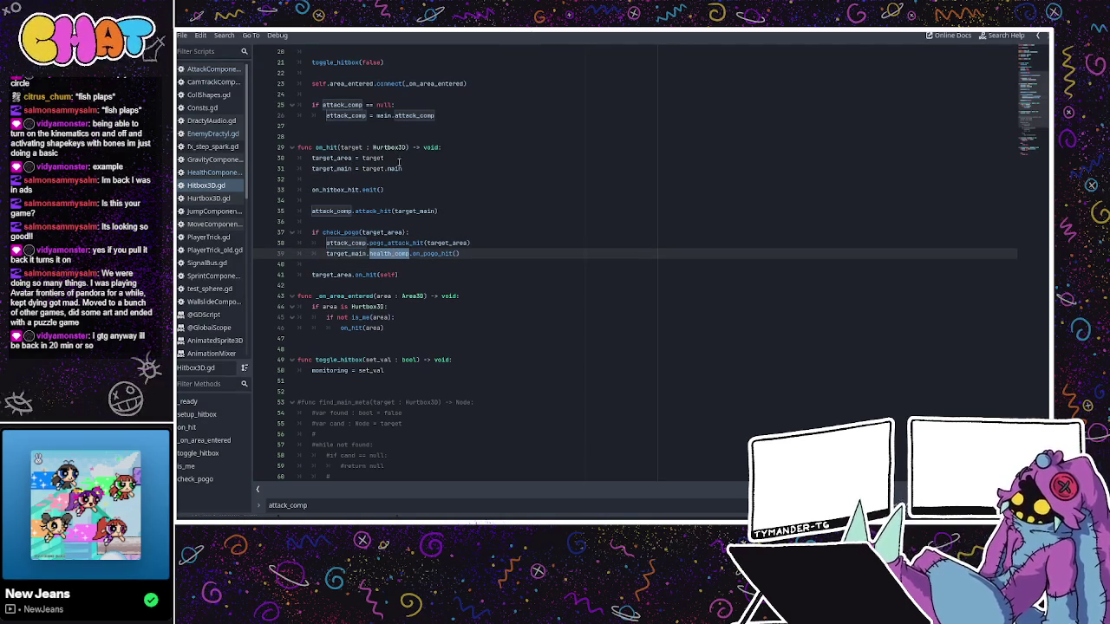
left_click(399, 158)
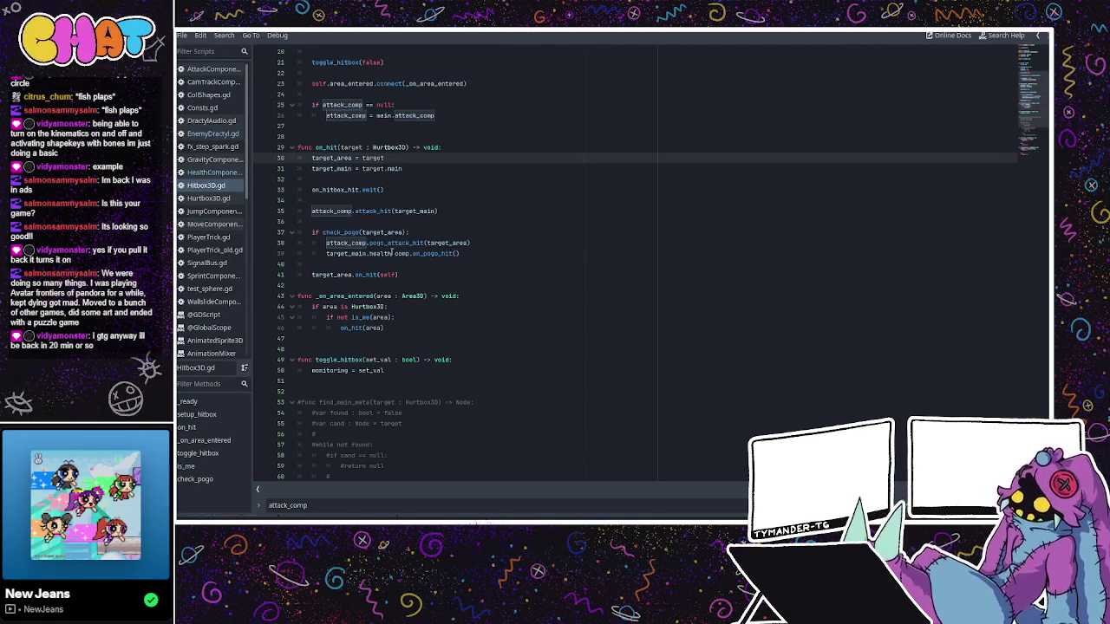
left_click(392, 253)
- Replace target_main with target_area on line 39, then go to HealthComponent.gd
left_click_drag(368, 253, 326, 253)
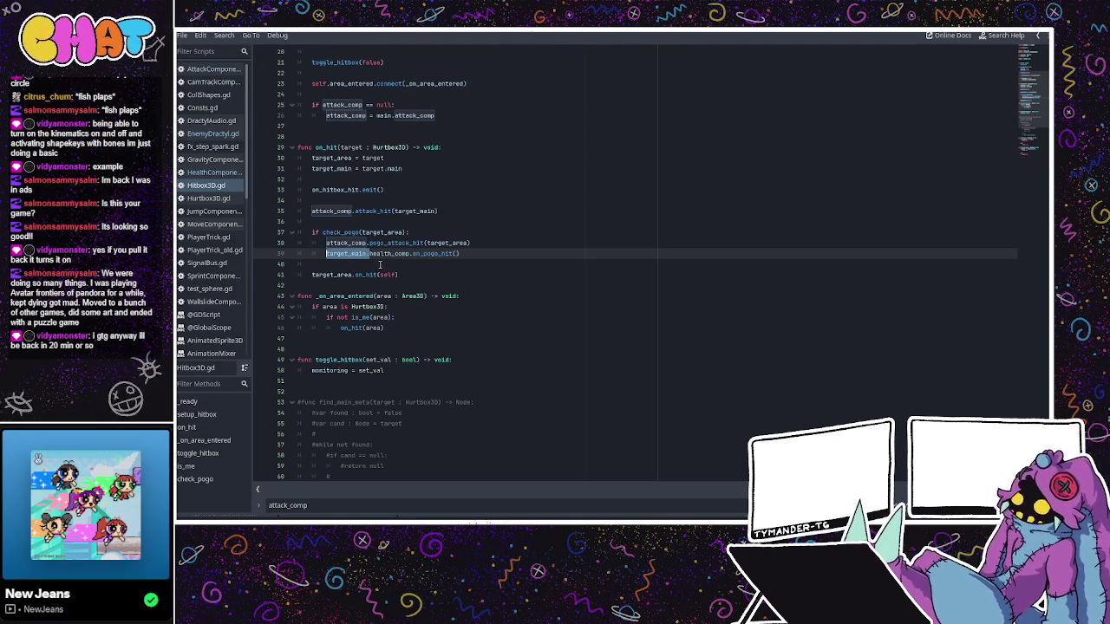
type("target_area.")
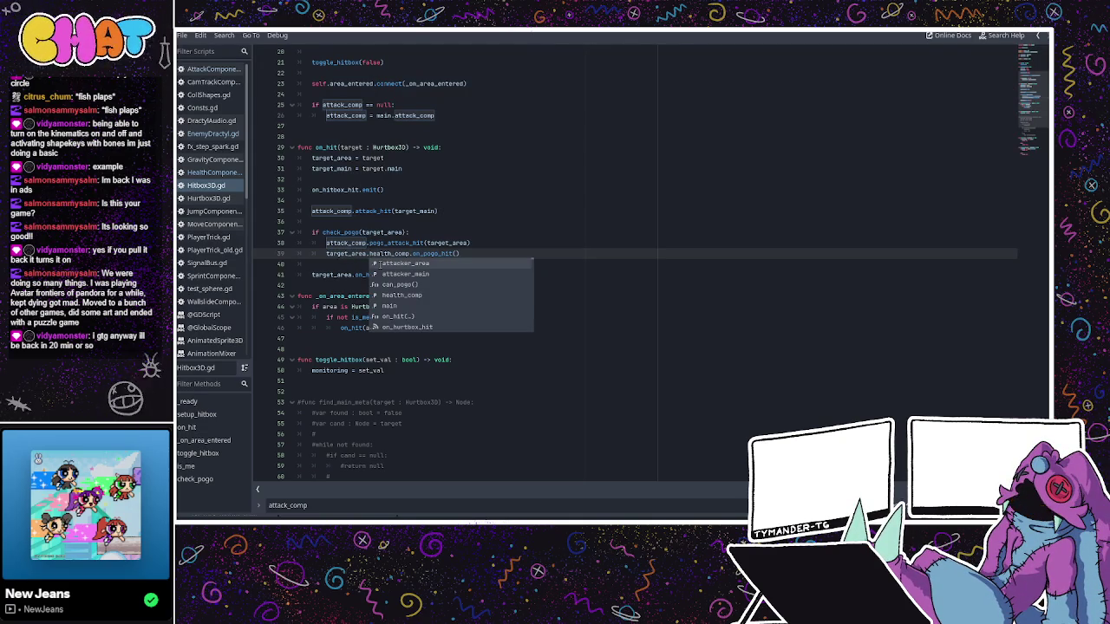
left_click(406, 232)
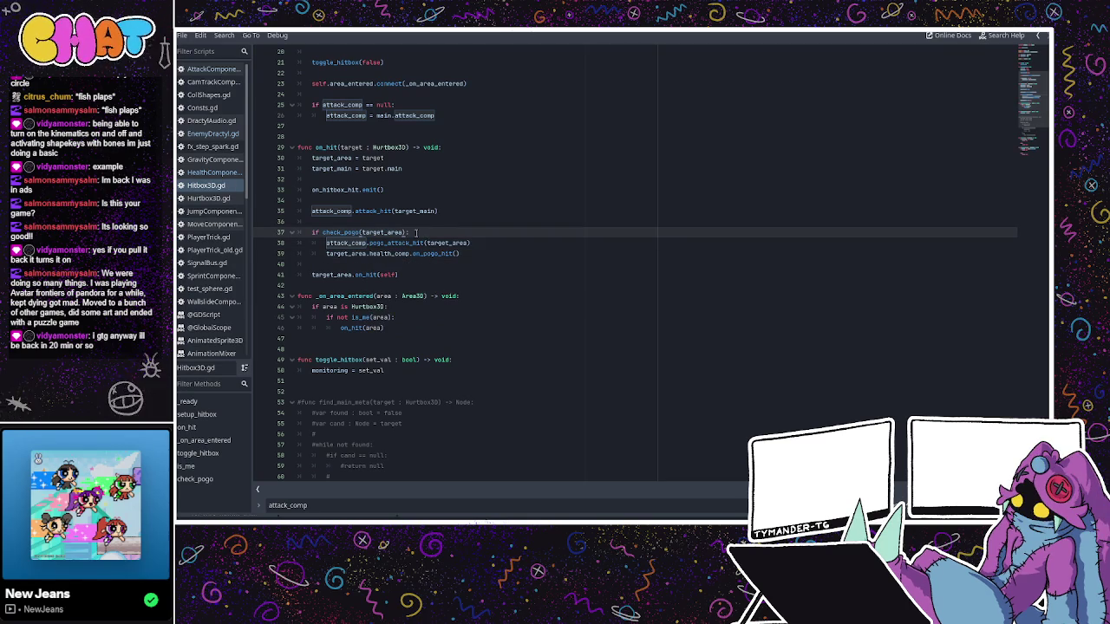
left_click(220, 173)
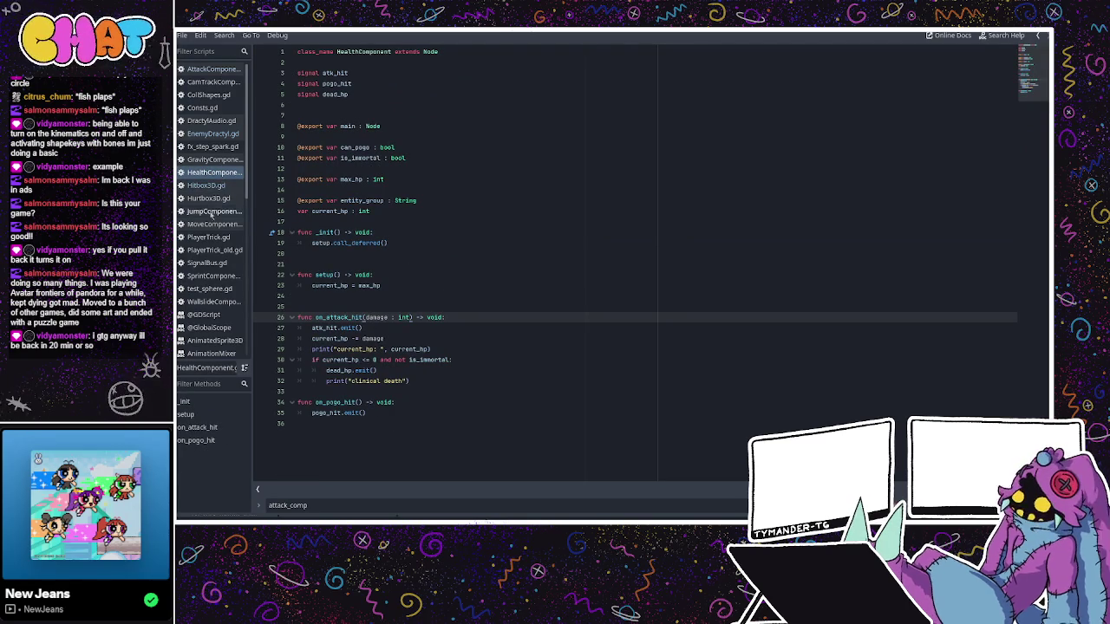
- In Hurtbox3D.gd, add an on_pogo() -> void function calling health_comp.on_pogo_hit(), and save
left_click(213, 199)
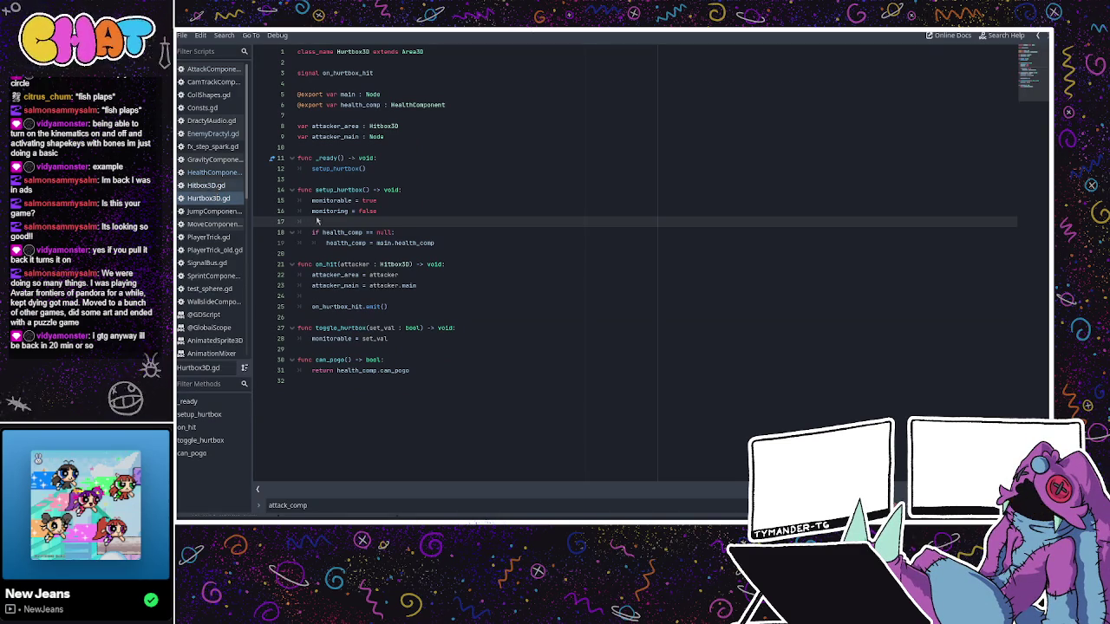
left_click(408, 304)
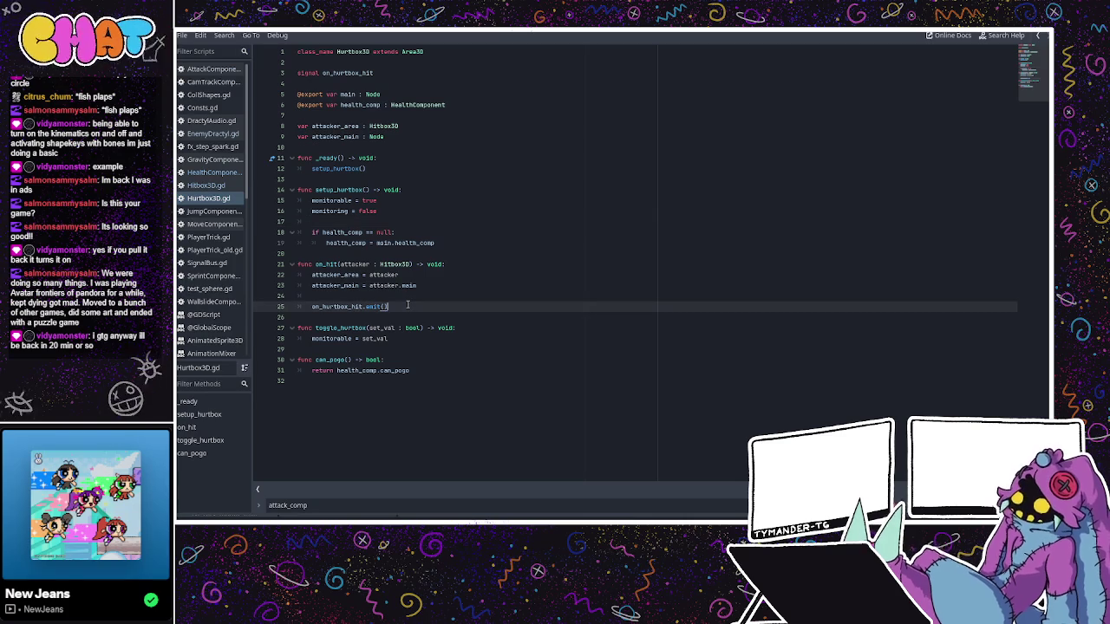
key("Return")
key("Return")
type("nc on_po")
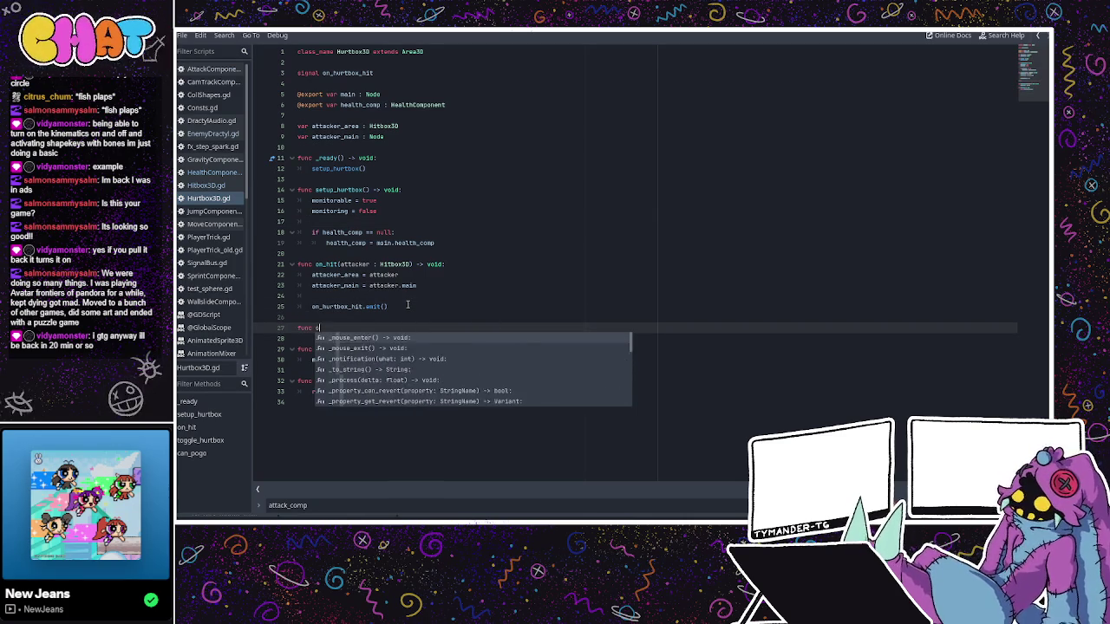
type("go")
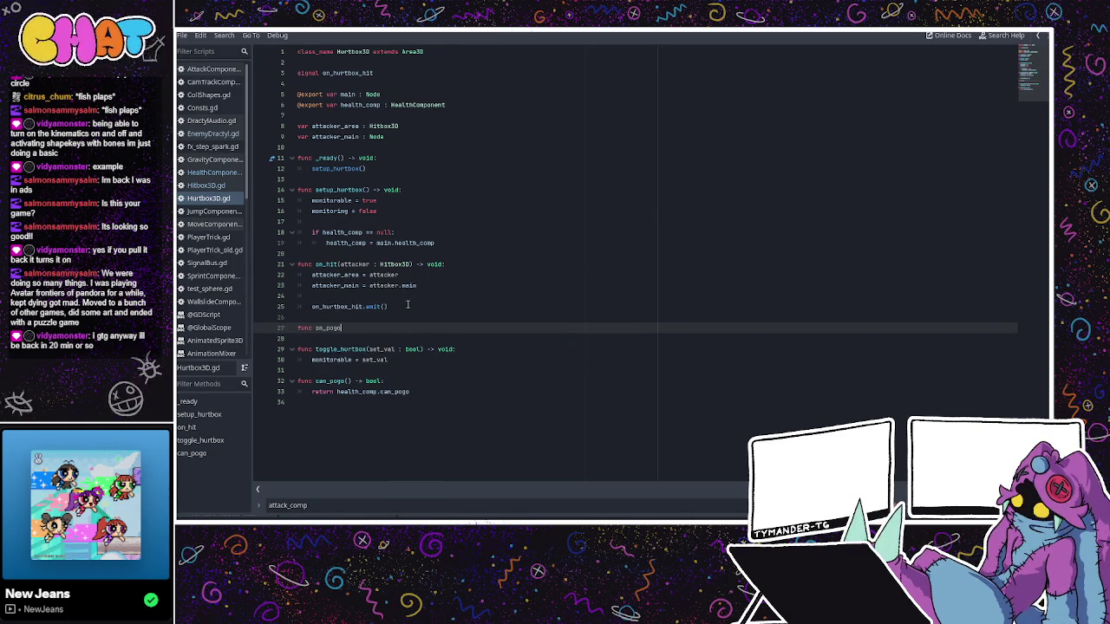
type("tacker")
key("BackSpace")
key("BackSpace")
key("BackSpace")
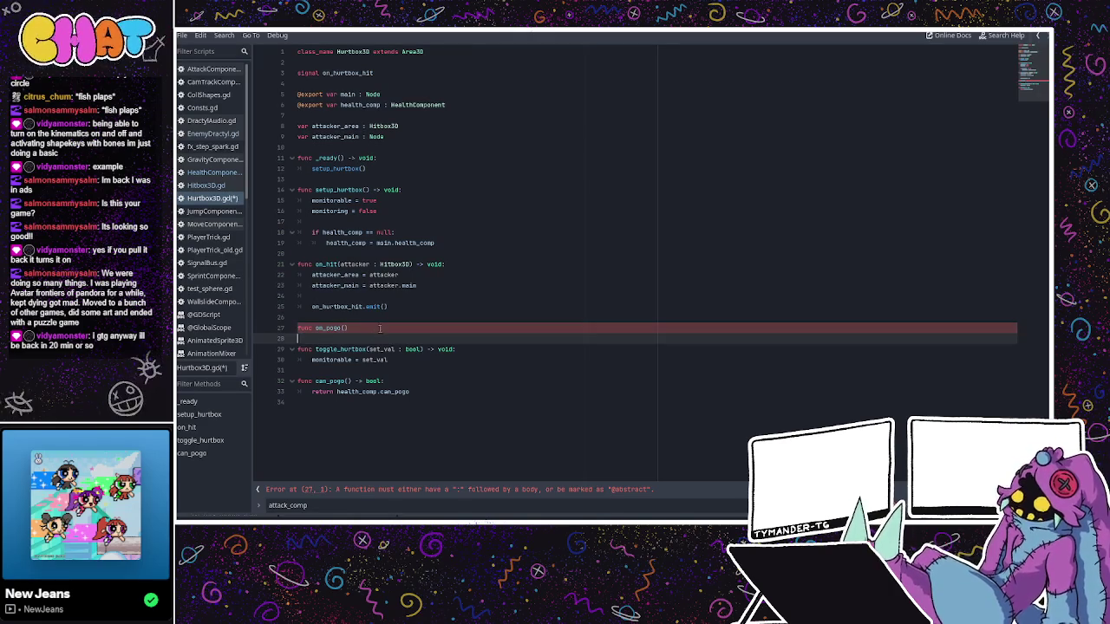
type("void:")
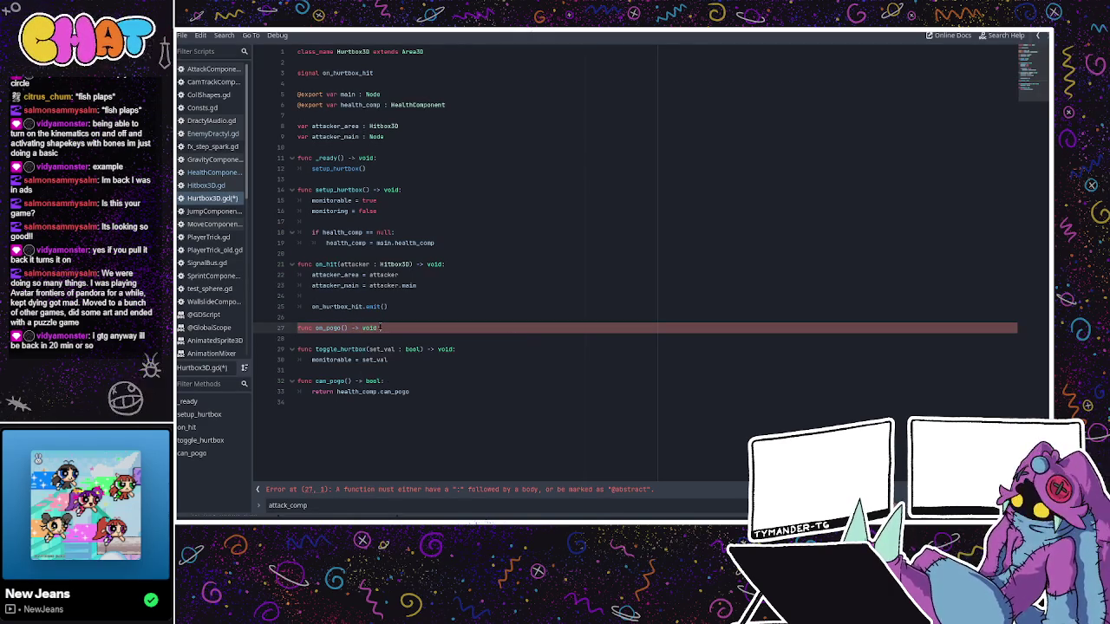
key("Return")
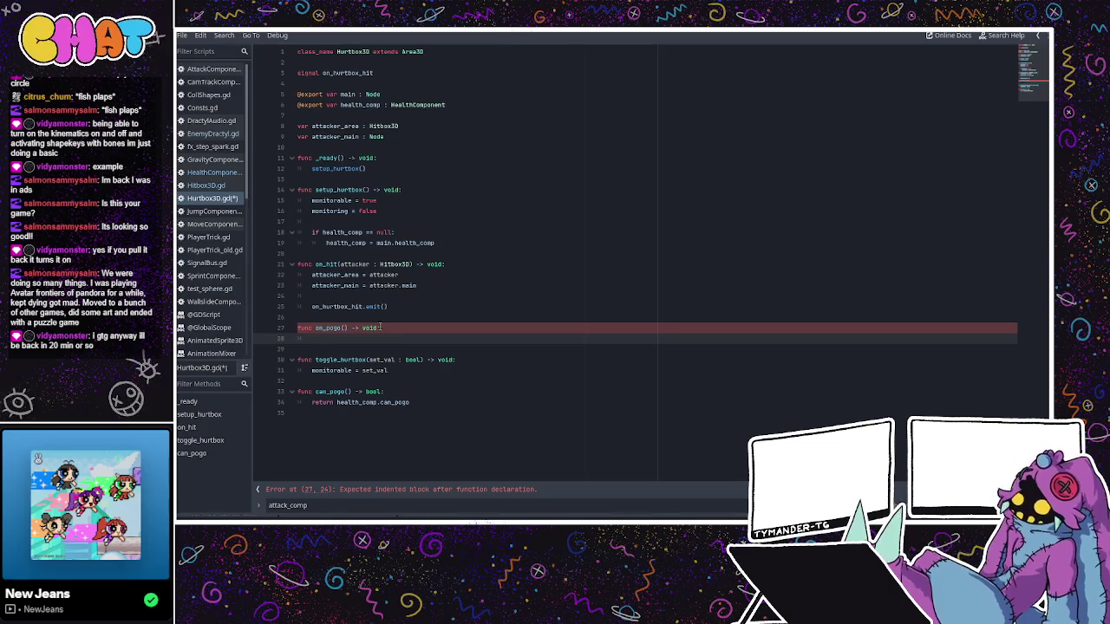
type("health_comp.on_po")
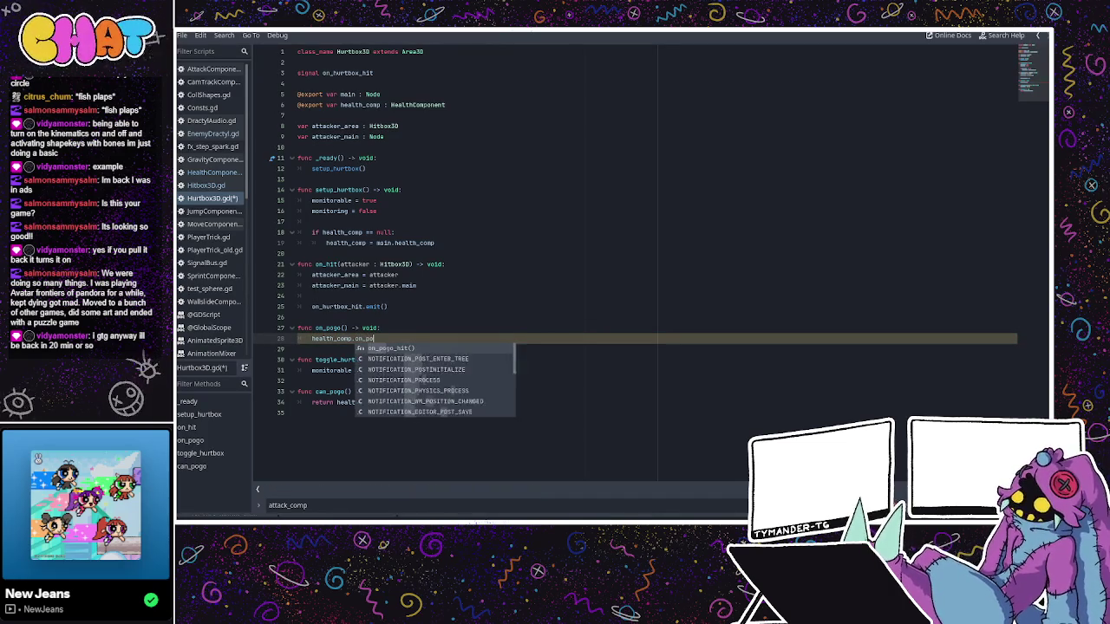
type("go_hit")
key("Return")
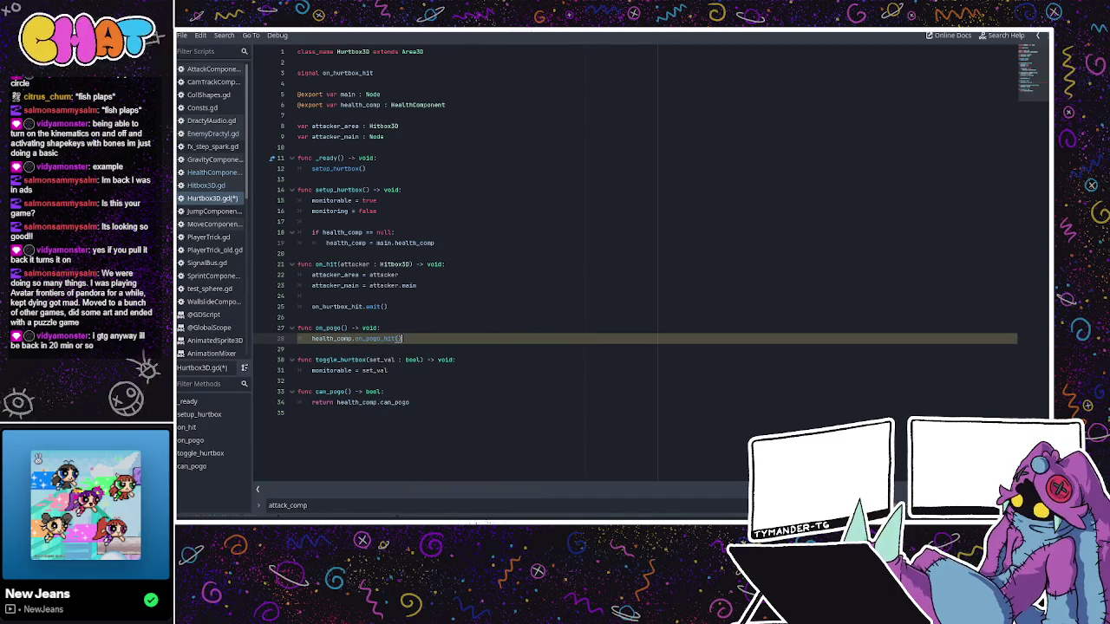
key("ctrl+s")
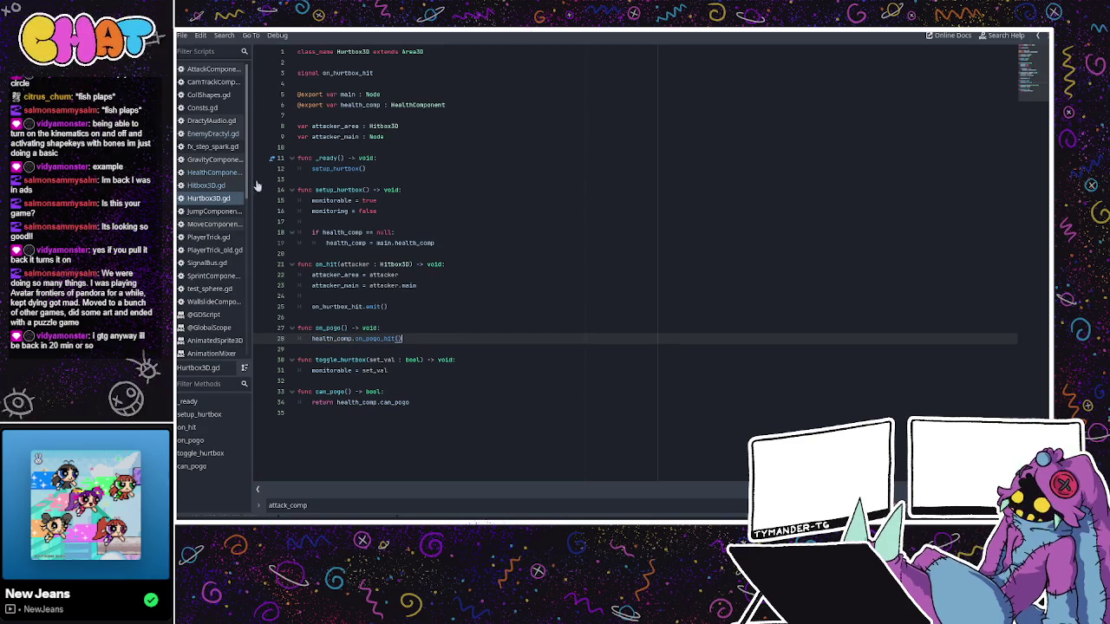
left_click(208, 186)
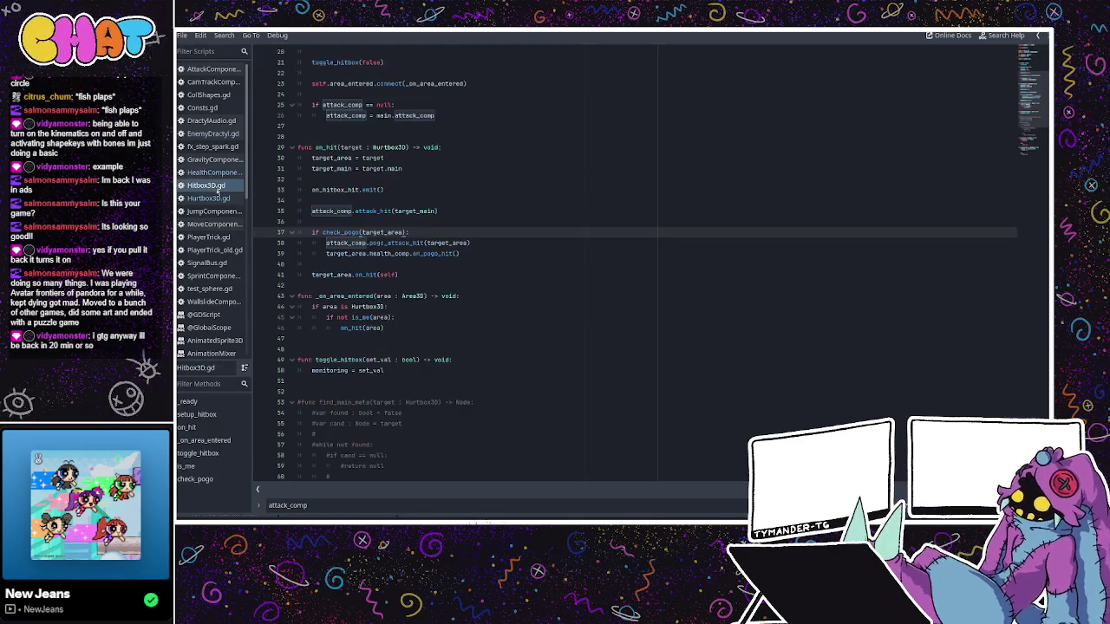
- Change line 39's call to target_area.on_pogo() and save Hitbox3D.gd
left_click(408, 253)
left_click_drag(460, 253, 371, 254)
key("BackSpace")
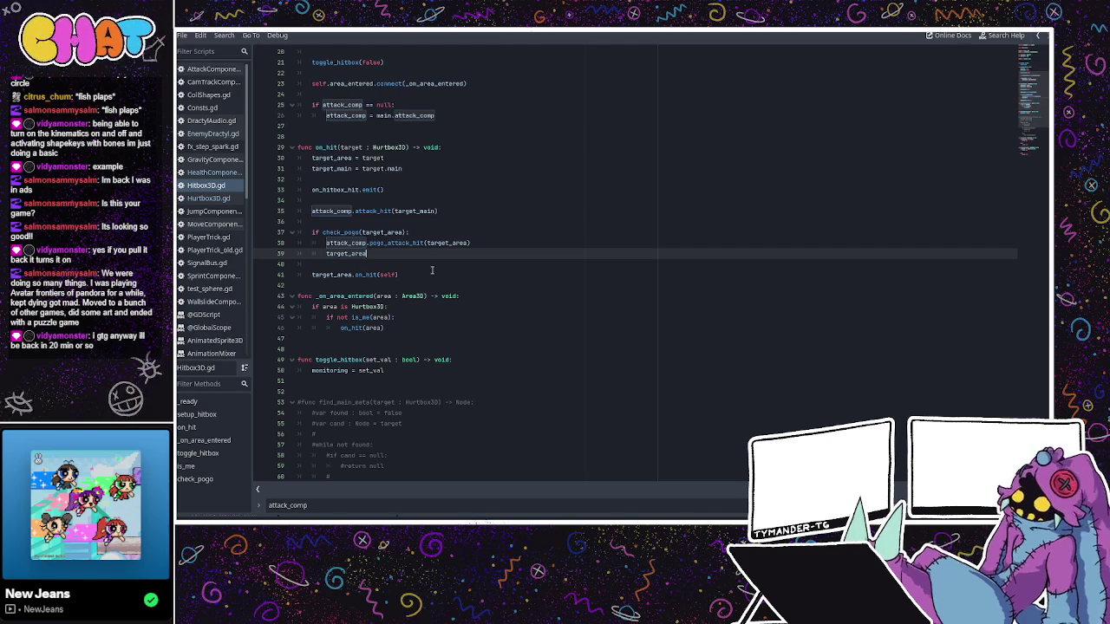
type(".pogo")
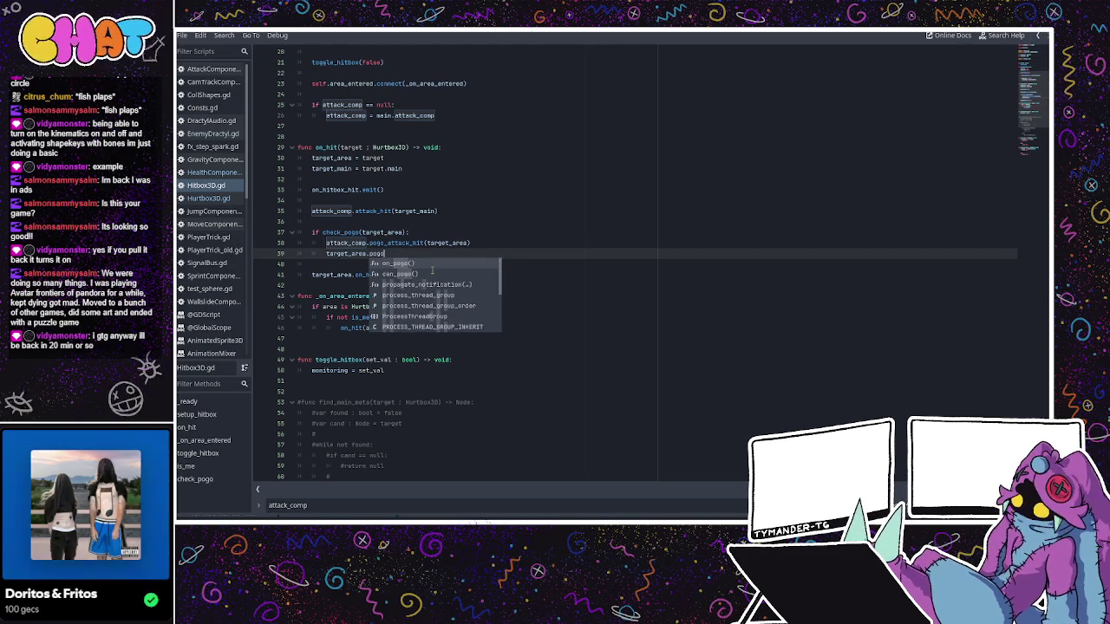
key("BackSpace")
key("BackSpace")
key("BackSpace")
type("on_p")
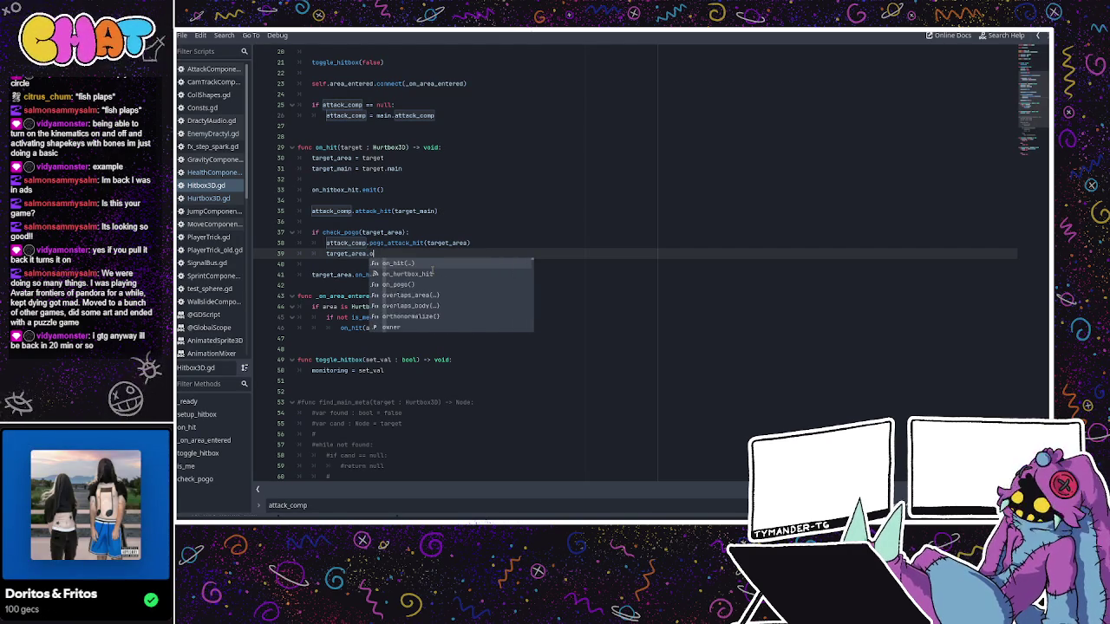
key("Return")
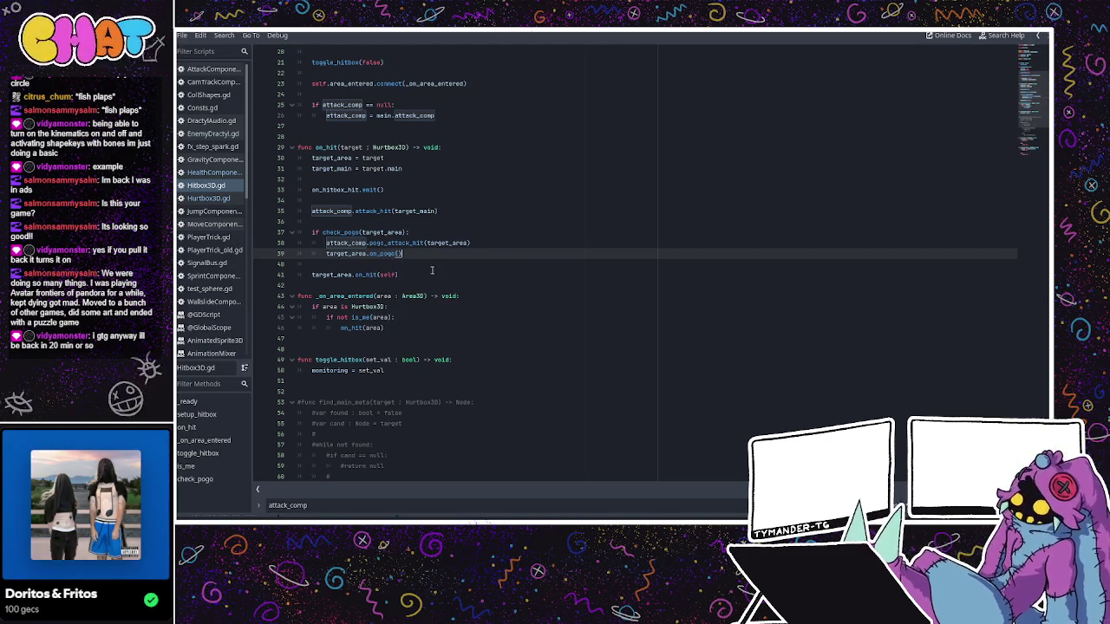
key("ctrl+s")
- Check the pogo_attack_hit and on_pogo_hit definitions, then switch to the 3D editor
left_click(481, 270)
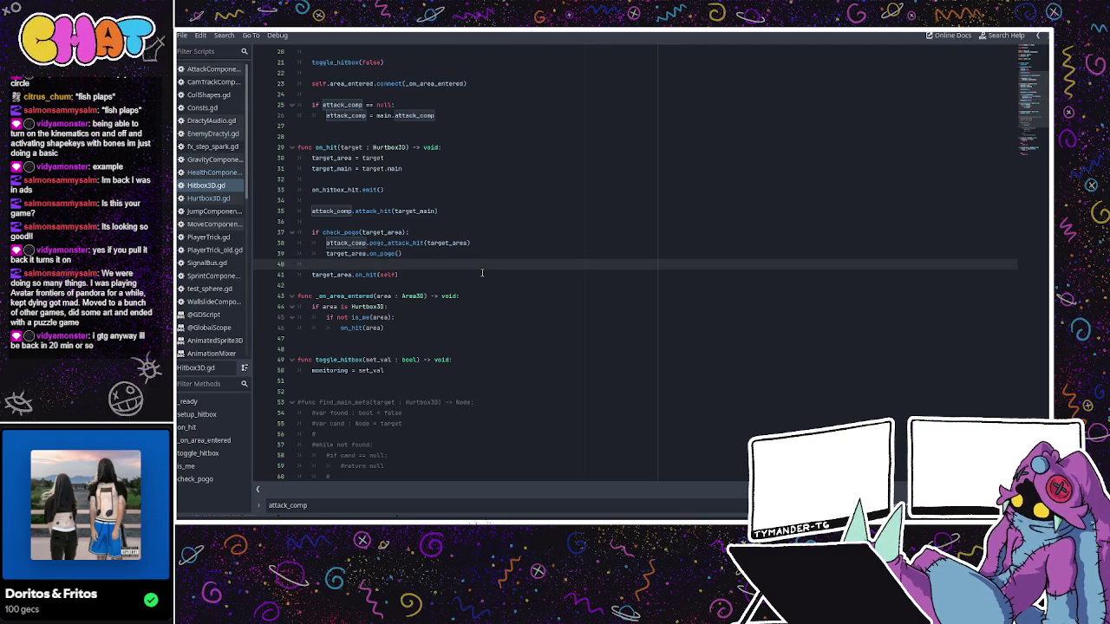
left_click(469, 242)
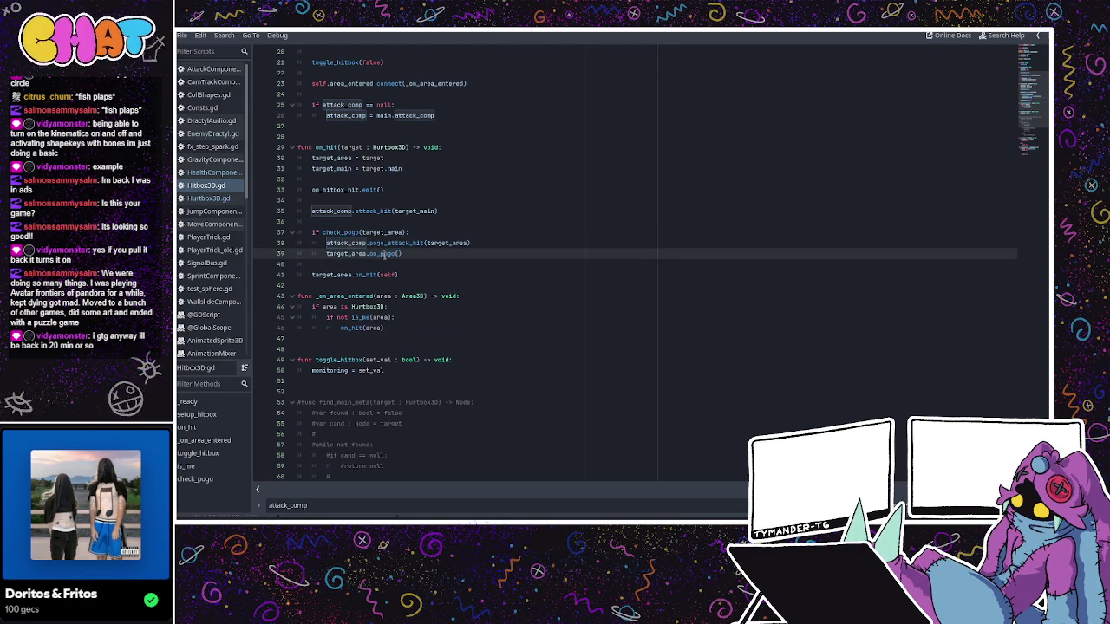
left_click(399, 243, "ctrl")
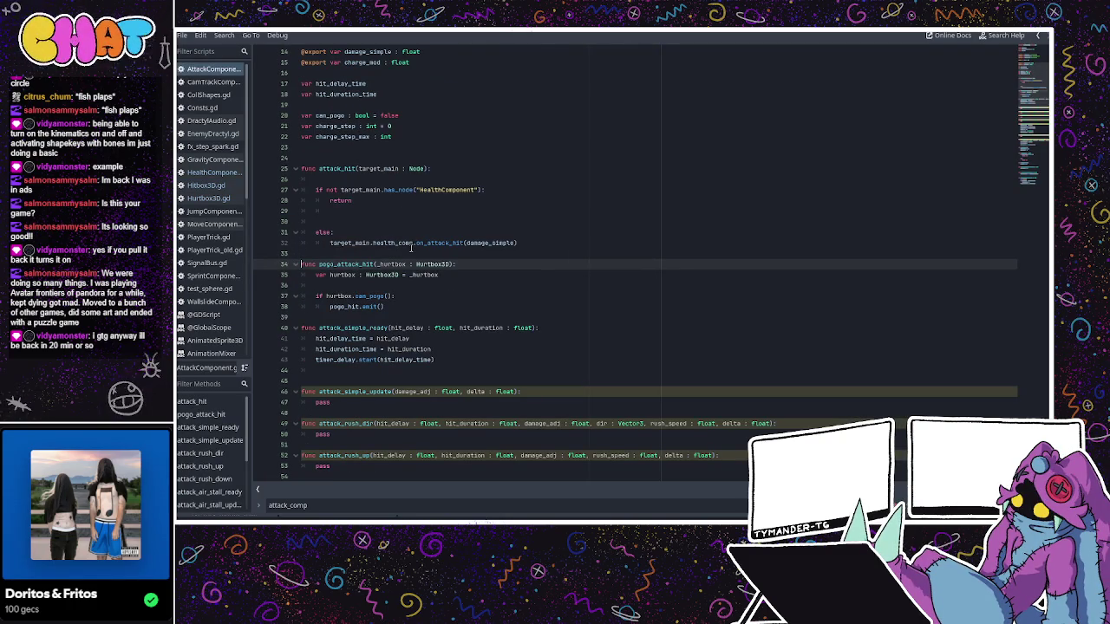
left_click(208, 184)
left_click(210, 198)
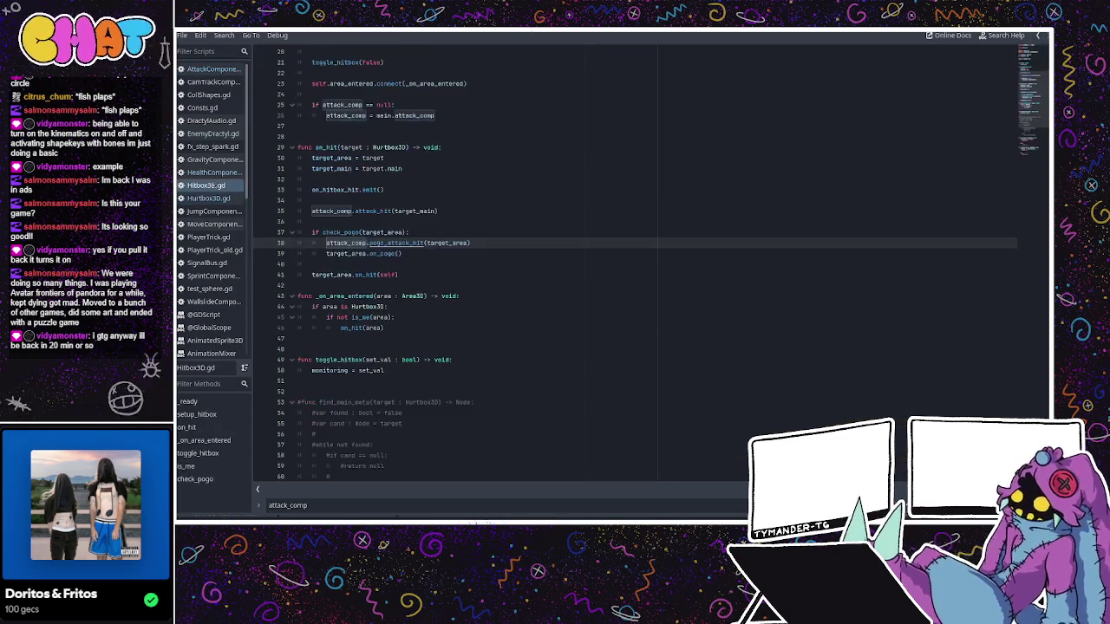
left_click(209, 172)
left_click(343, 338)
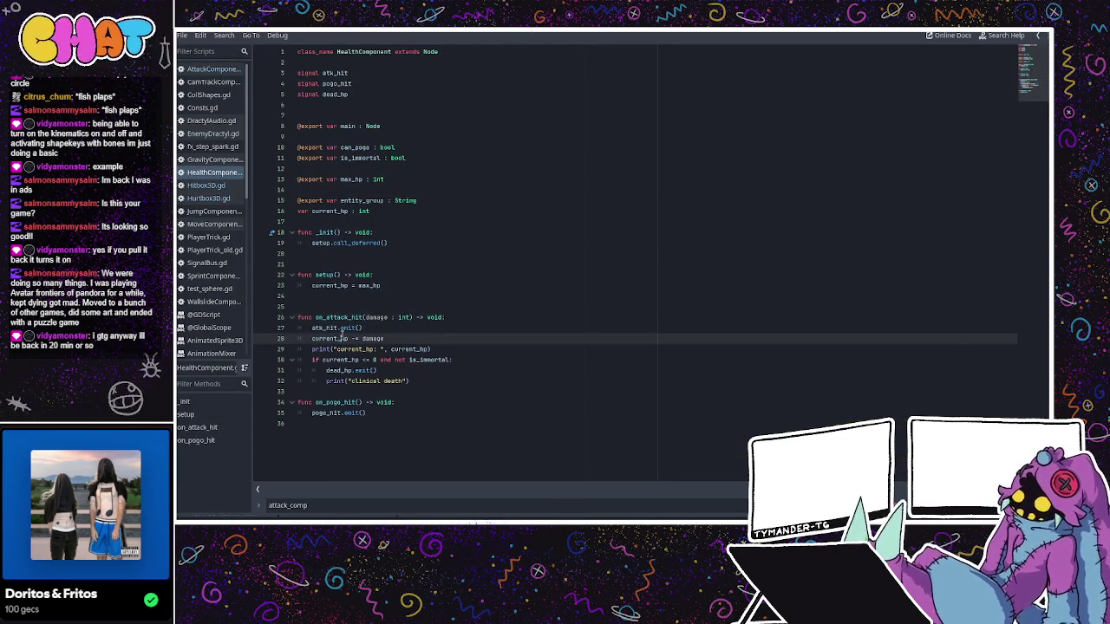
left_click(344, 402)
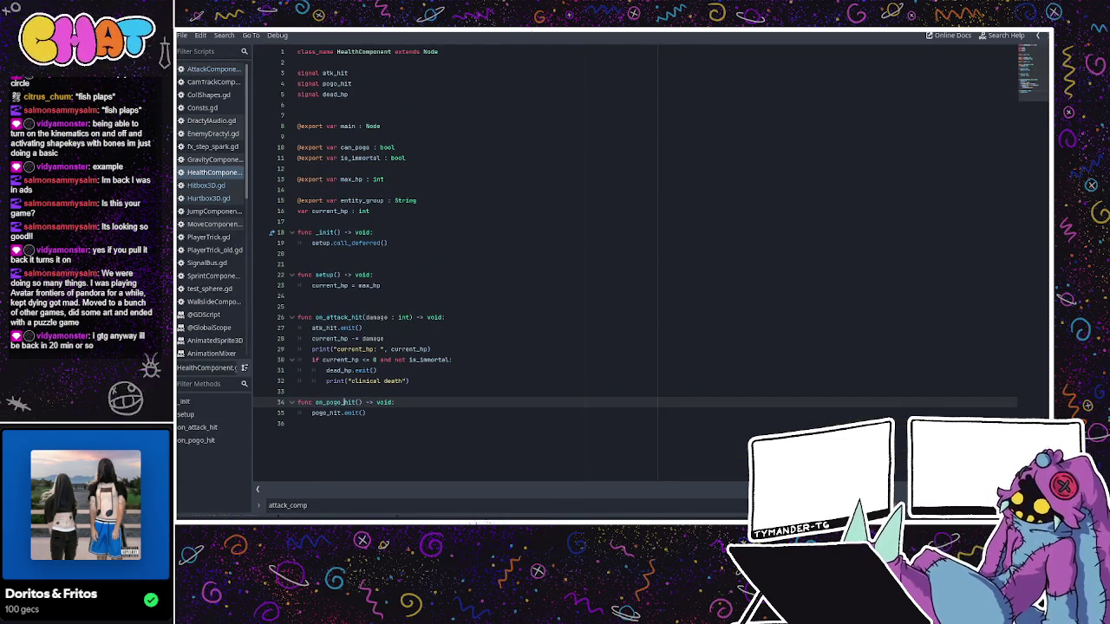
key("ctrl+F2")
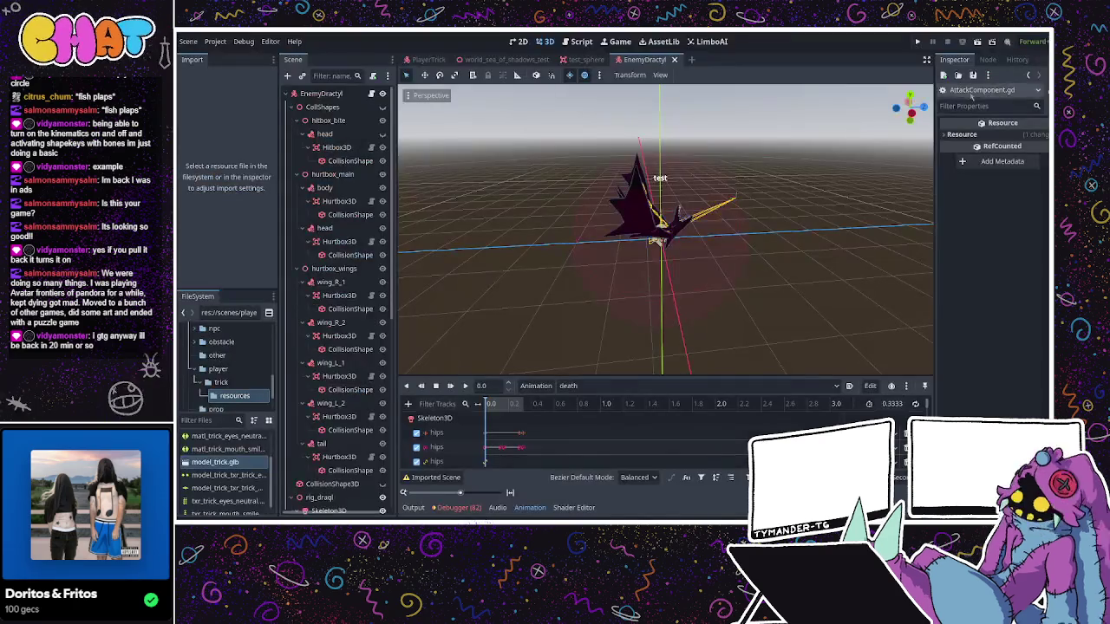
- Connect the HealthComponent node's atk_hit, dead_hp and pogo_hit signals to EnemyDractyl handler stubs
scroll(351, 250, "down", 8)
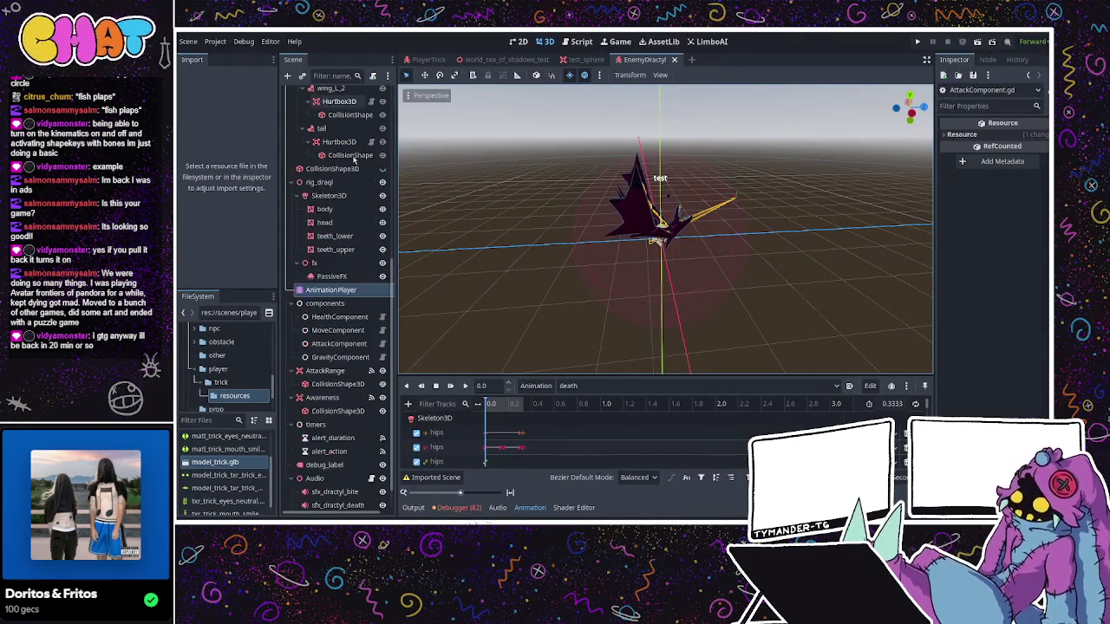
left_click(339, 286)
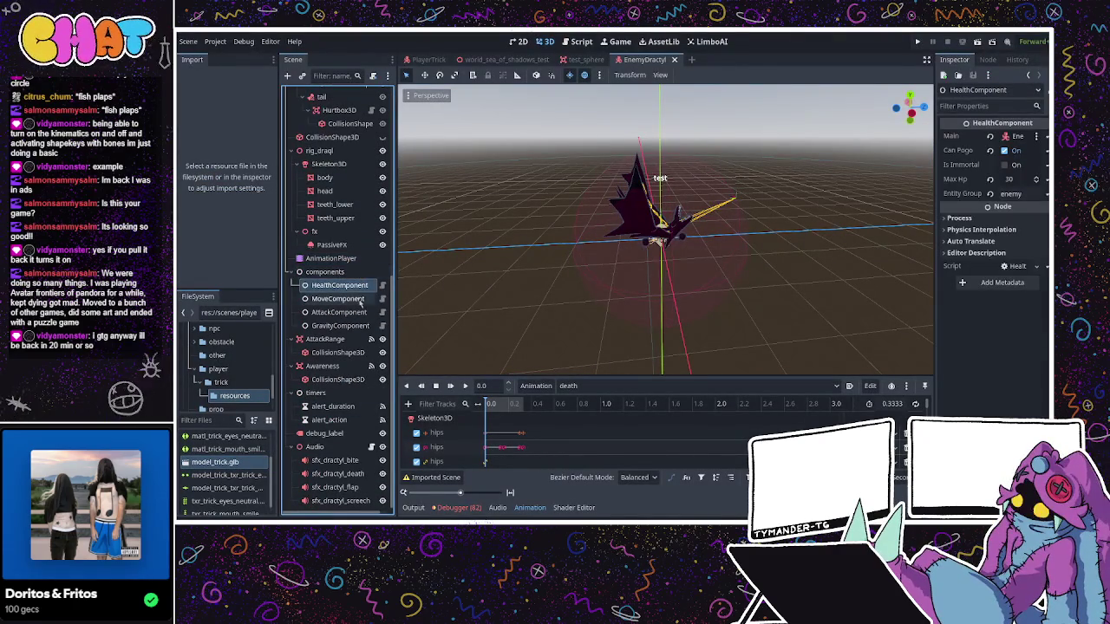
left_click(988, 59)
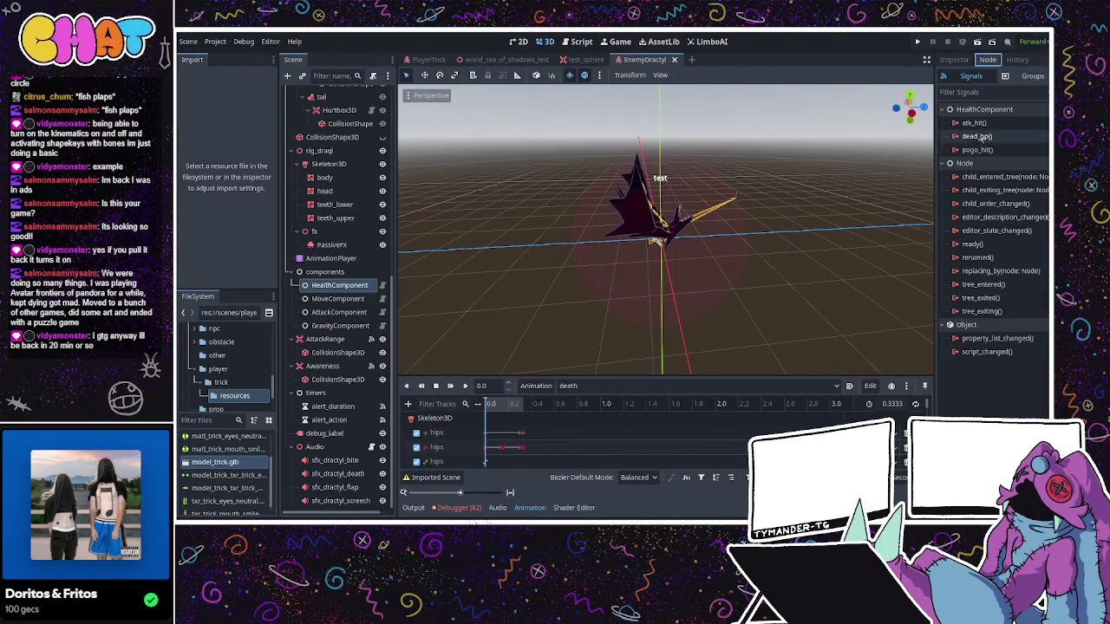
left_click(977, 149)
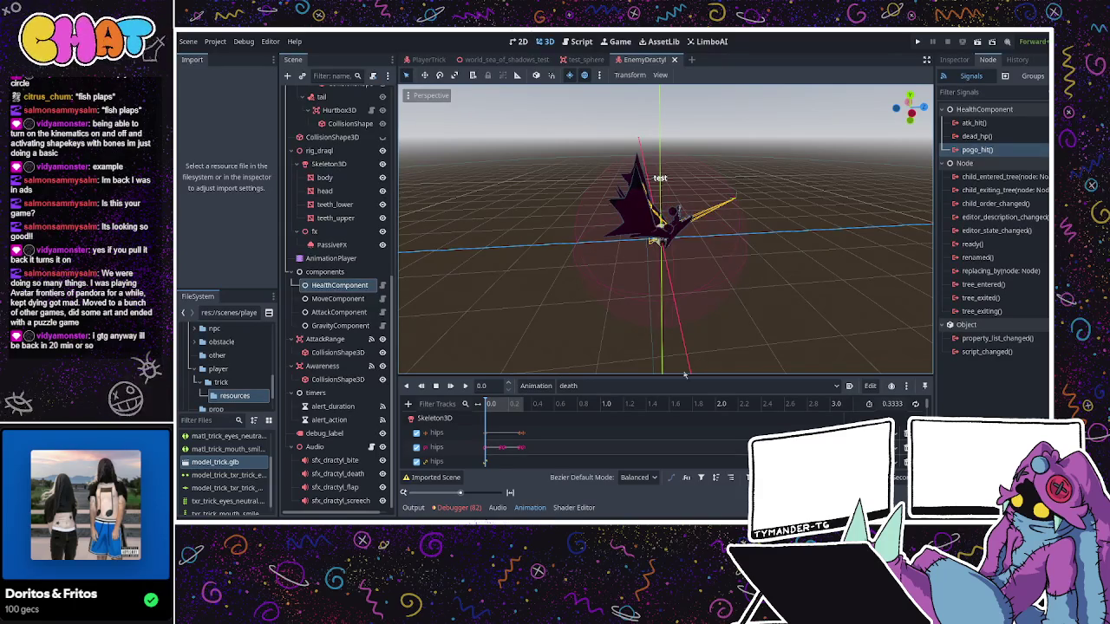
left_click(975, 123)
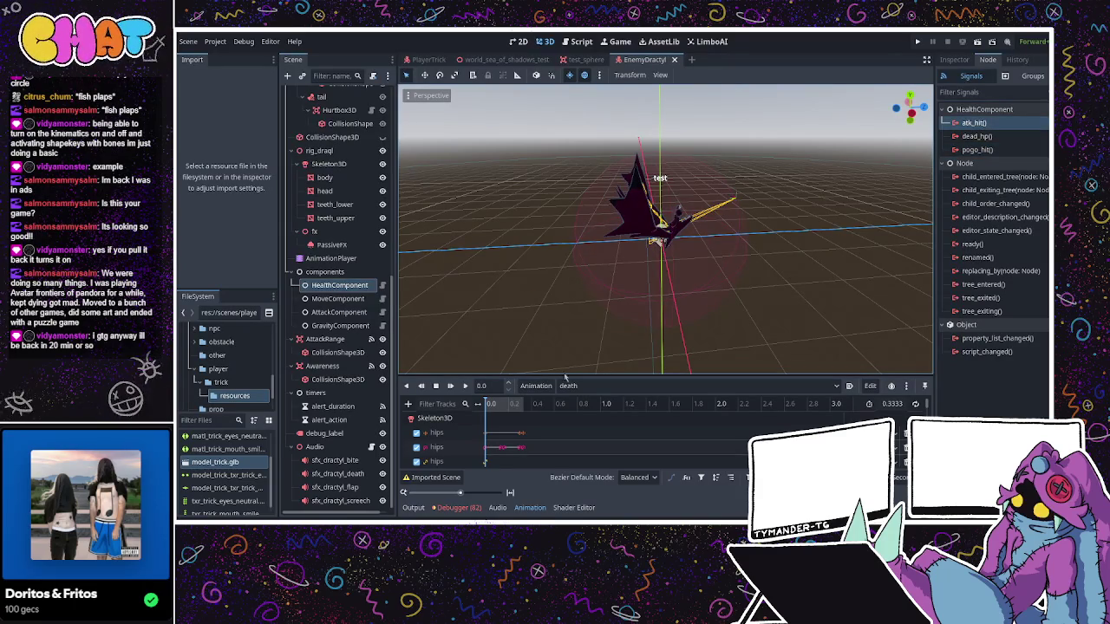
left_click(977, 150)
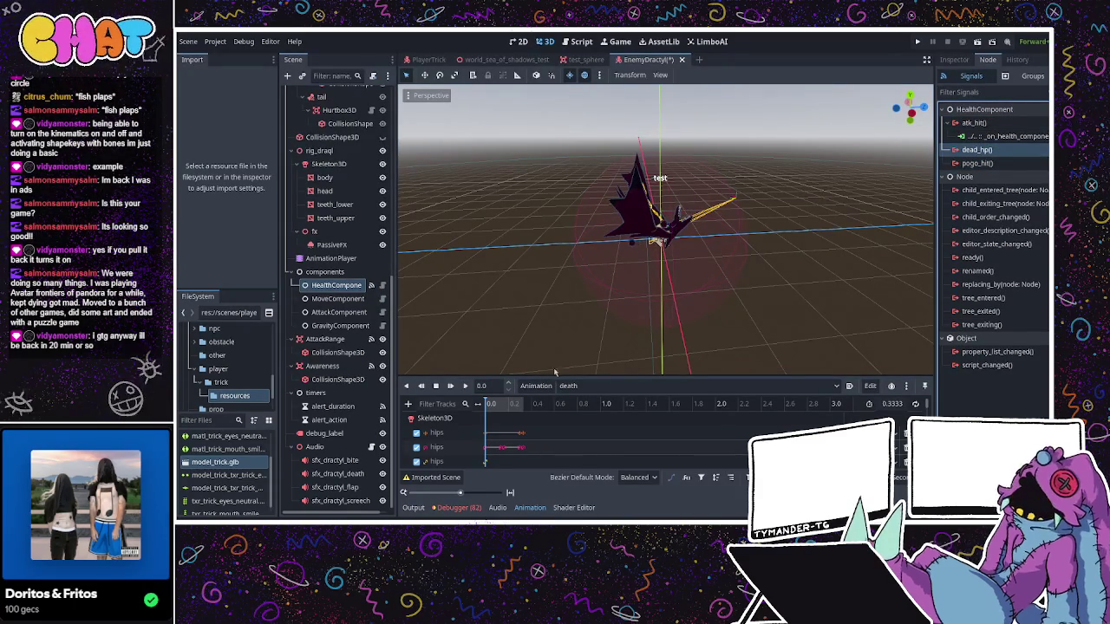
left_click(977, 176)
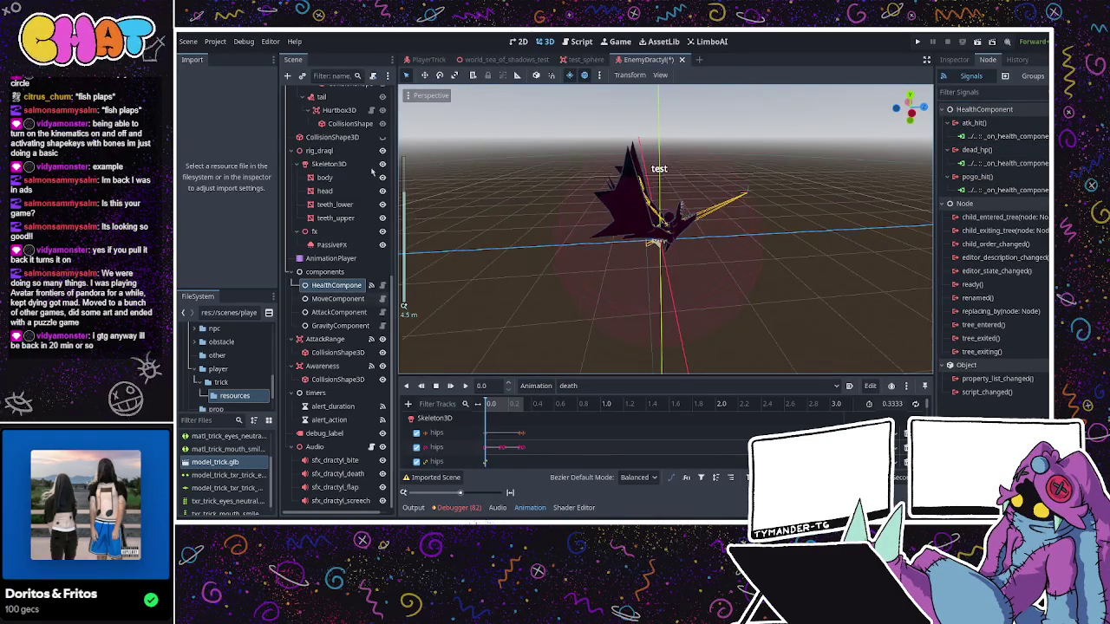
scroll(368, 173, "up", 5)
scroll(368, 173, "up", 3)
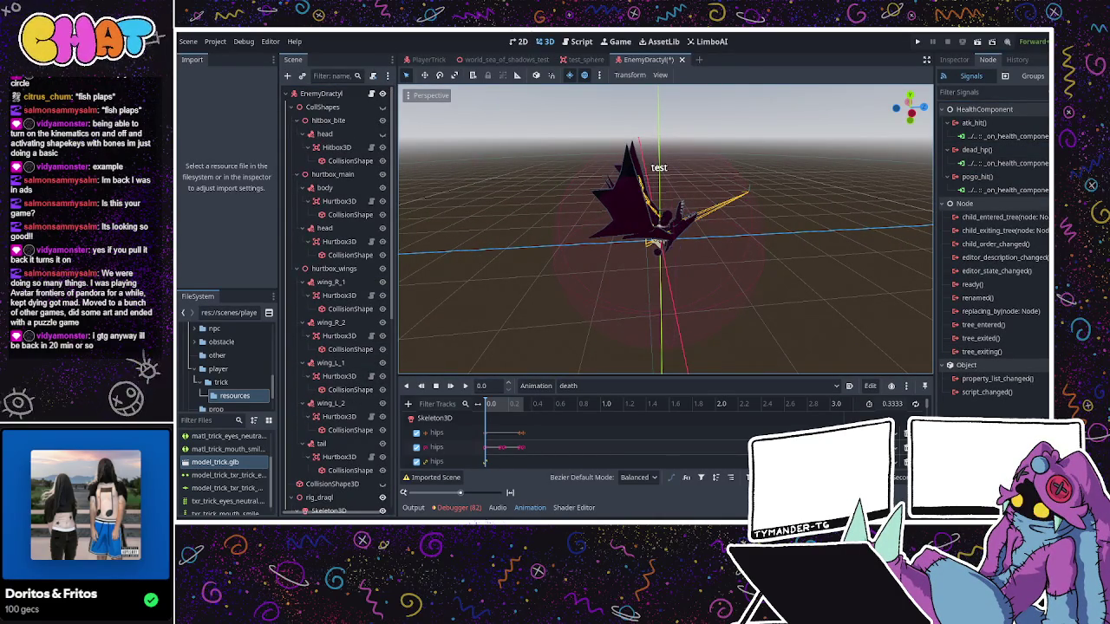
key("ctrl+F3")
scroll(382, 355, "down", 1)
- Review the atk_hit, dead_hp and pogo_hit handler stubs in EnemyDractyl.gd
left_click(464, 370)
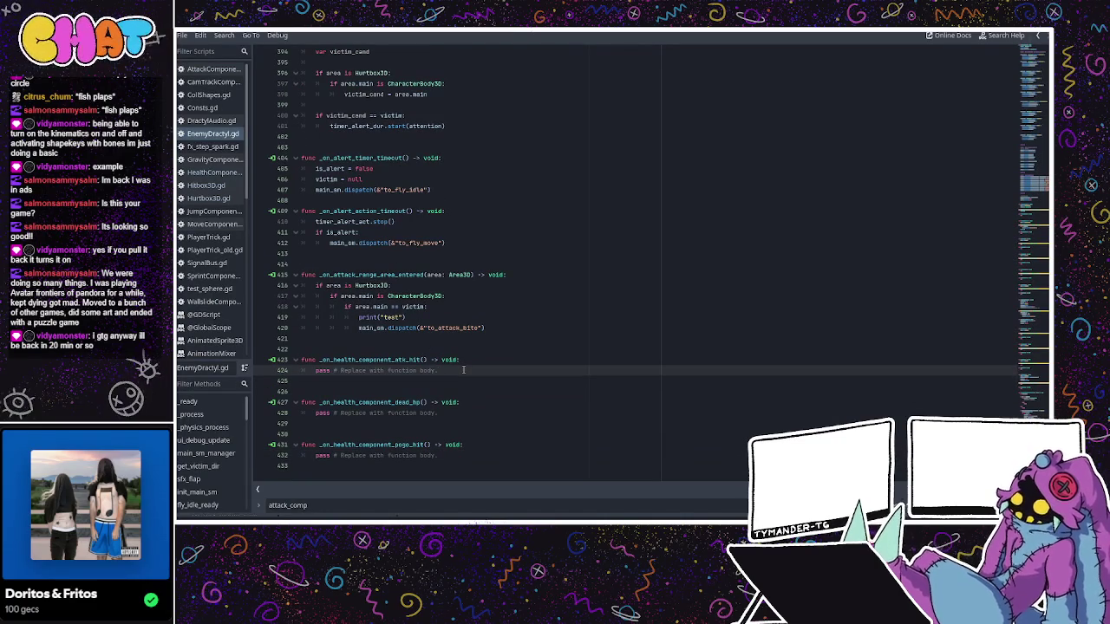
left_click(423, 360)
left_click(464, 373)
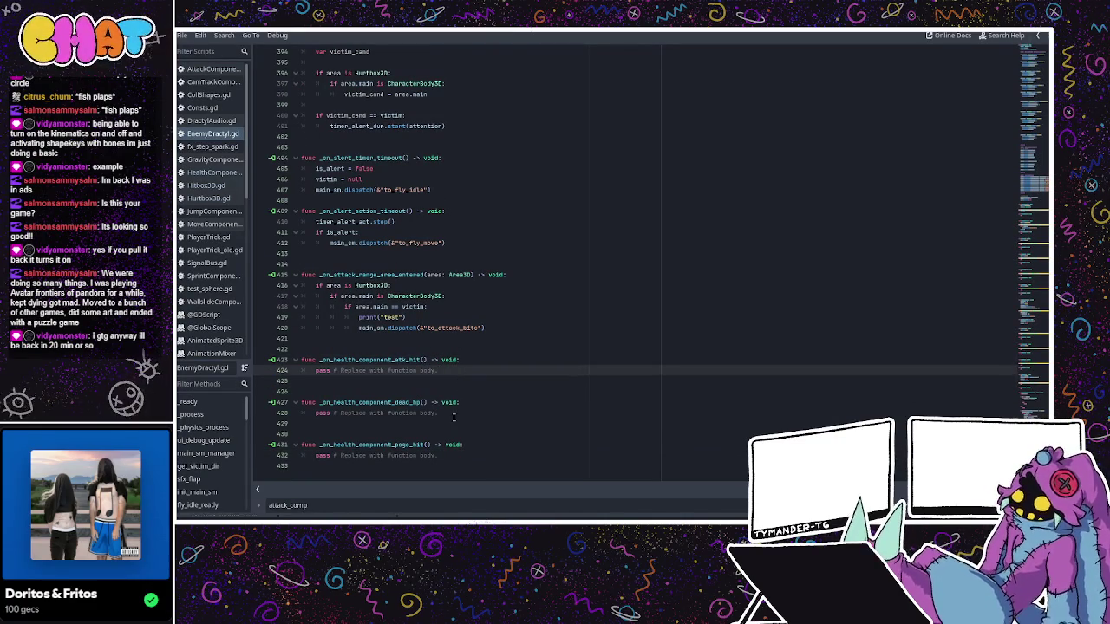
left_click(453, 414)
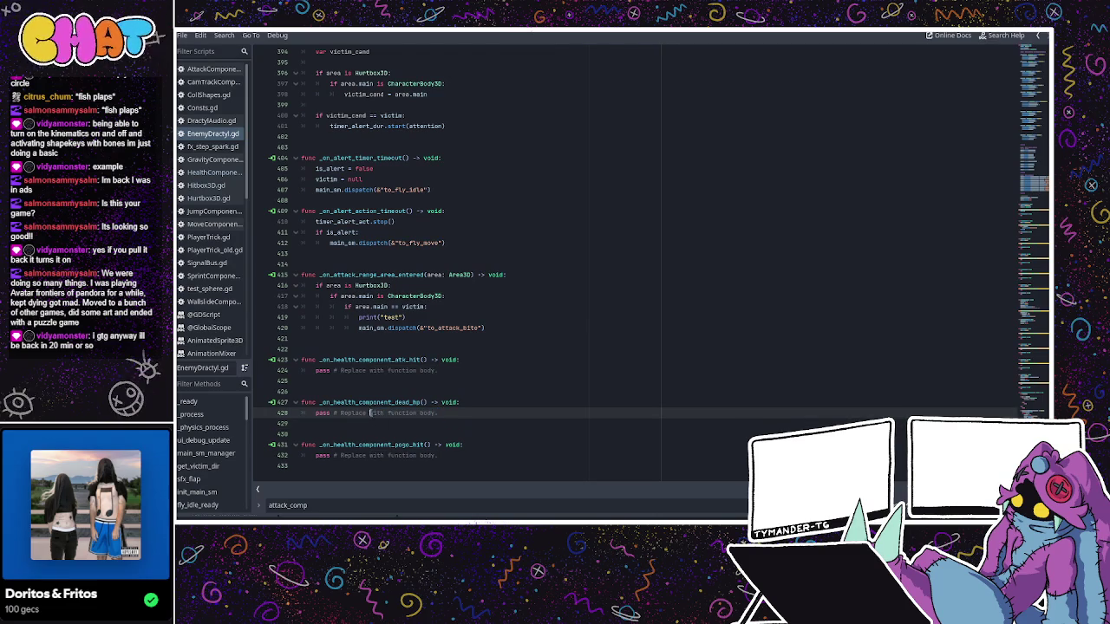
left_click_drag(440, 461, 315, 456)
left_click(412, 412)
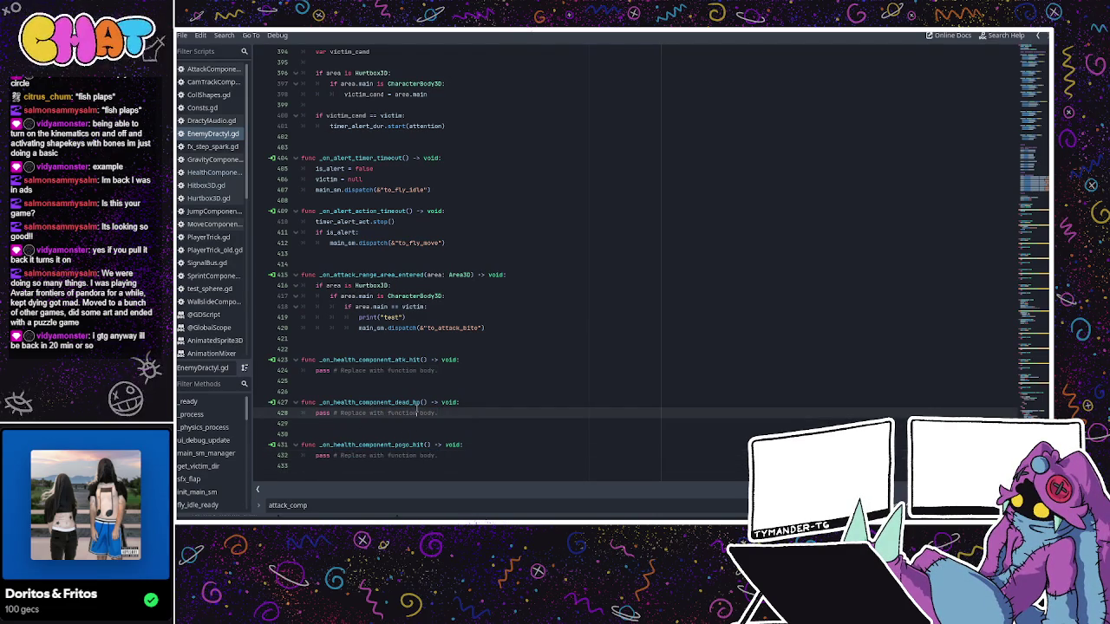
left_click(461, 387)
left_click(437, 371)
- Replace the pogo_hit handler's pass with main_sm.dispatch(&"to_fall")
left_click(439, 445)
left_click_drag(441, 457, 312, 457)
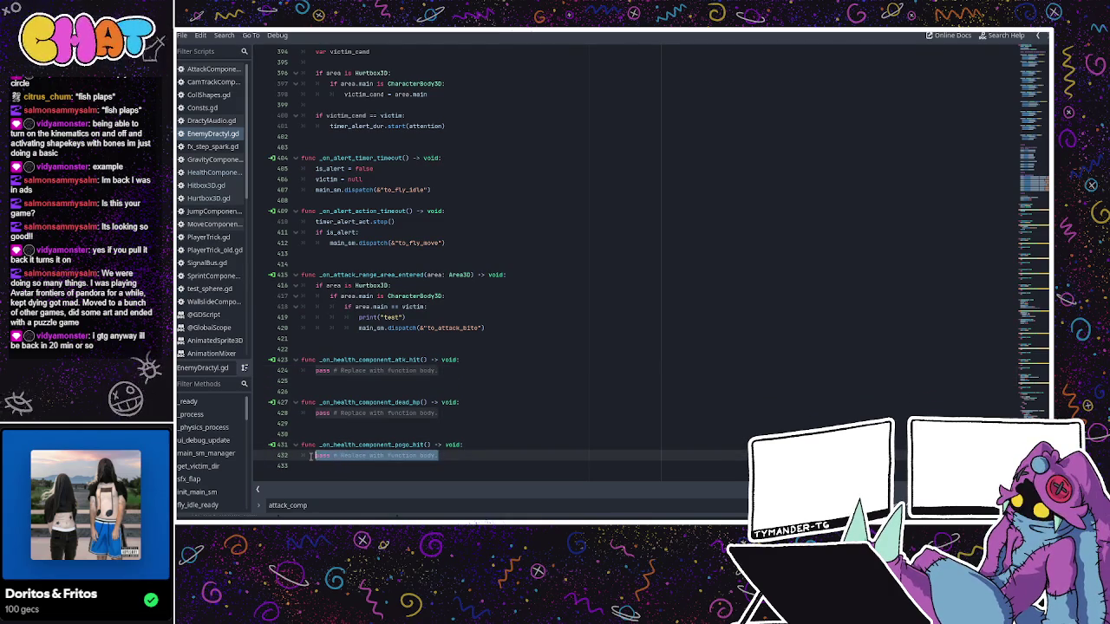
type("mai")
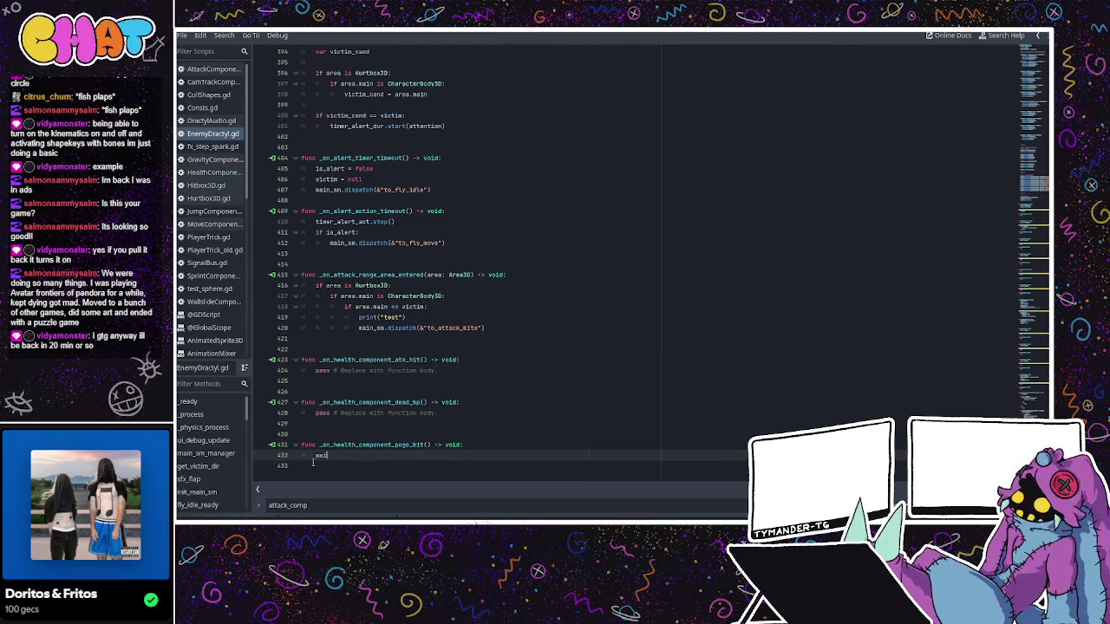
type("n_sm.dispatch")
key("Return")
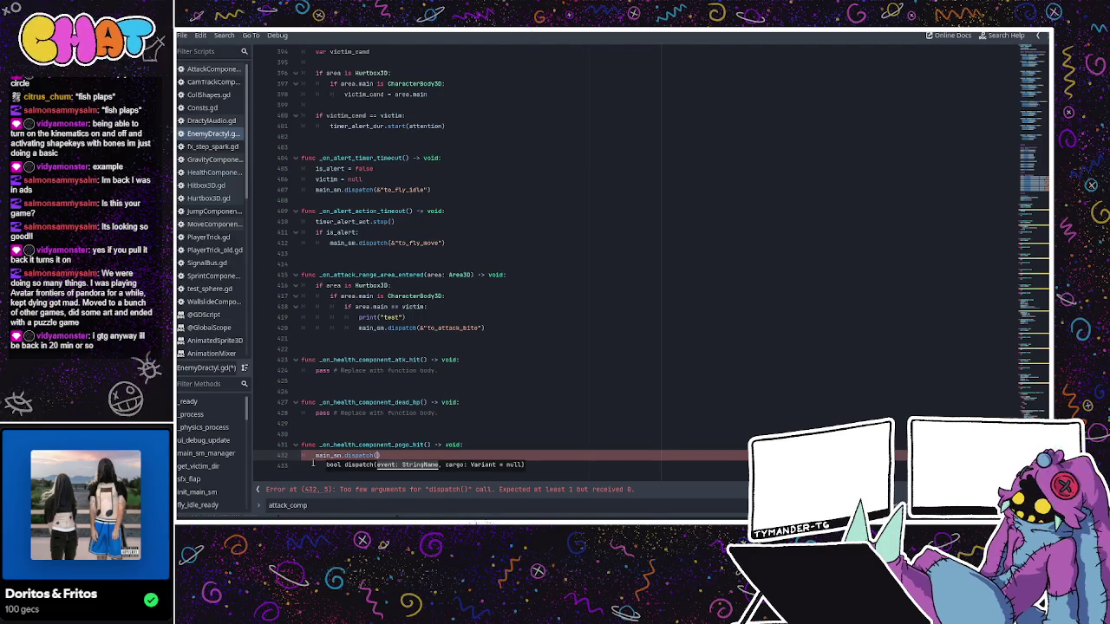
type("to_")
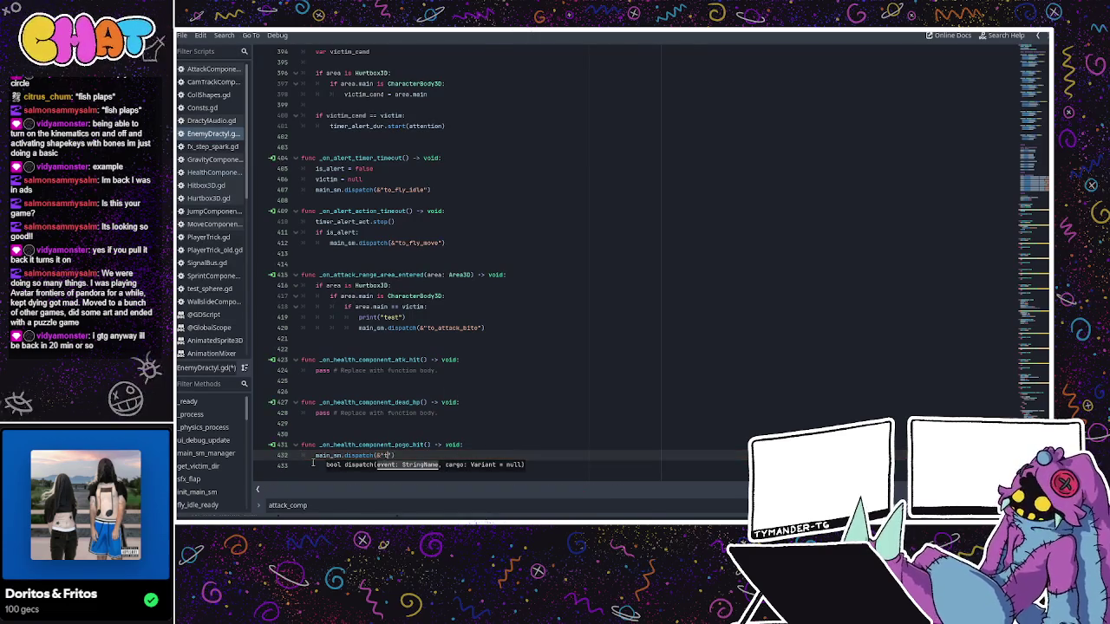
type("fall")
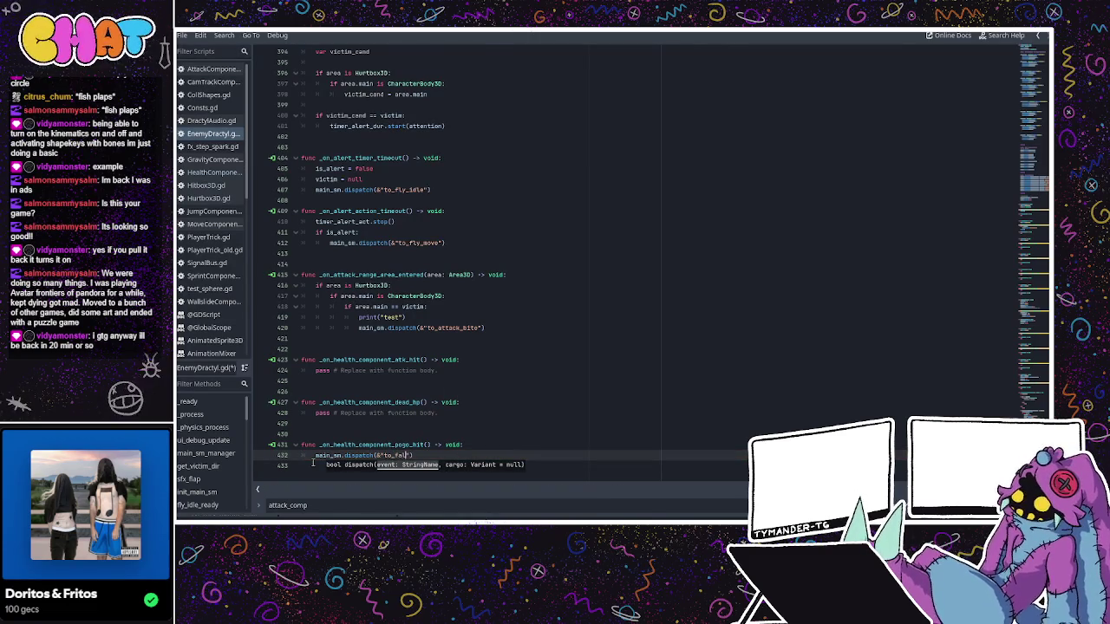
left_click(438, 380)
scroll(438, 381, "up", 15)
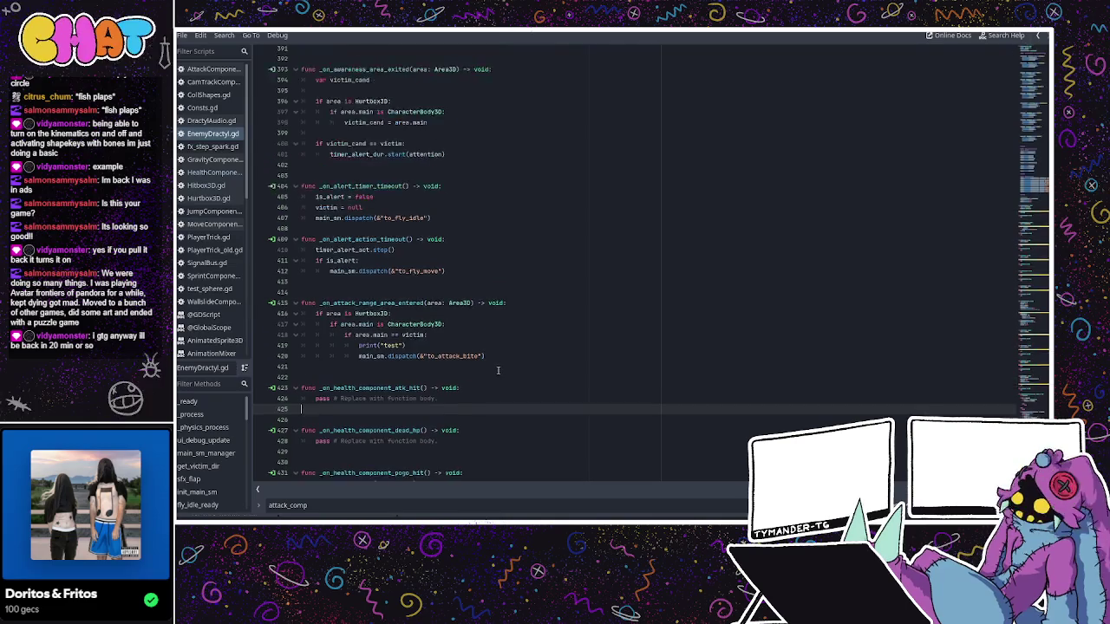
- Add a new empty line after anim.play("fall") inside fall_ready
scroll(486, 347, "up", 13)
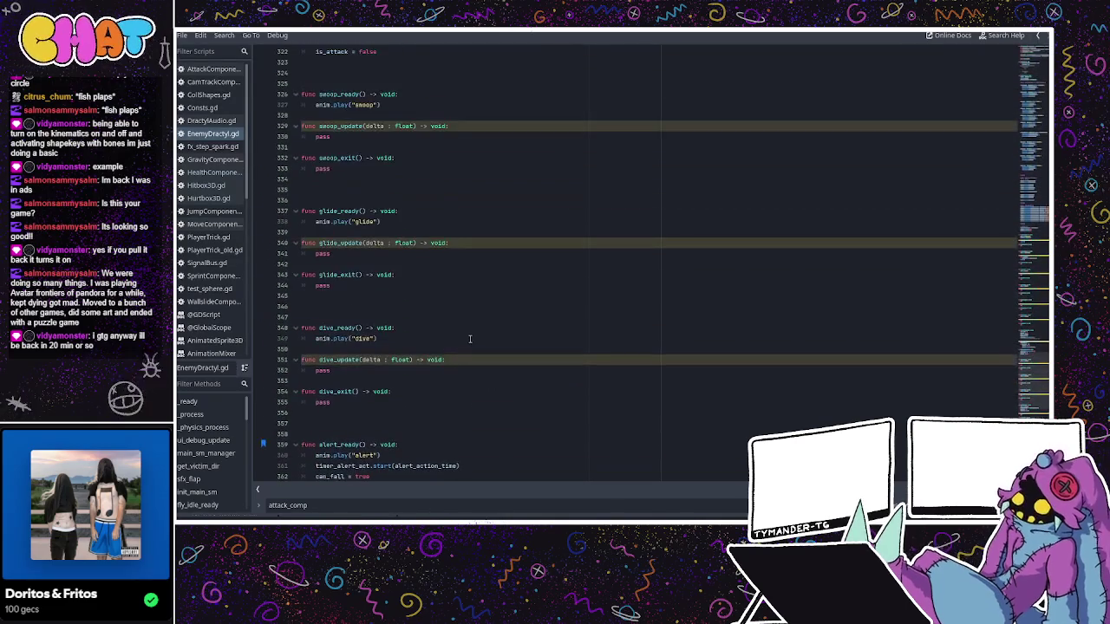
scroll(468, 330, "up", 8)
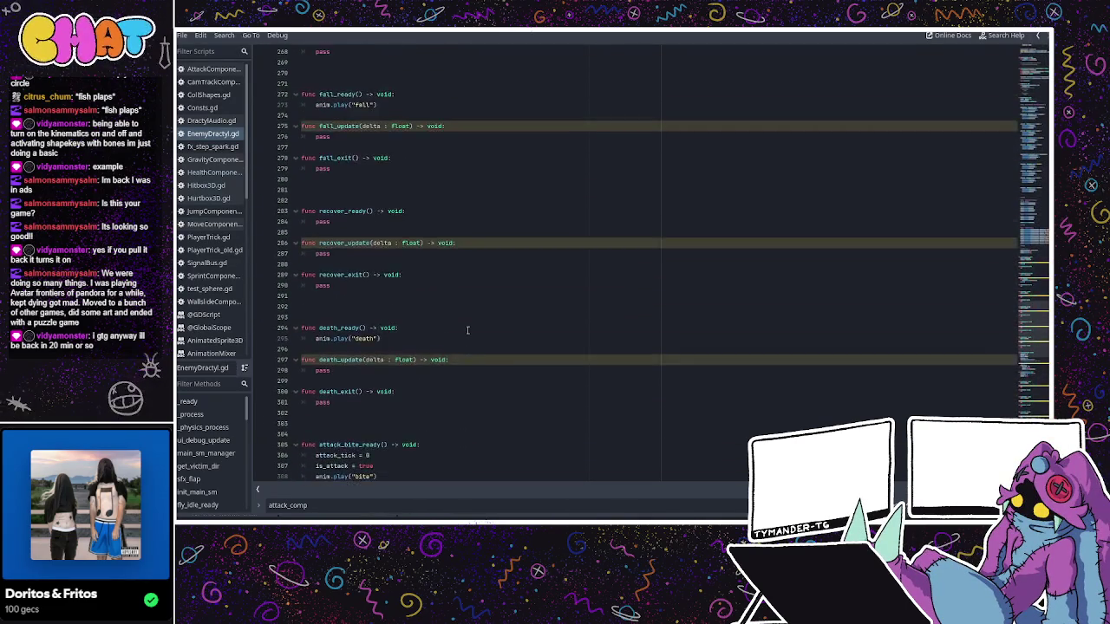
left_click(375, 271)
left_click(390, 264)
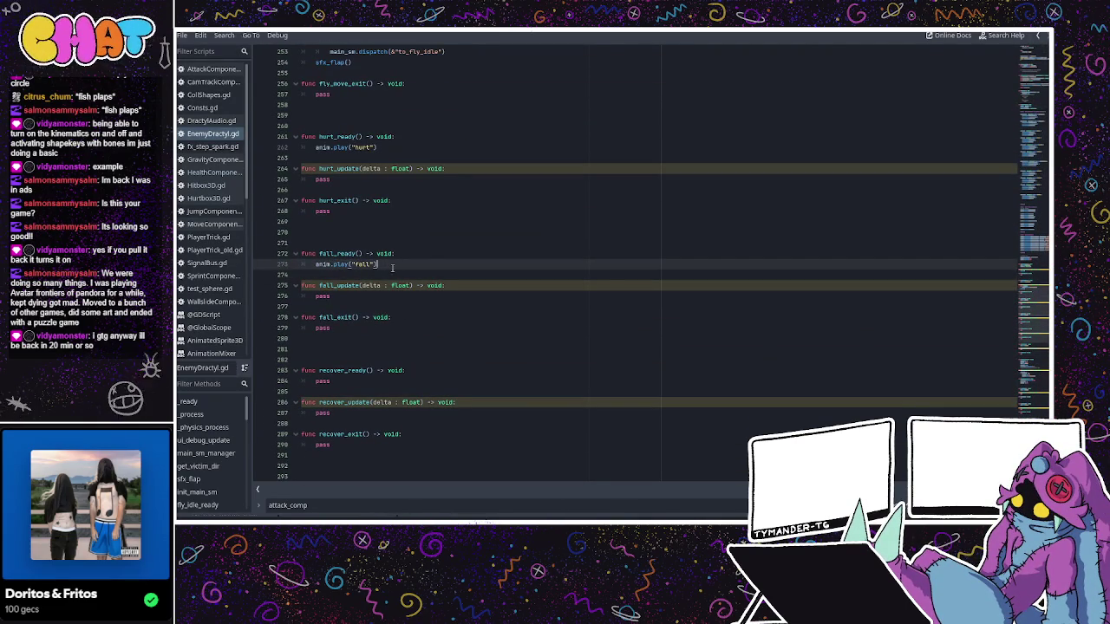
key("Return")
- Review the can_fall, is_hurt and is_alert flag declarations at the top of the script
scroll(450, 259, "up", 4)
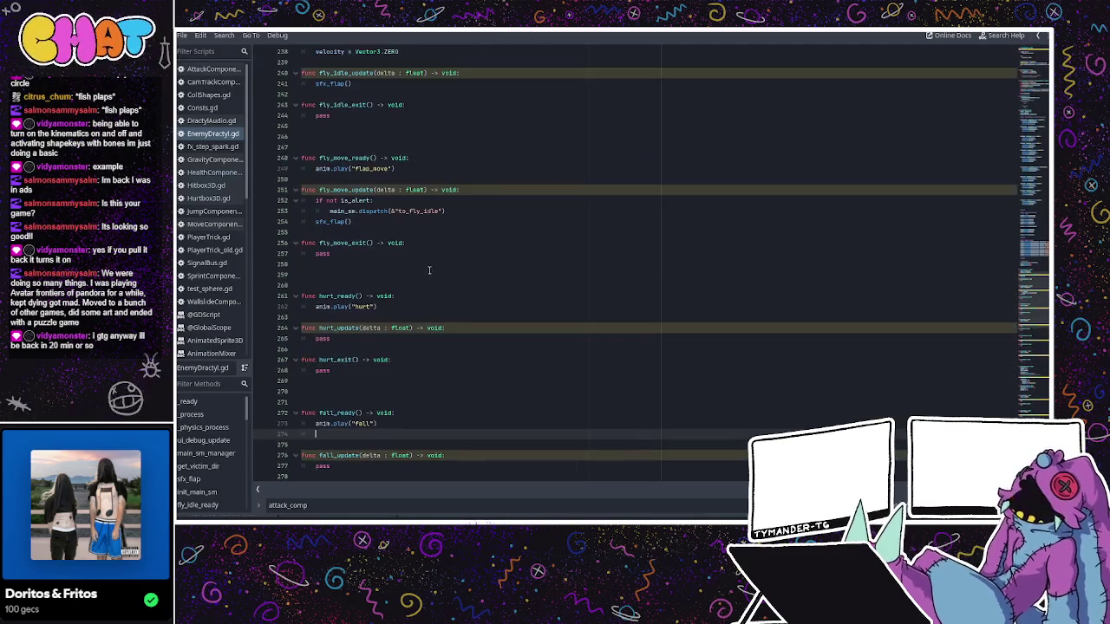
scroll(602, 235, "up", 6)
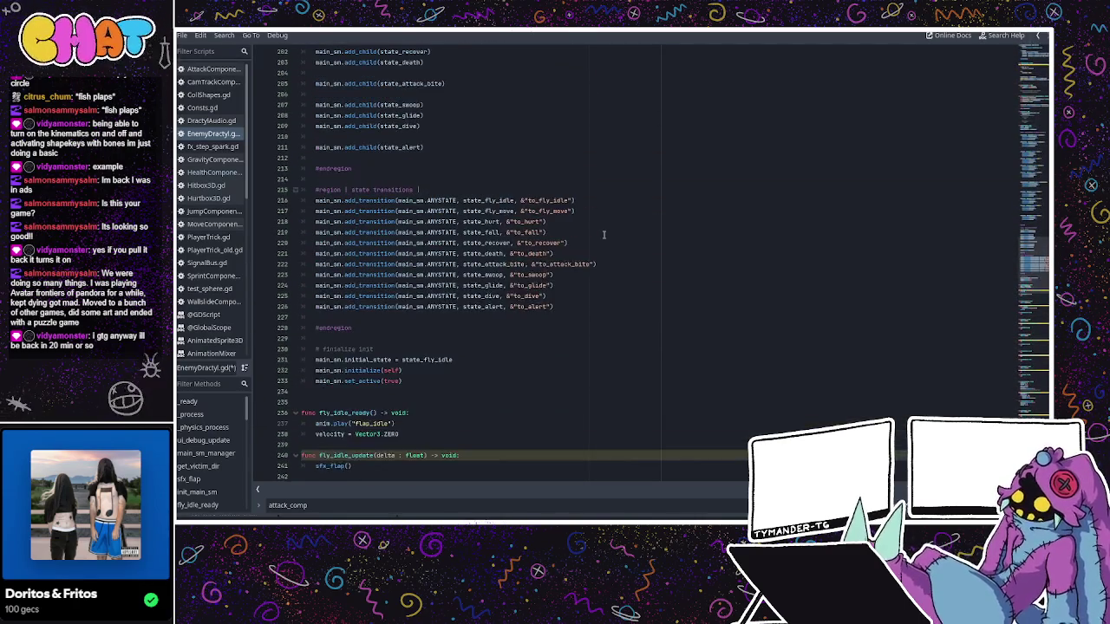
scroll(604, 234, "up", 9)
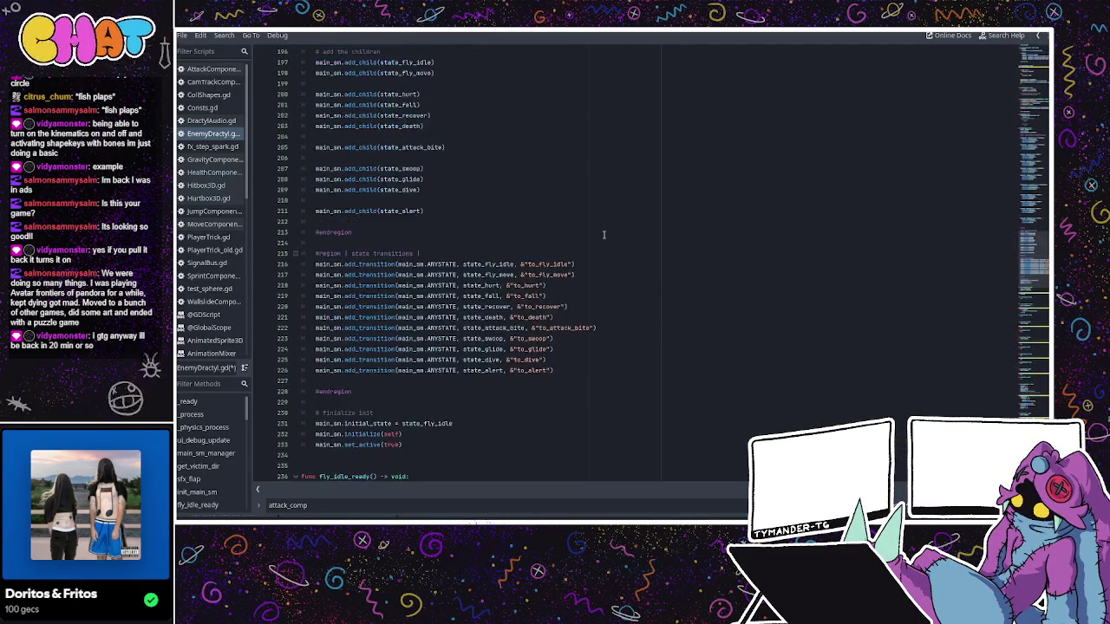
scroll(605, 234, "up", 12)
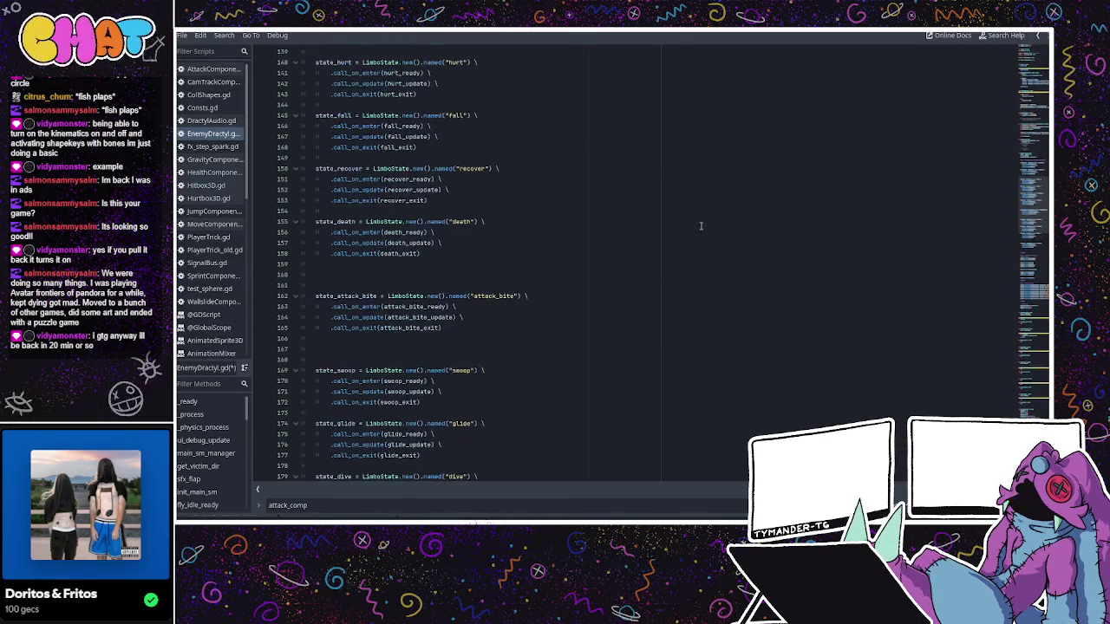
scroll(597, 246, "up", 20)
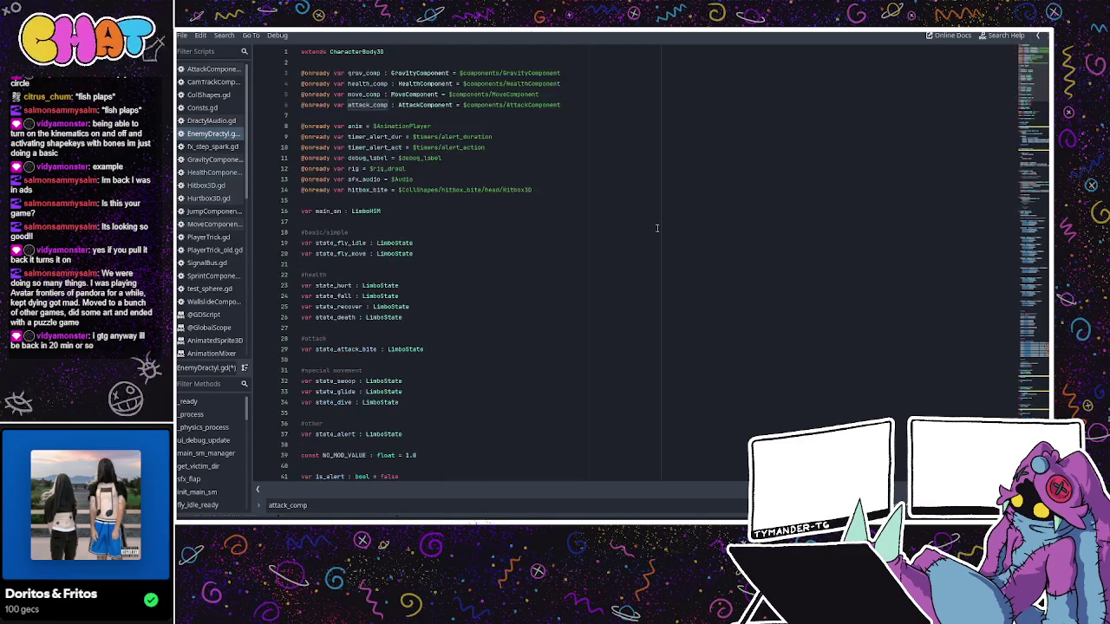
scroll(597, 246, "down", 4)
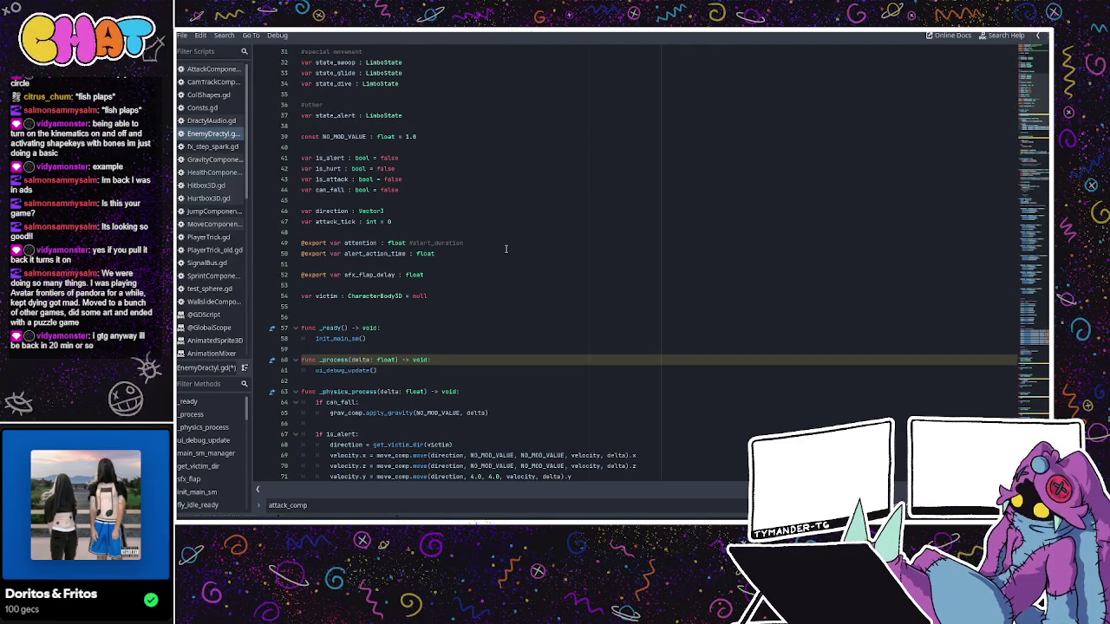
double_click(319, 190)
left_click(331, 190)
left_click(334, 168)
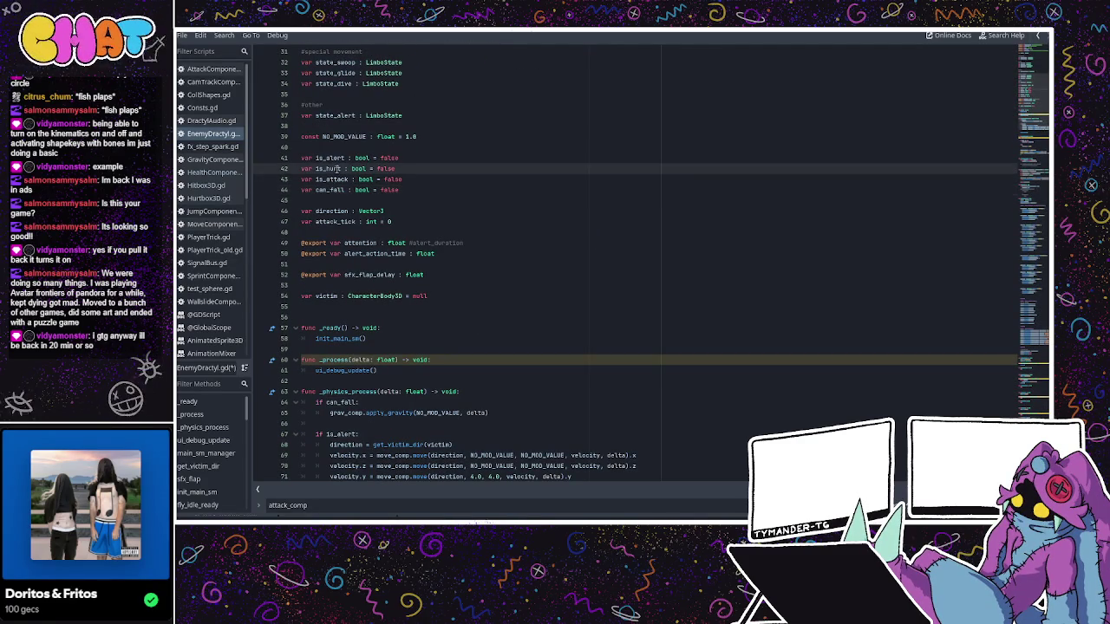
double_click(333, 159)
left_click(335, 168)
scroll(344, 199, "down", 3)
scroll(392, 191, "up", 1)
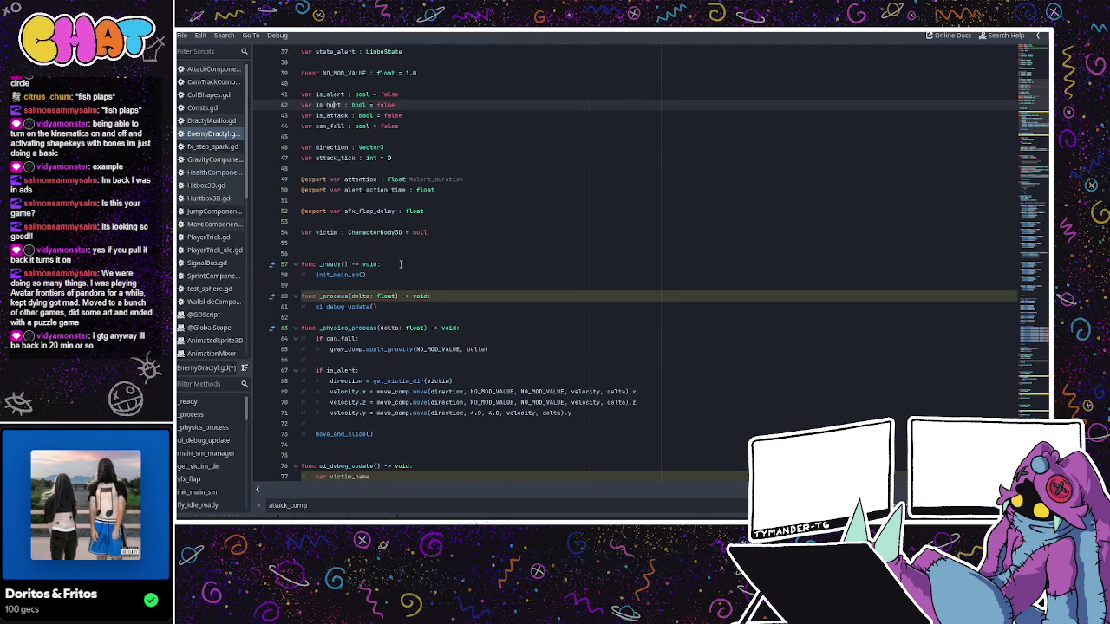
- Inspect the can_fall gravity check, the apply_gravity call and the alert movement code
double_click(341, 339)
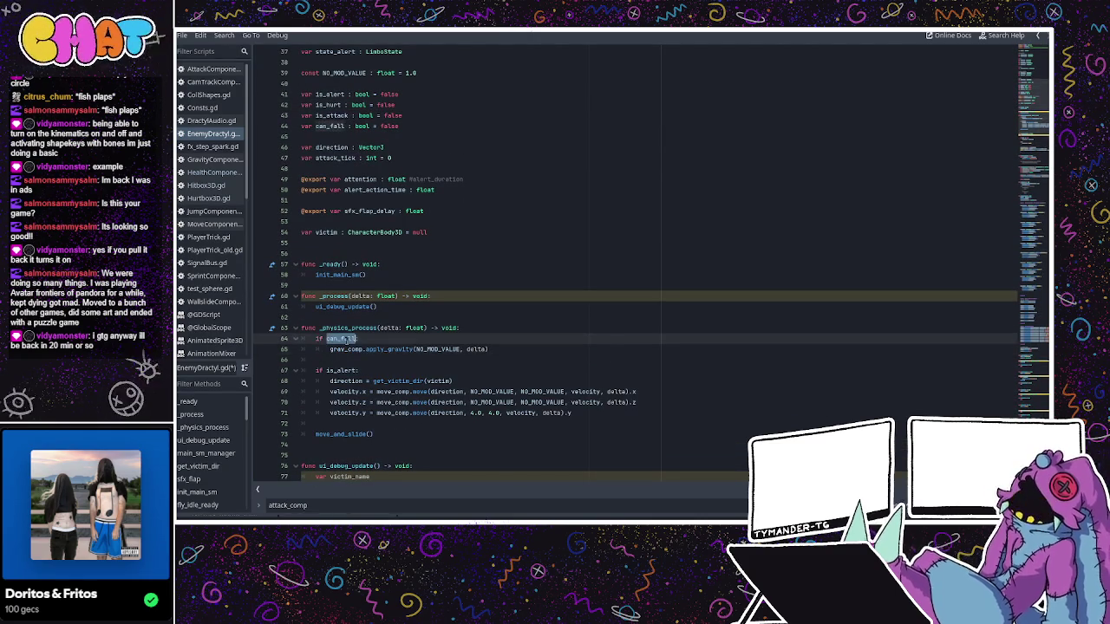
left_click(372, 338)
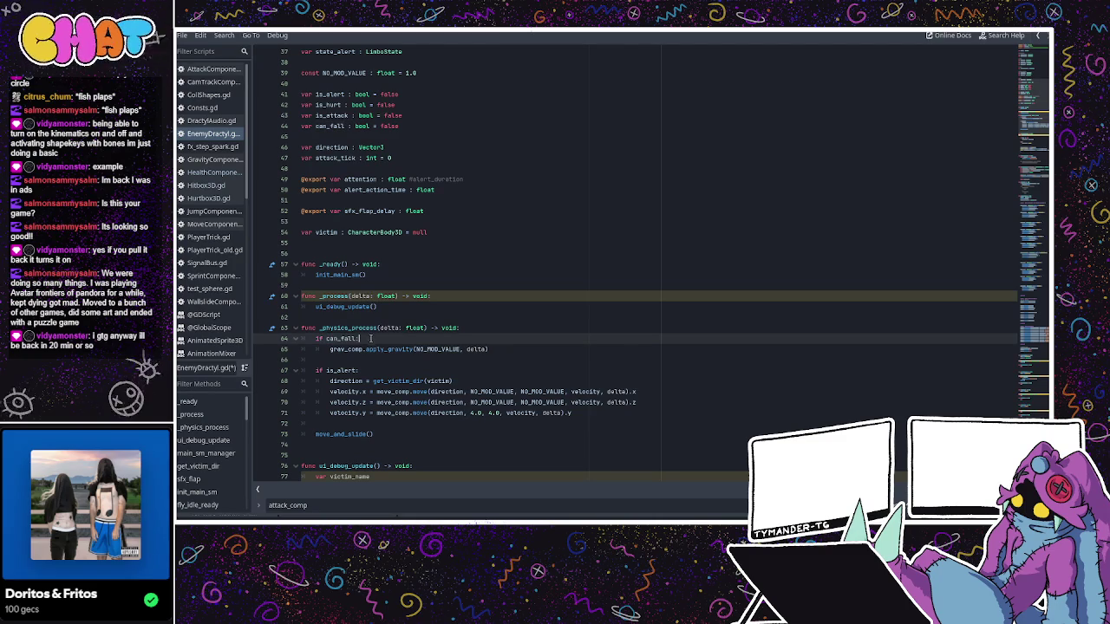
double_click(403, 349)
left_click(428, 348)
scroll(382, 329, "down", 6)
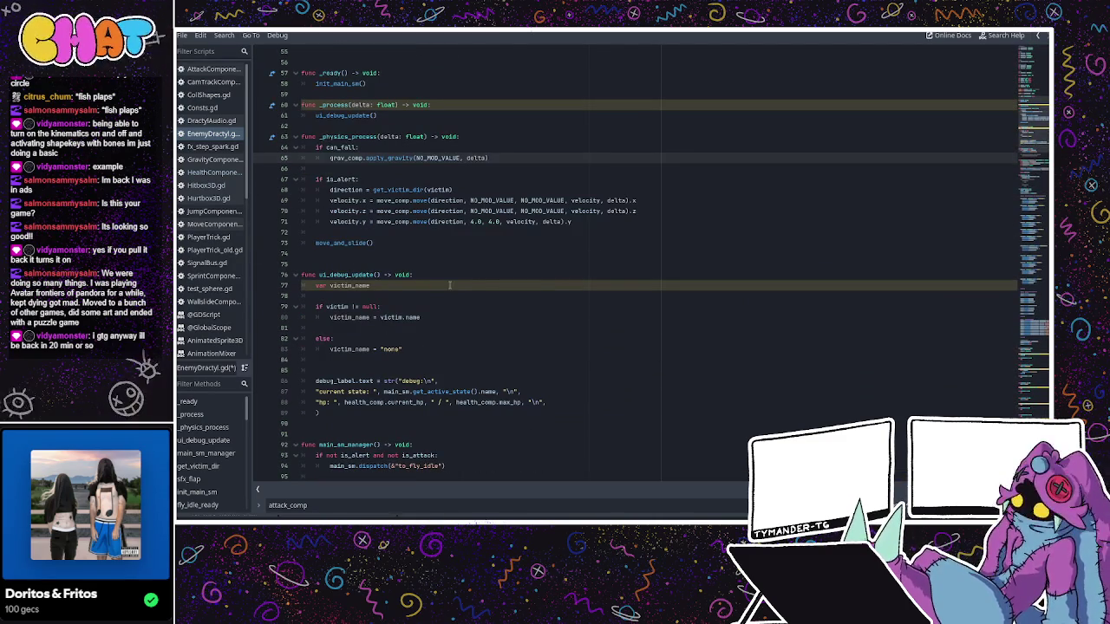
left_click(430, 211)
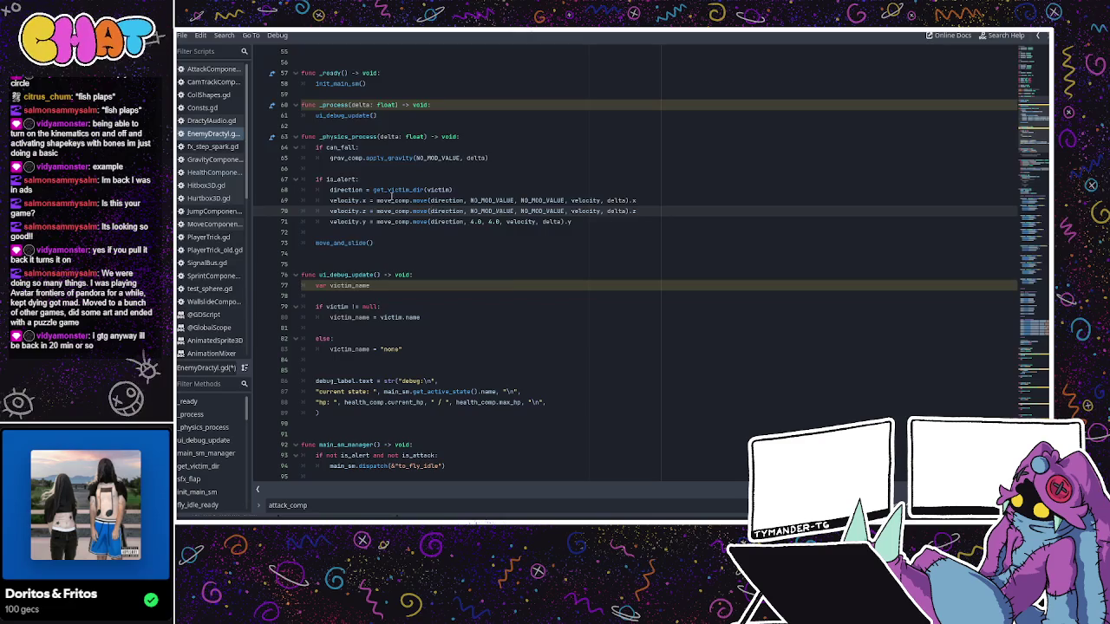
scroll(391, 196, "up", 4)
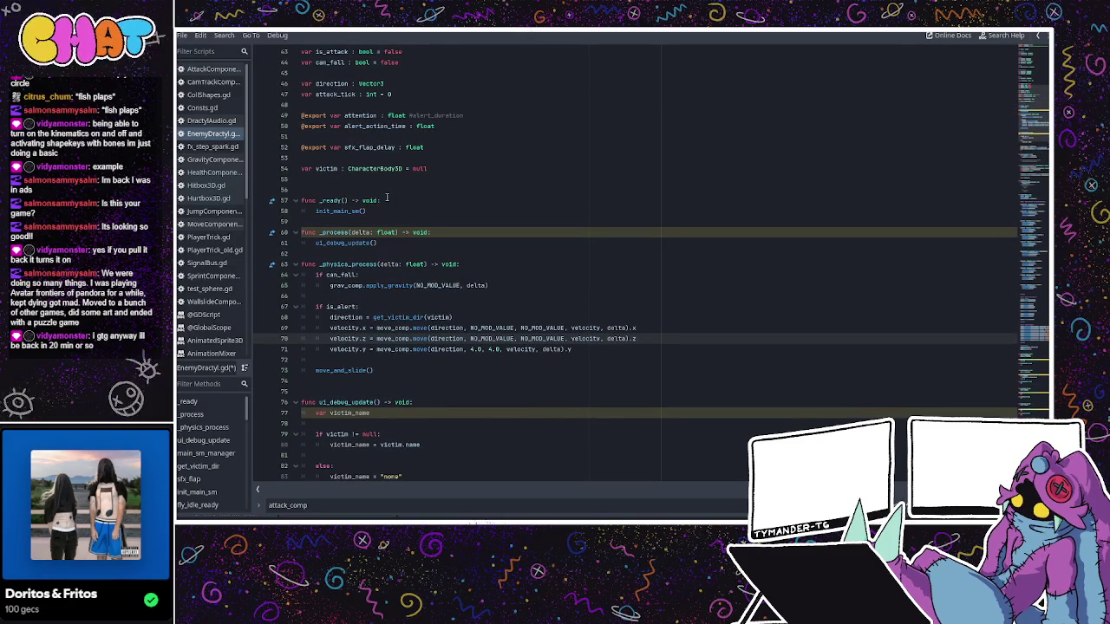
scroll(387, 198, "up", 4)
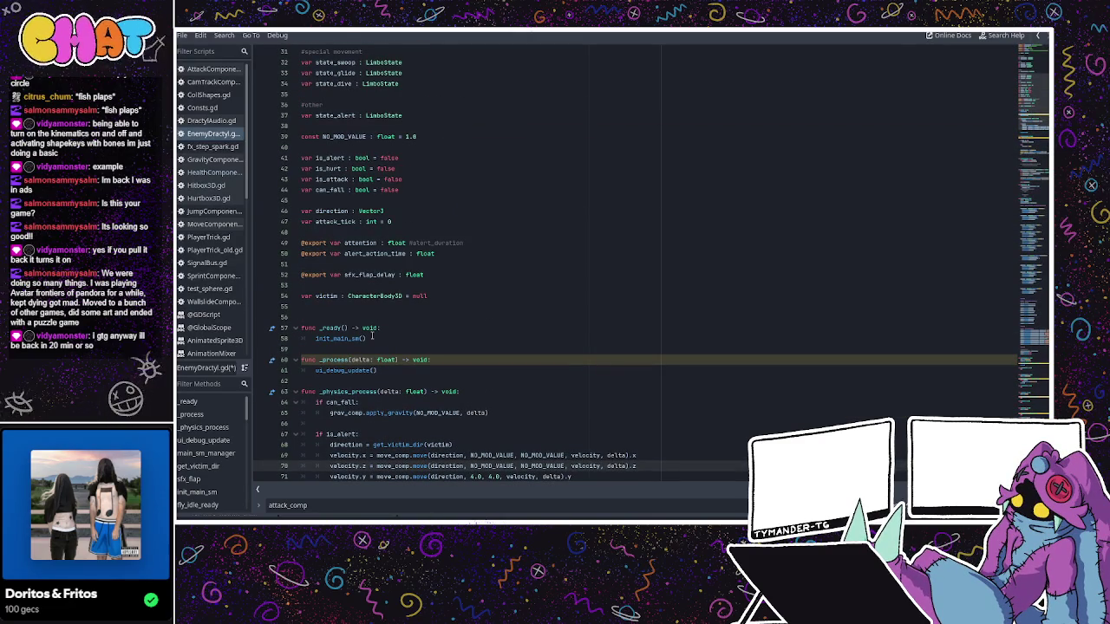
- Declare var can_move : bool = true below the can_fall declaration
left_click(411, 180)
left_click(420, 157)
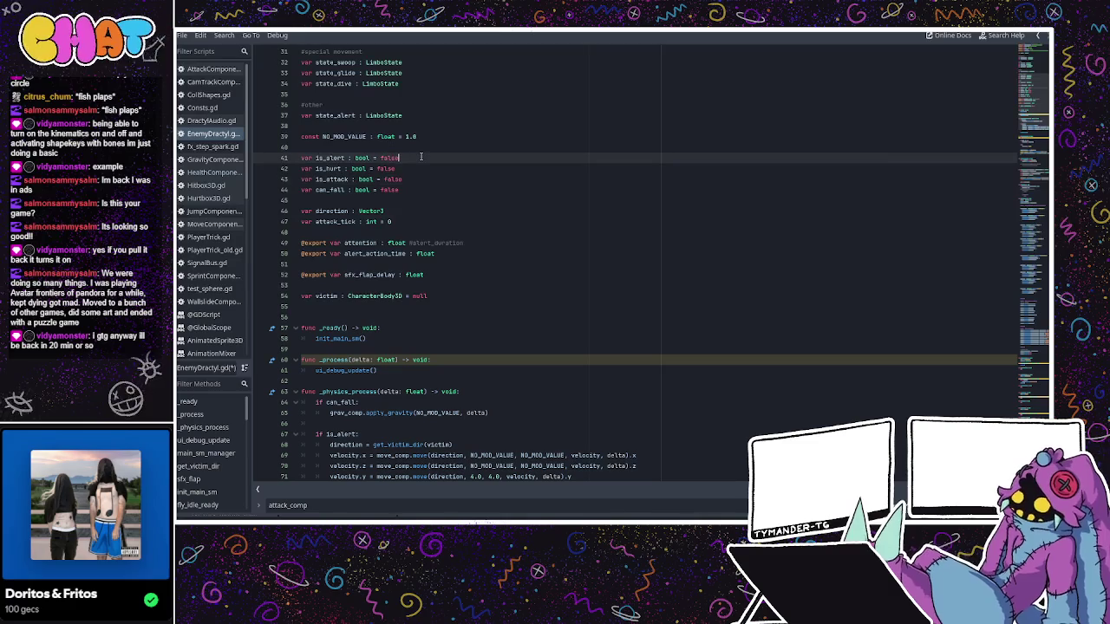
left_click(414, 189)
key("Return")
type("v")
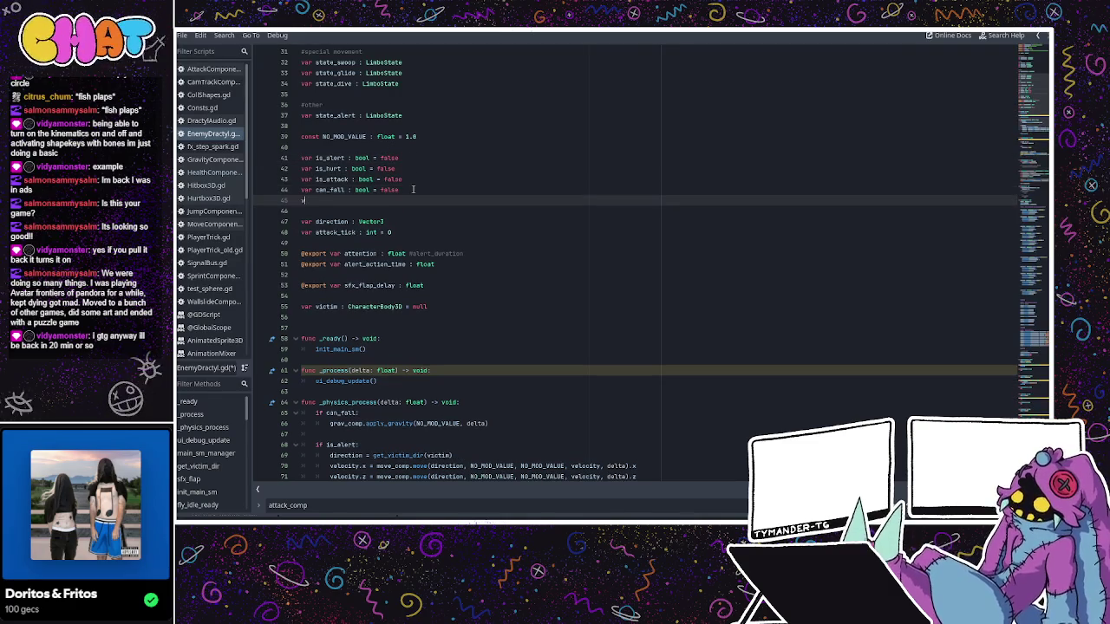
type("ar can_move : bool =")
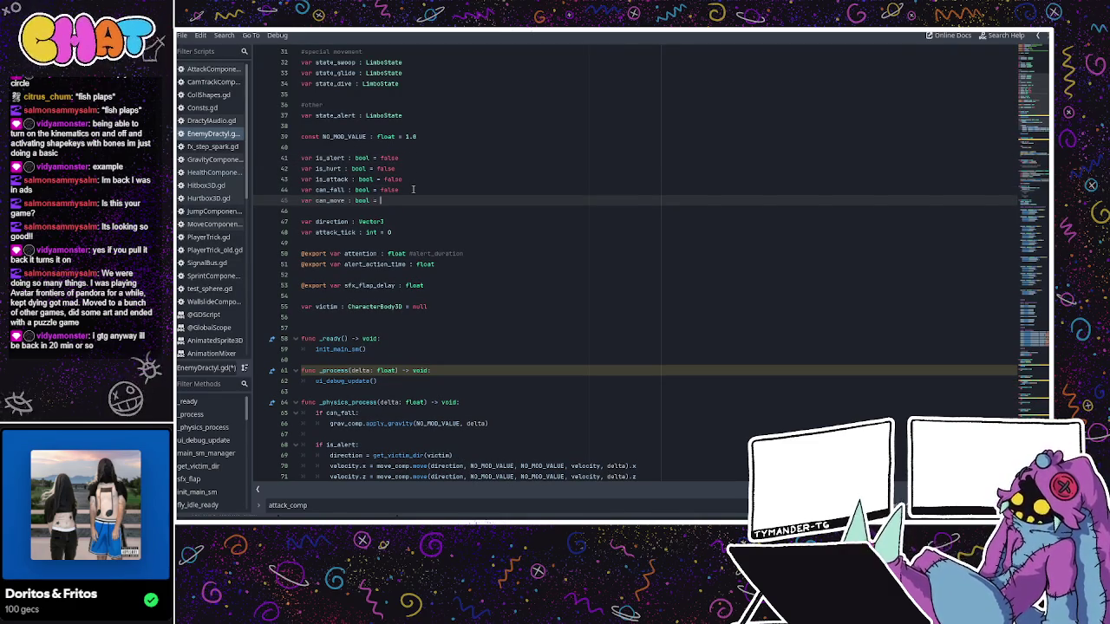
type("e")
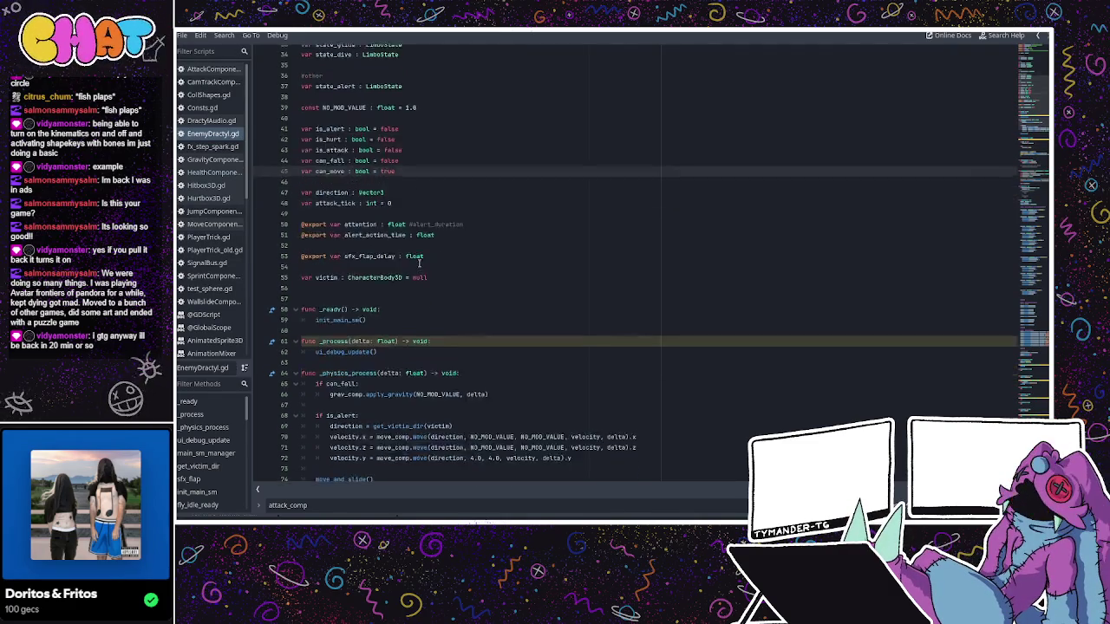
- Change the alert movement condition to 'if is_alert && can_move:'
scroll(421, 260, "down", 2)
left_click(356, 380)
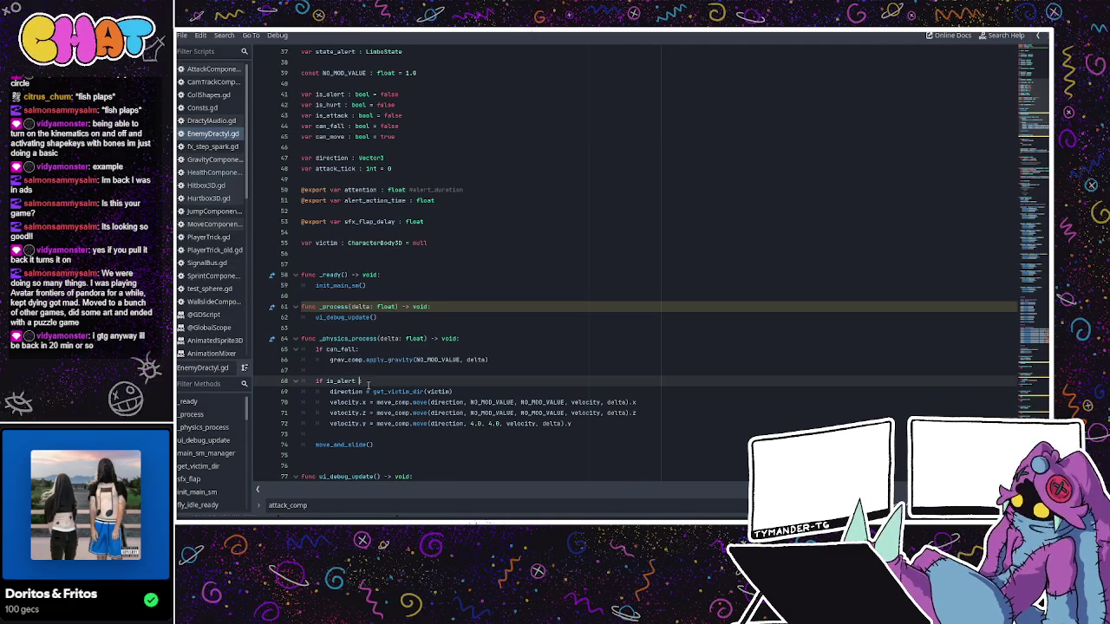
type("&& an_move")
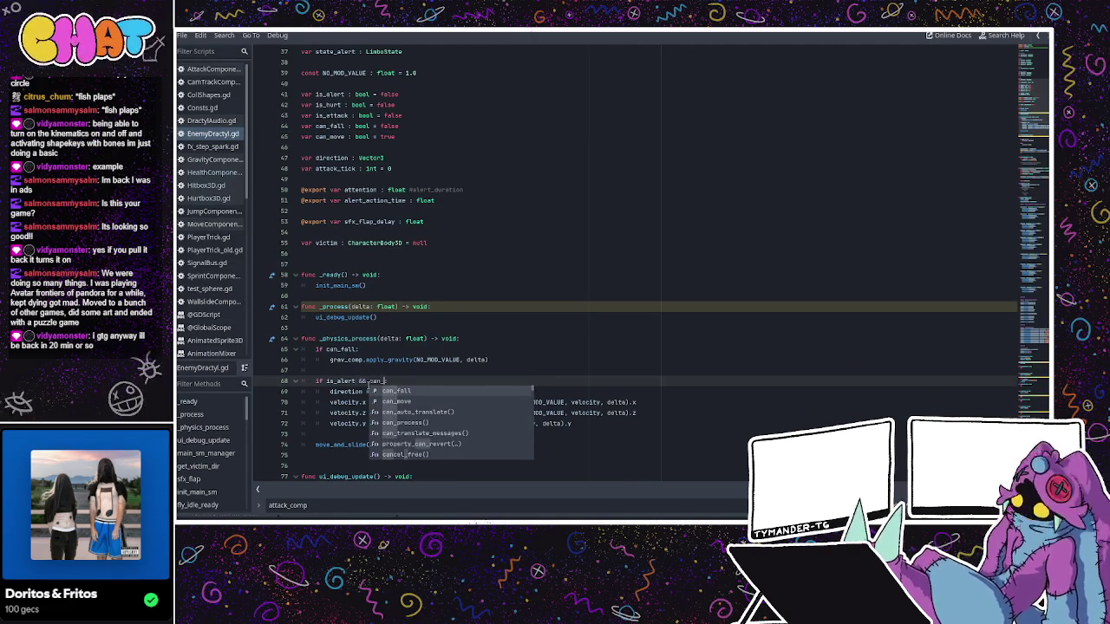
type(":")
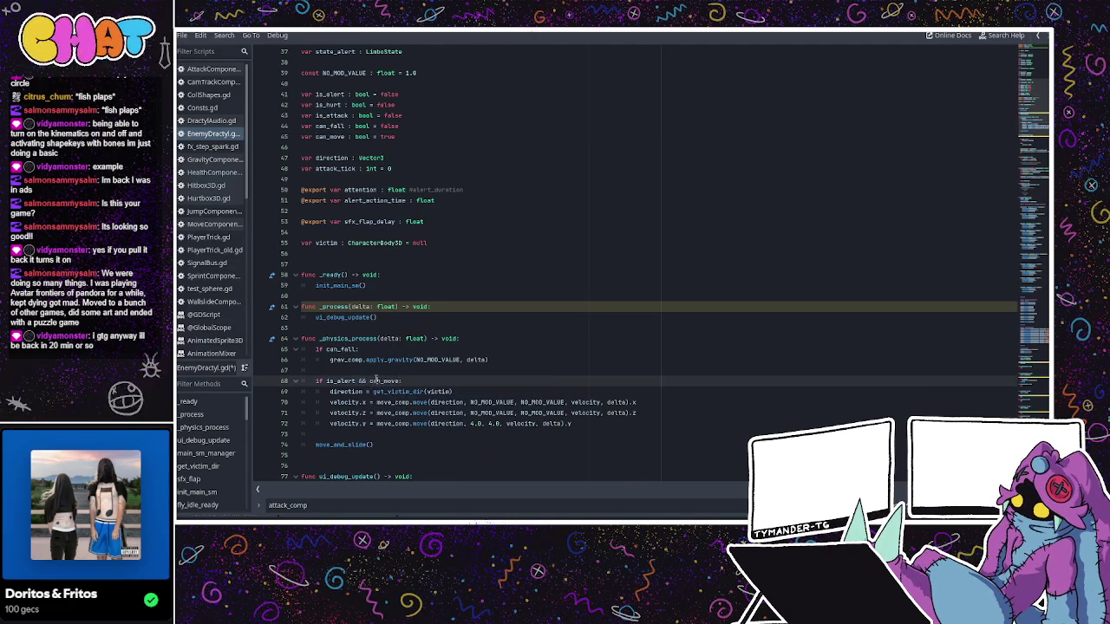
scroll(512, 355, "down", 5)
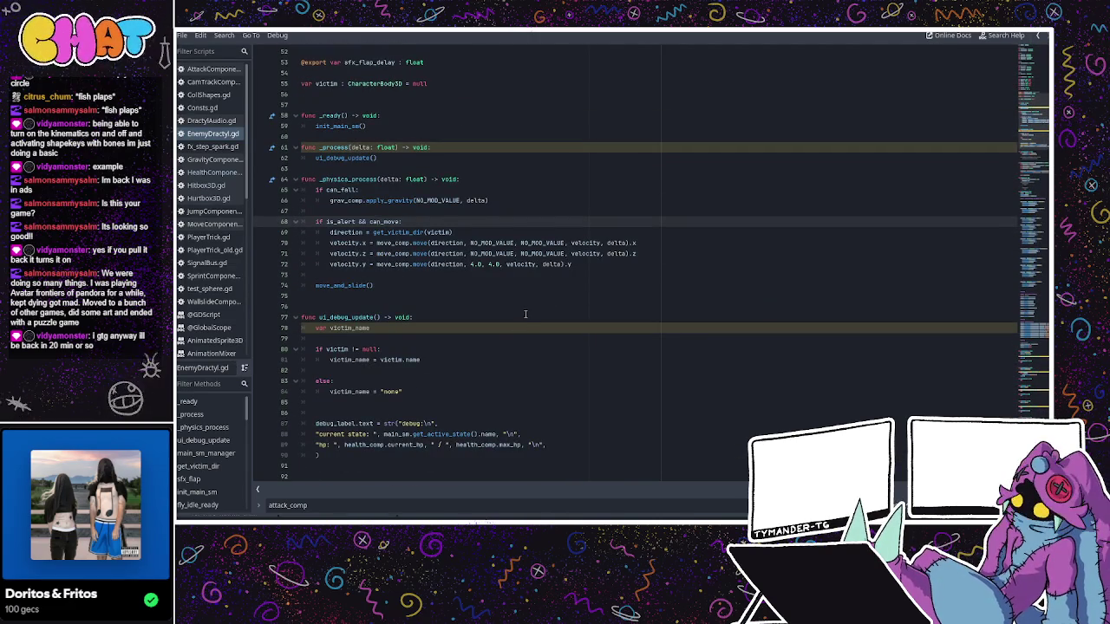
- In fall_ready, set can_fall = true and add can_move = false below it
scroll(526, 312, "down", 20)
scroll(527, 310, "down", 20)
scroll(527, 310, "down", 16)
left_click(425, 204)
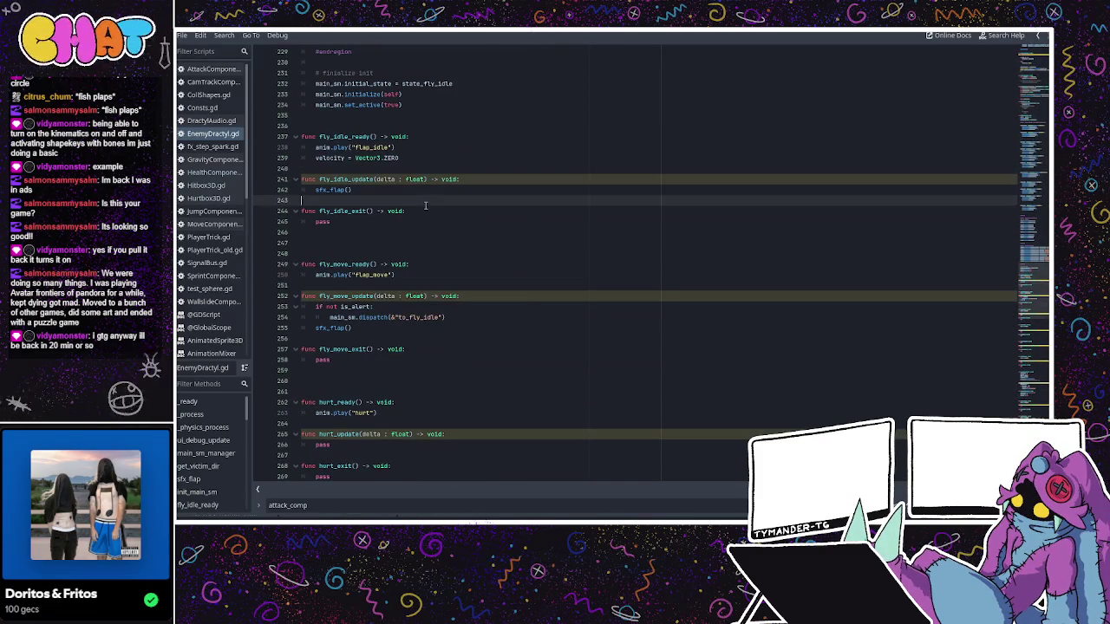
scroll(424, 206, "down", 10)
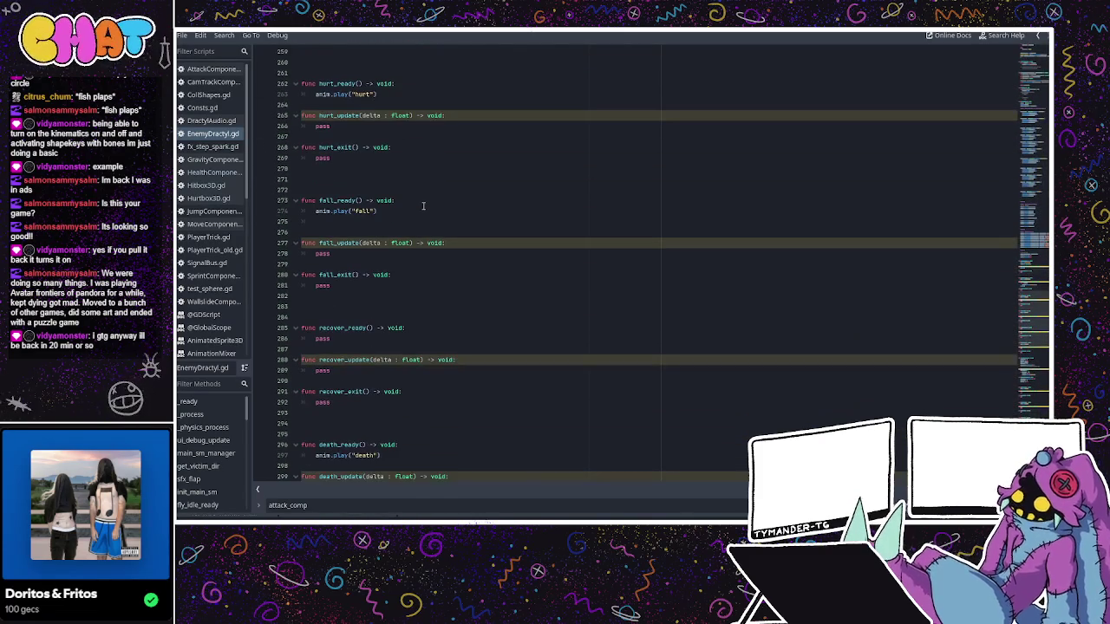
left_click(399, 221)
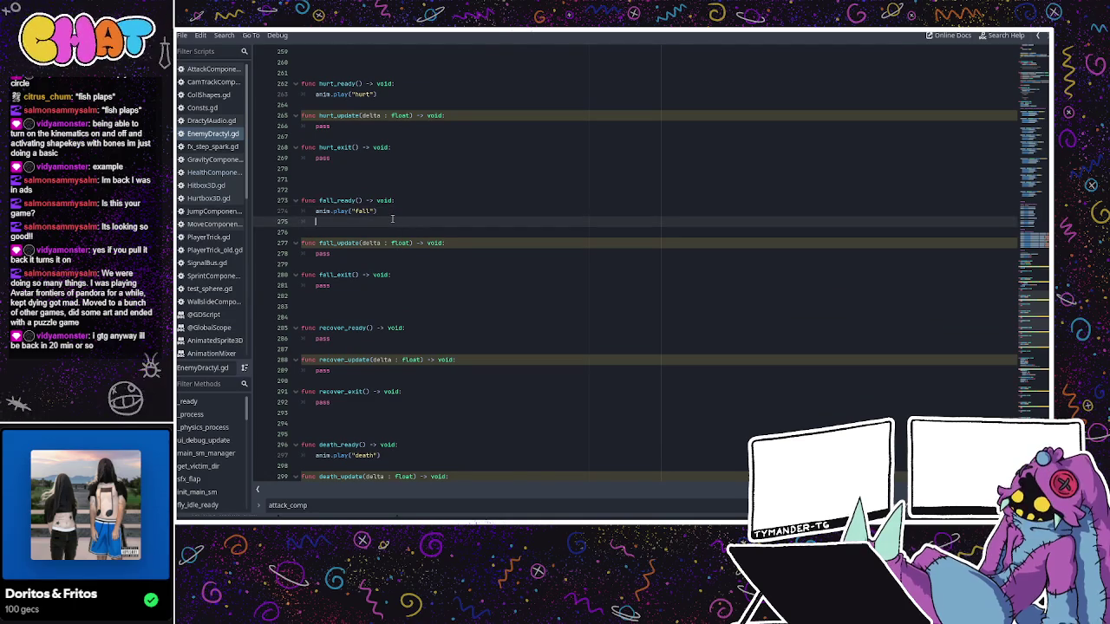
type("canfall = true")
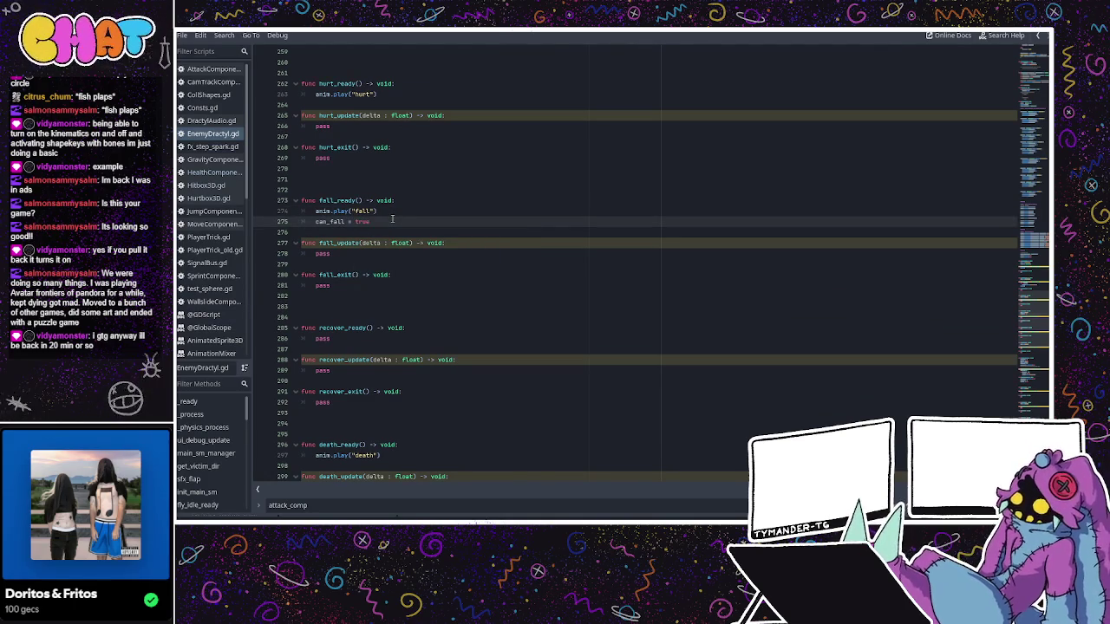
key("Return")
type("can")
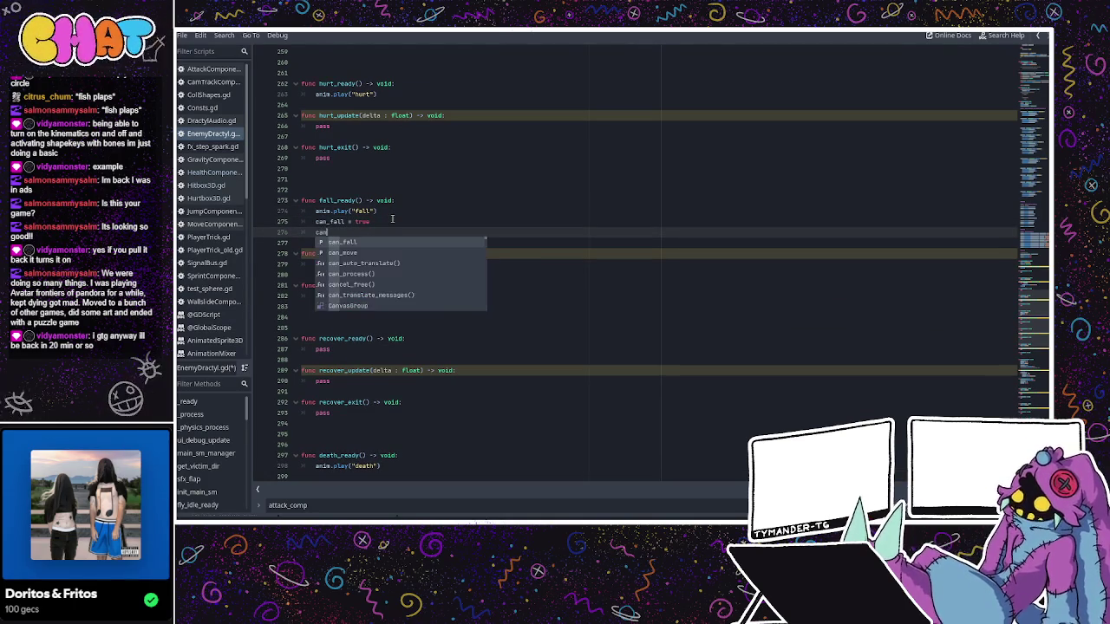
type("_move = false")
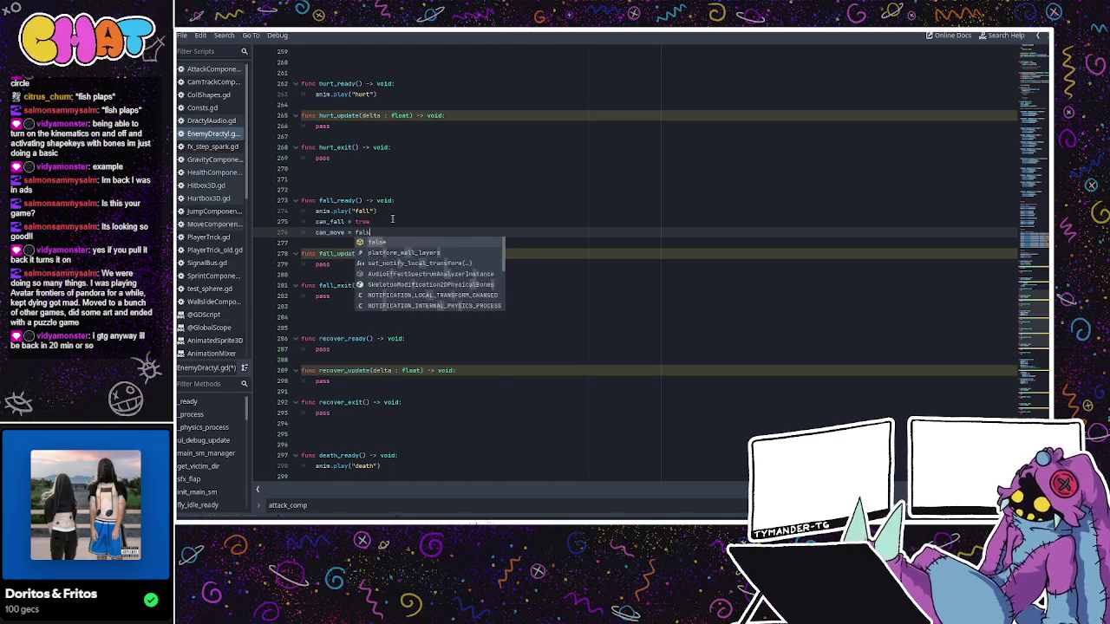
key("Up")
left_click(410, 227)
left_click(392, 225)
left_click(415, 241)
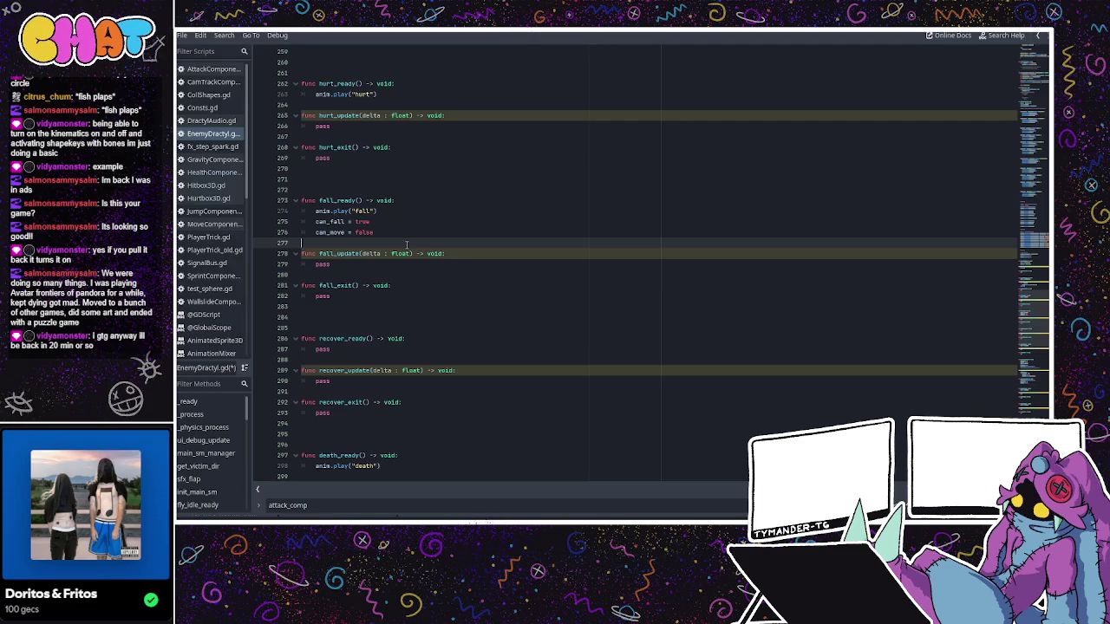
- Replace the pass placeholder in fall_update with an if is_on_floor(): check
left_click(339, 264)
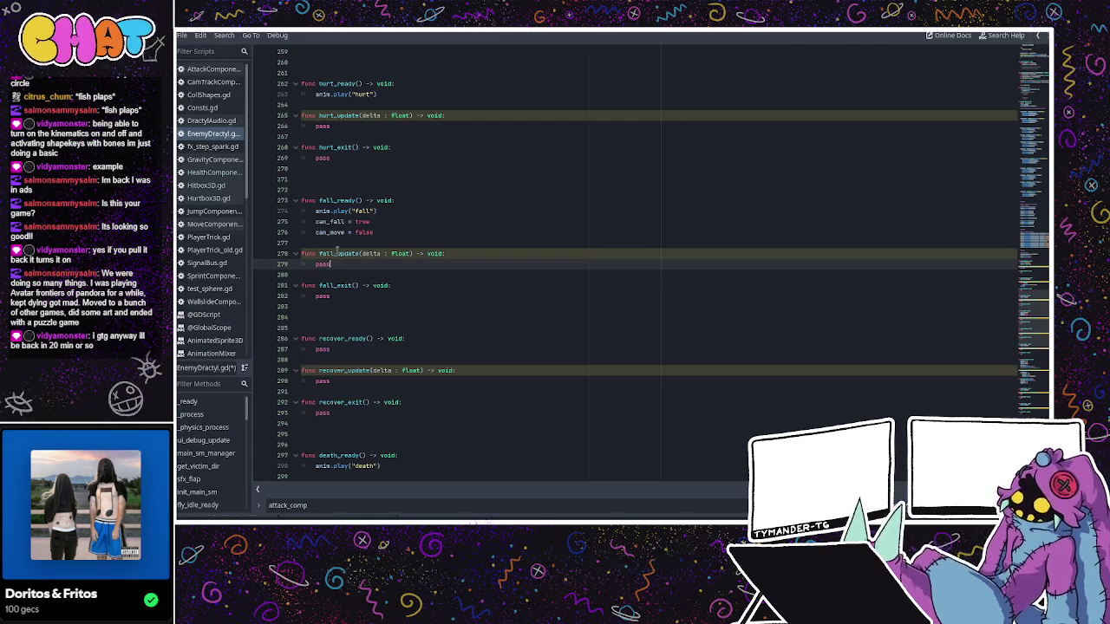
left_click_drag(331, 264, 313, 263)
left_click(333, 265)
scroll(353, 274, "down", 1)
scroll(353, 274, "up", 2)
scroll(353, 277, "down", 1)
double_click(326, 265)
type("if ")
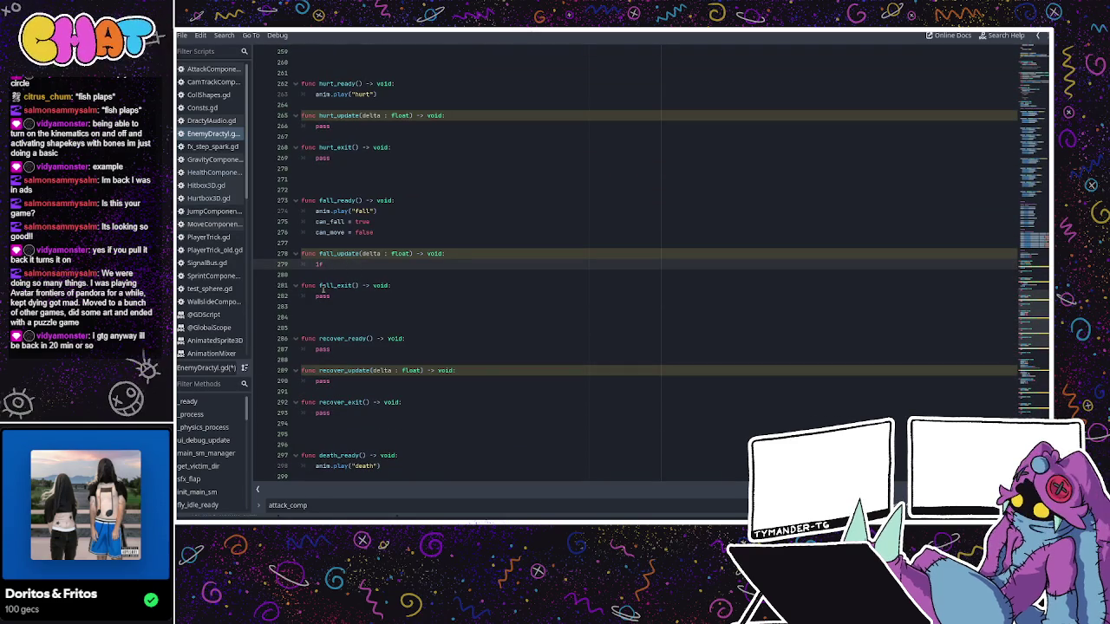
type("is_o")
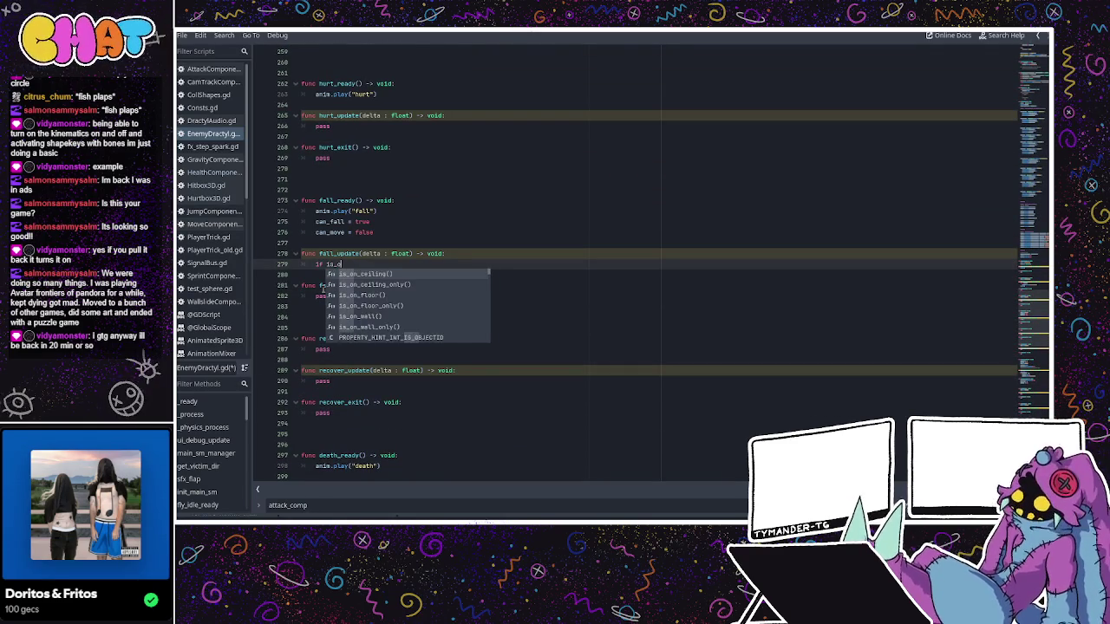
type("n_floor")
key("Return")
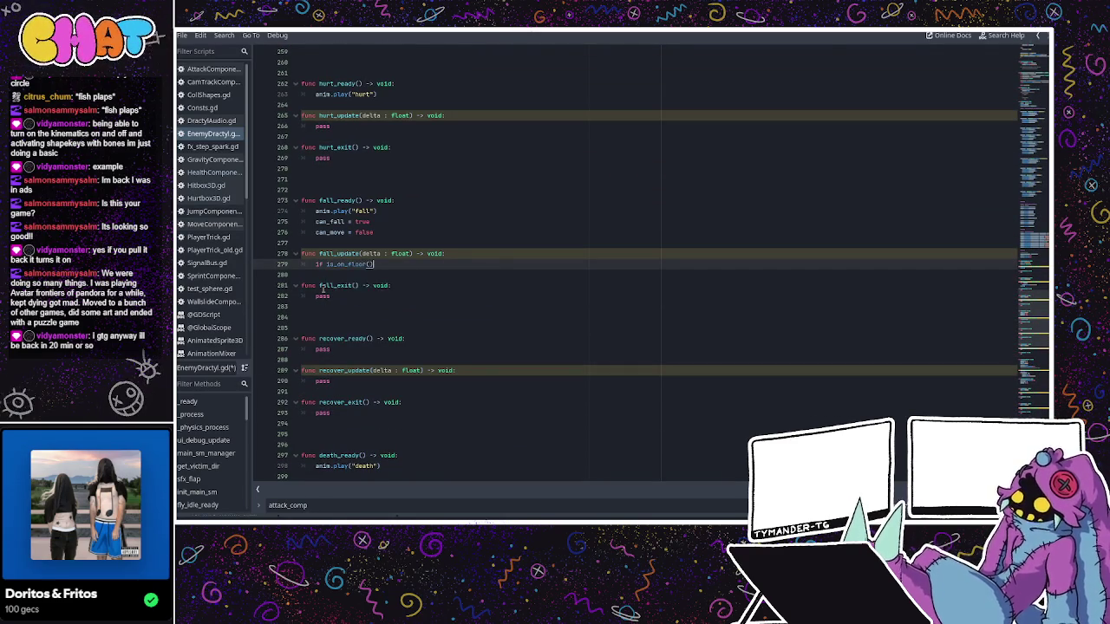
key("Return")
type("an")
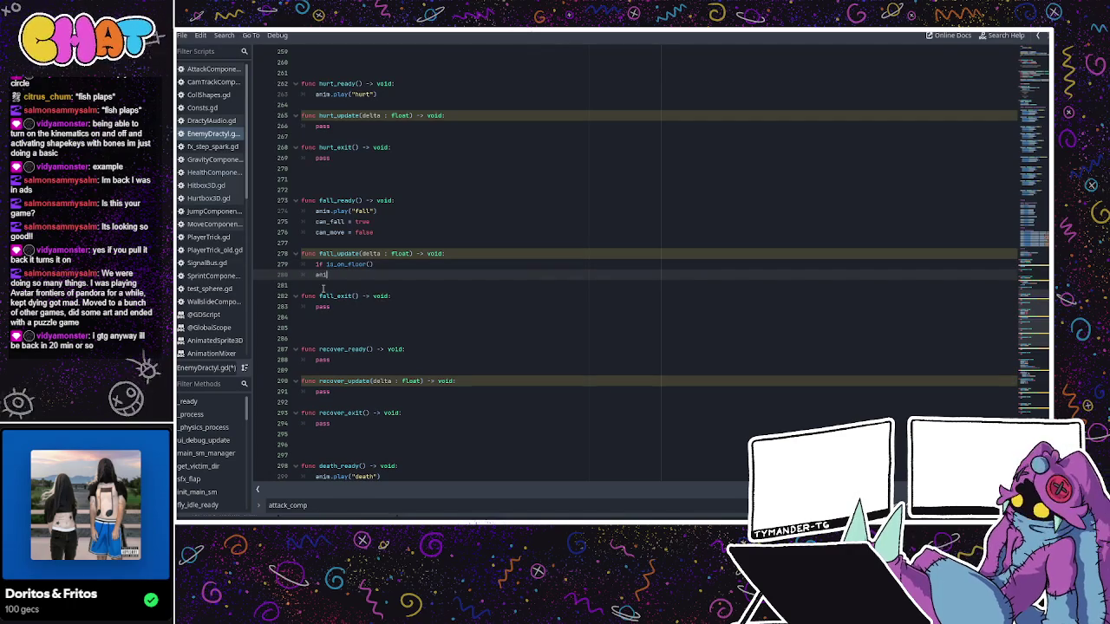
- Inside the floor check, call main_sm.dispatch(&"to_death")
key("BackSpace")
key("BackSpace")
key("BackSpace")
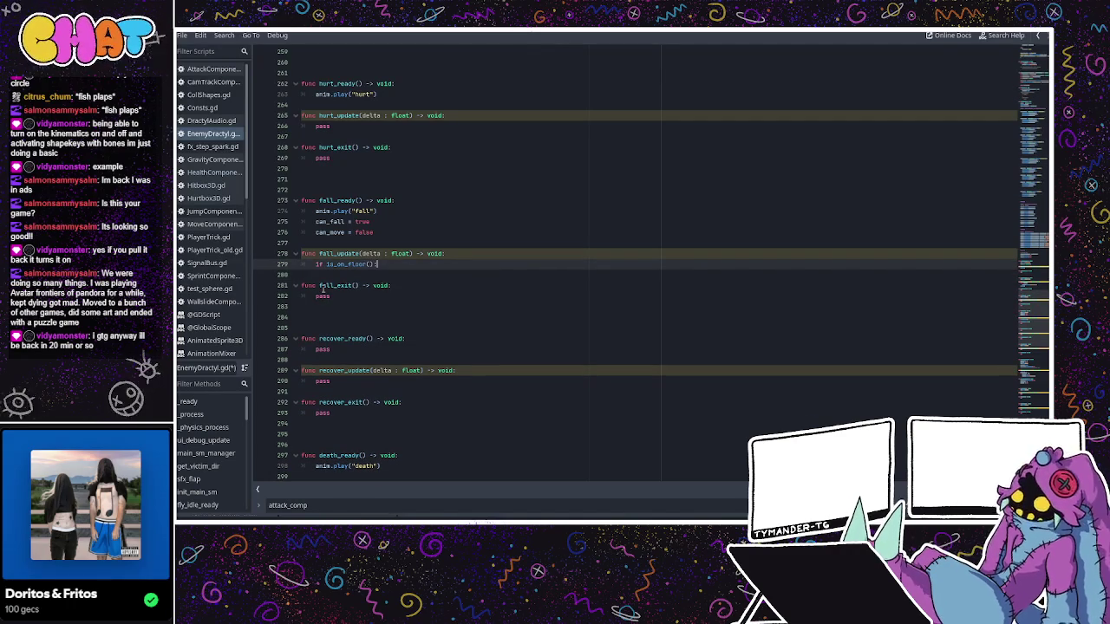
key("Return")
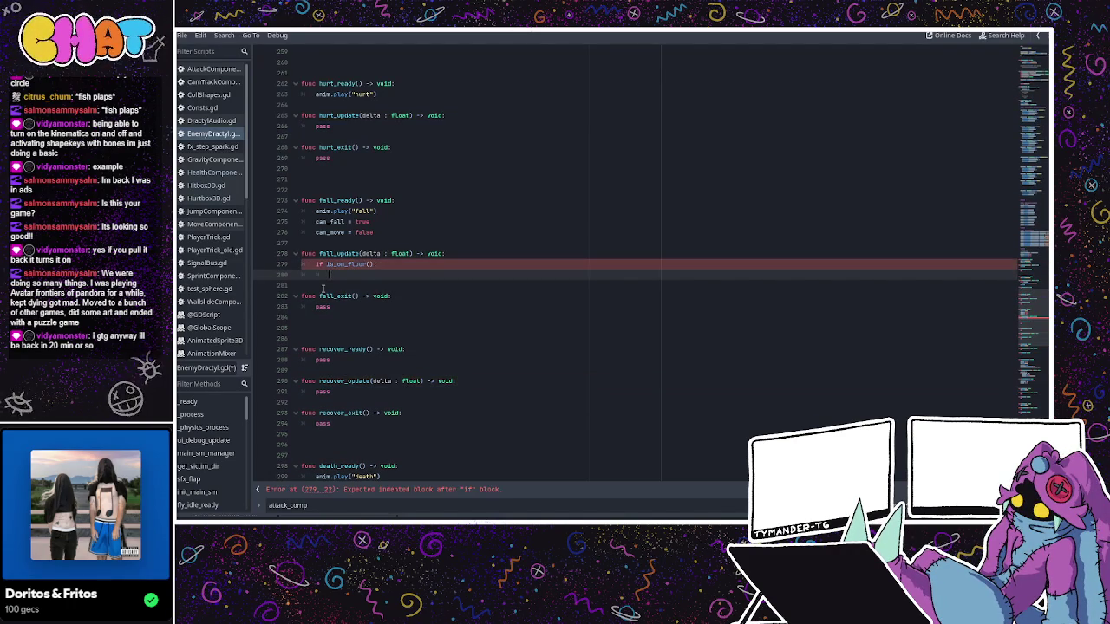
type("anim")
key("BackSpace")
key("BackSpace")
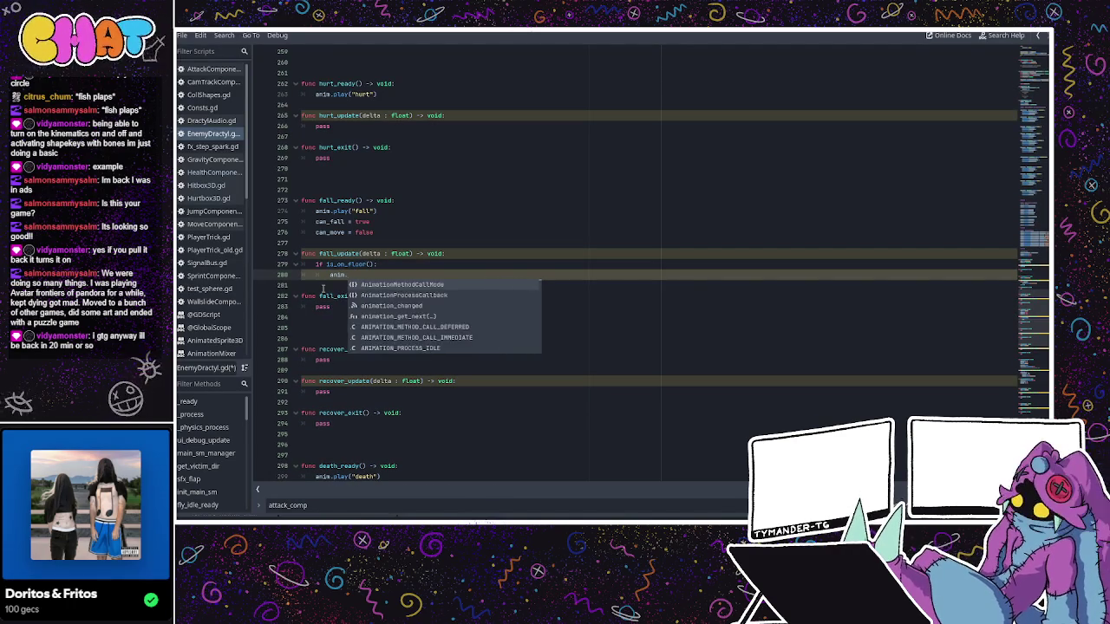
key("BackSpace")
key("BackSpace")
type("main_sm.")
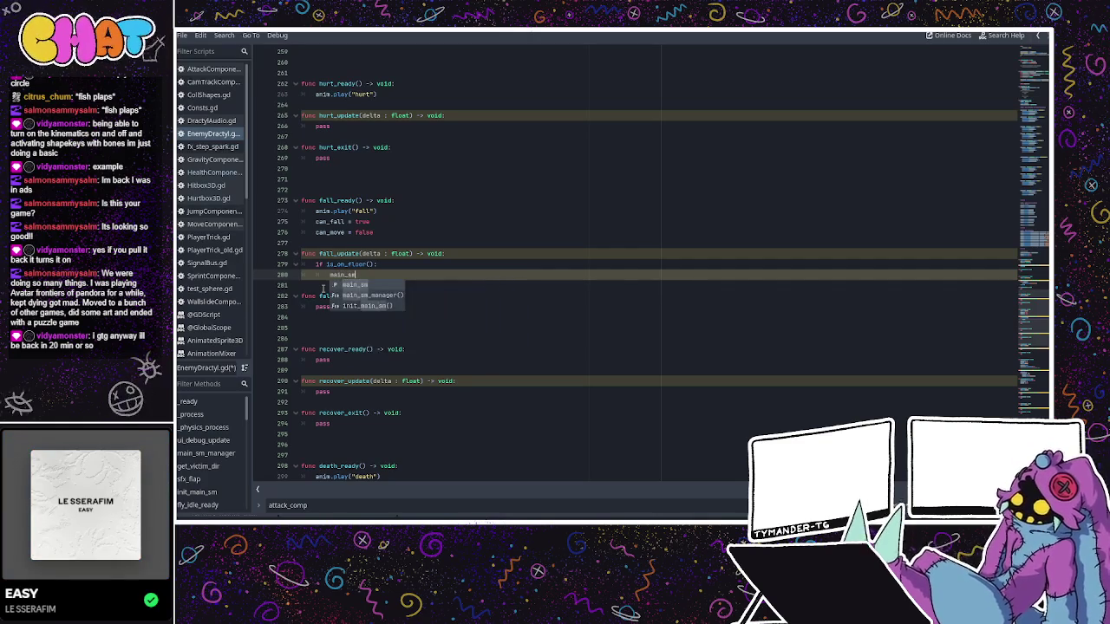
key("BackSpace")
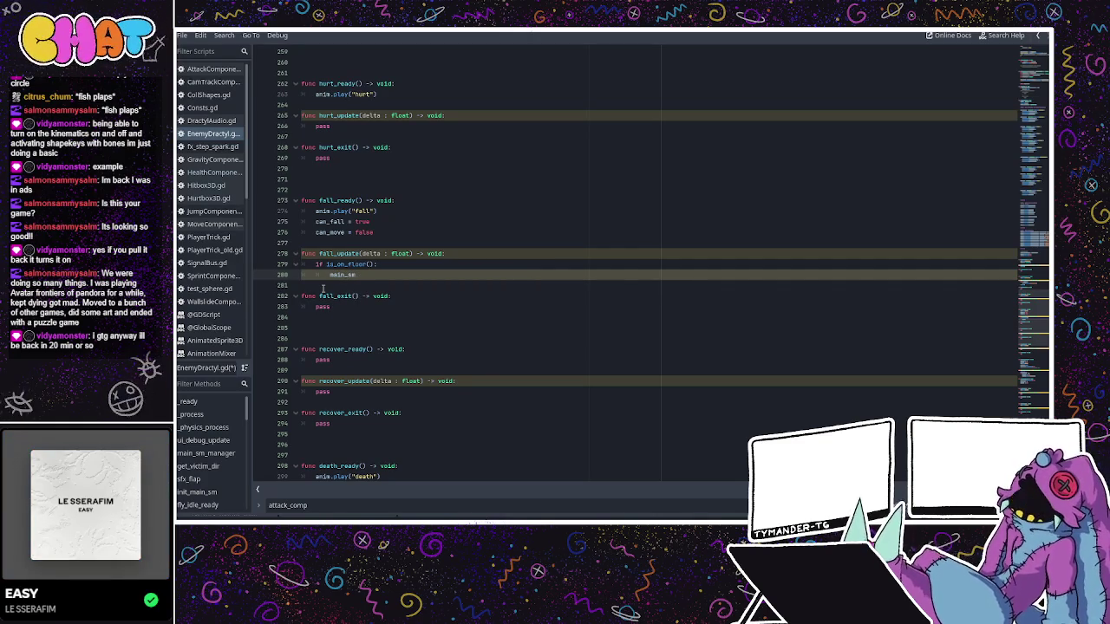
type(".dispatch")
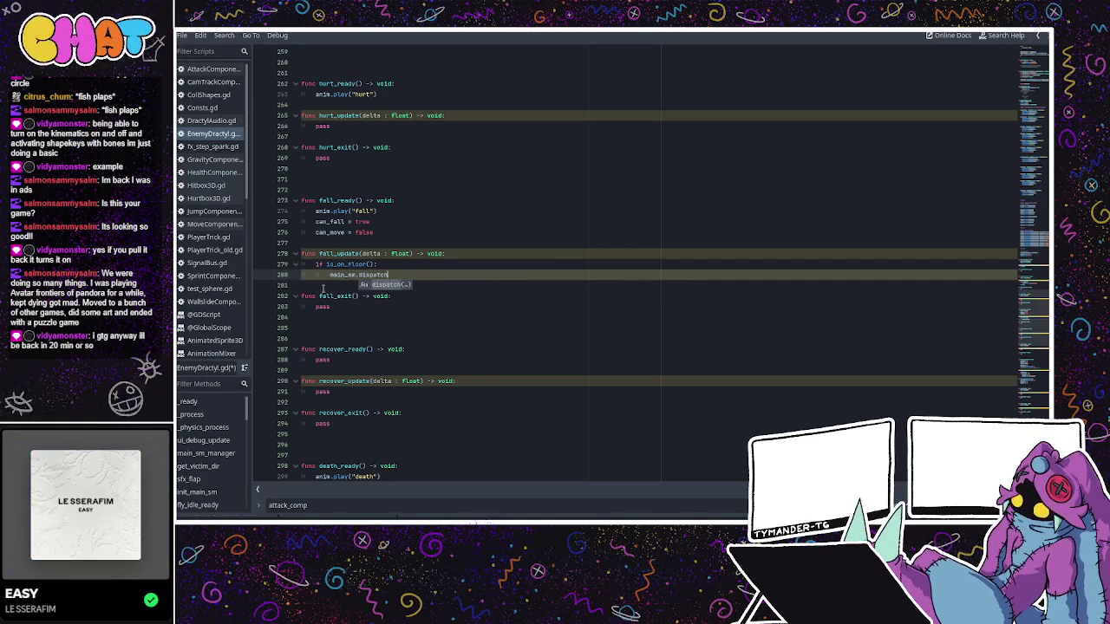
key("Return")
type("(")
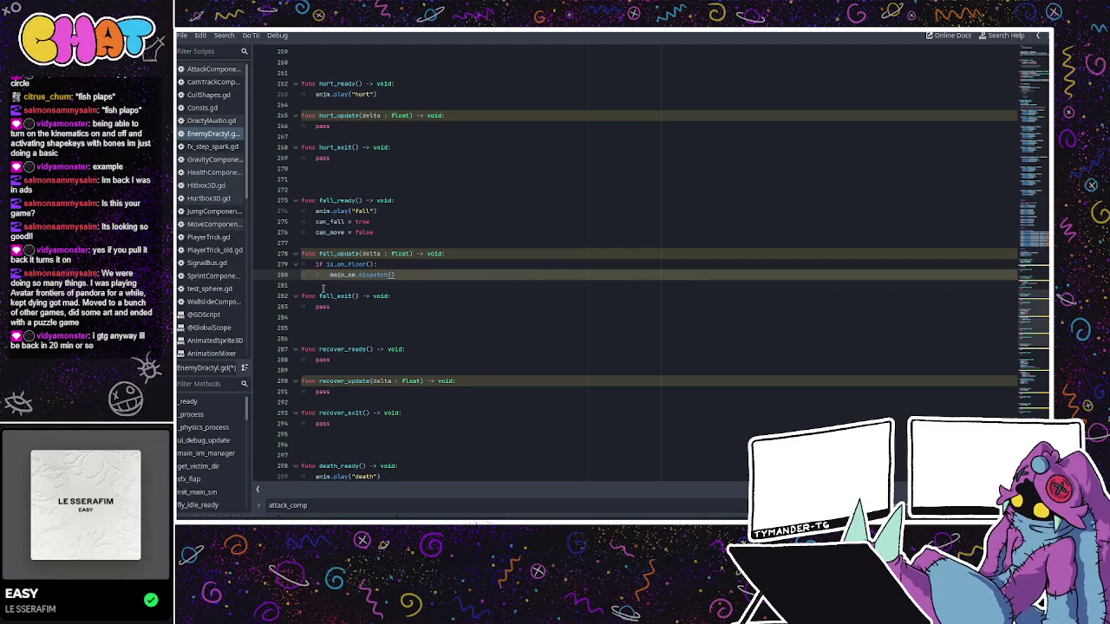
type("\"to_death")
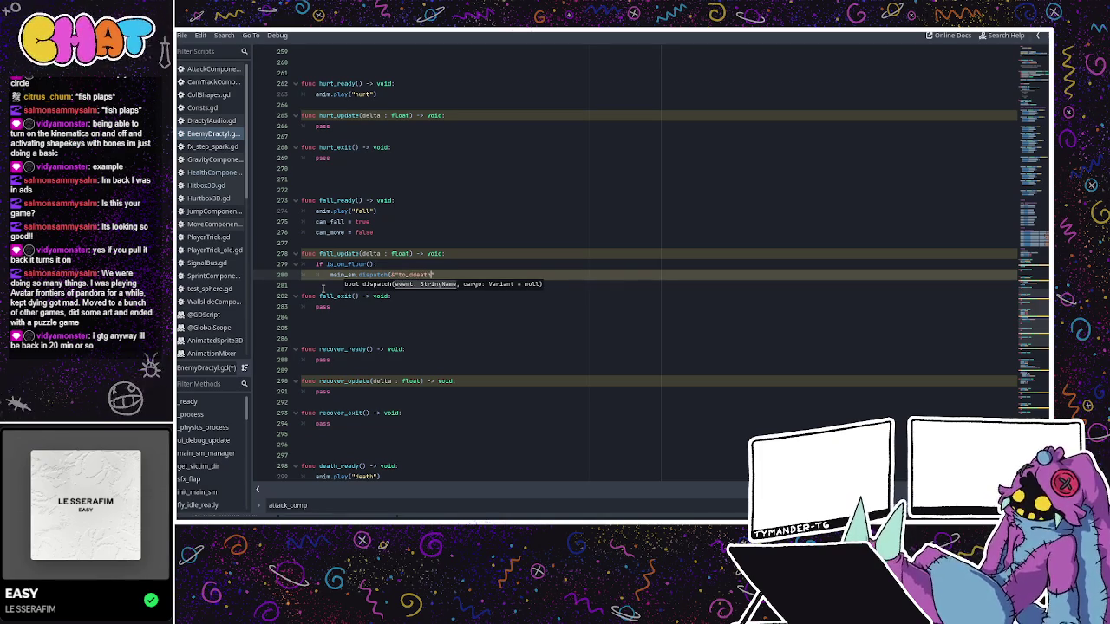
key("BackSpace")
key("BackSpace")
type("th")
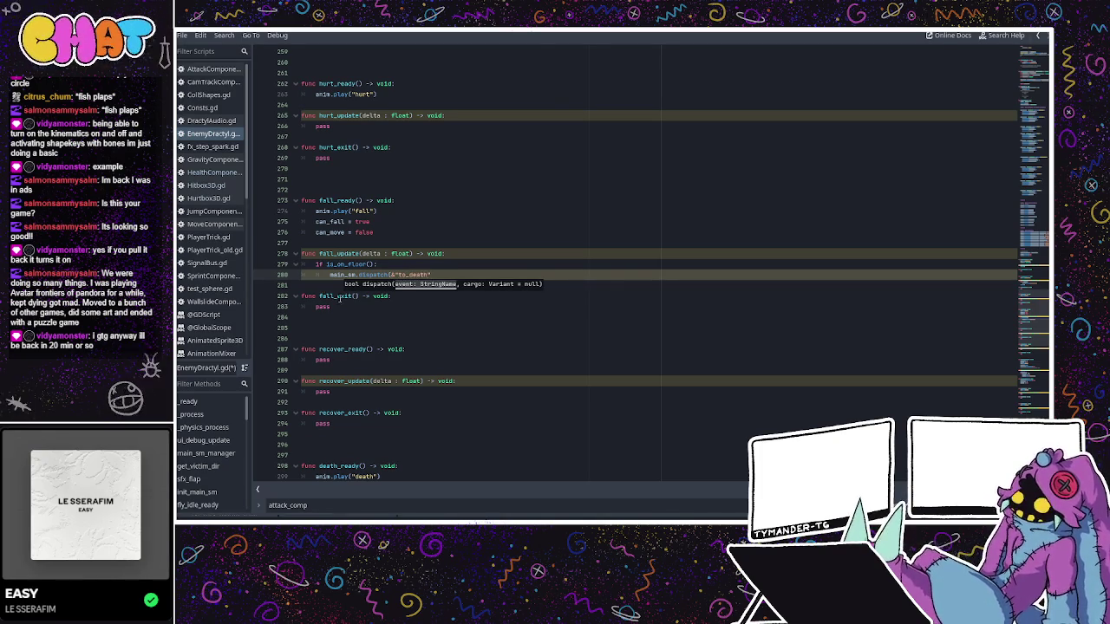
left_click(451, 189)
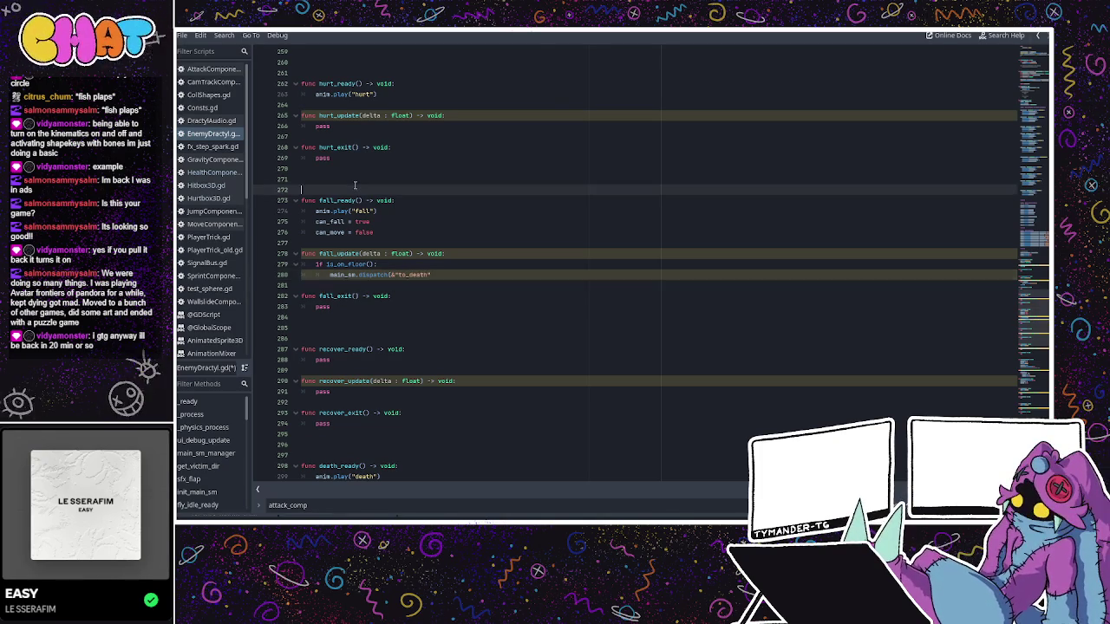
left_click(452, 271)
type(")")
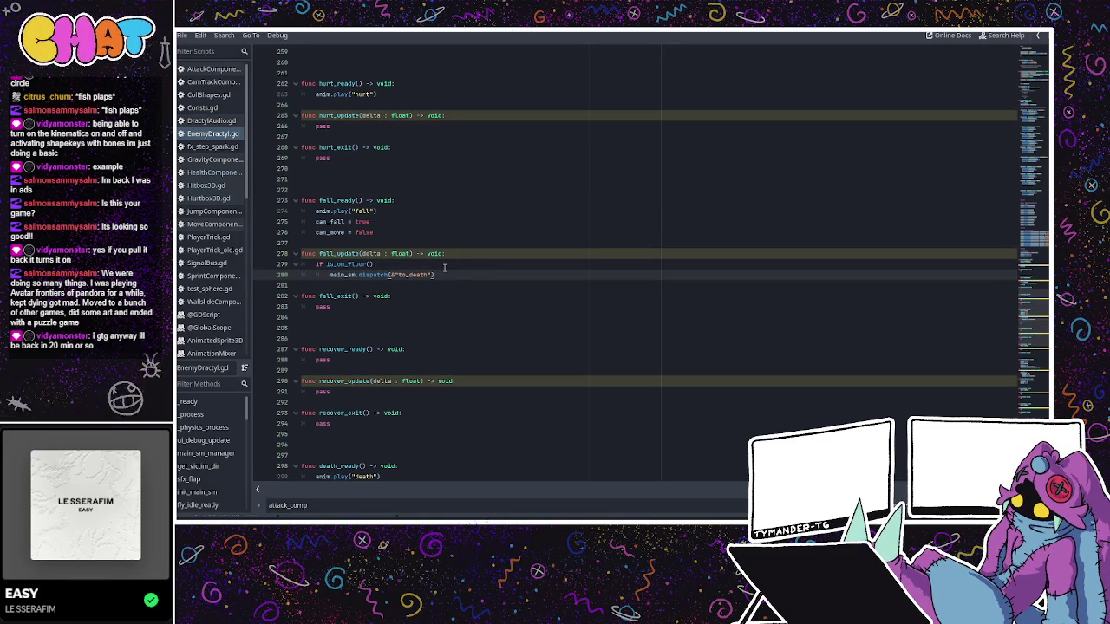
left_click(415, 224)
- Declare var fall_tick : int = 0 on a new line below attack_tick
scroll(436, 243, "down", 3)
scroll(440, 245, "up", 4)
scroll(440, 245, "up", 12)
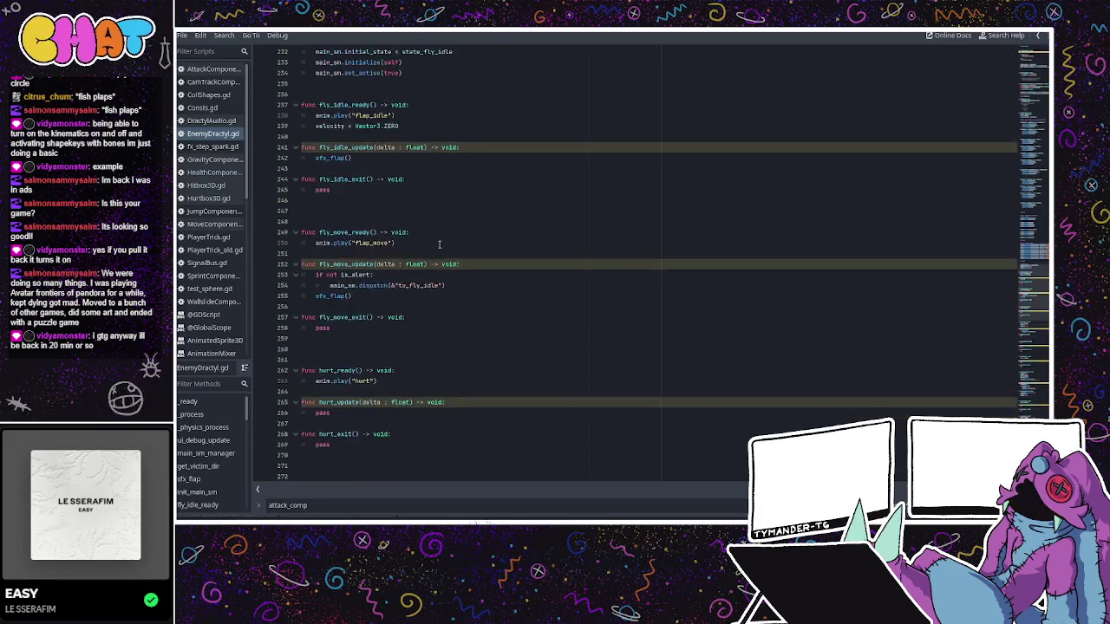
scroll(440, 245, "down", 20)
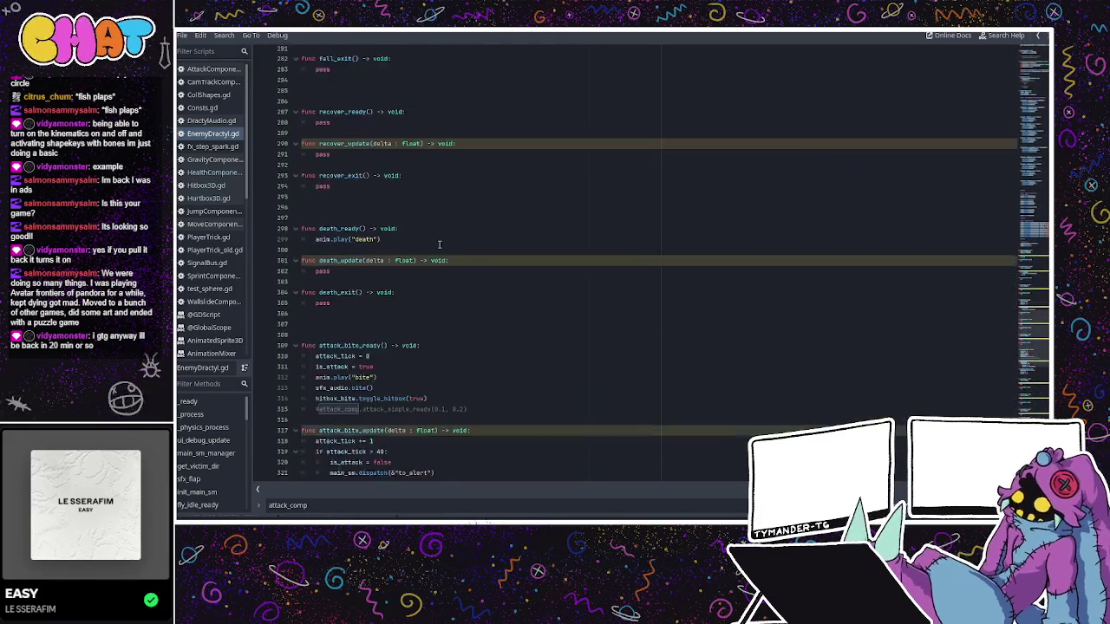
scroll(440, 245, "down", 3)
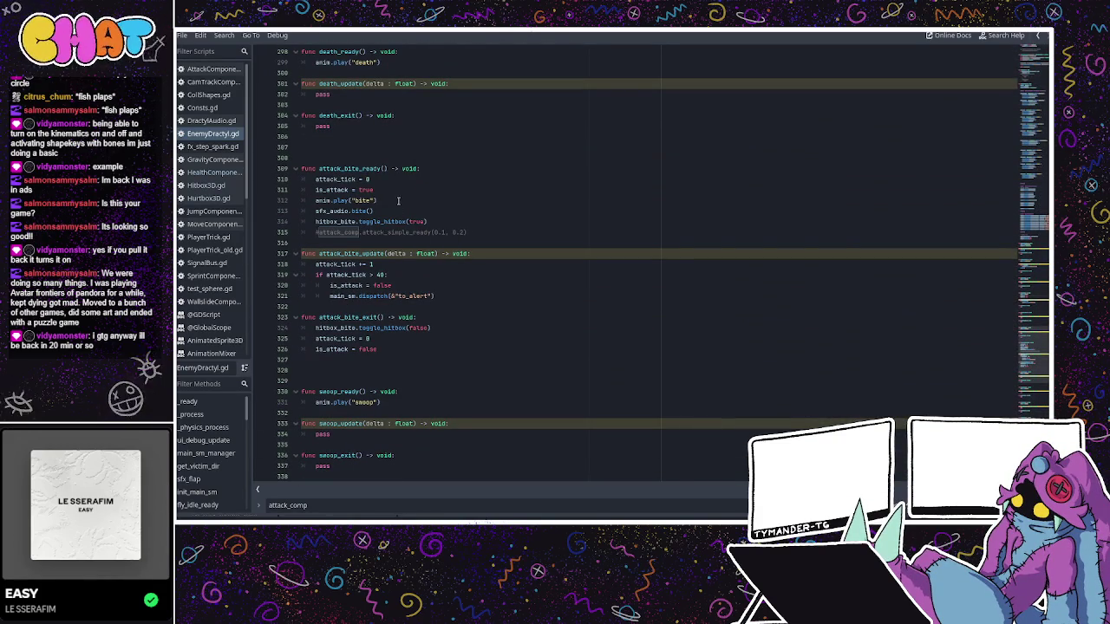
scroll(838, 251, "up", 5)
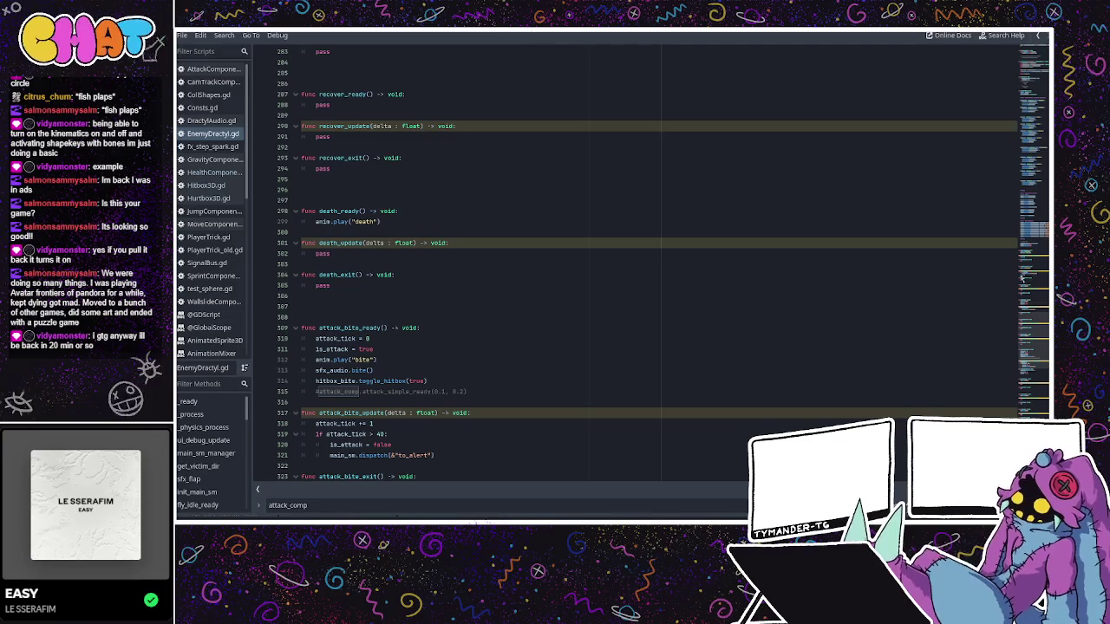
scroll(1016, 251, "up", 20)
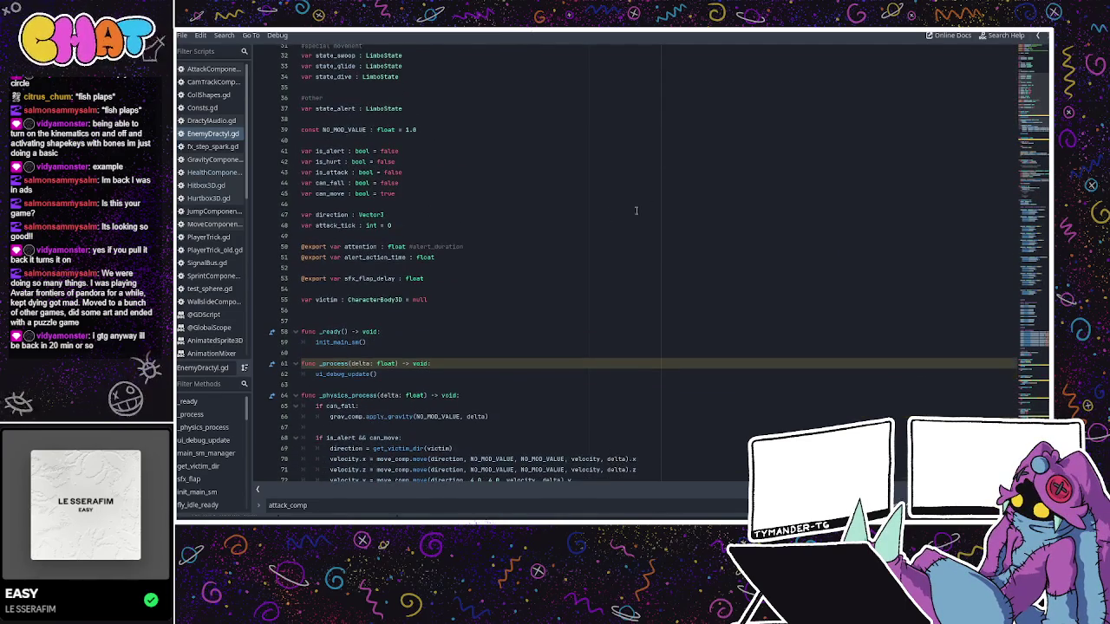
scroll(466, 225, "up", 1)
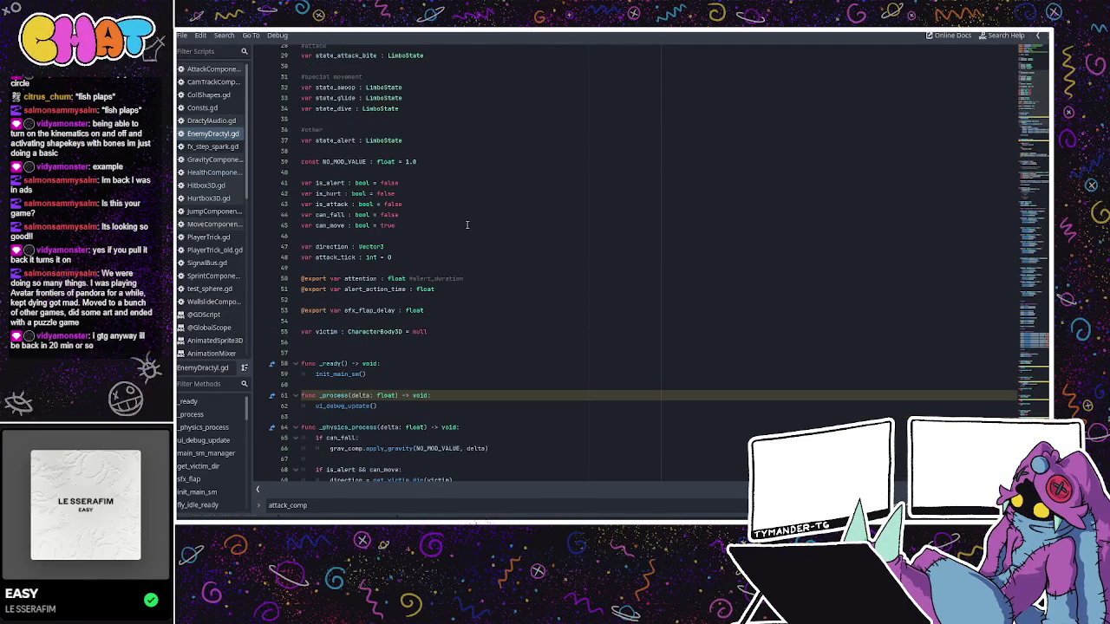
left_click(417, 228)
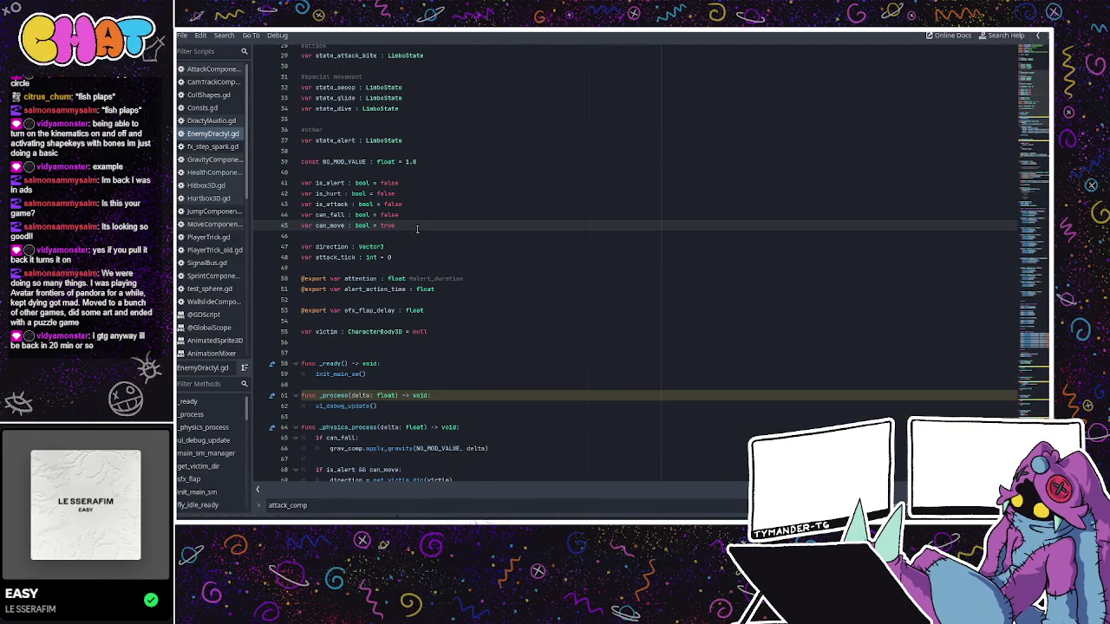
left_click(412, 233)
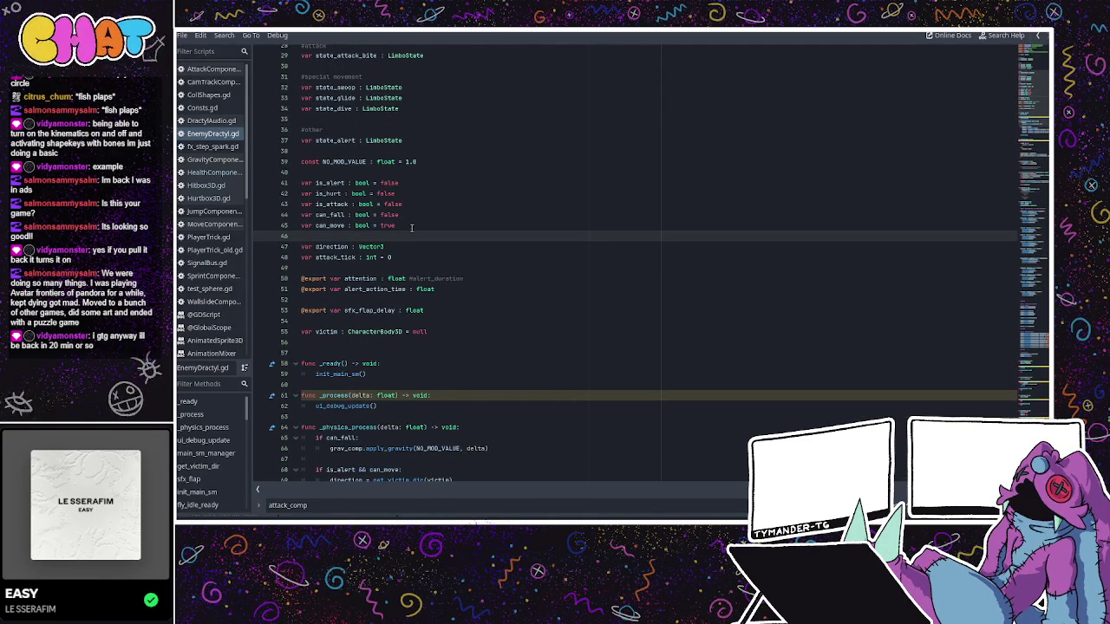
left_click(371, 257)
key("End")
key("Return")
type("var fall_st")
key("BackSpace")
key("BackSpace")
type("tick : int = 0")
scroll(988, 217, "down", 20)
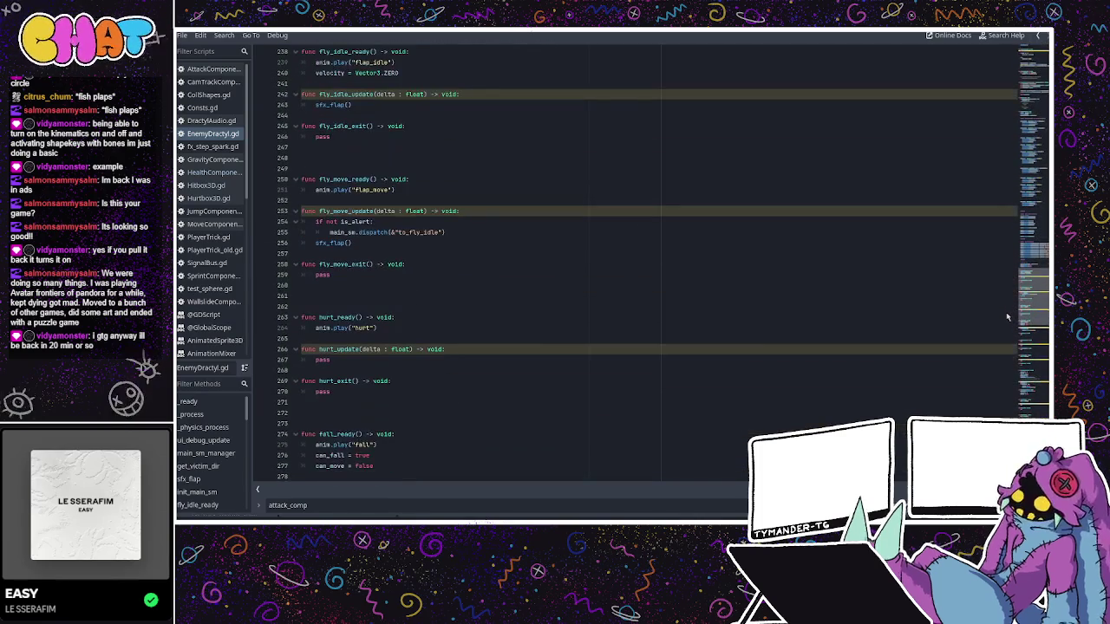
scroll(1006, 312, "down", 1)
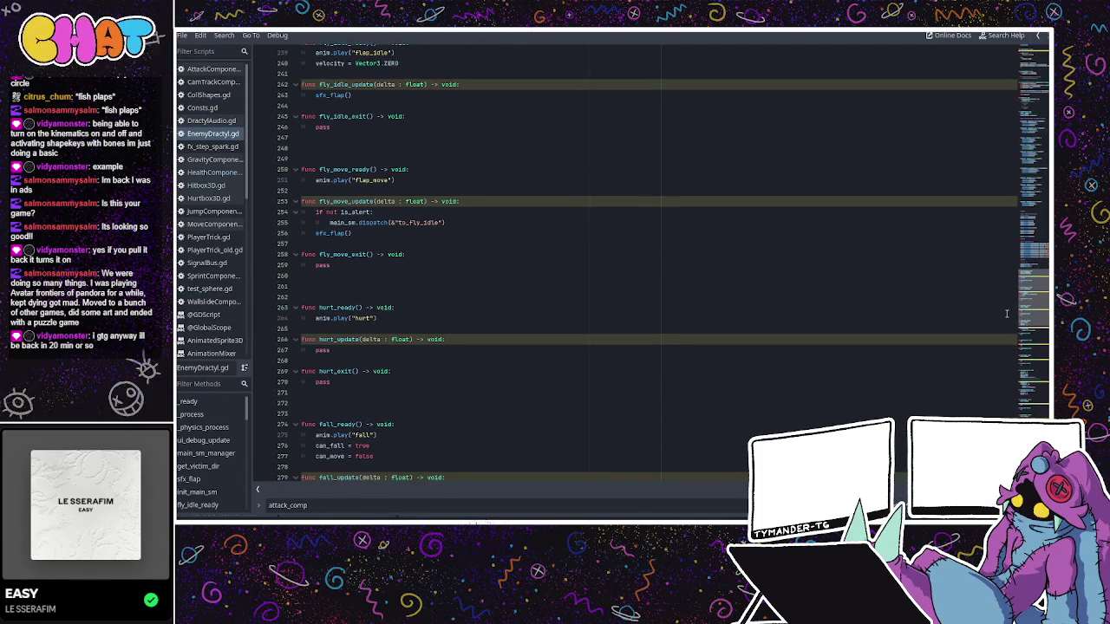
scroll(1015, 314, "down", 3)
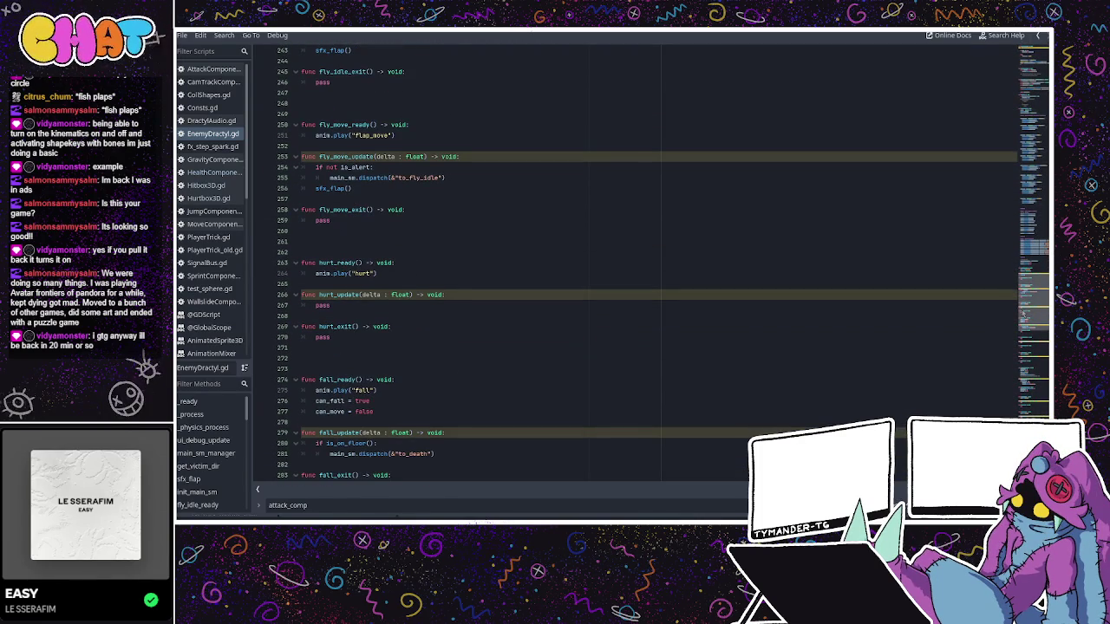
scroll(1024, 314, "down", 3)
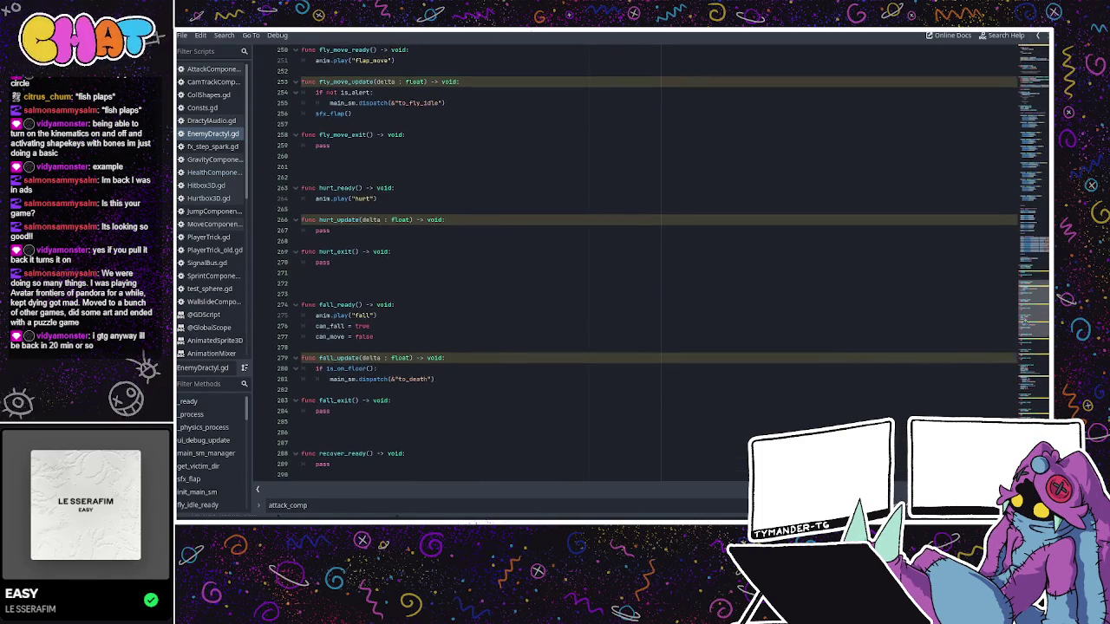
scroll(1024, 319, "down", 3)
- Add fall_tick = 0 to fall_ready and a fall_tick increment at the top of fall_update
left_click(422, 262)
key("Return")
type("fall_tick ")
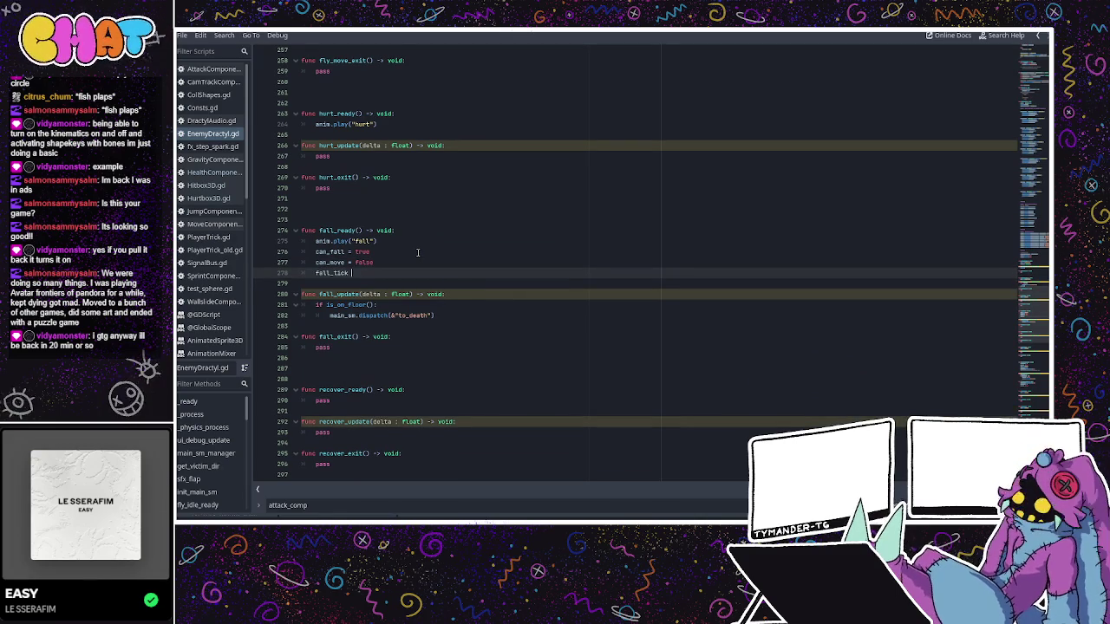
type("= 90")
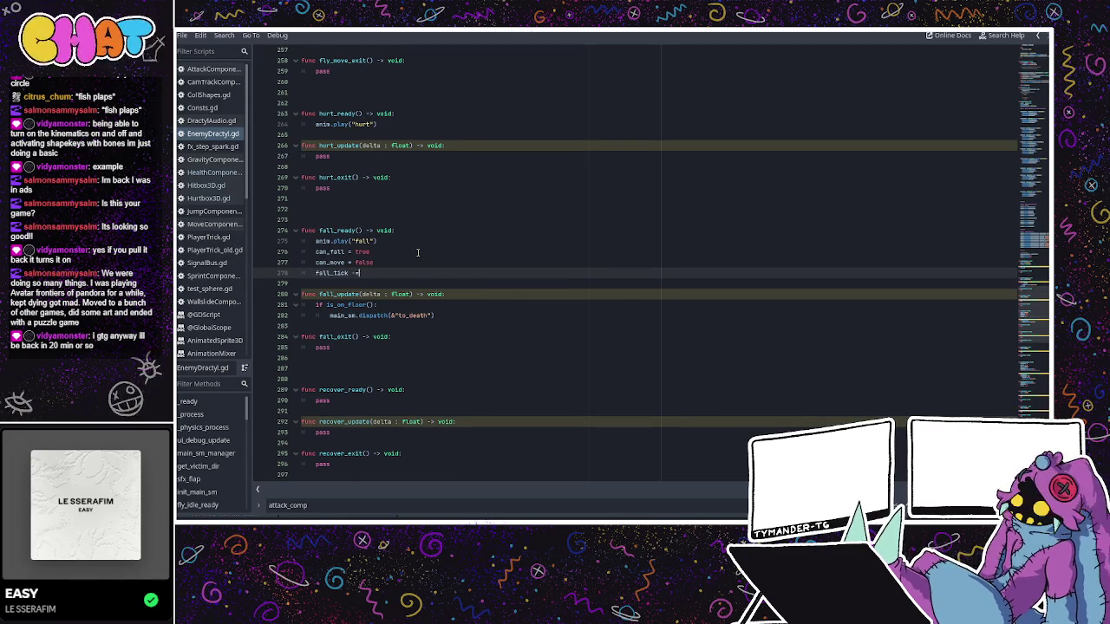
key("BackSpace")
key("BackSpace")
type("0")
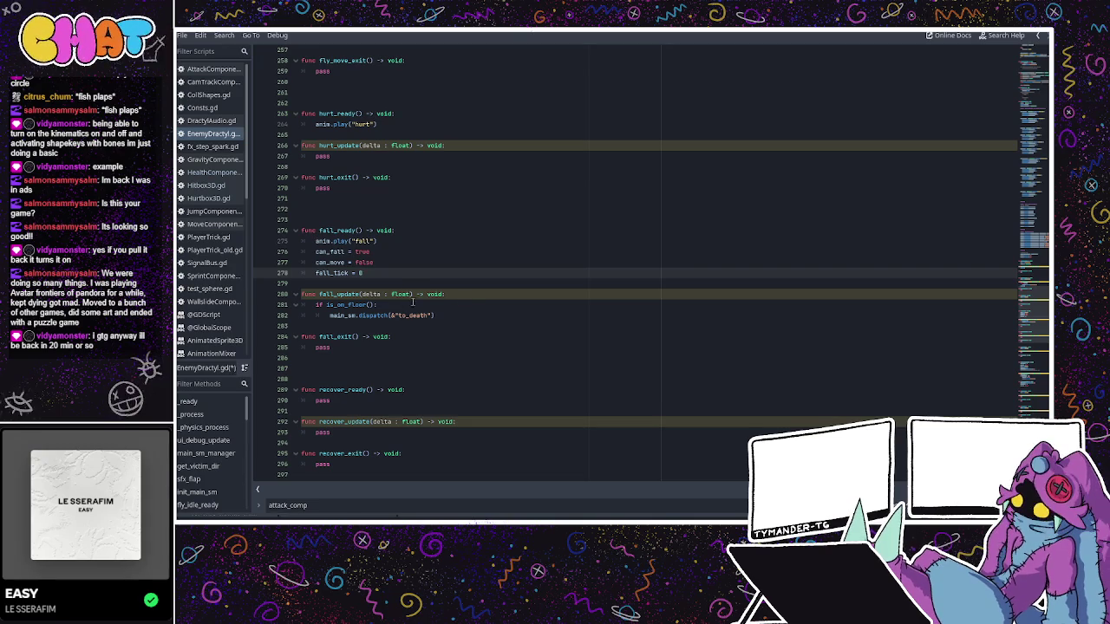
left_click(472, 296)
key("Return")
type("fall_tick += 1")
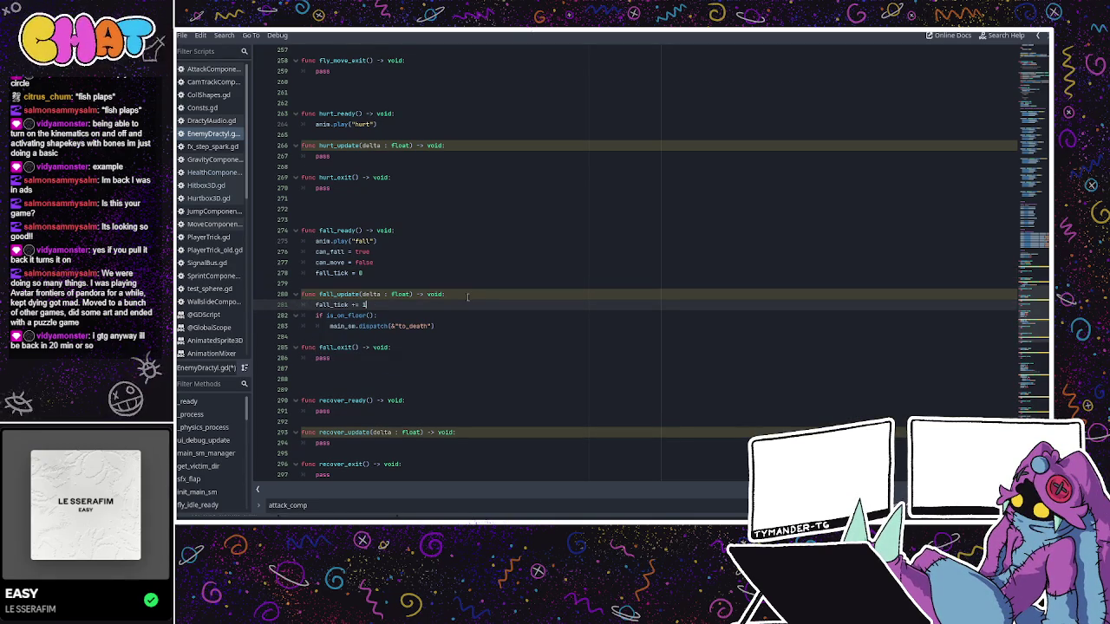
key("Return")
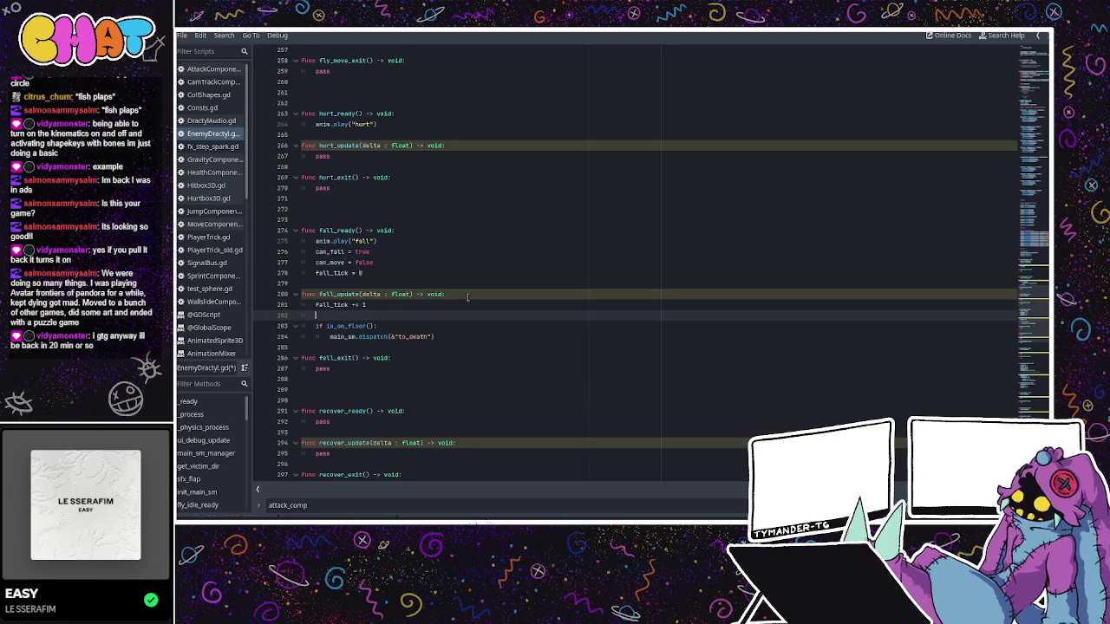
- Add 'if fall_tick >= 80:' dispatching &"to_alert" on main_sm, with a 'later' comment
left_click(464, 341)
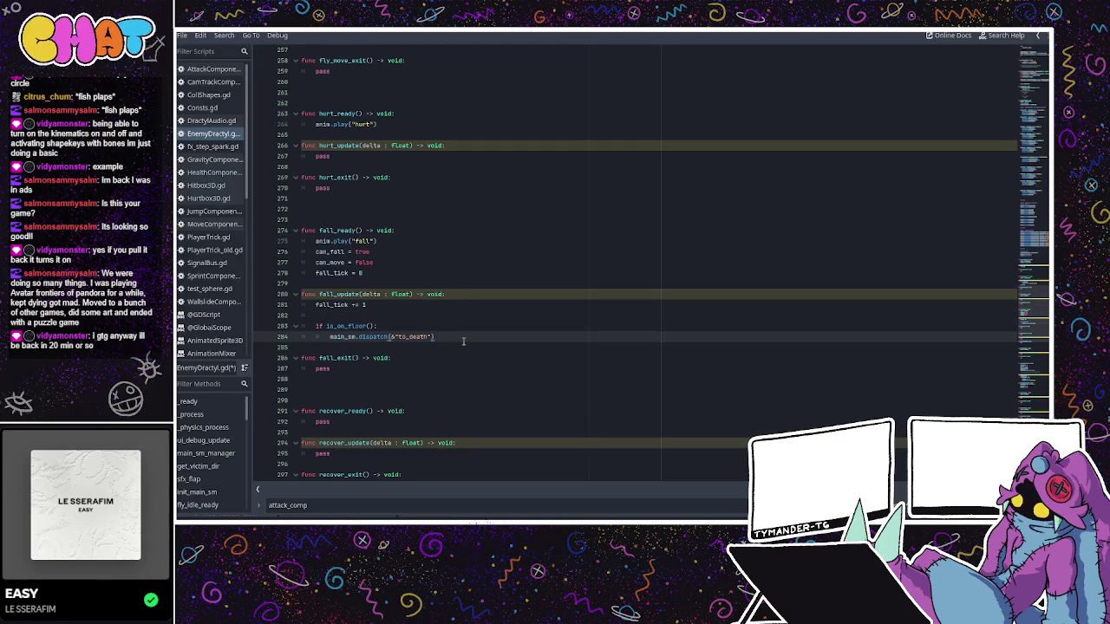
key("Return")
key("Return")
key("BackSpace")
type("if fal")
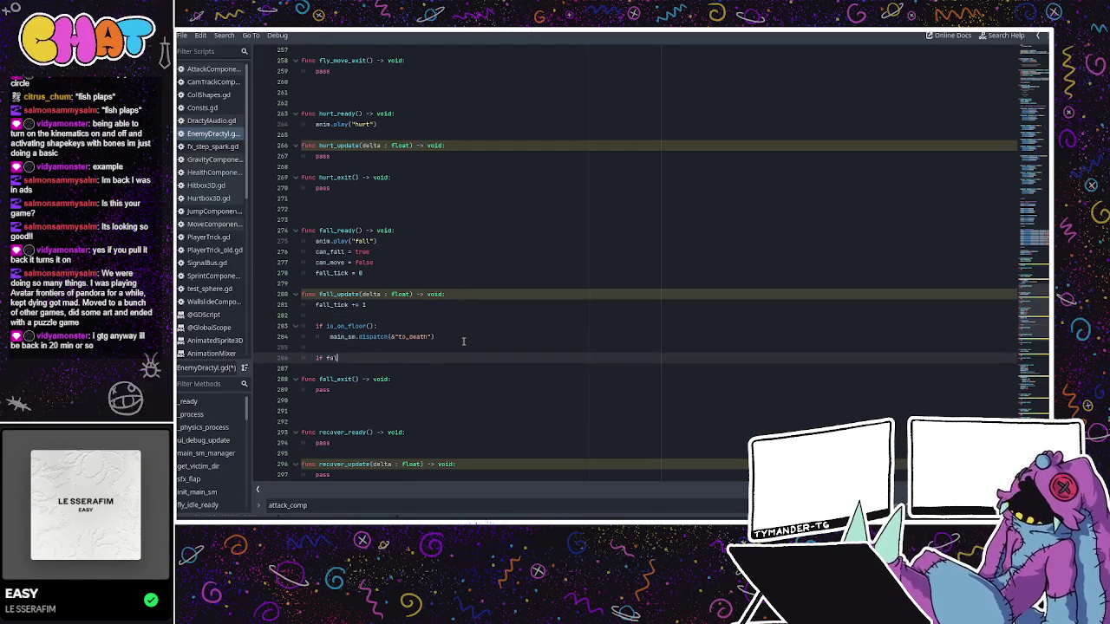
type("l_tick ")
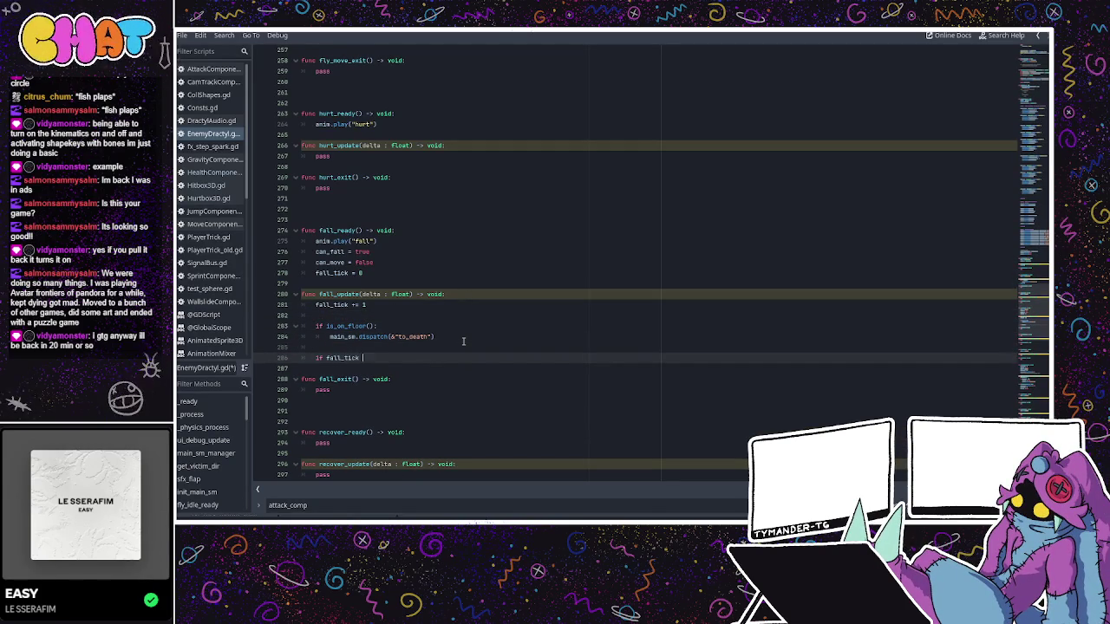
type(">=")
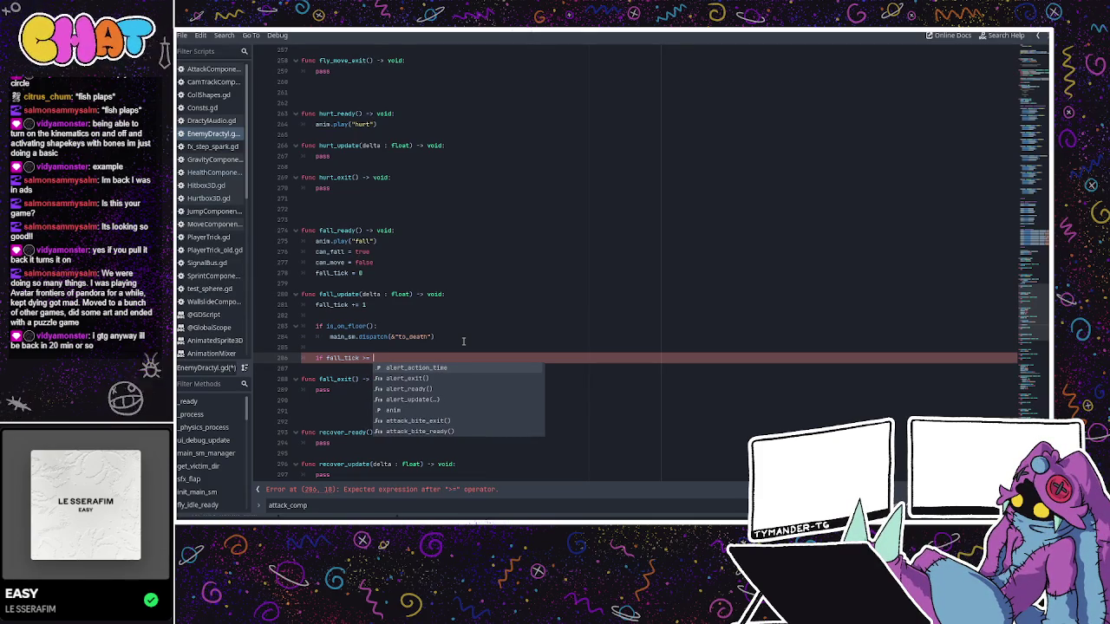
type("8")
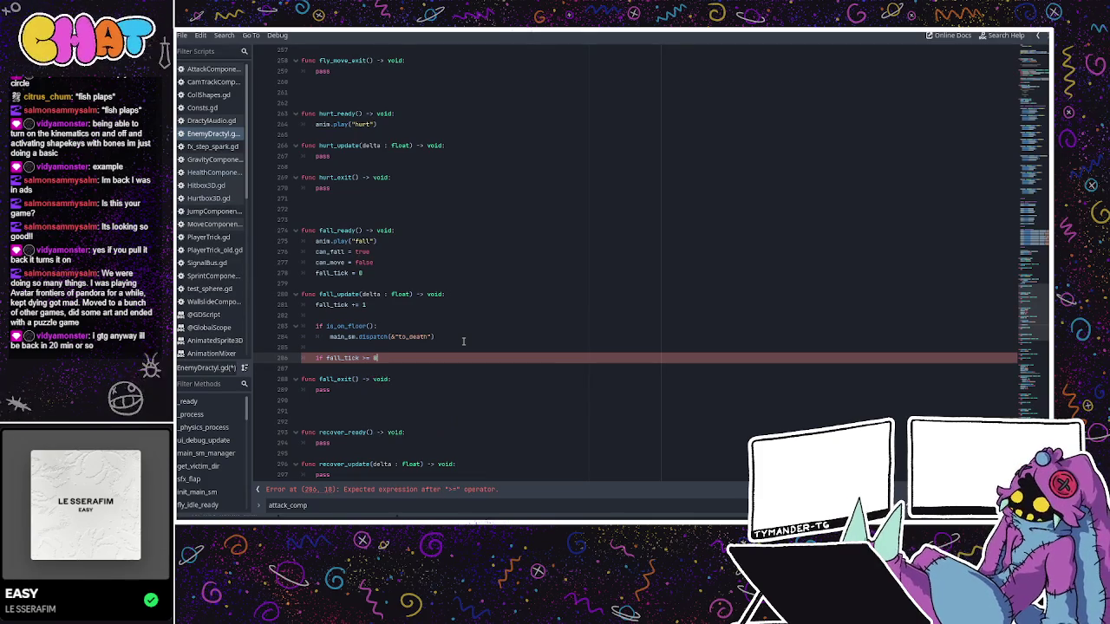
type("0:")
key("Return")
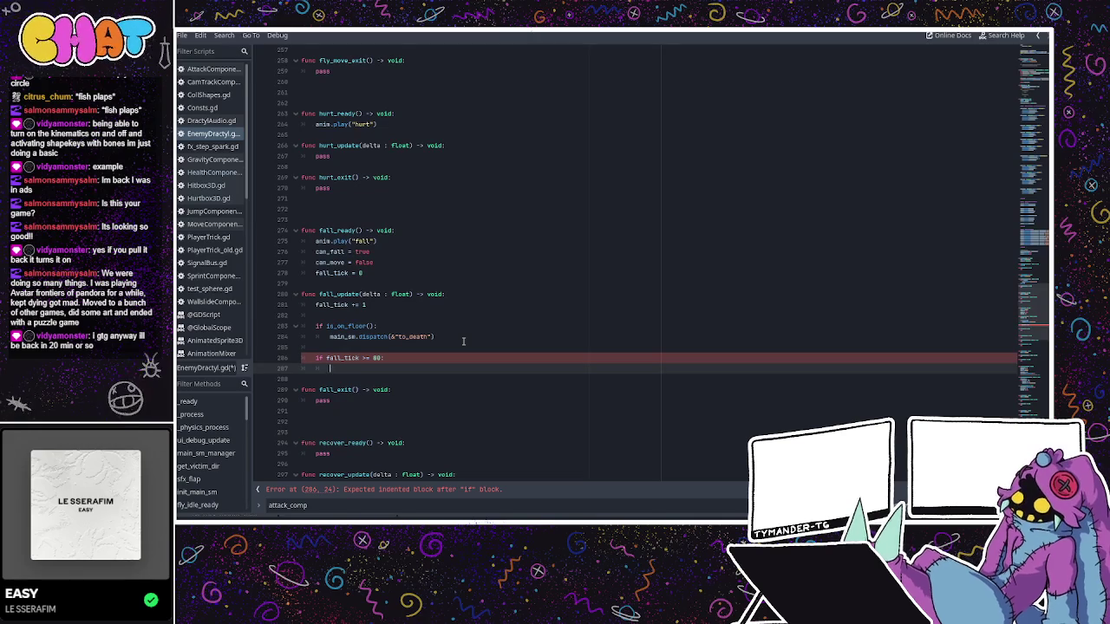
type("main_sm.disa")
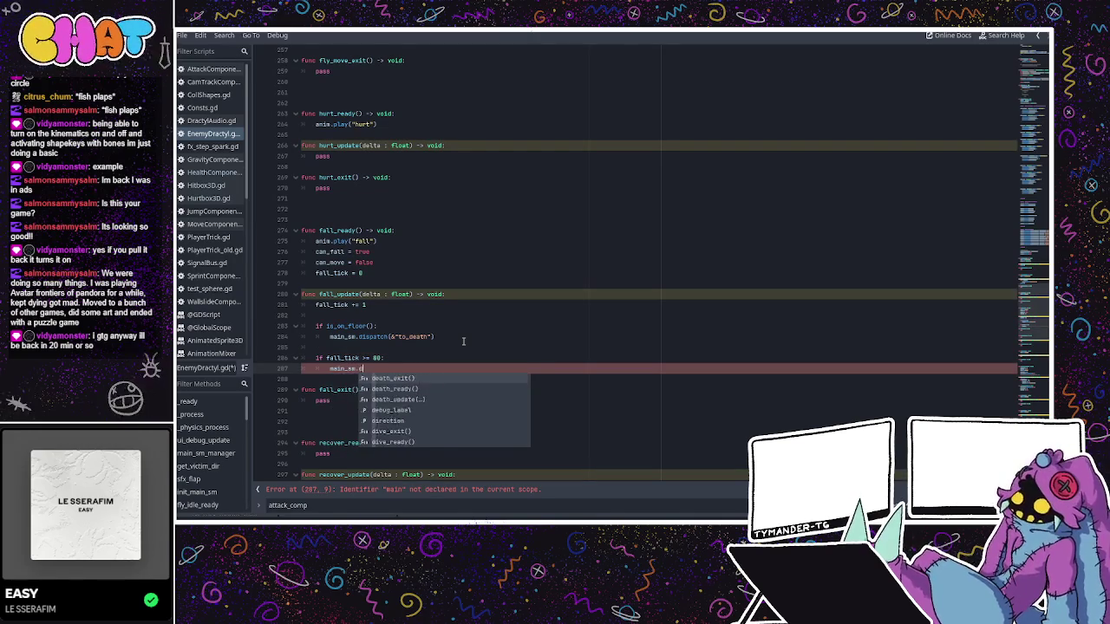
key("BackSpace")
type("patch(&\"to_elert")
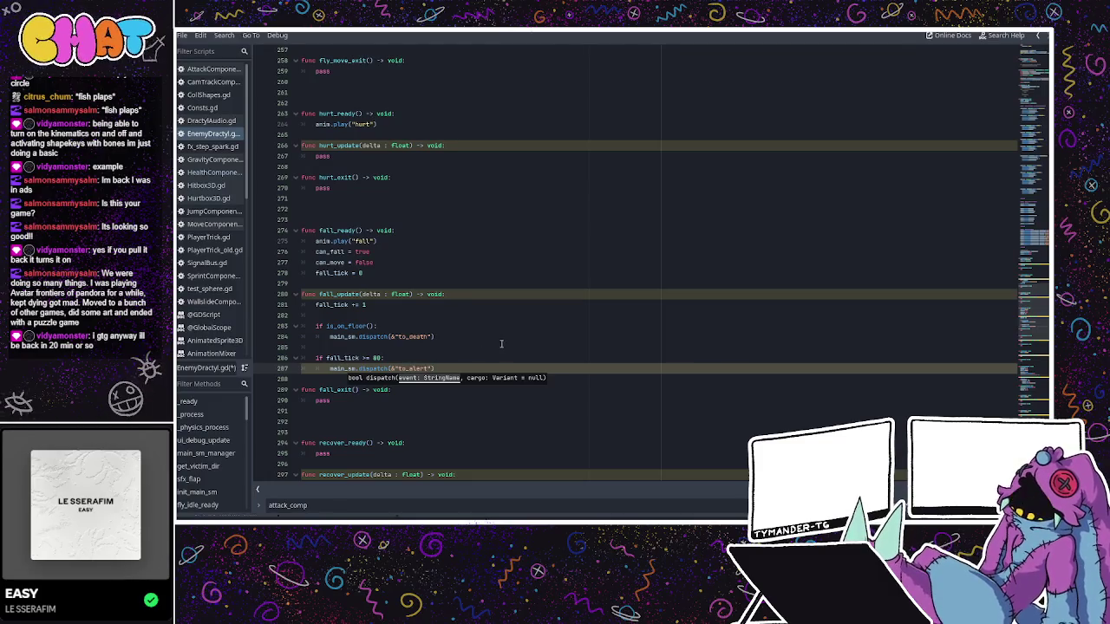
left_click(486, 368)
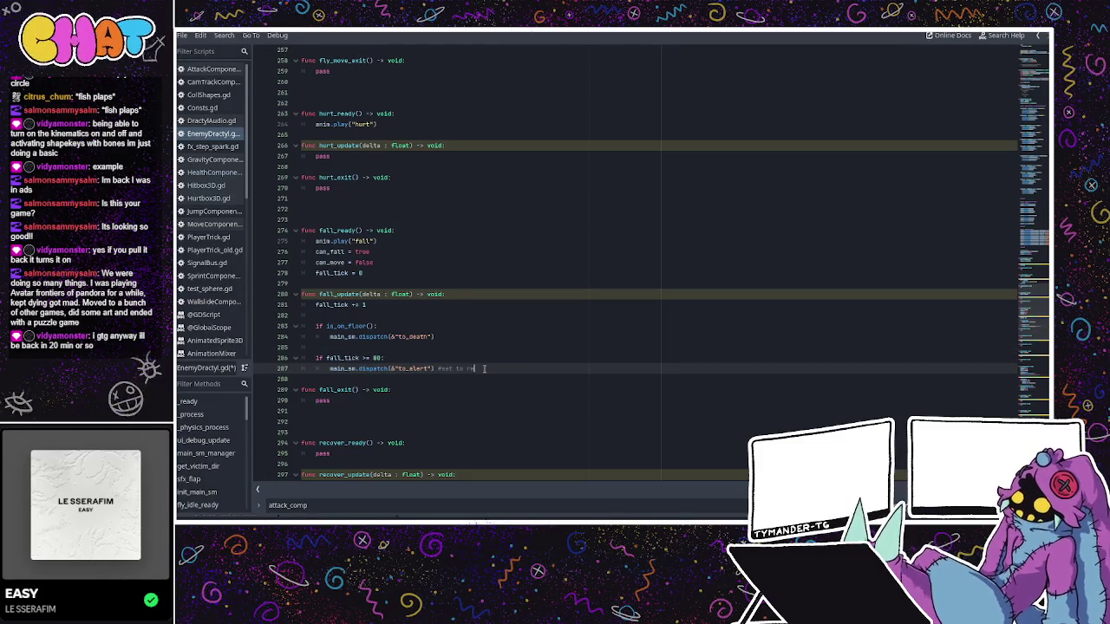
type("cover later on")
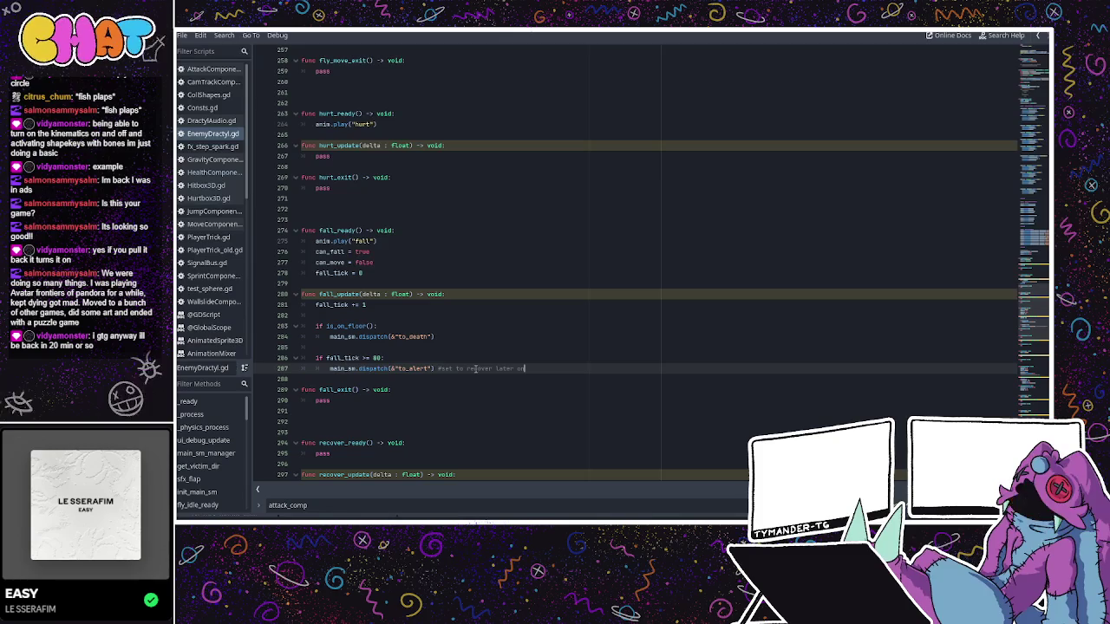
scroll(482, 365, "down", 2)
- Replace pass in fall_exit with fall_tick = 0 and can_fall = false
left_click(444, 326)
left_click_drag(385, 336, 316, 337)
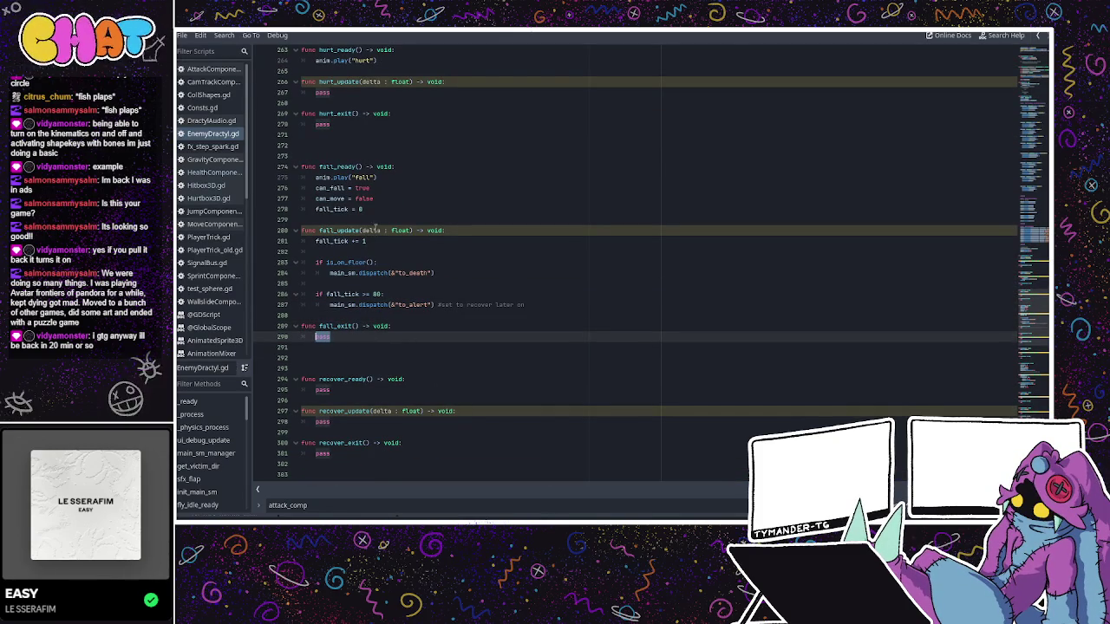
left_click(375, 208)
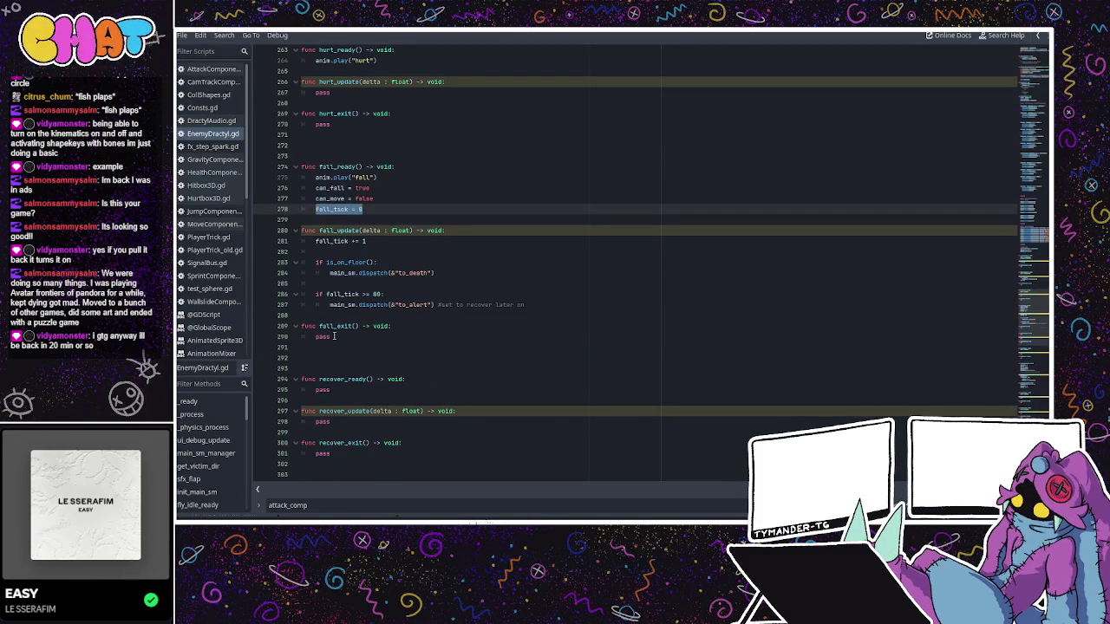
left_click_drag(333, 337, 318, 337)
type("fall_tick = 0")
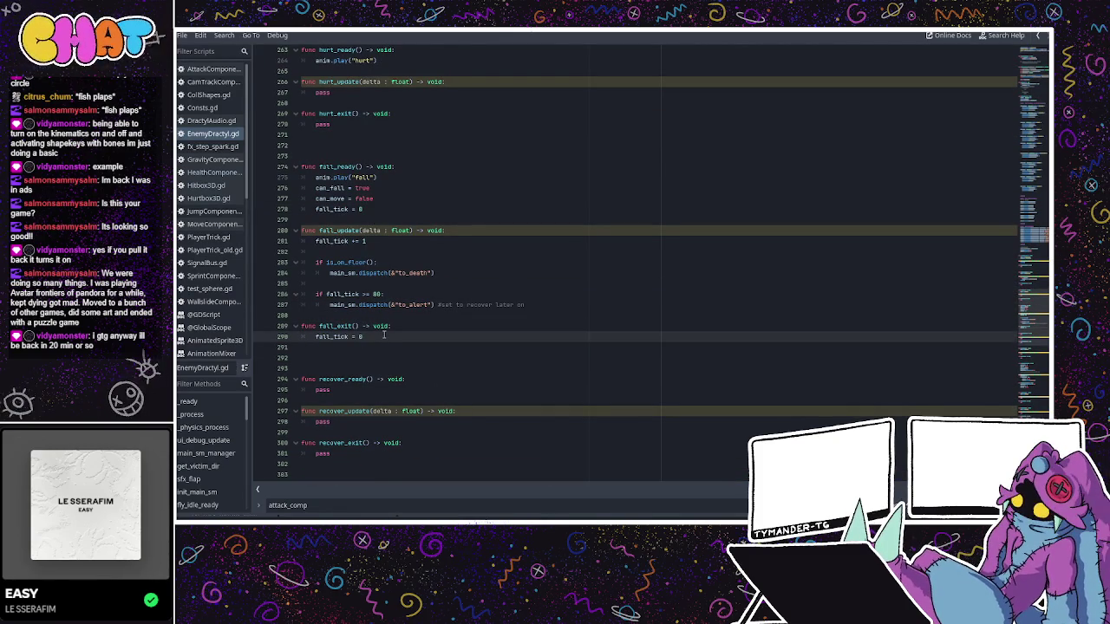
key("Return")
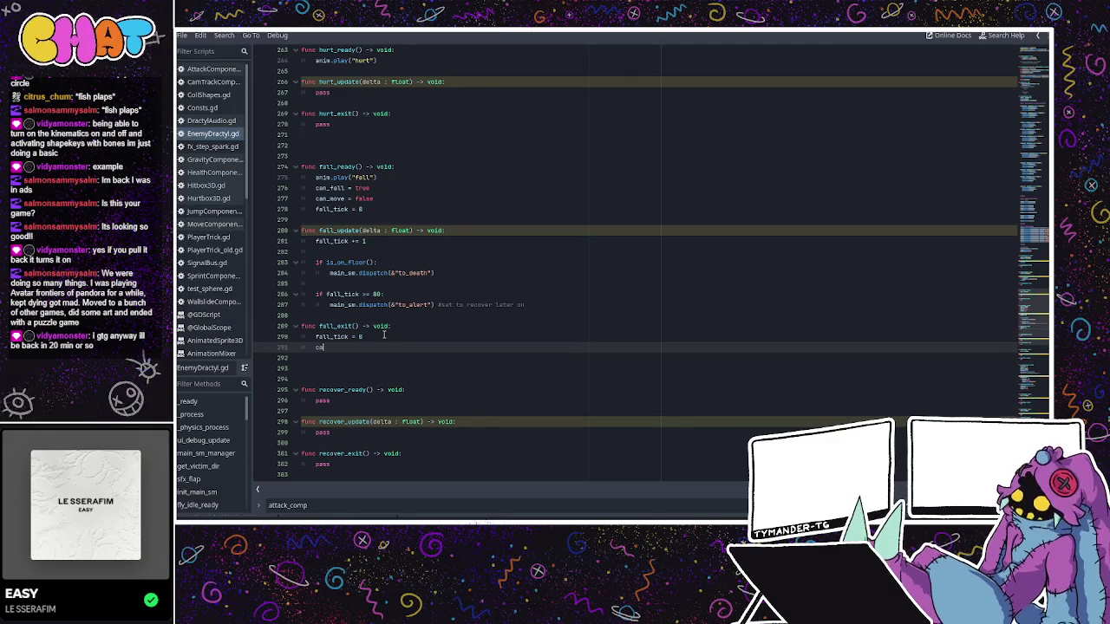
type("can_fall")
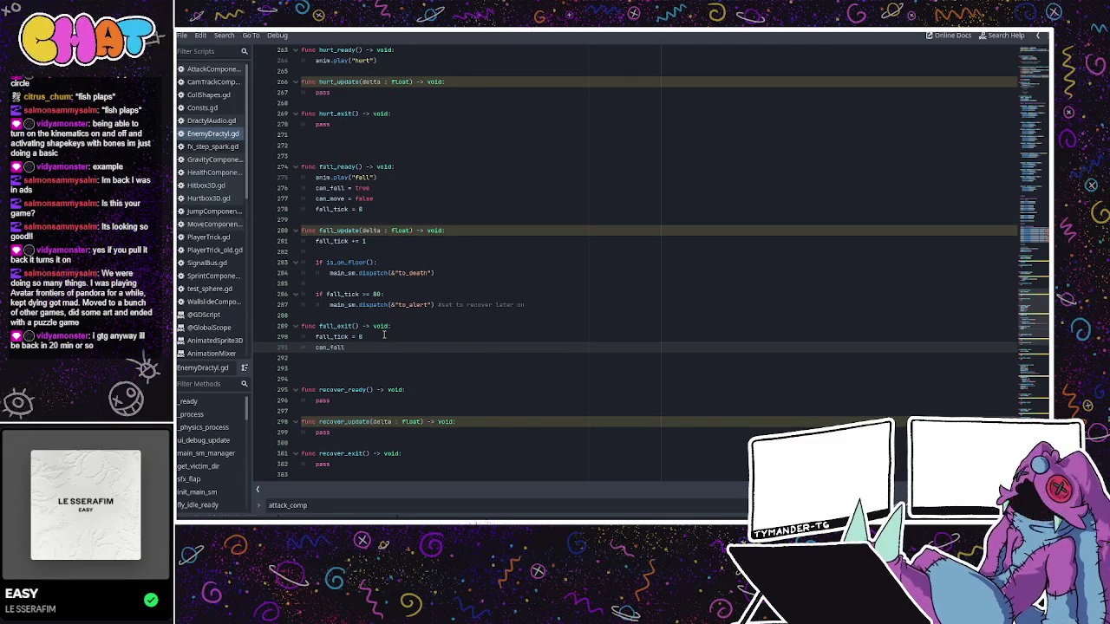
type(" = ")
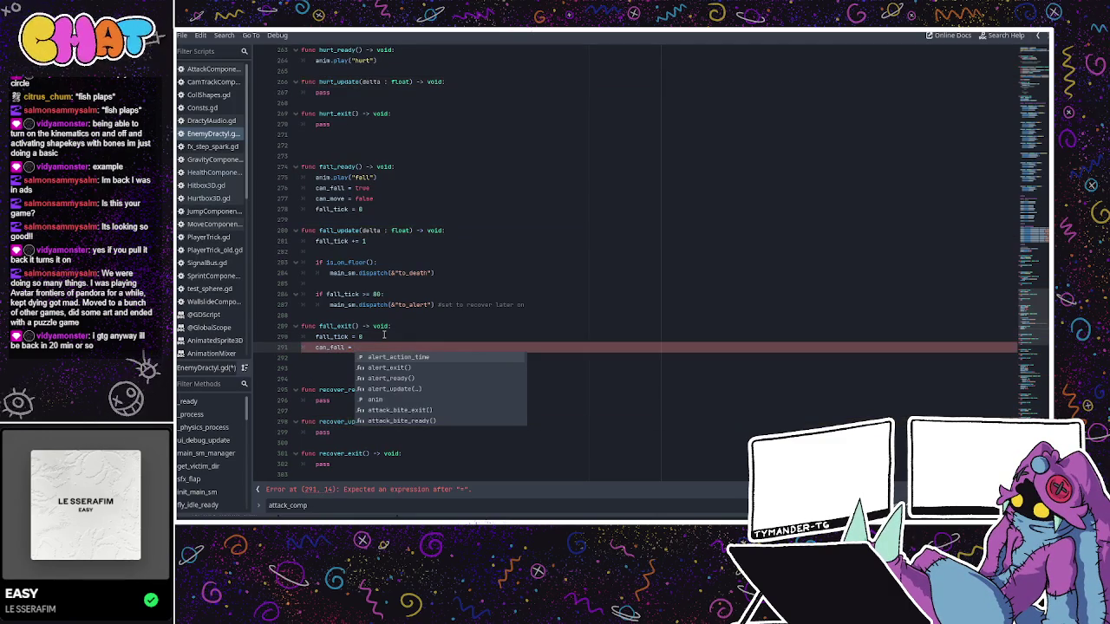
type("false")
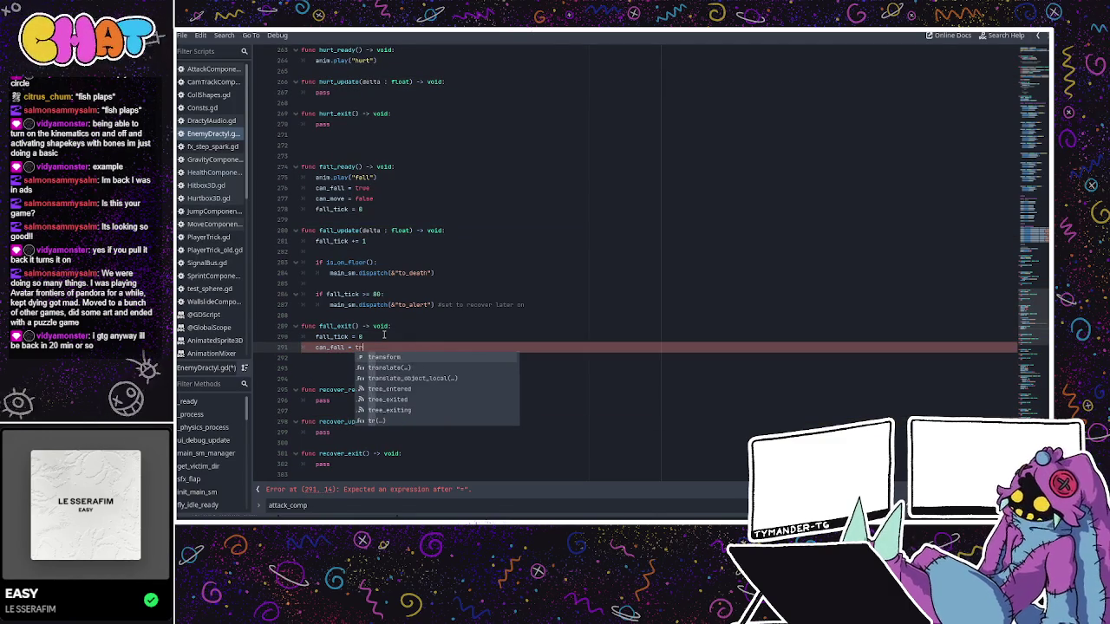
key("Escape")
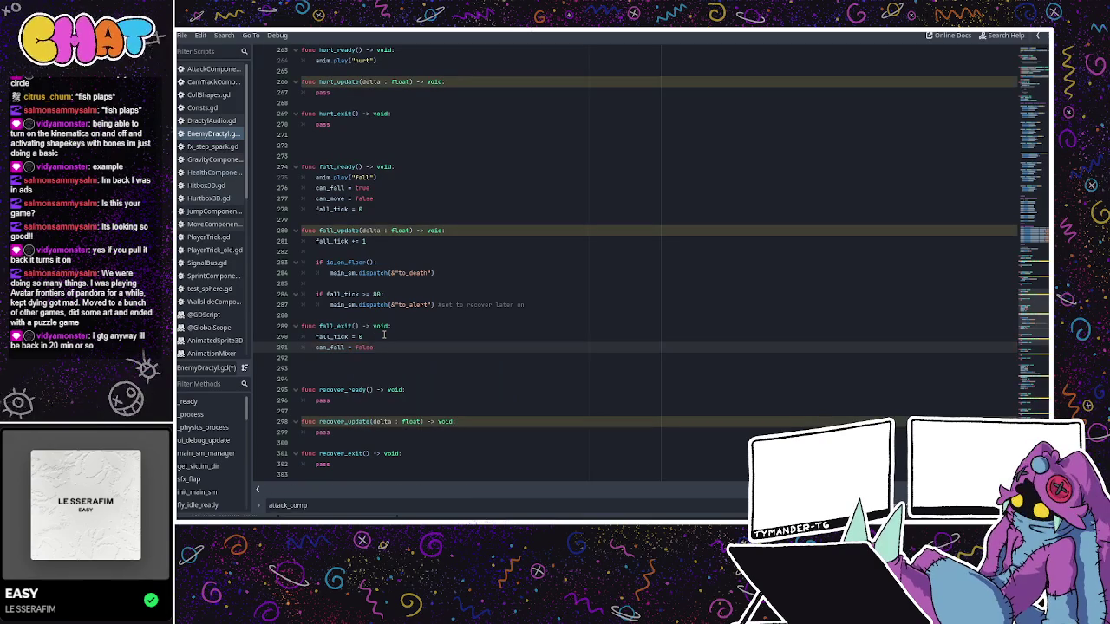
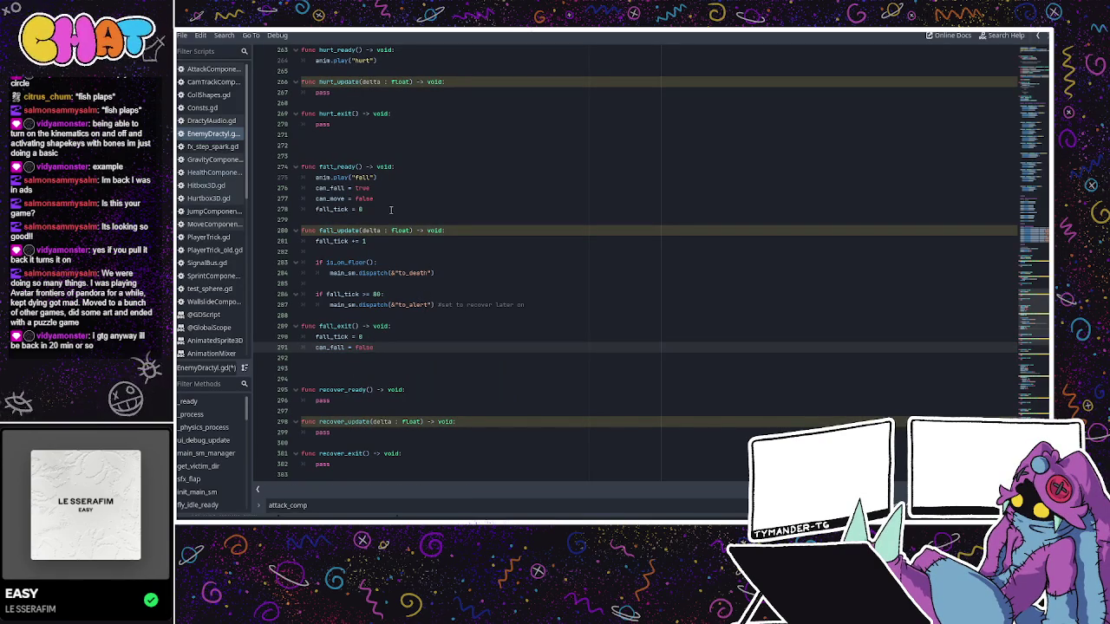
- Add can_move = true and can_fall = false to the fall_tick >= 80 branch; delete fall_exit's can_fall reset
left_click(420, 270)
left_click(461, 271)
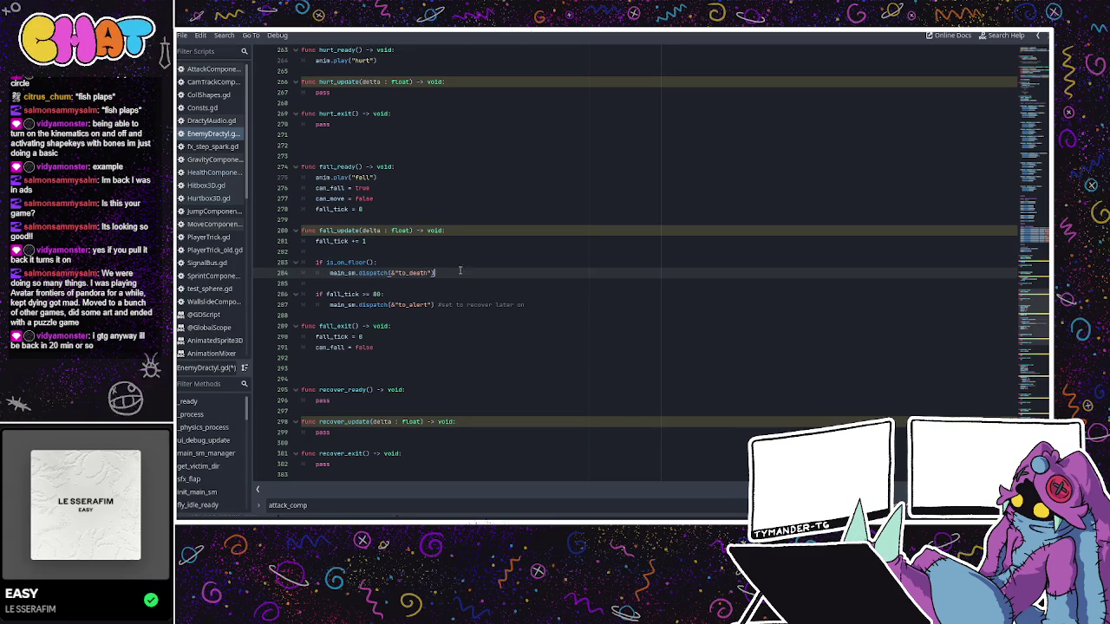
left_click(426, 287)
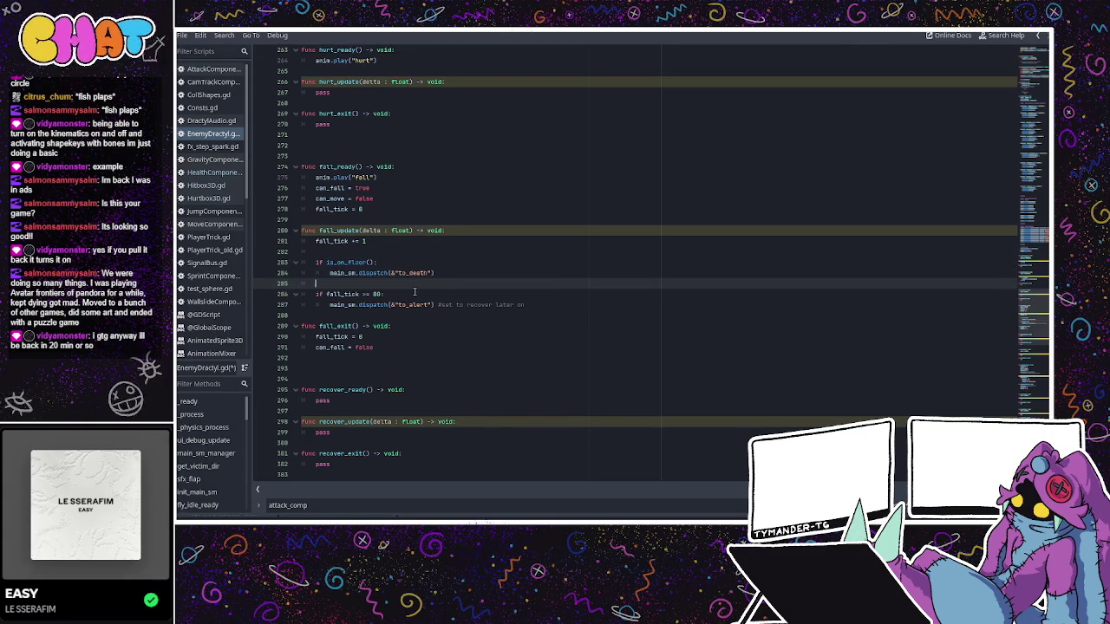
left_click(409, 294)
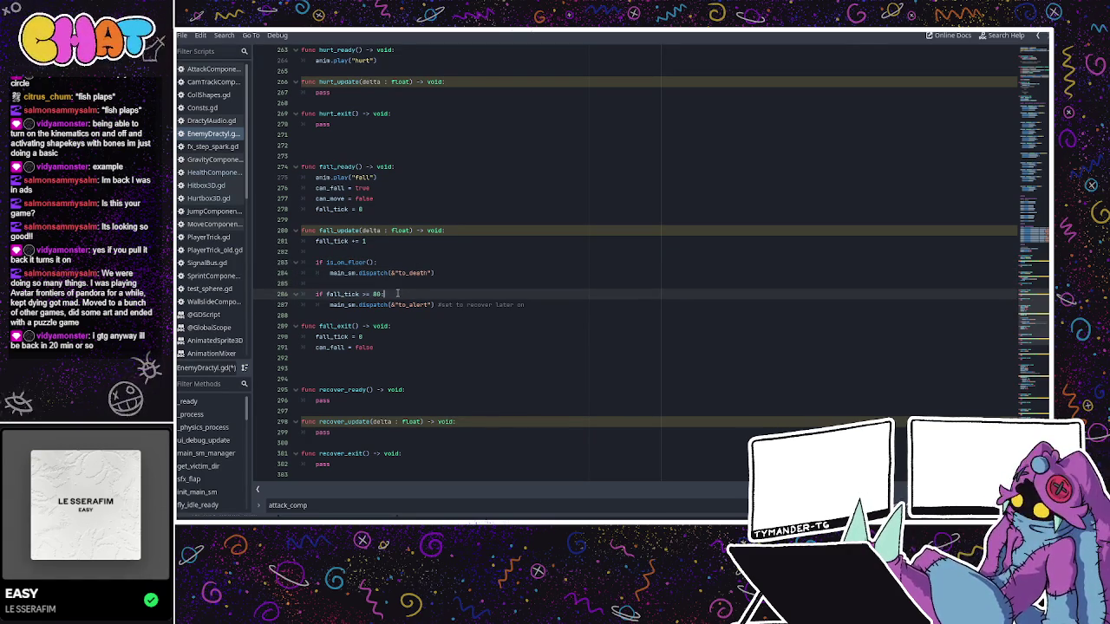
key("Return")
type("can_move = true")
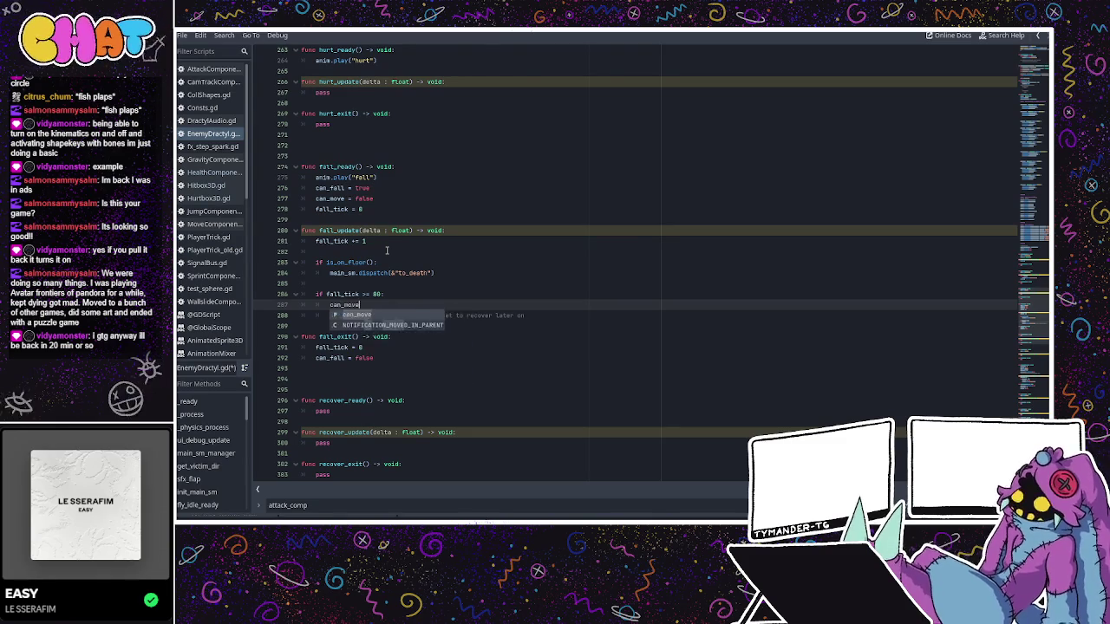
key("Return")
type("can_")
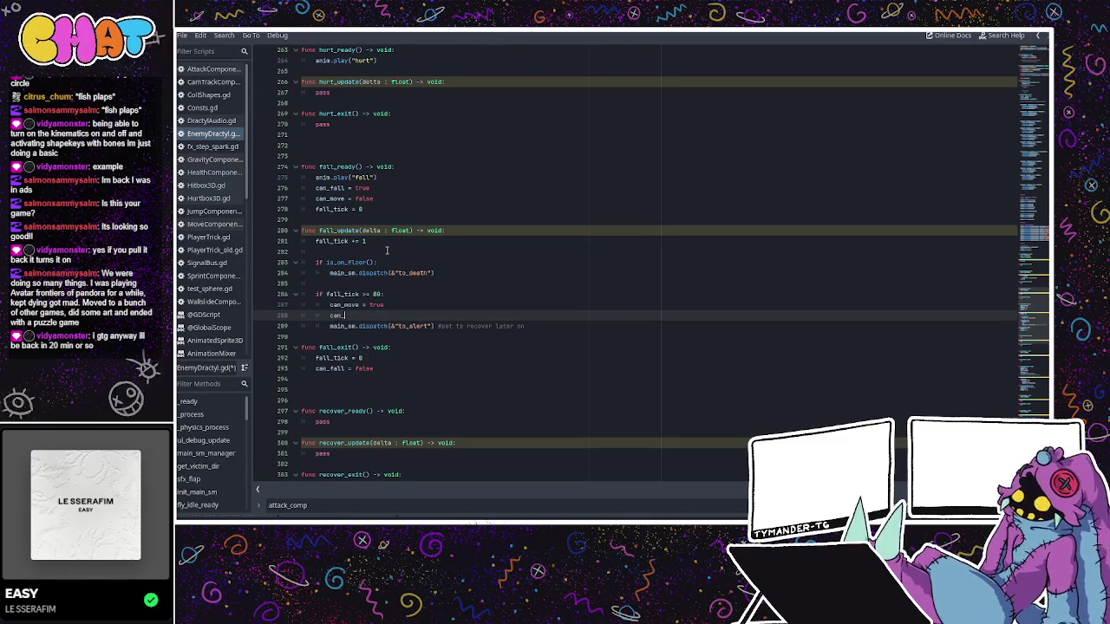
type("fall = f")
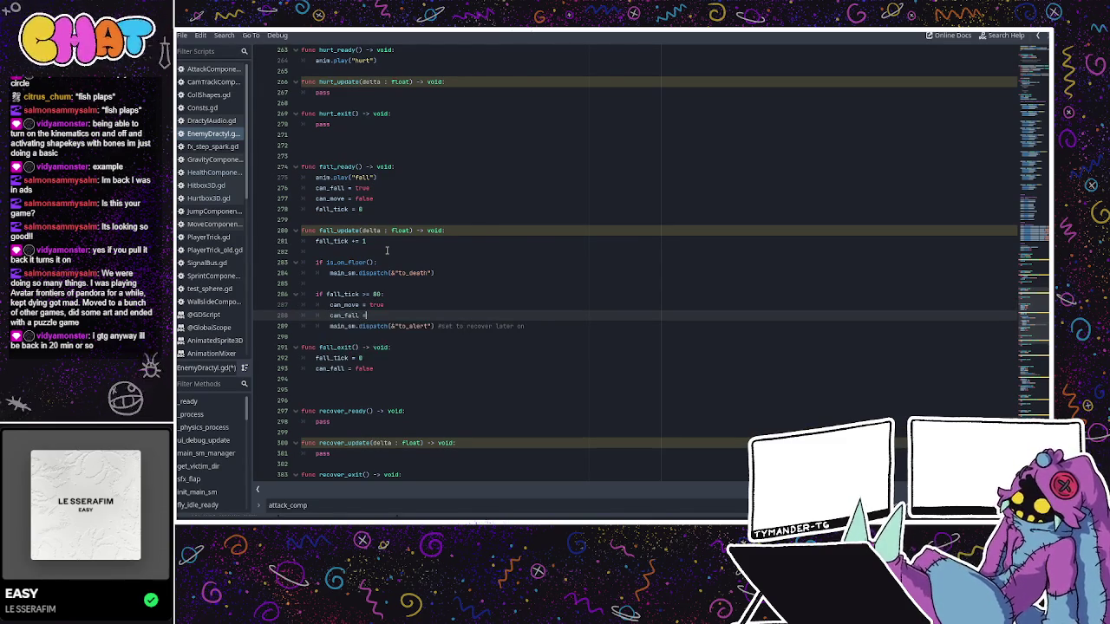
key("BackSpace")
key("BackSpace")
key("BackSpace")
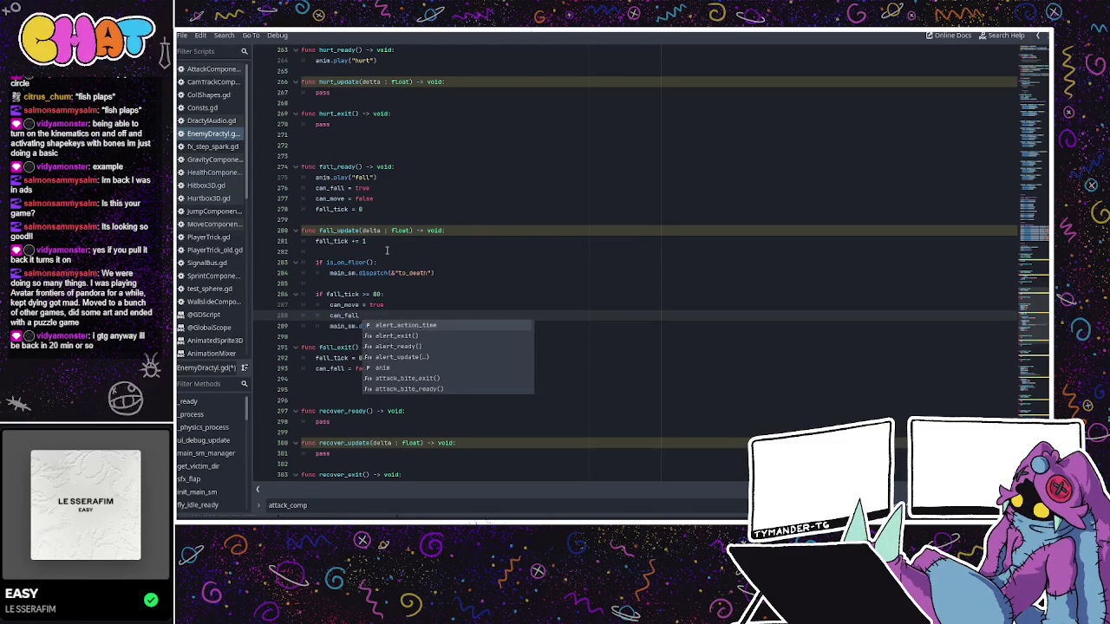
type("ll = f")
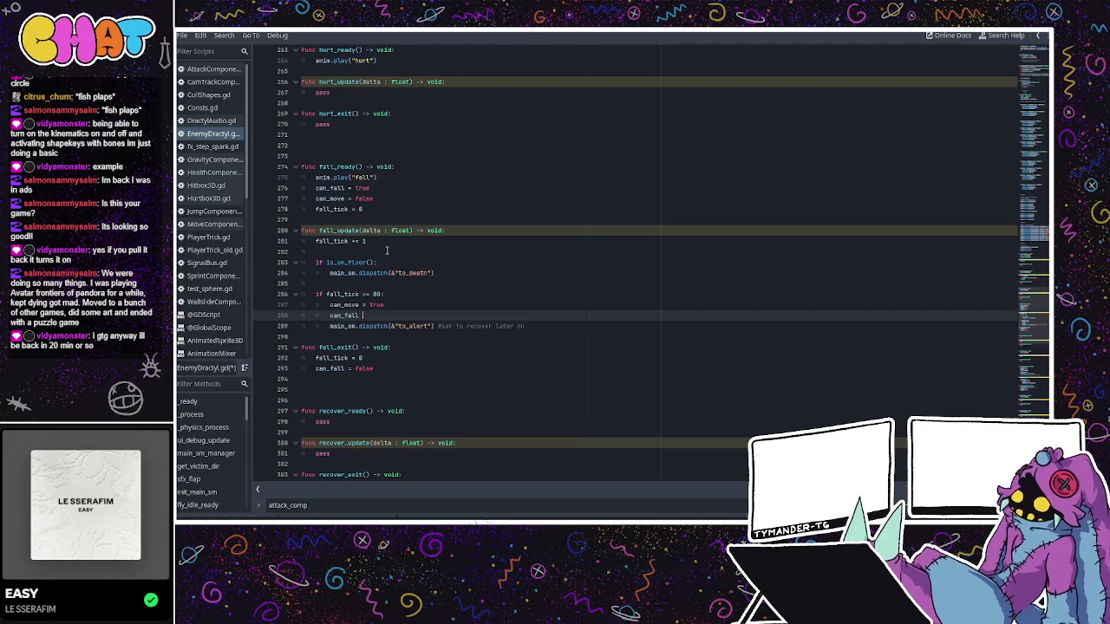
type("alse")
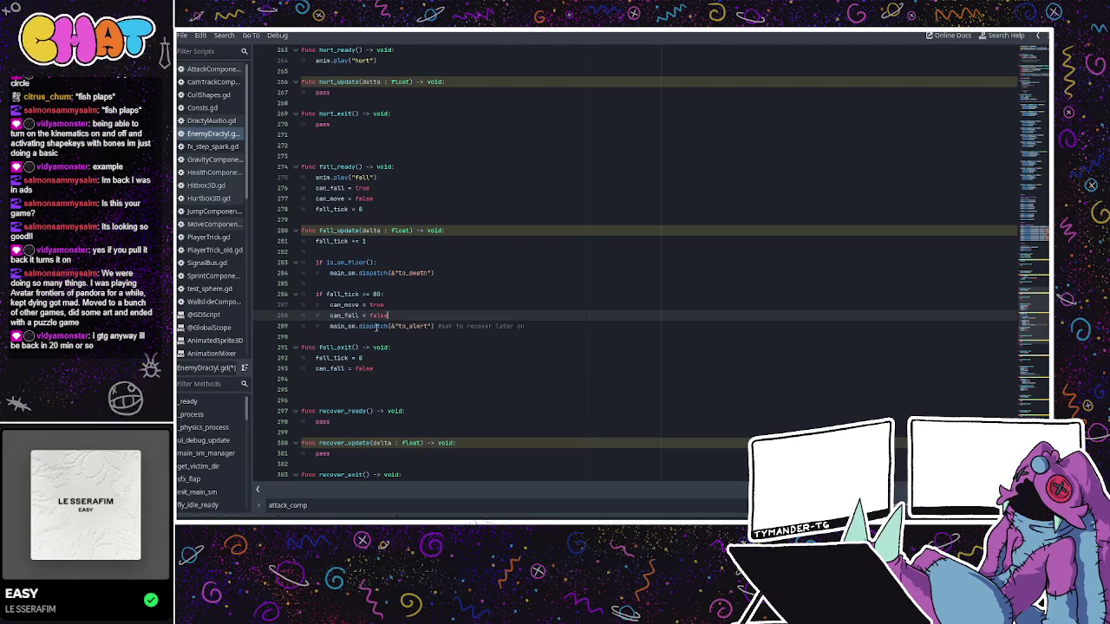
left_click_drag(374, 368, 294, 372)
key("BackSpace")
key("BackSpace")
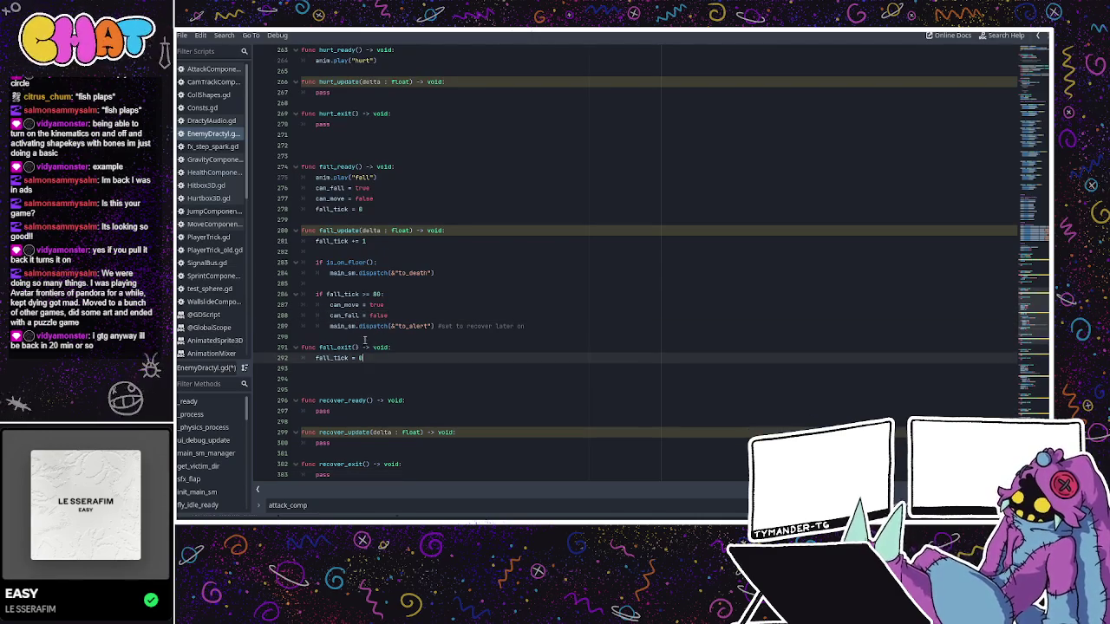
- Copy the flag lines under the is_on_floor check, setting can_move and can_fall both to false
left_click_drag(395, 317, 328, 308)
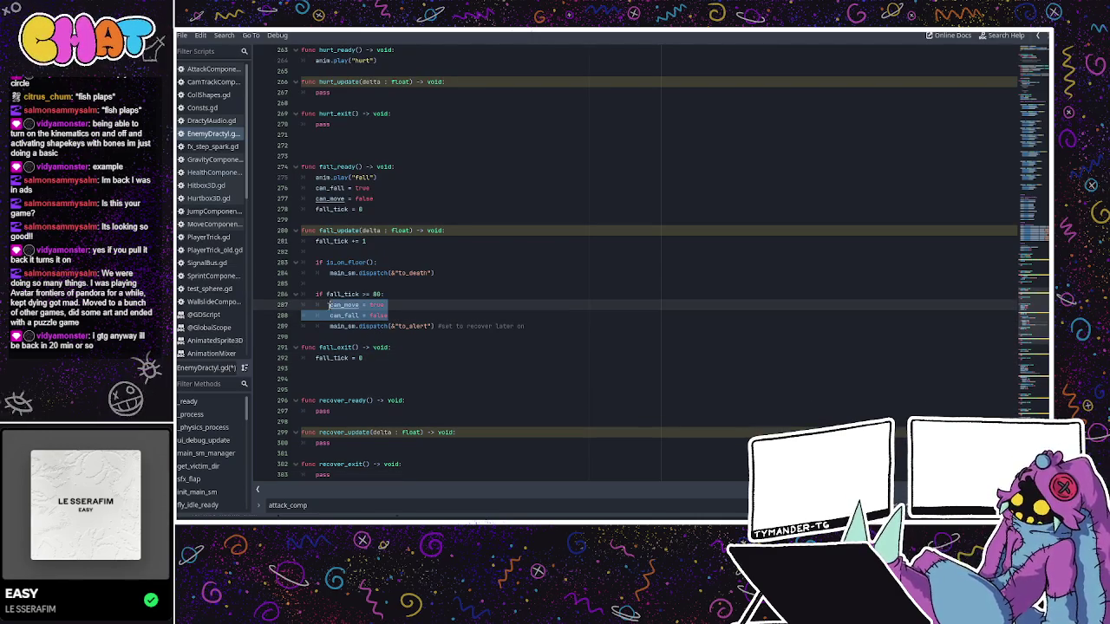
left_click(385, 262)
key("Return")
type("can_move = true \t\tcan_fall = false")
double_click(376, 272)
type("false")
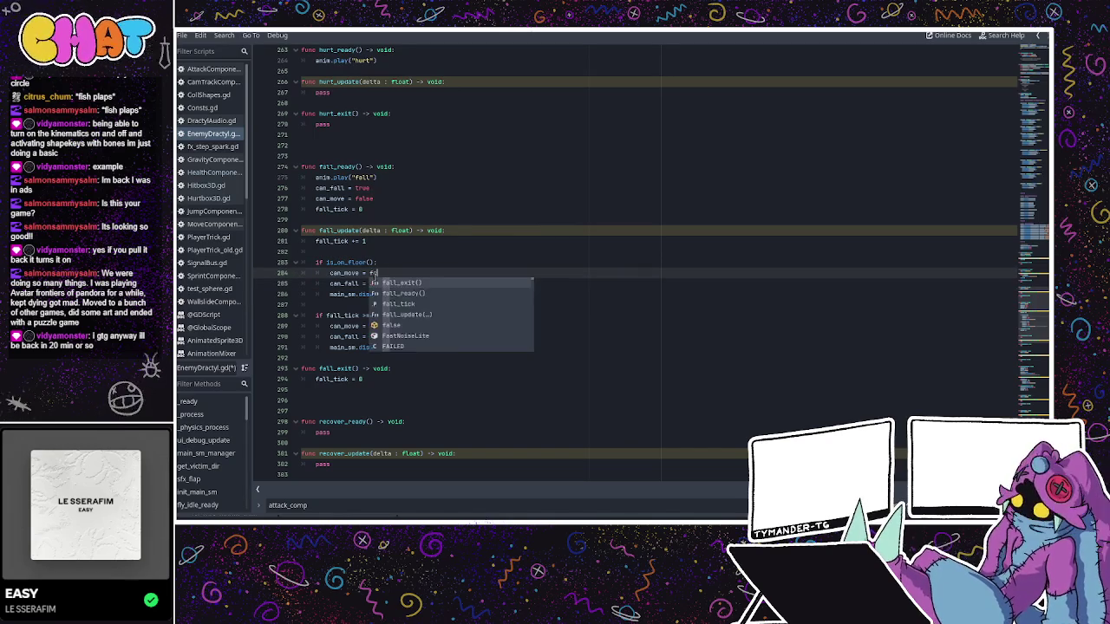
key("Up")
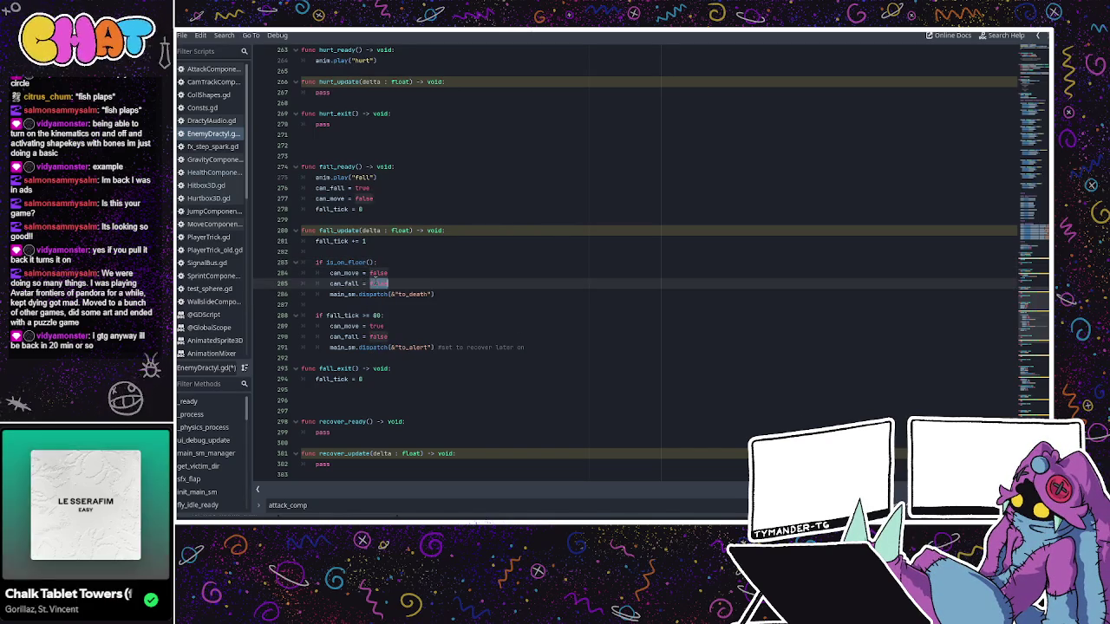
double_click(379, 283)
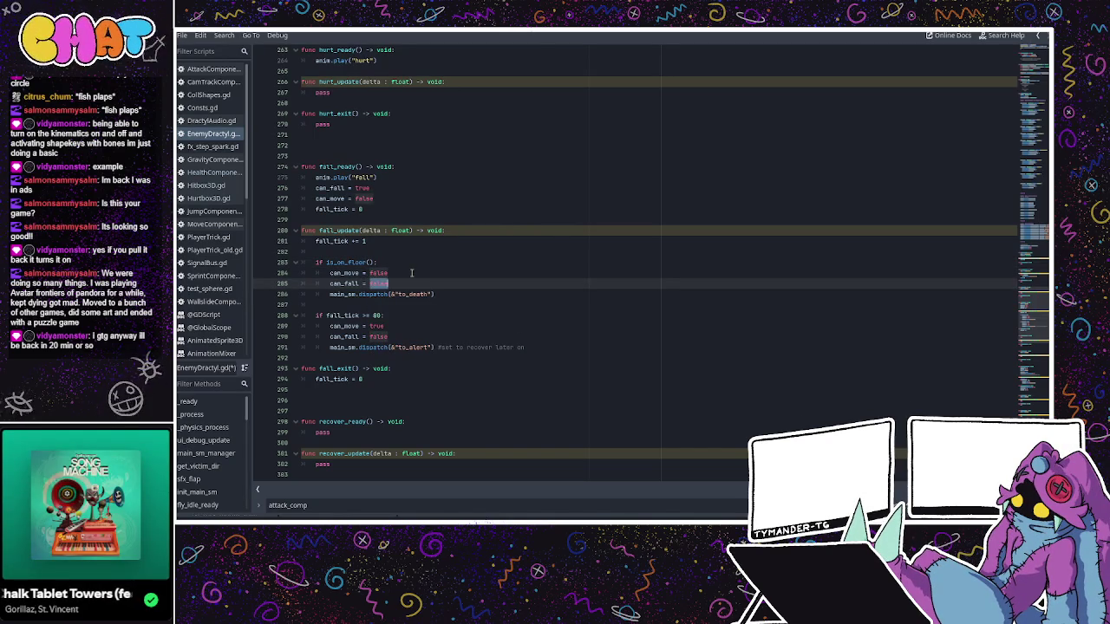
left_click(411, 273)
double_click(379, 285)
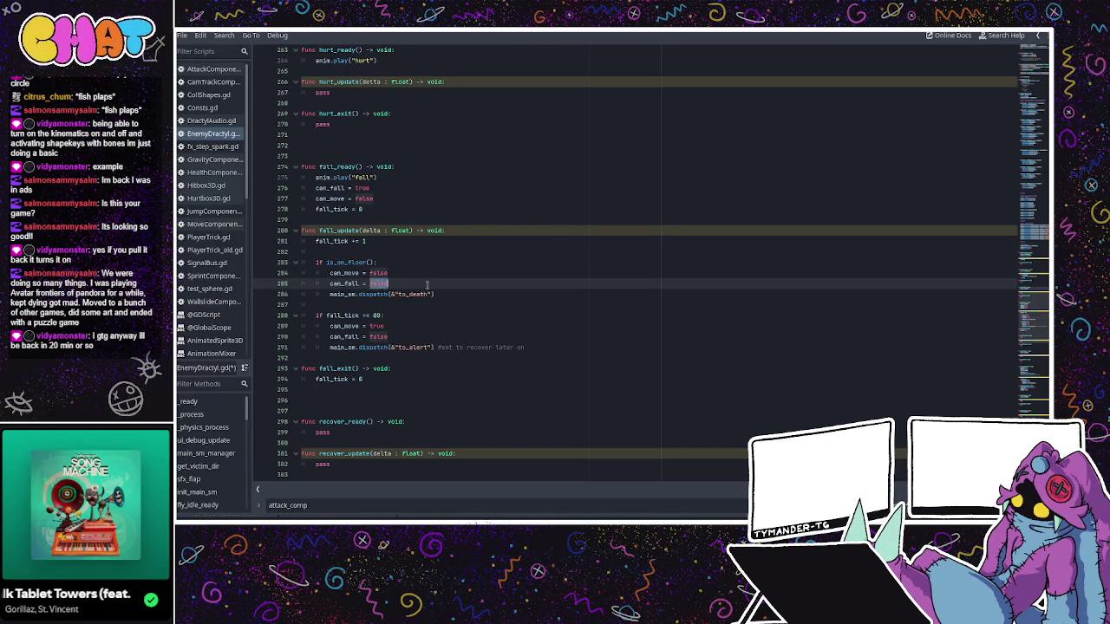
type("tru")
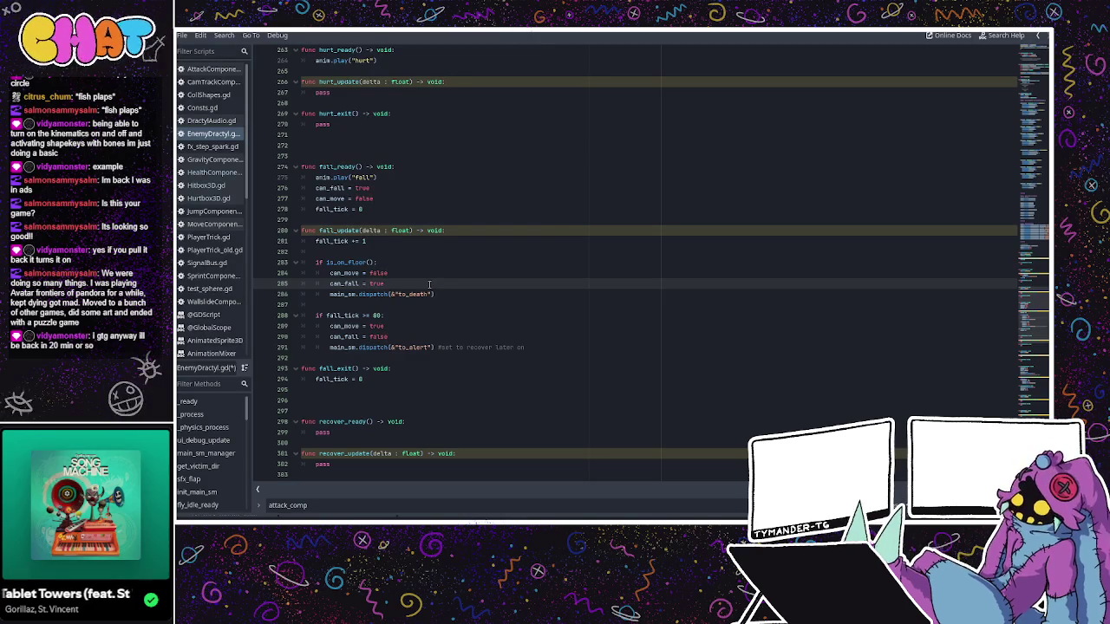
left_click(436, 273)
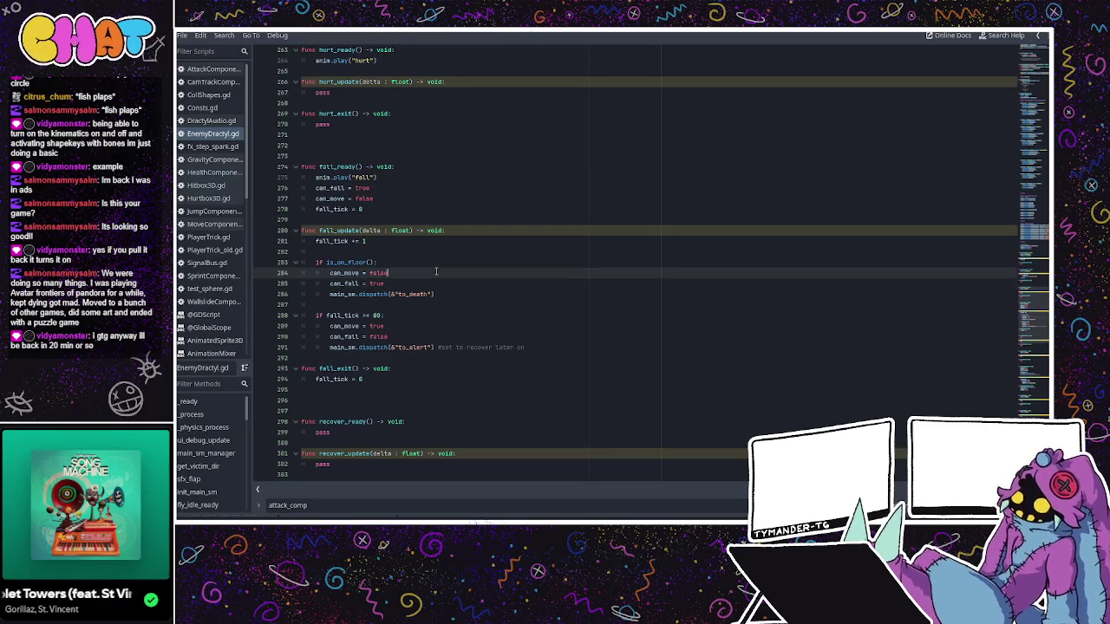
key("ctrl+z")
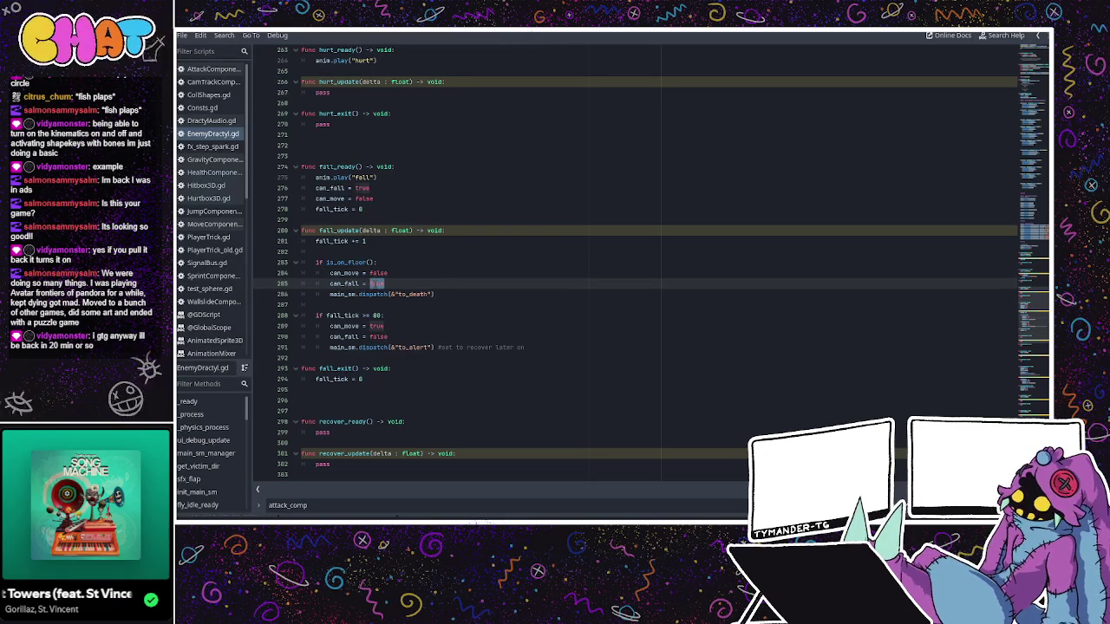
left_click(493, 284)
type("fals")
left_click(444, 282)
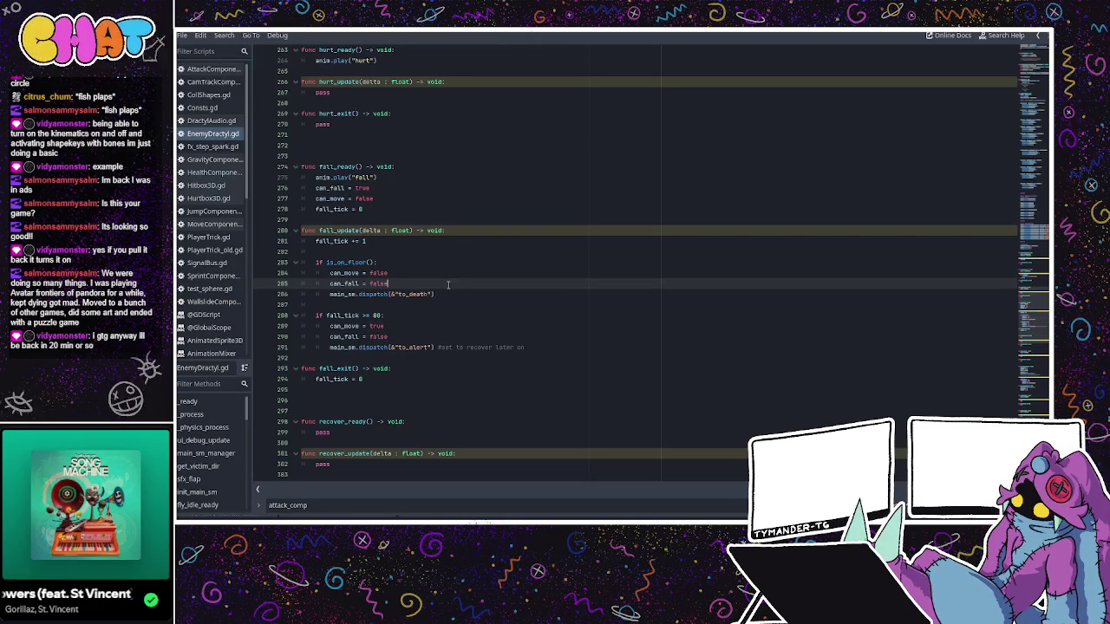
left_click(413, 263)
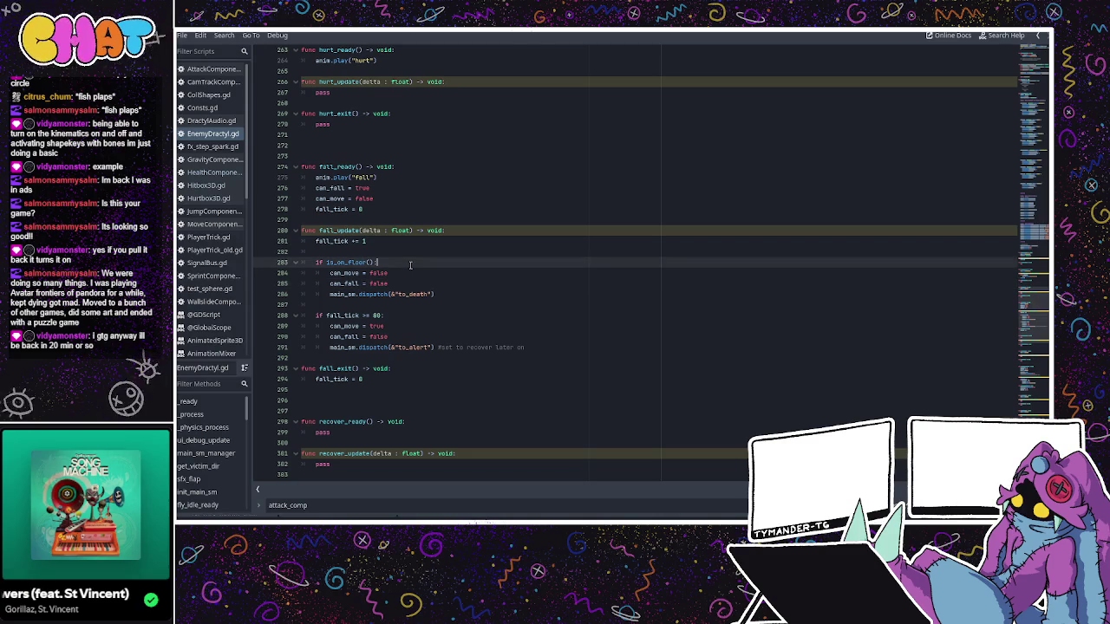
- Insert velocity = Vector3.ZERO right after anim.play("fall") in fall_ready
left_click(410, 209)
left_click(419, 178)
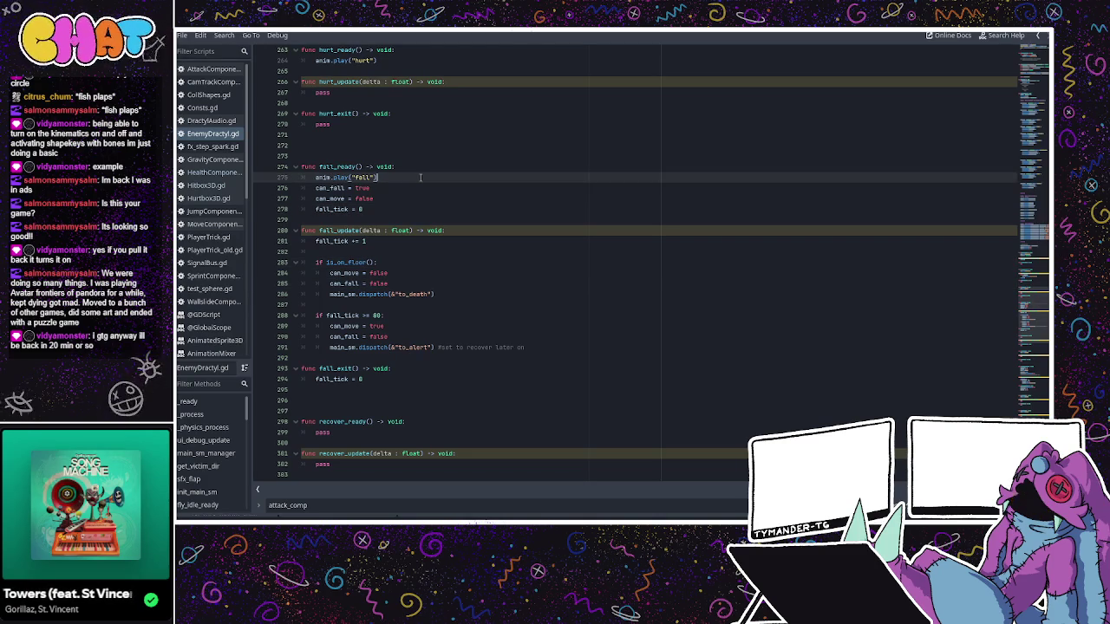
key("Return")
type("Vector3.")
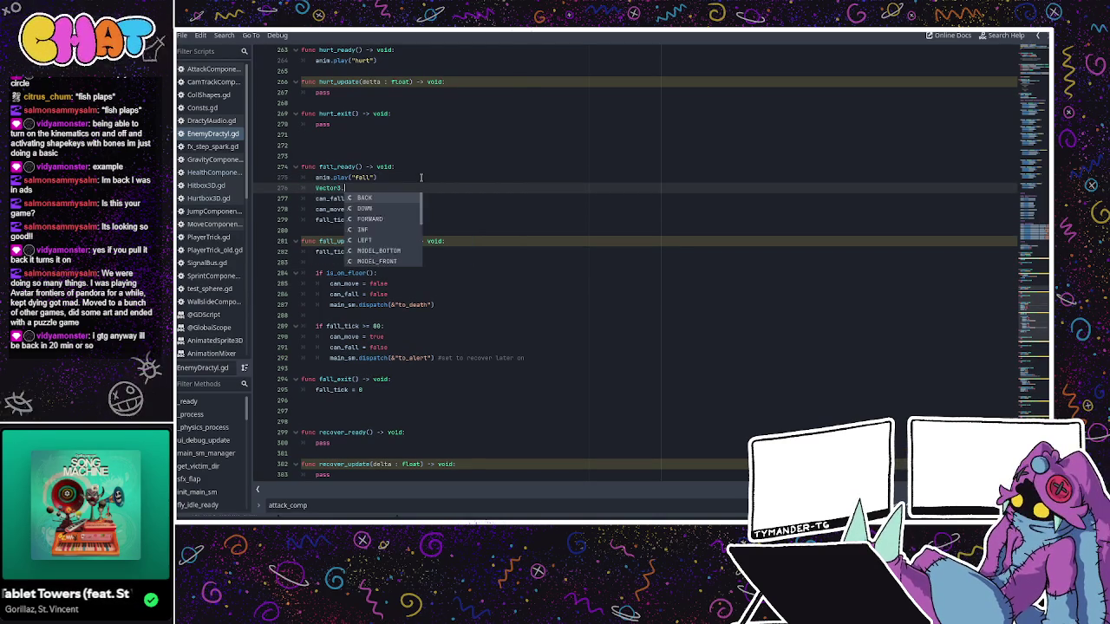
key("Escape")
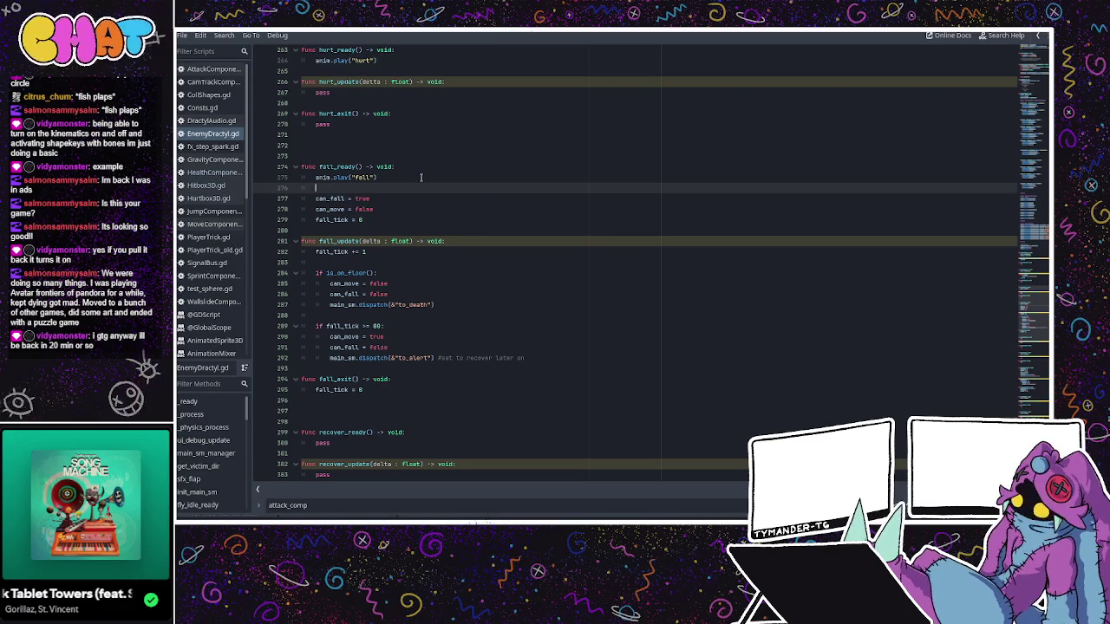
type("velocity")
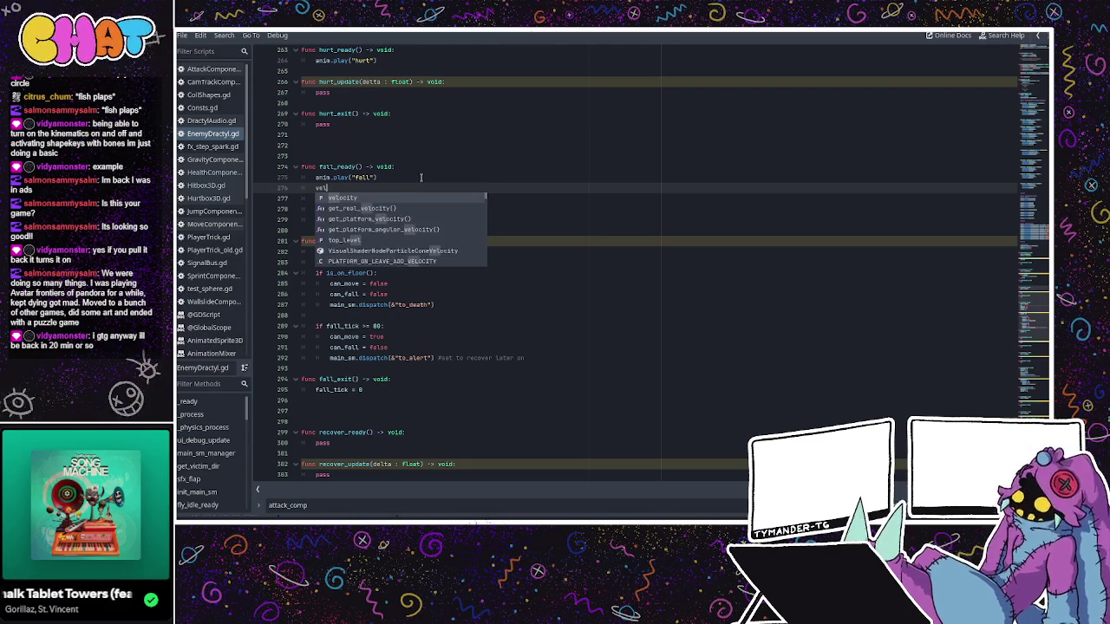
type(" = Vector")
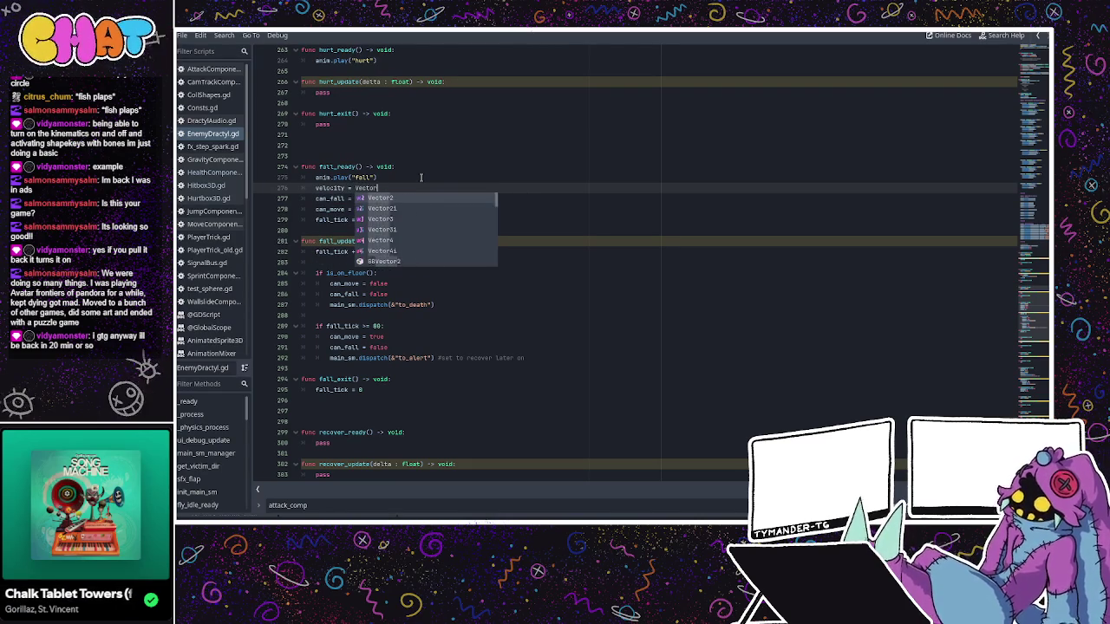
type("3.ze")
key("Return")
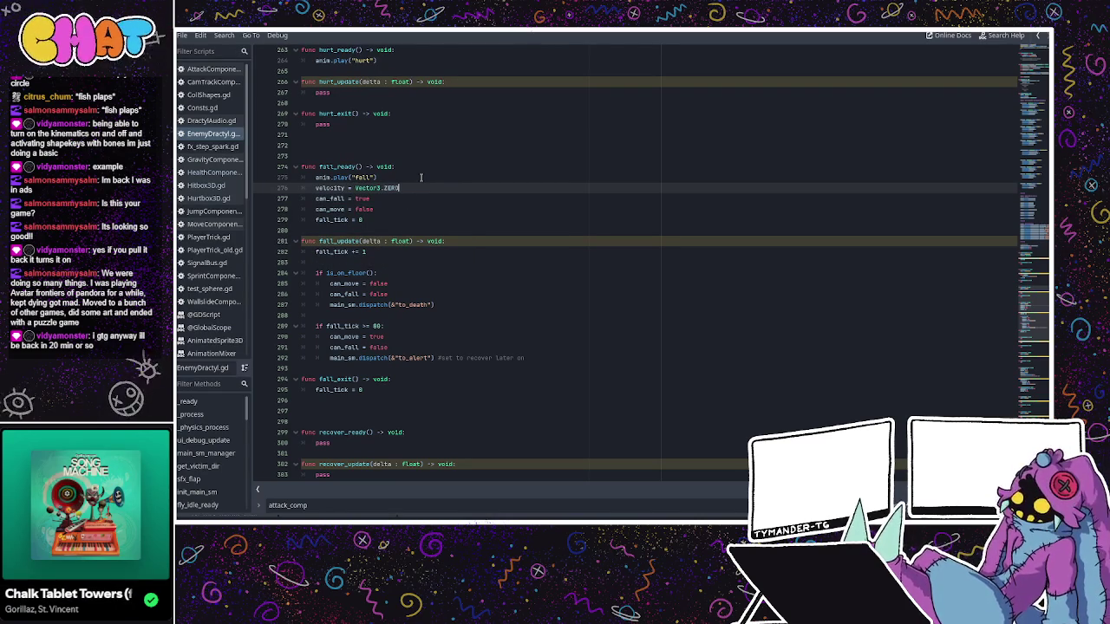
left_click(392, 207)
scroll(417, 292, "down", 3)
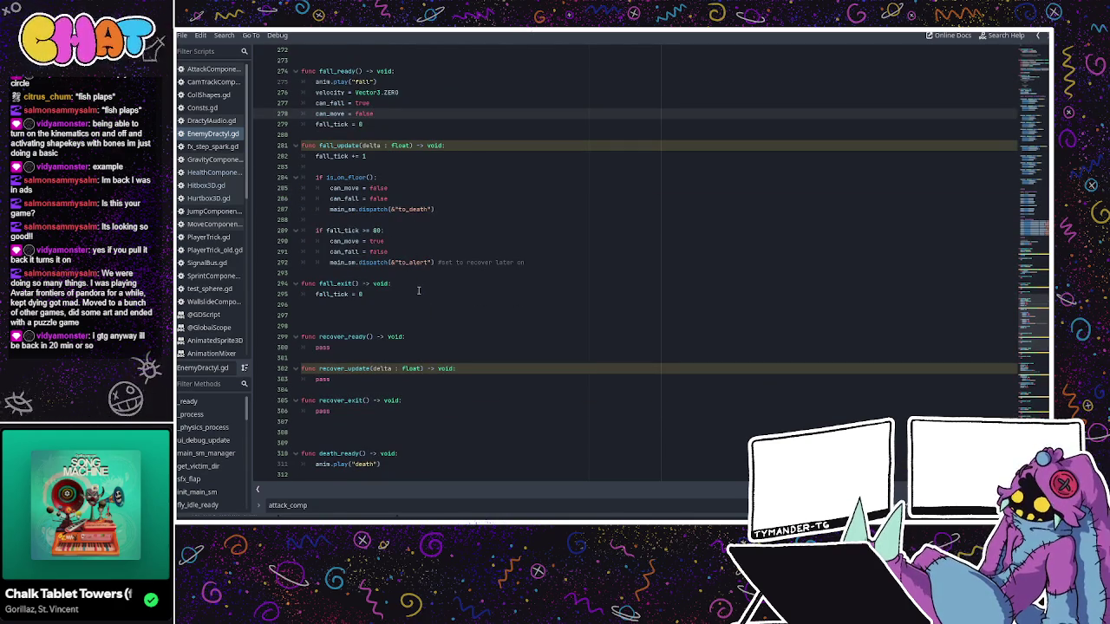
scroll(418, 291, "down", 6)
scroll(397, 303, "down", 1)
- Declare var is_dead : bool = false on a new line after is_hurt
left_click(403, 246)
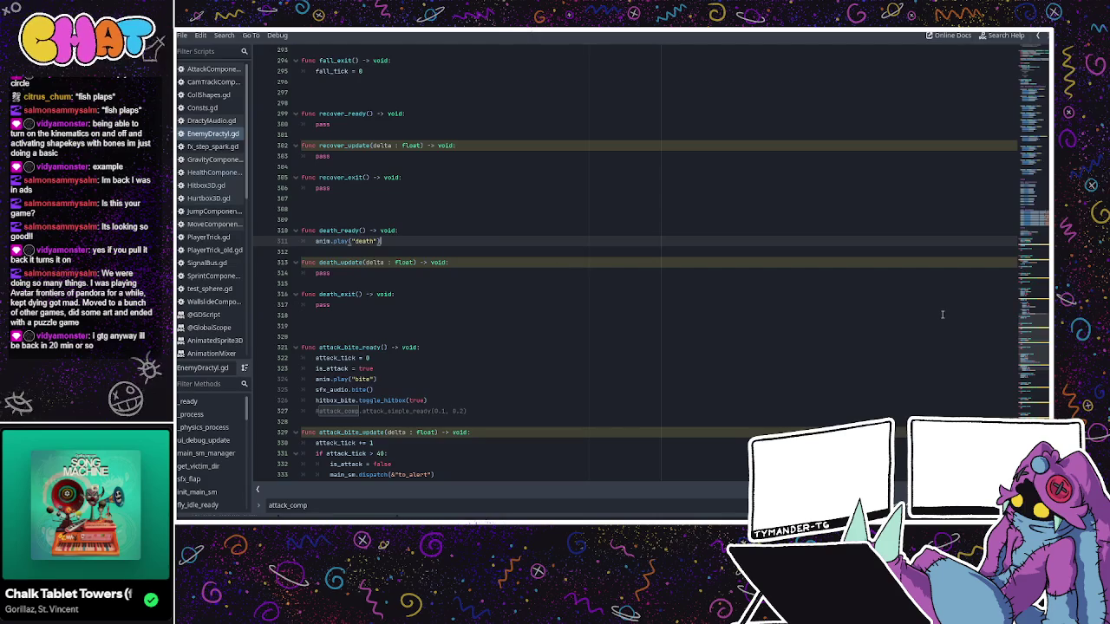
left_click_drag(1032, 340, 1032, 78)
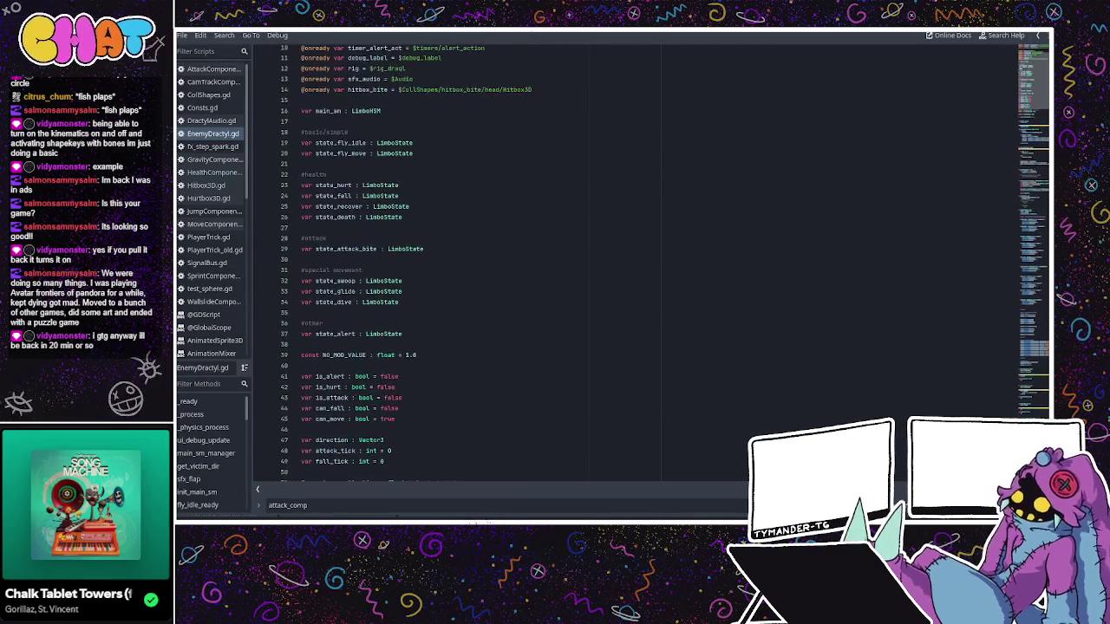
scroll(637, 202, "down", 5)
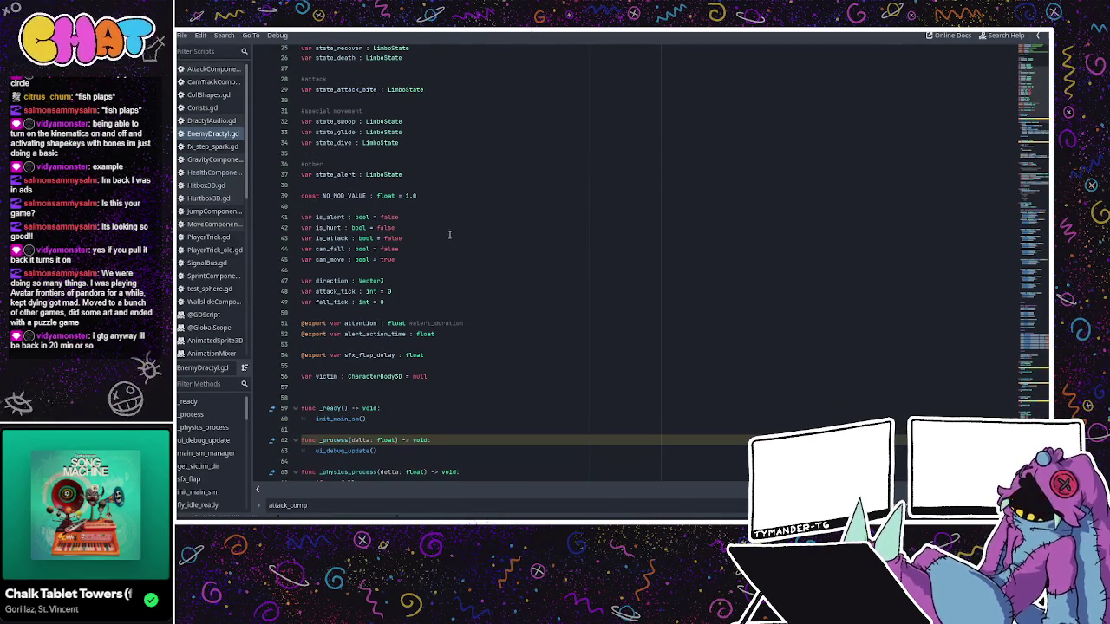
left_click(425, 256)
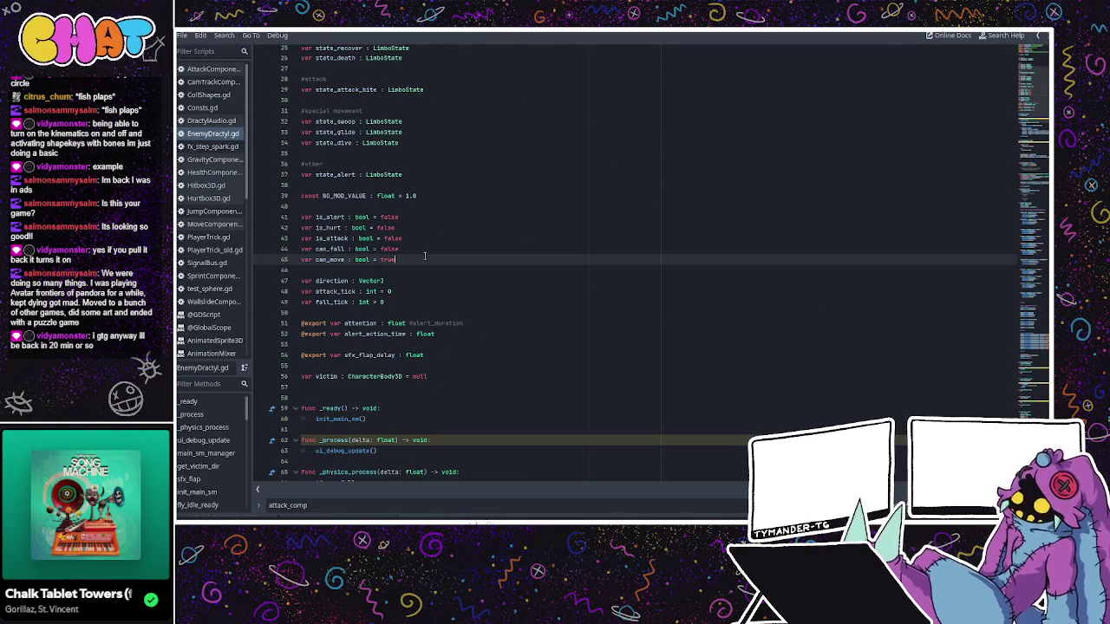
left_click(433, 233)
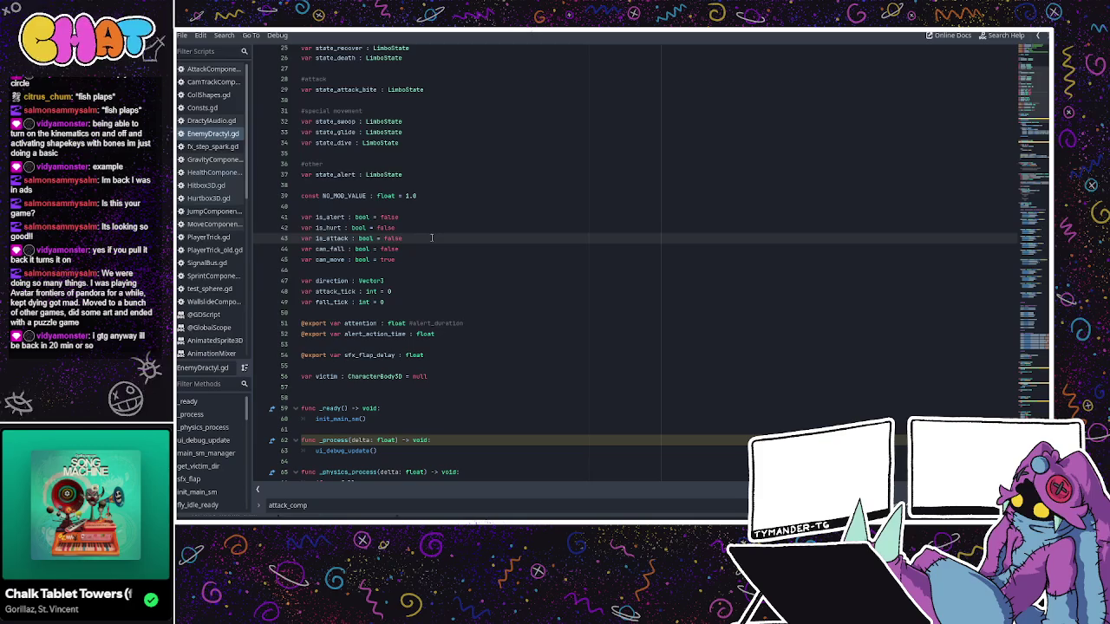
left_click(421, 227)
key("Return")
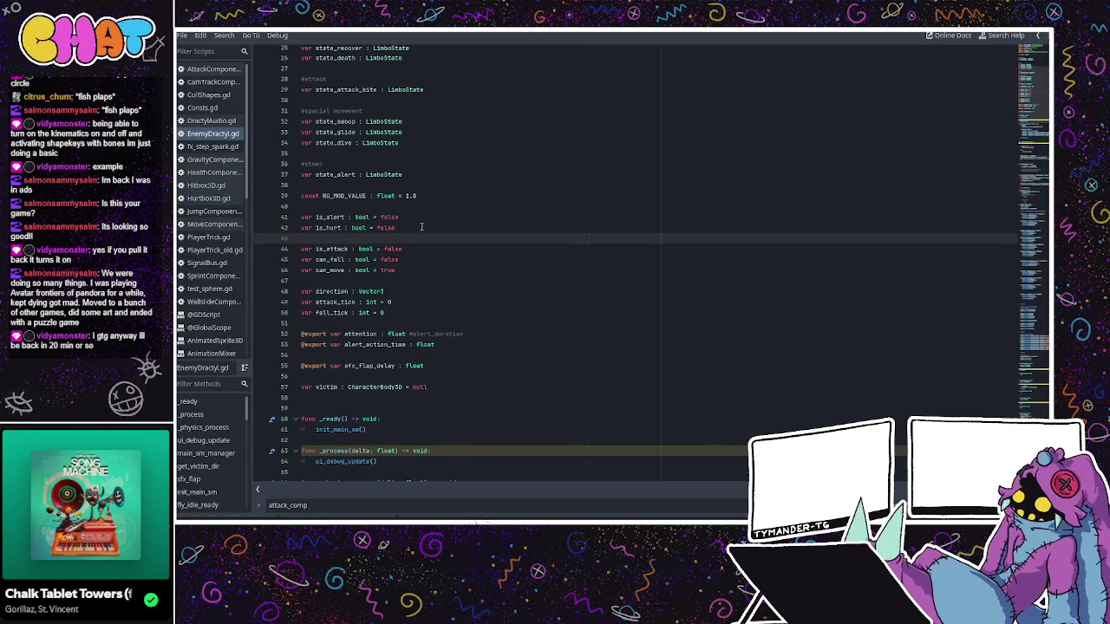
type("var is_dead : b")
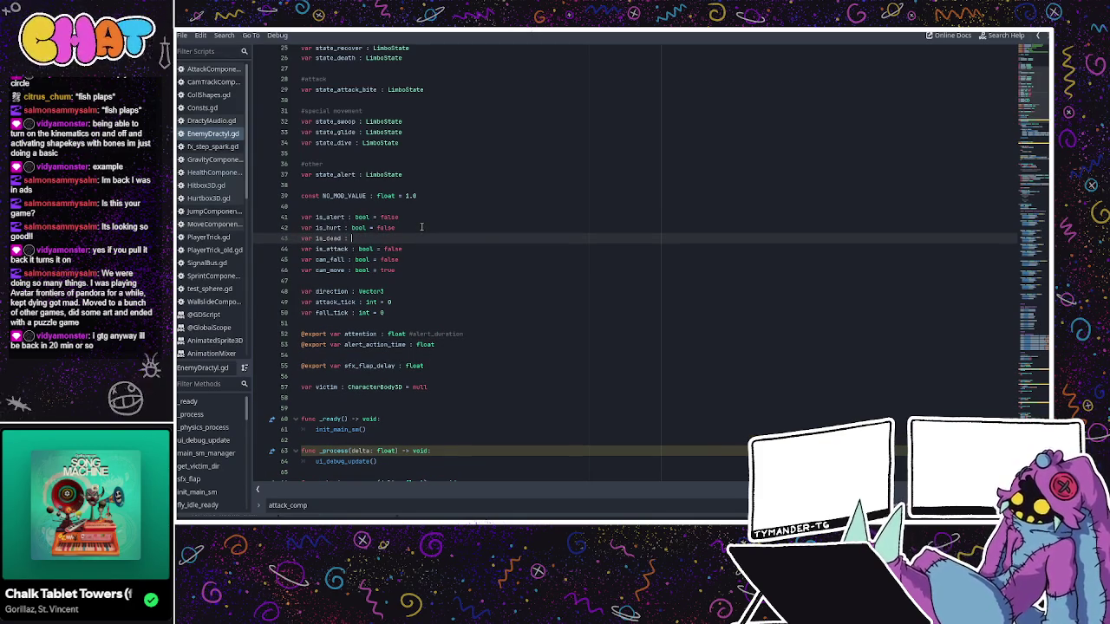
type("ool = false")
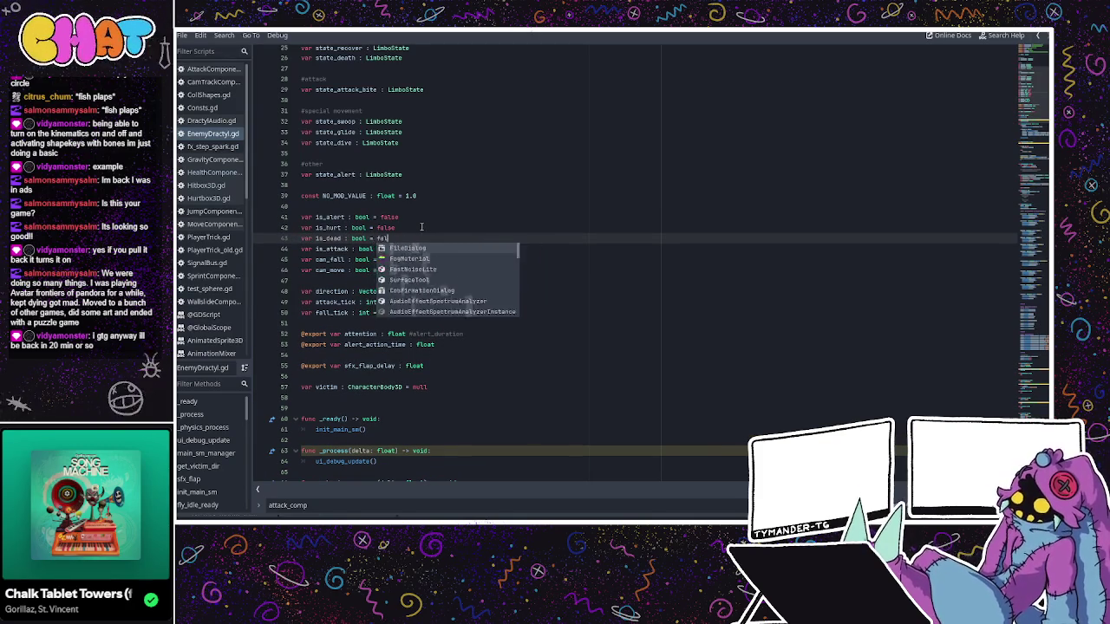
key("Escape")
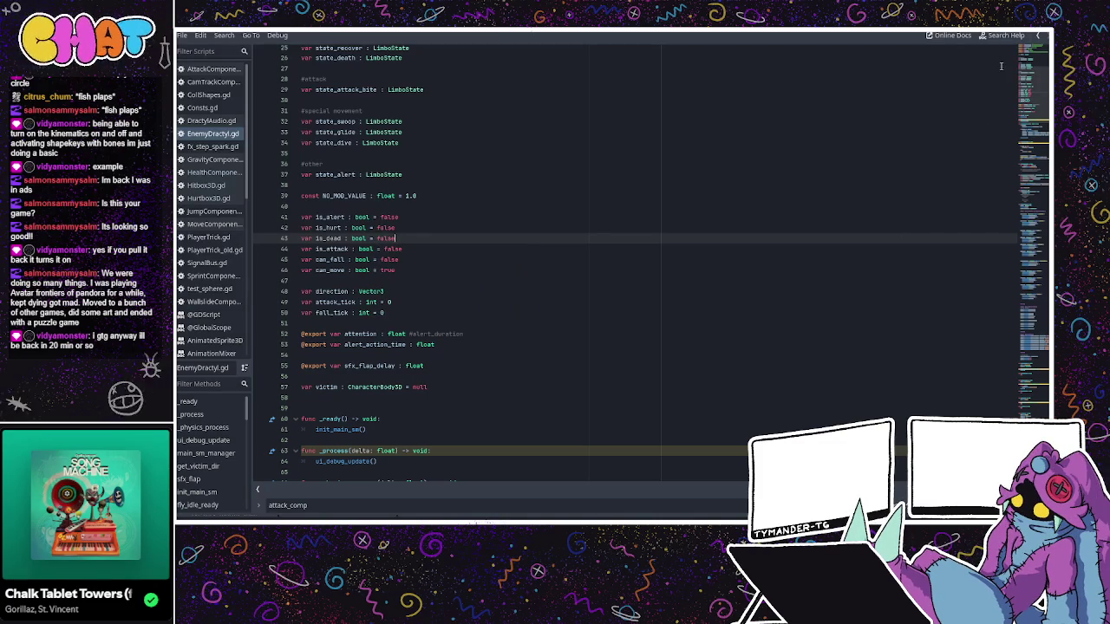
- Scroll back up to review fall_ready and the can_fall line in fall_update
scroll(999, 380, "down", 20)
scroll(999, 379, "down", 1)
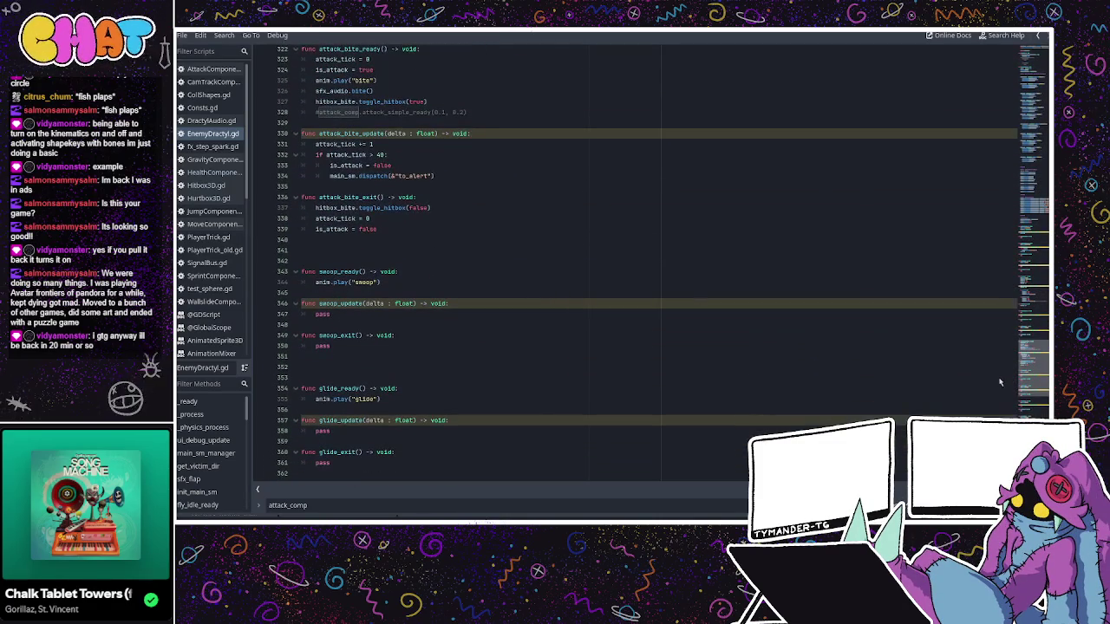
scroll(456, 240, "up", 2)
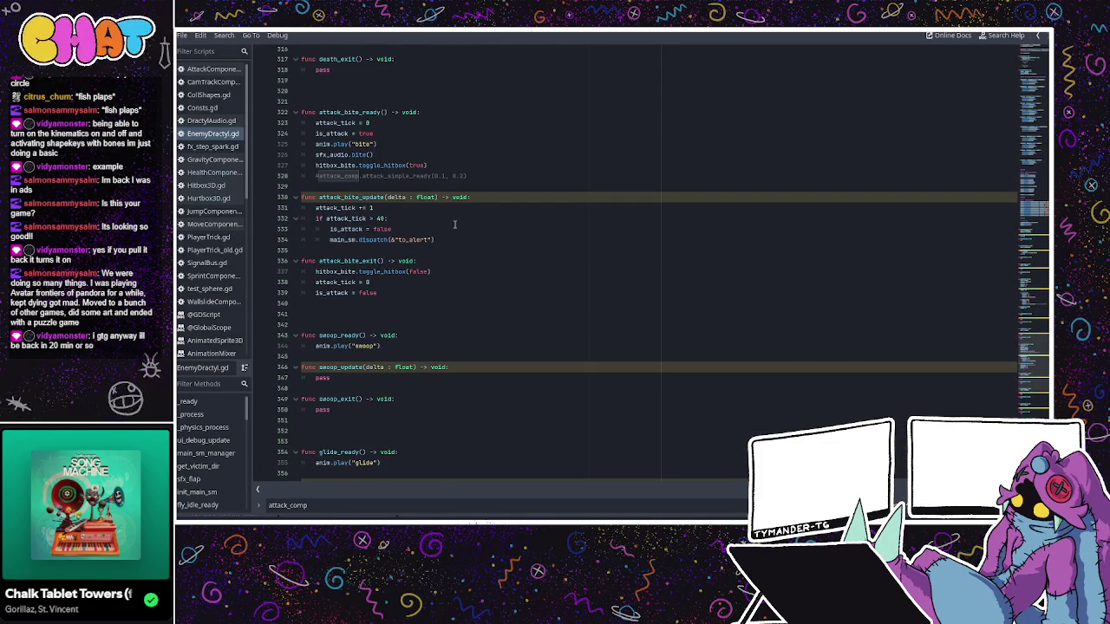
scroll(443, 233, "up", 8)
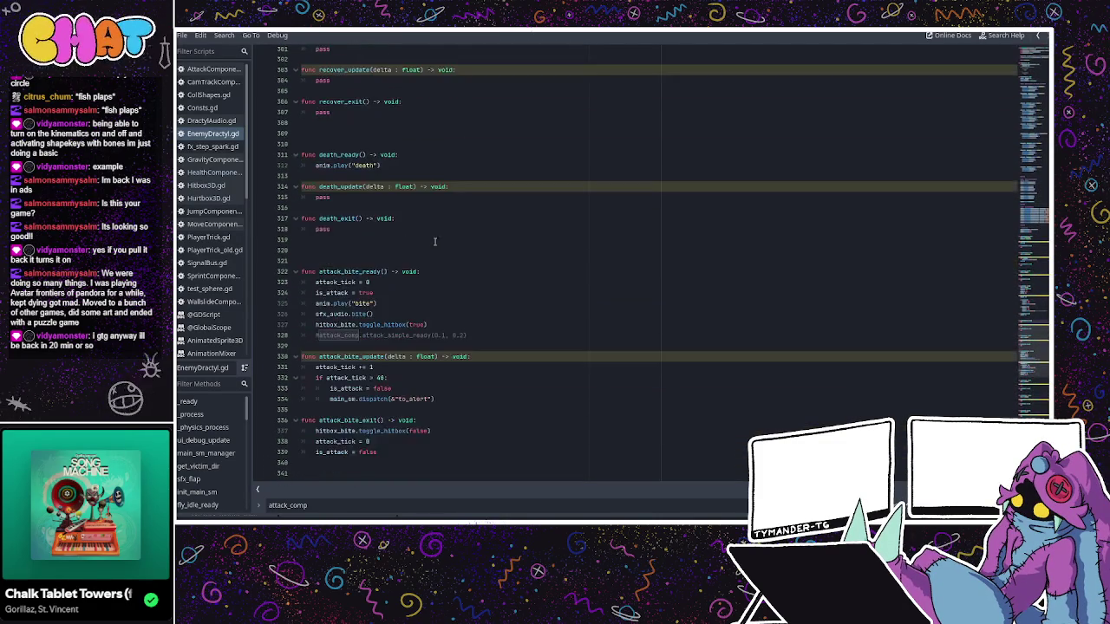
scroll(425, 240, "up", 8)
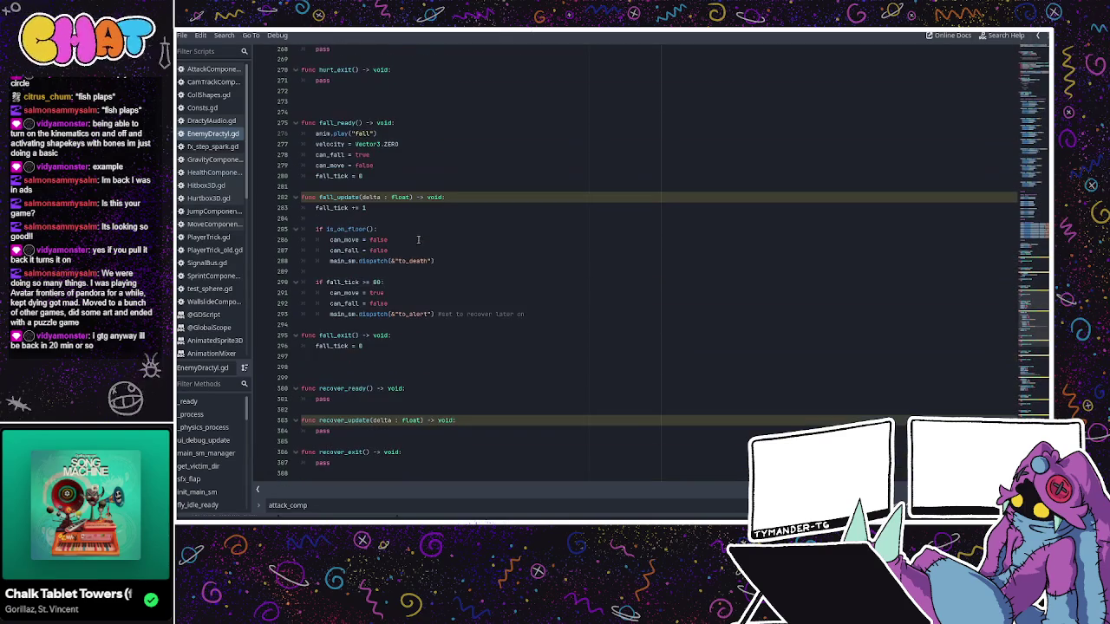
left_click(376, 165)
left_click(384, 176)
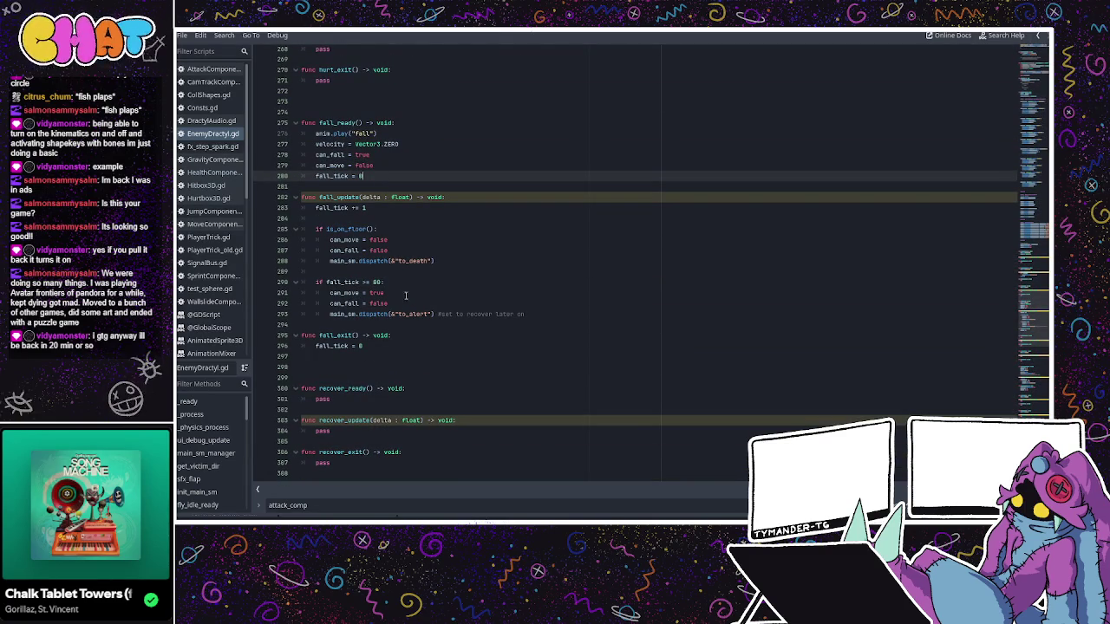
left_click(450, 251)
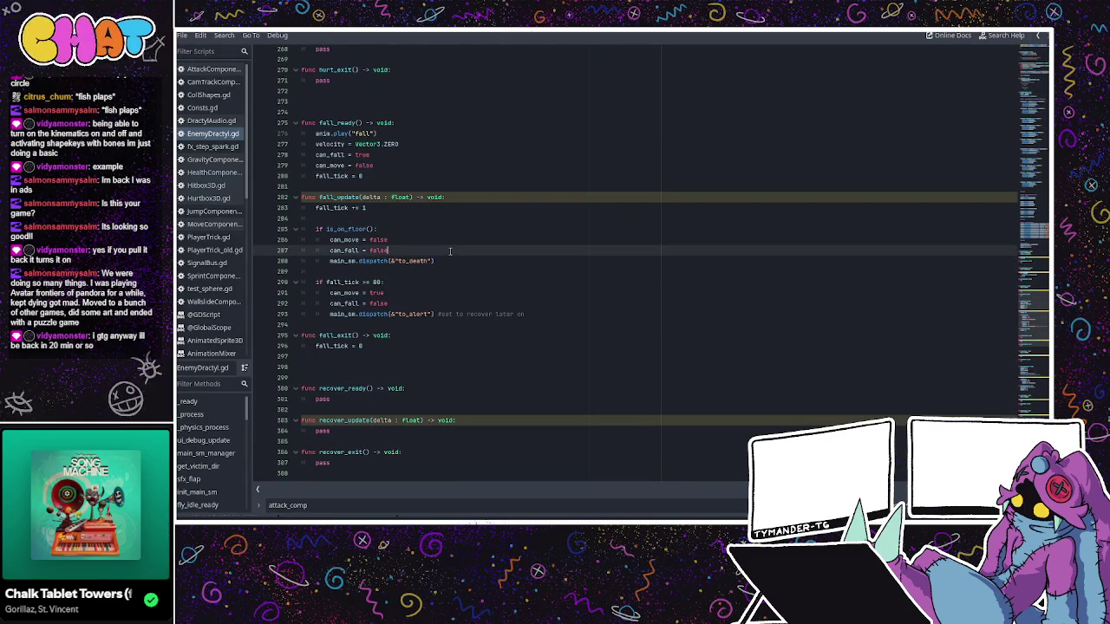
scroll(460, 253, "up", 5)
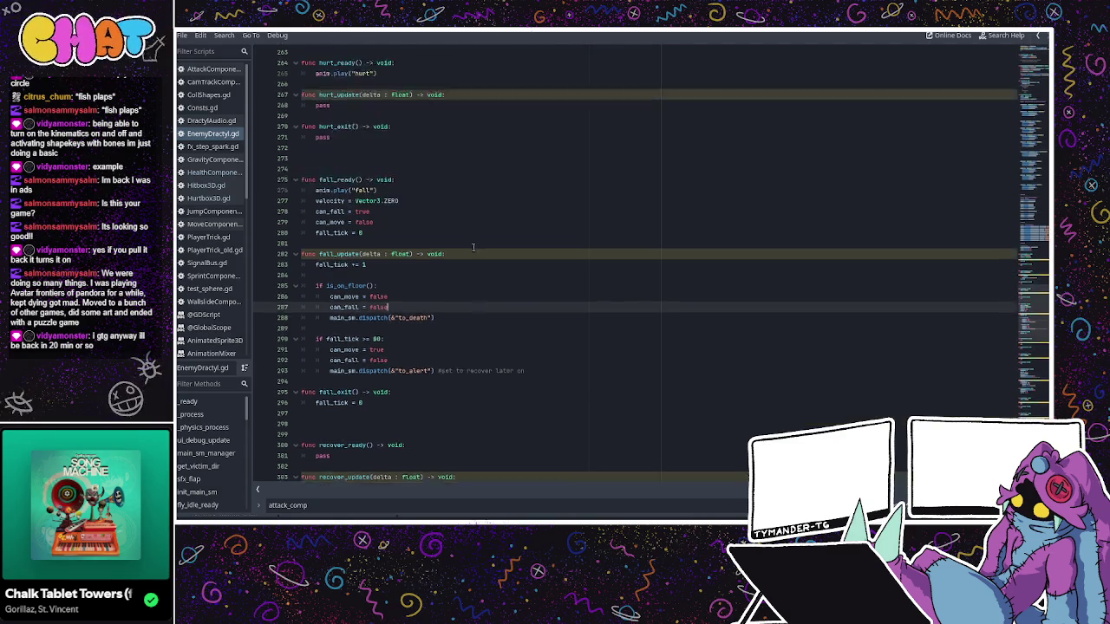
scroll(473, 247, "up", 15)
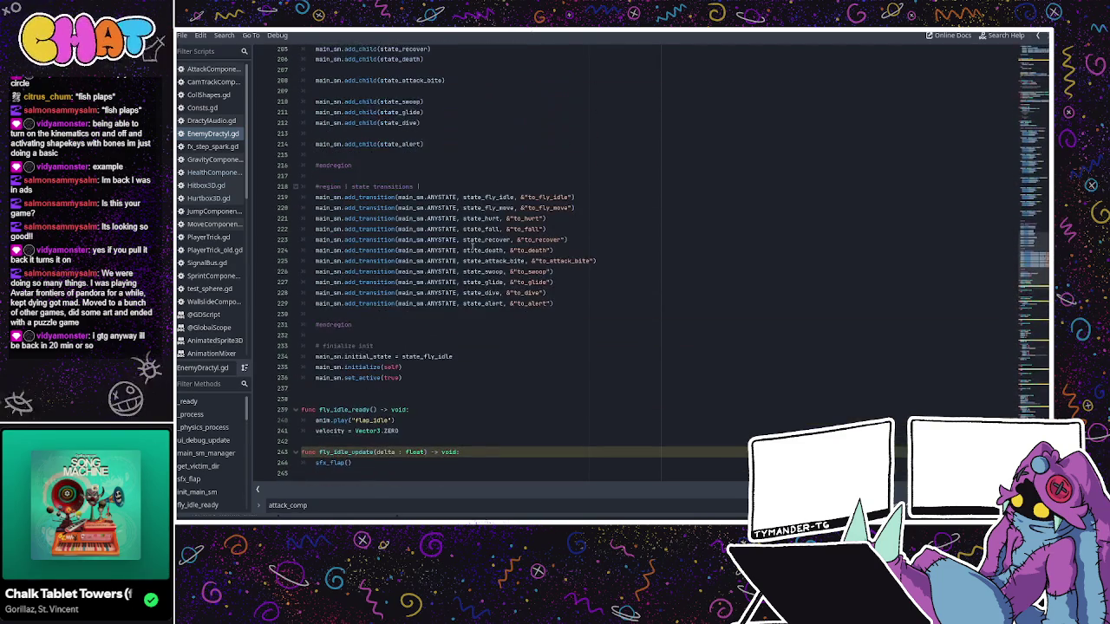
- Add is_dead = true after the death animation in death_ready and save the script
scroll(522, 282, "down", 15)
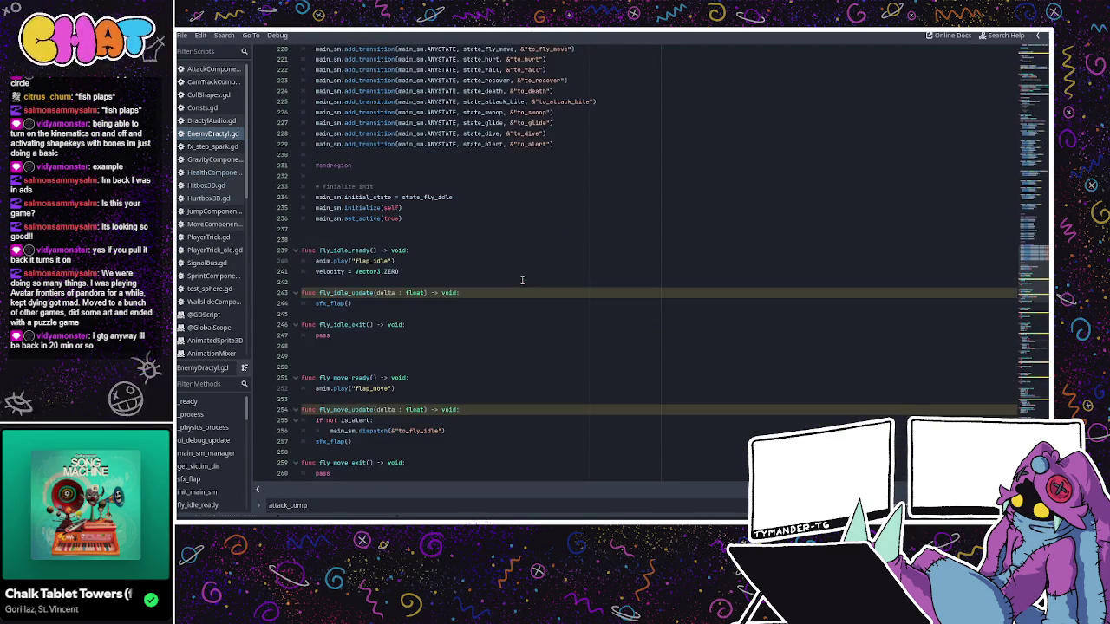
scroll(522, 280, "down", 15)
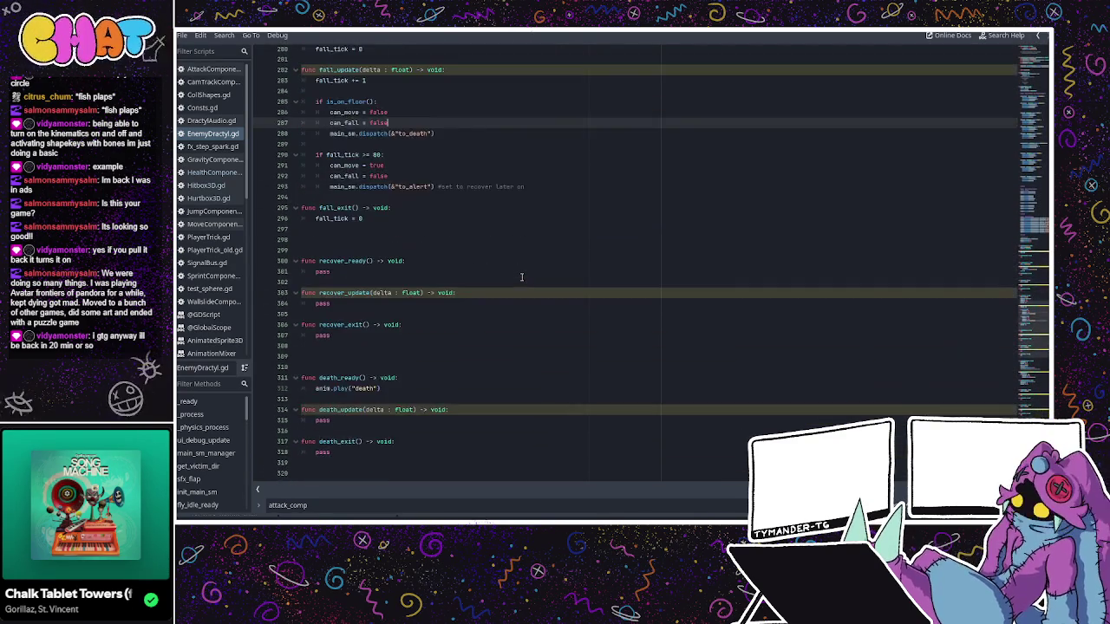
scroll(522, 276, "down", 1)
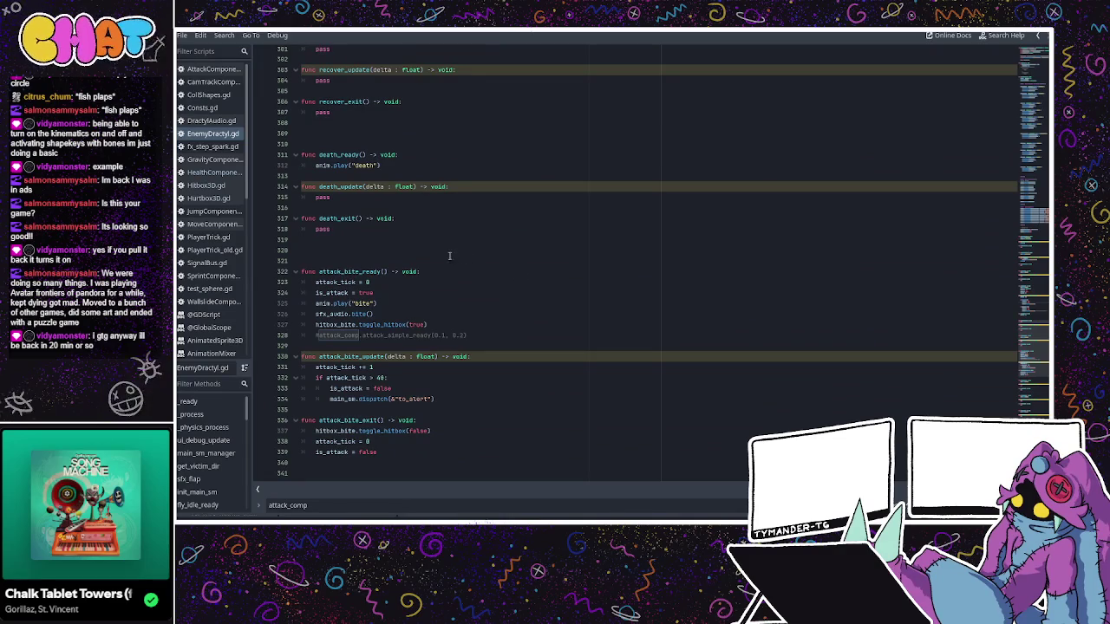
left_click(411, 176)
left_click(417, 165)
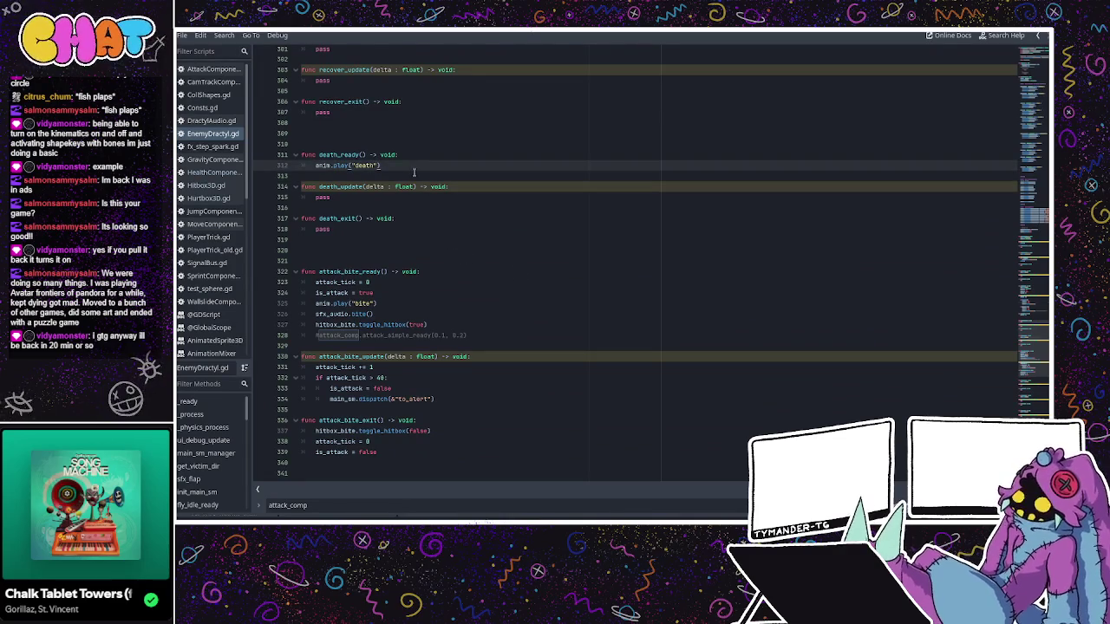
key("Return")
type("vis")
key("BackSpace")
key("BackSpace")
key("BackSpace")
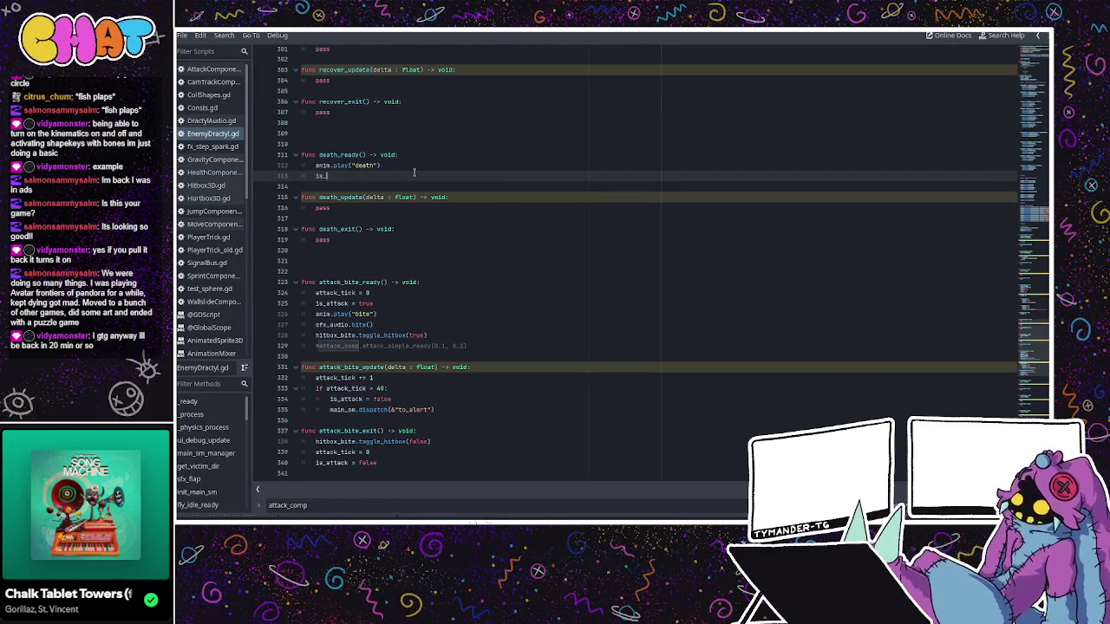
type("is_dead")
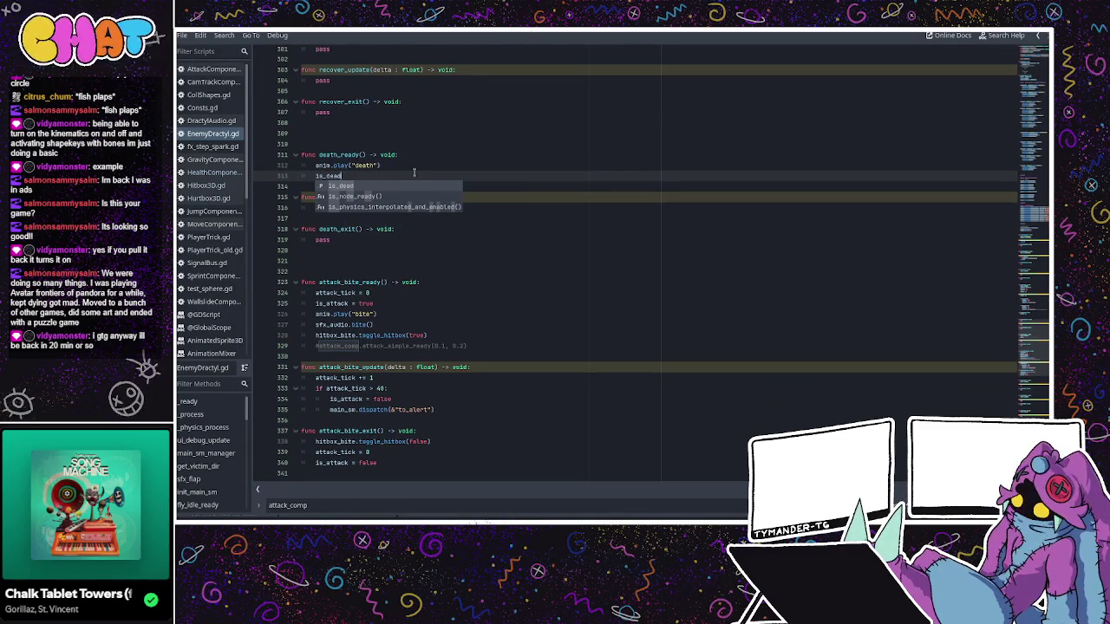
type(" = tru")
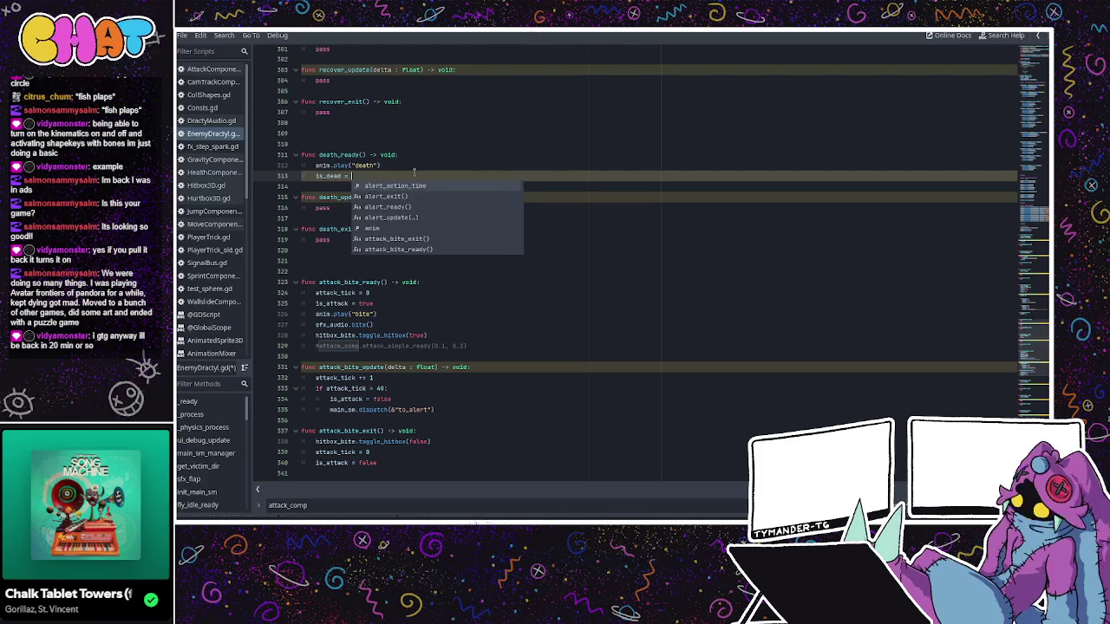
key("Return")
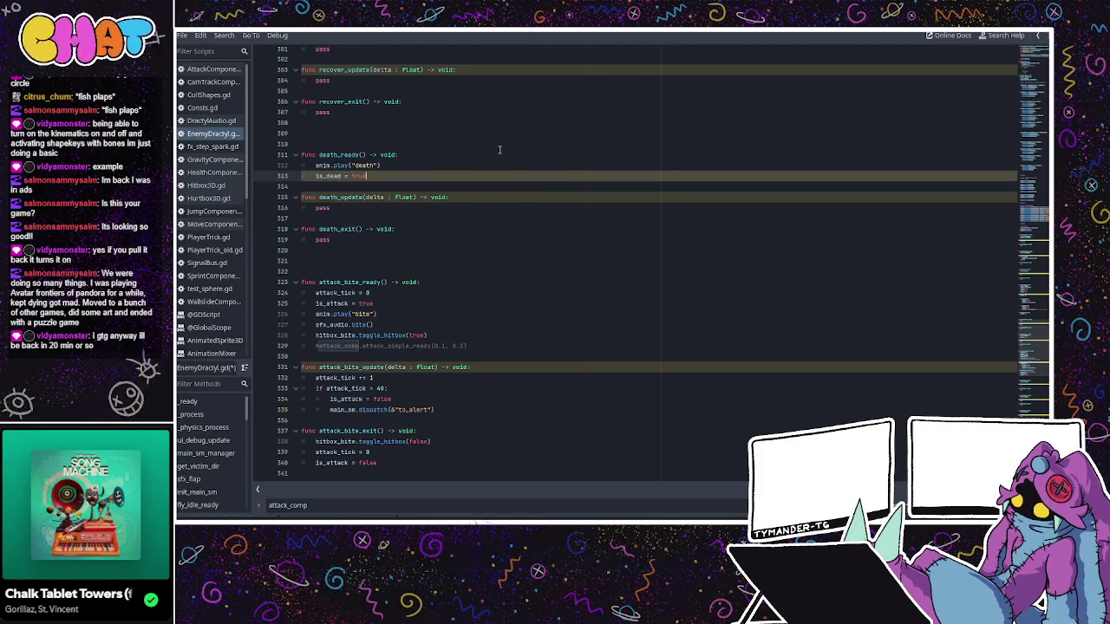
left_click(465, 160)
key("ctrl+s")
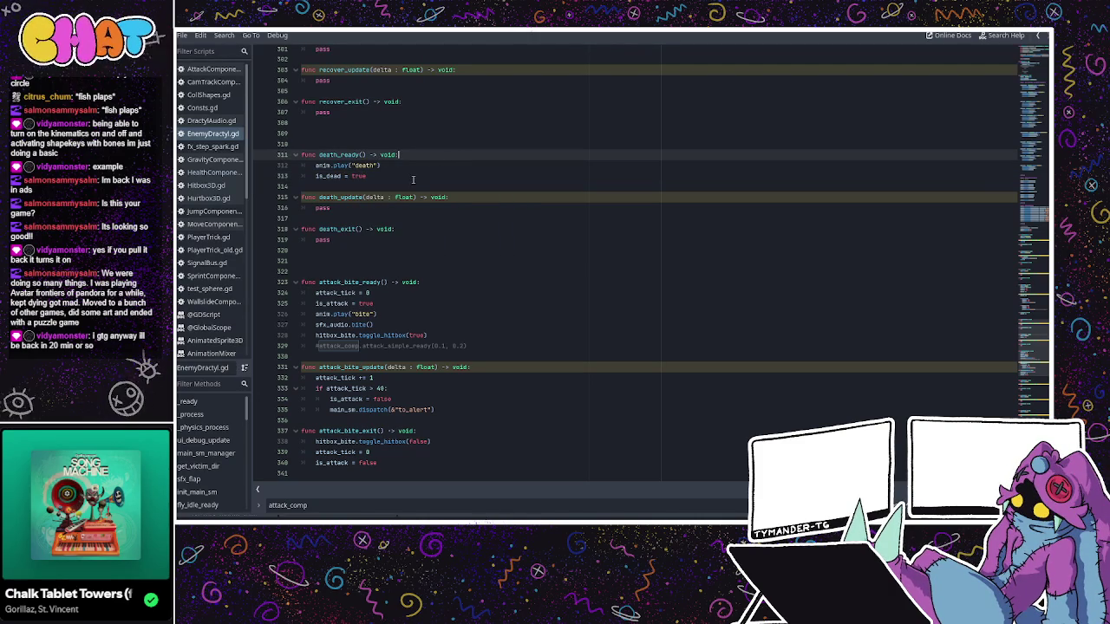
- Add is_alert = false, can_move = false and can_fall lines below is_dead = true
left_click(359, 204)
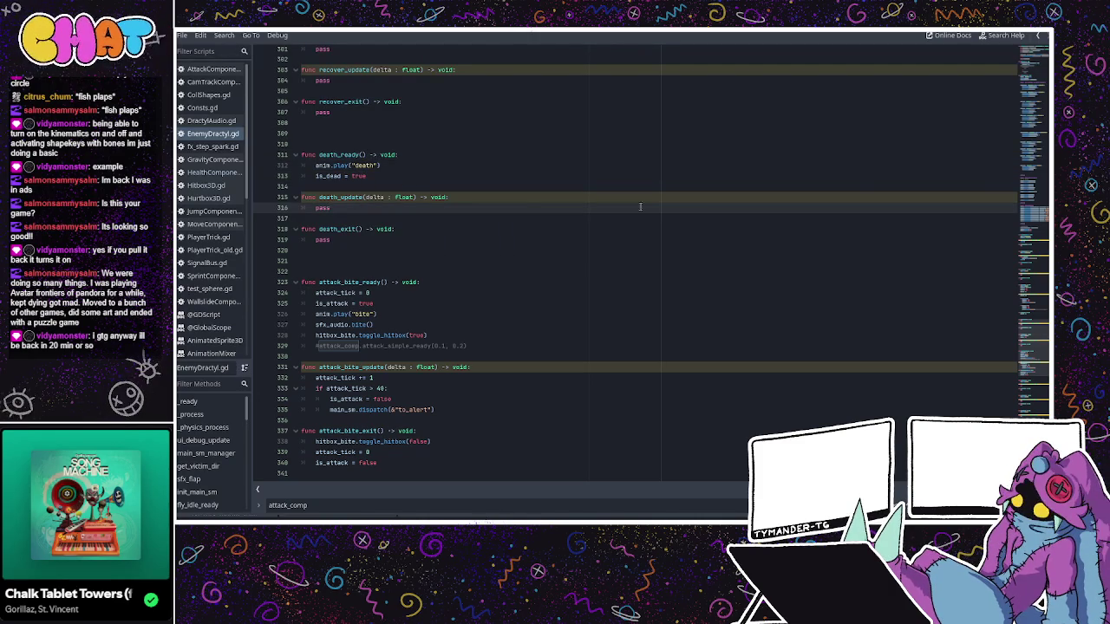
scroll(954, 339, "up", 3)
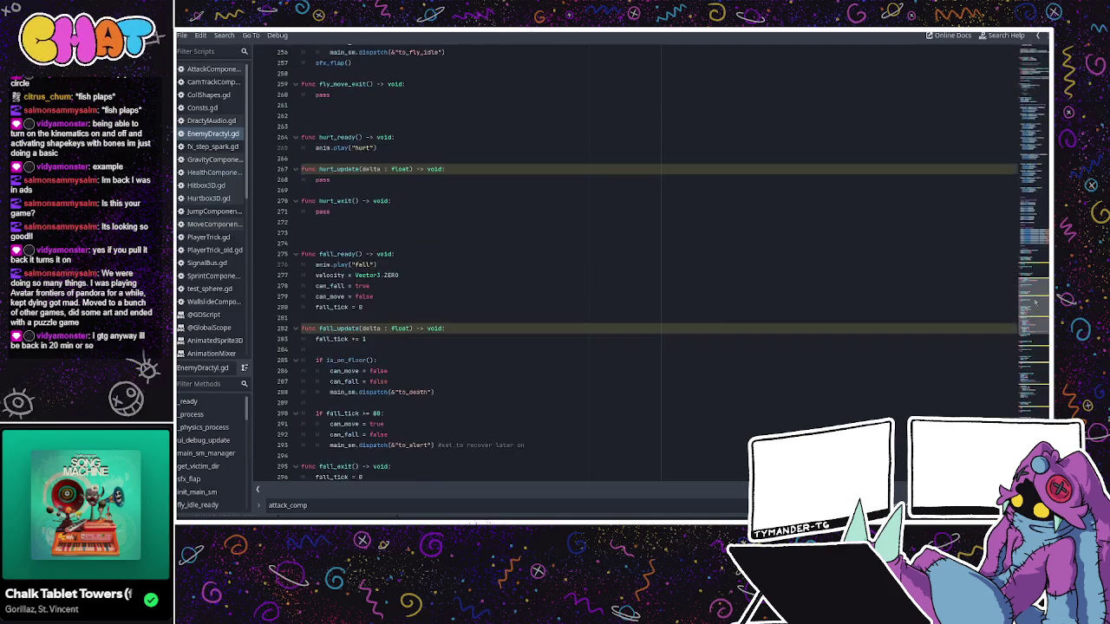
left_click(420, 262)
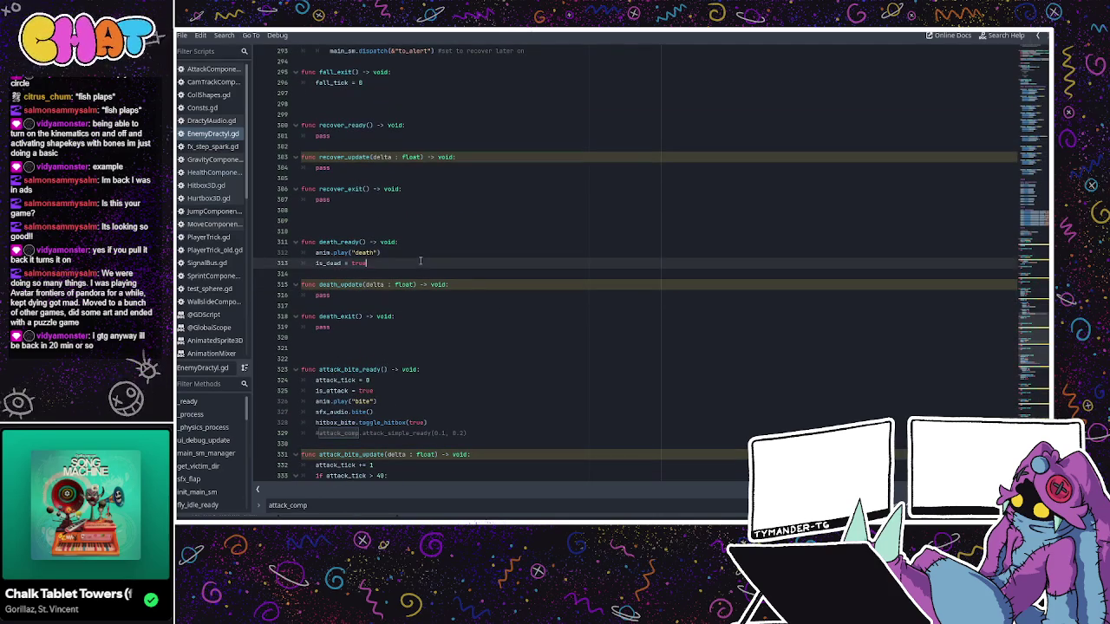
key("Return")
type("is_alert ")
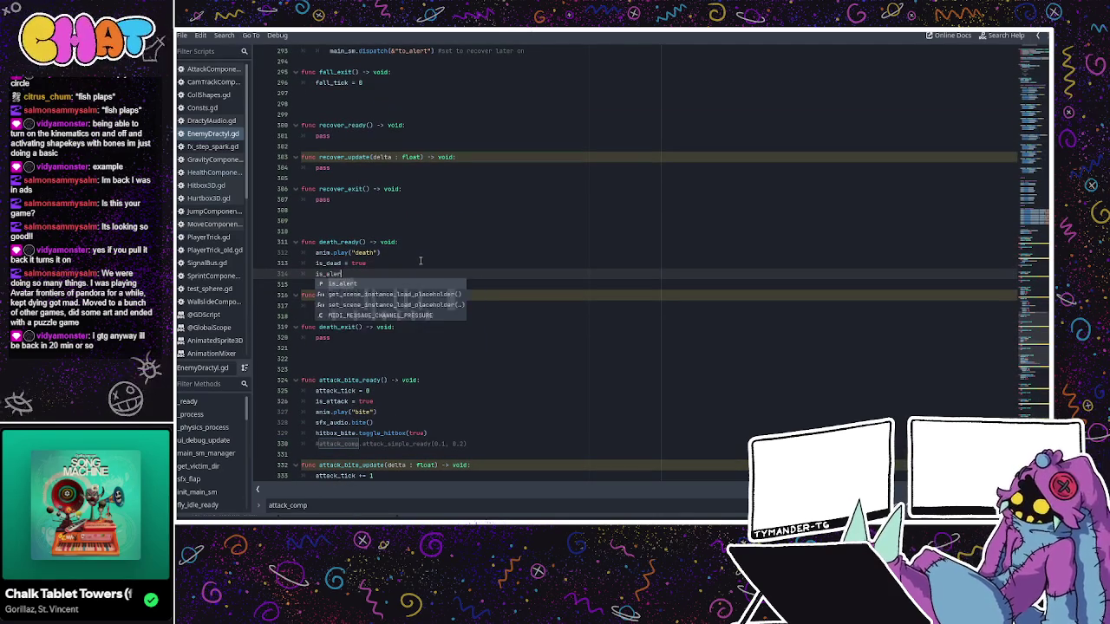
type("= false")
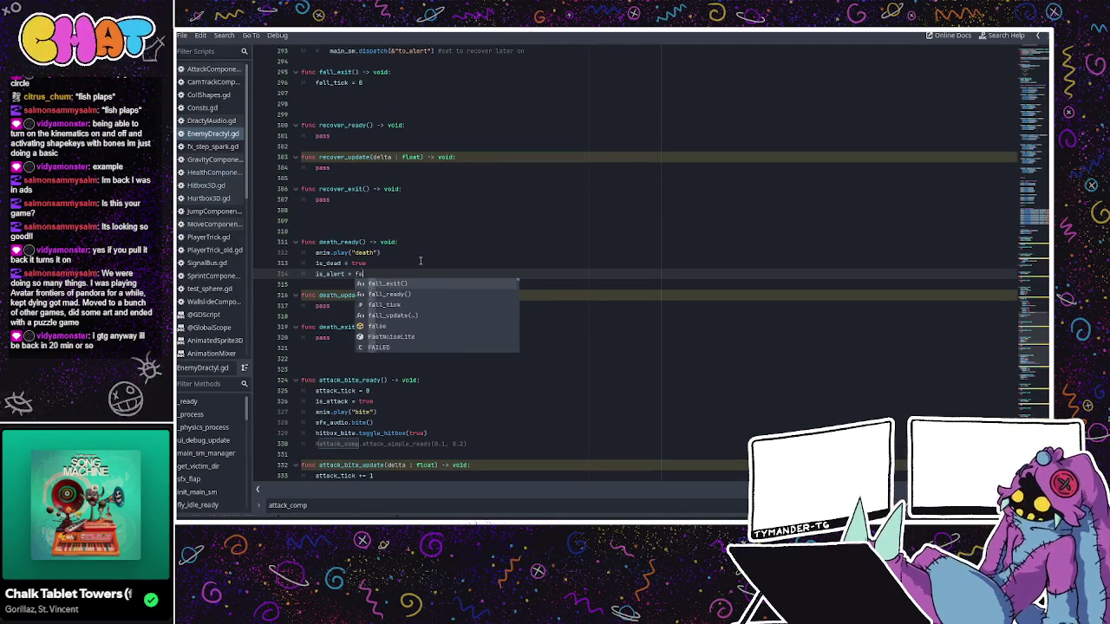
key("Return")
key("BackSpace")
key("BackSpace")
type("can_move = f")
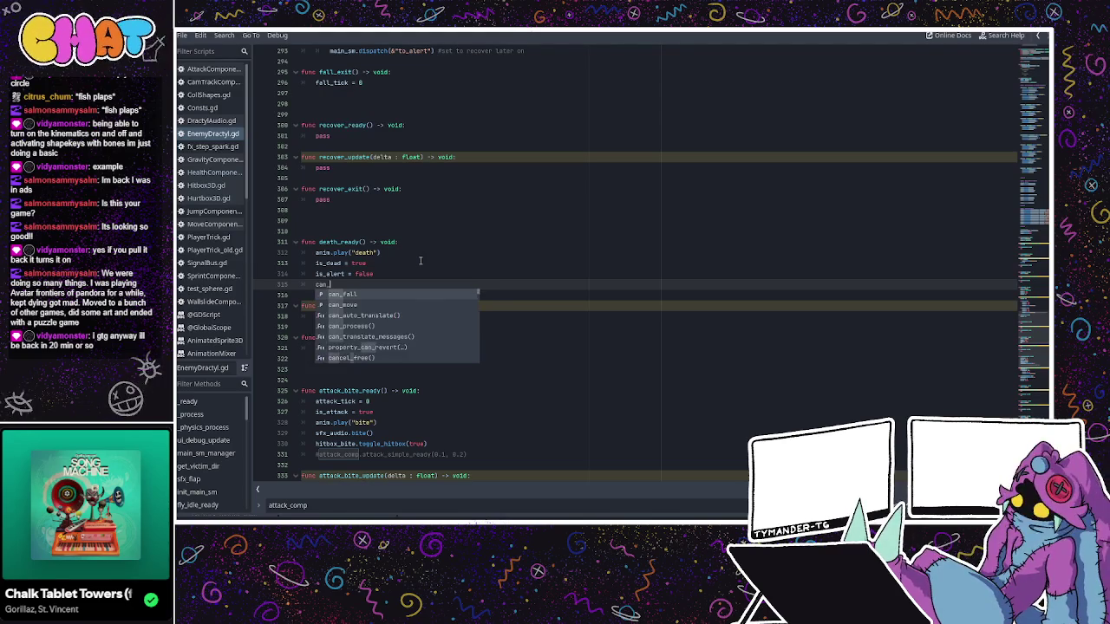
type("alse")
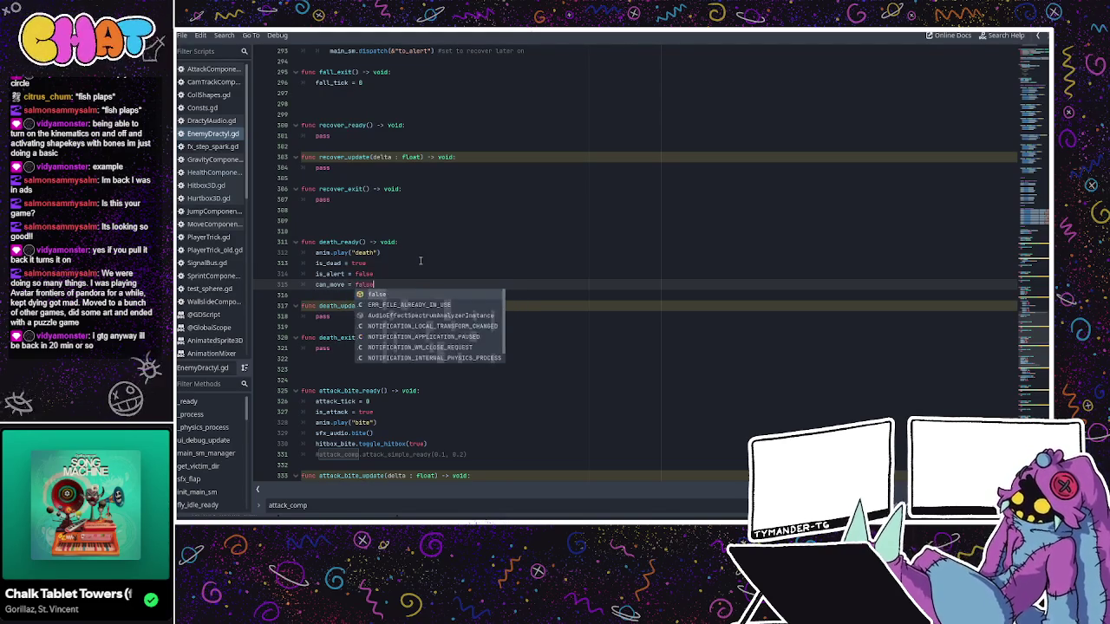
key("Return")
type("can_fall")
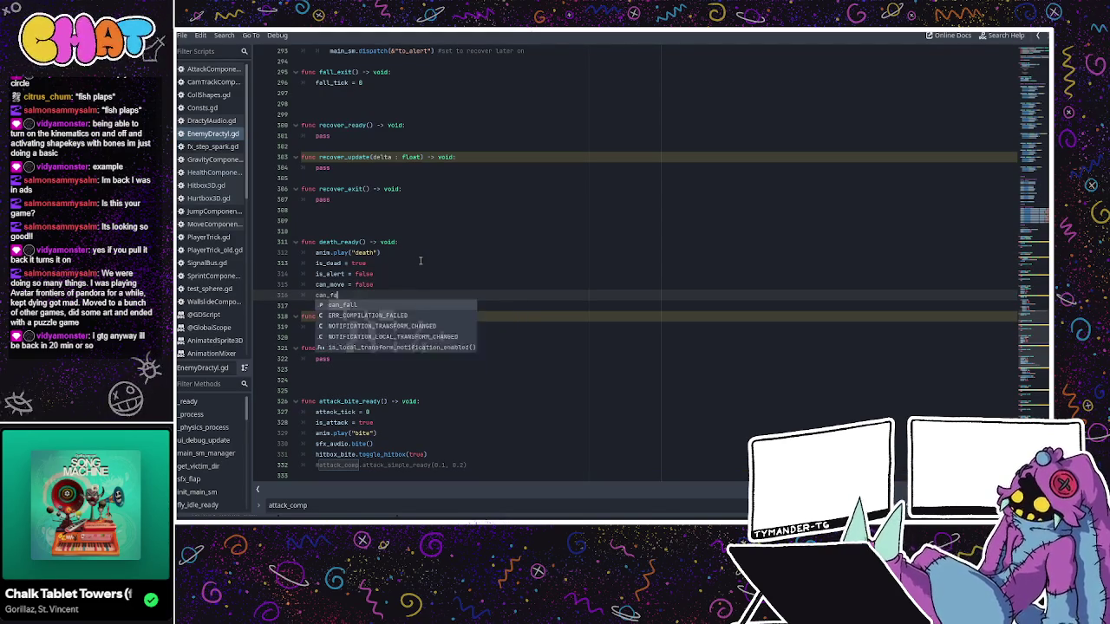
left_click(416, 251)
left_click(382, 293)
- Scroll and use the minimap to jump down to the signal handler functions
left_click(414, 284)
scroll(414, 283, "up", 2)
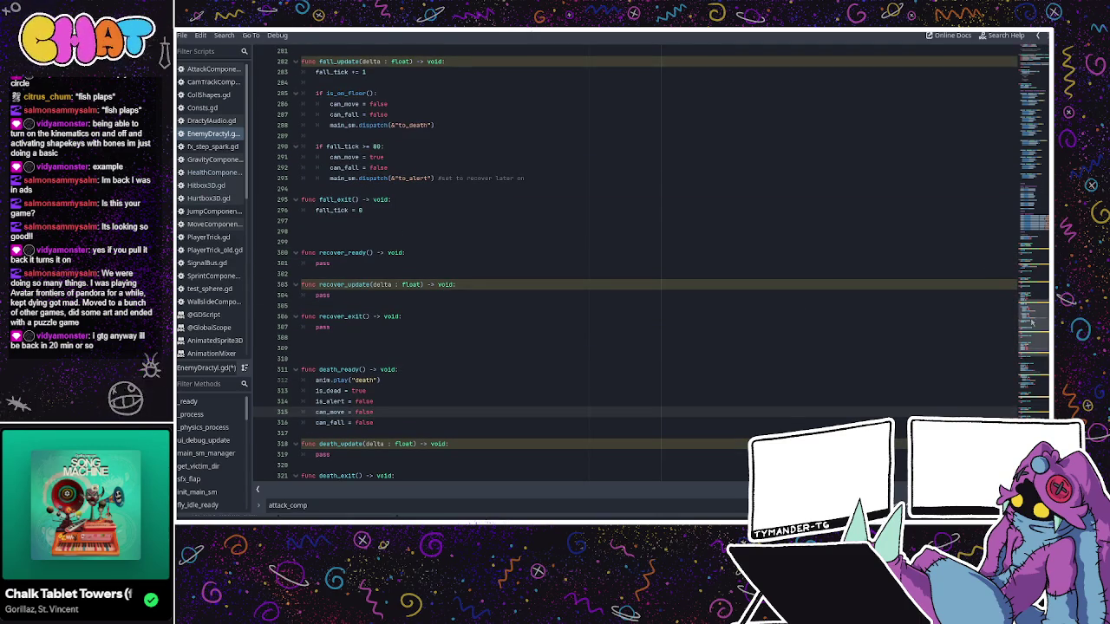
scroll(1032, 330, "up", 15)
scroll(498, 286, "down", 4)
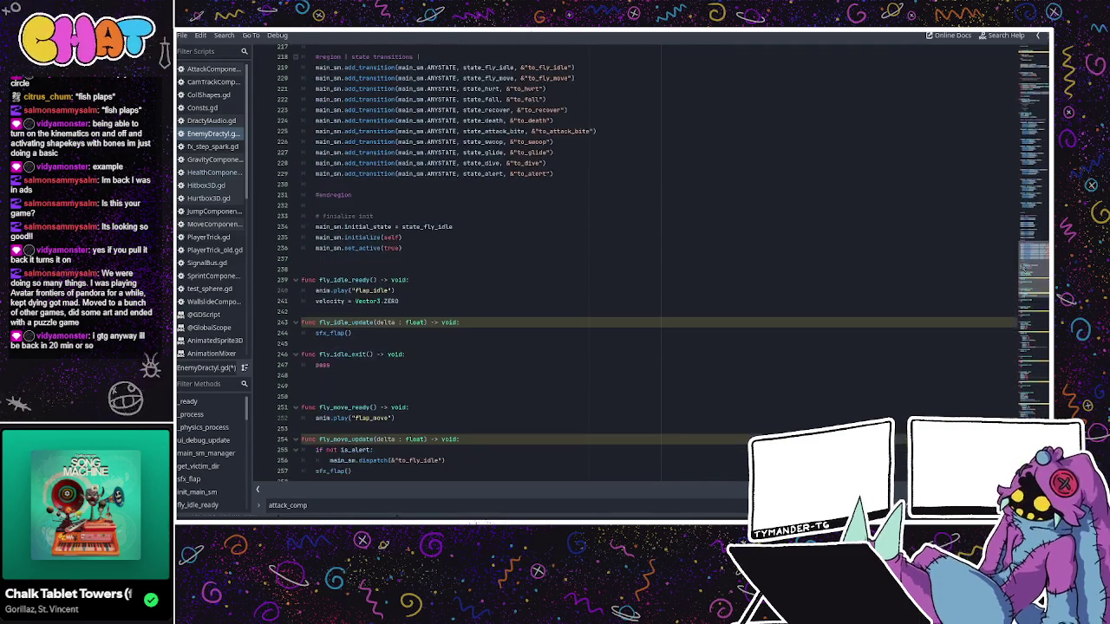
scroll(498, 286, "up", 8)
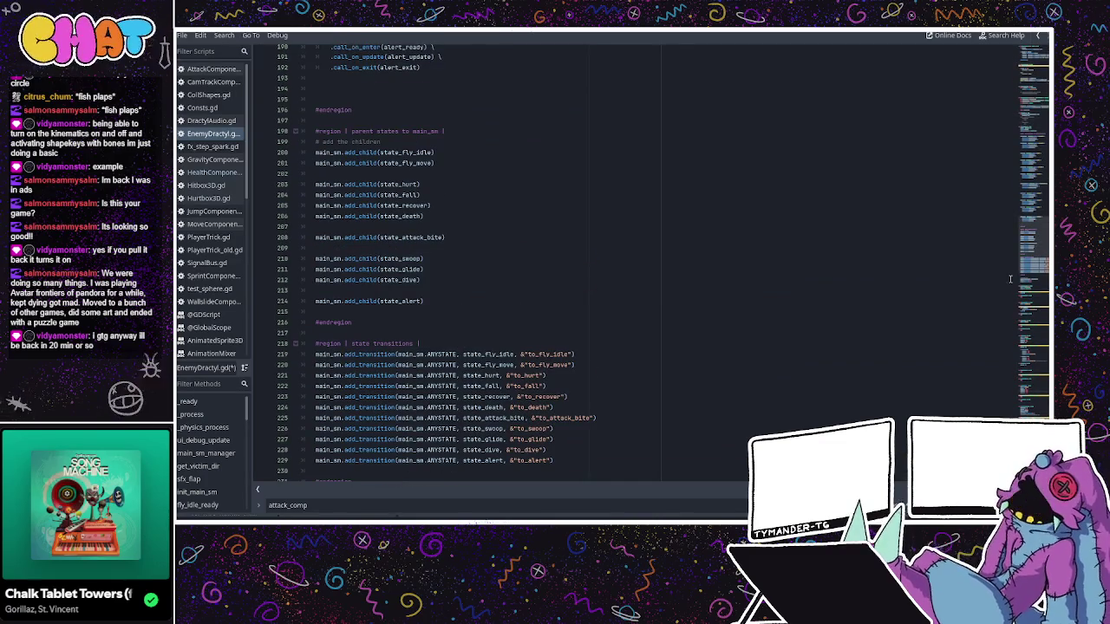
left_click(1036, 121)
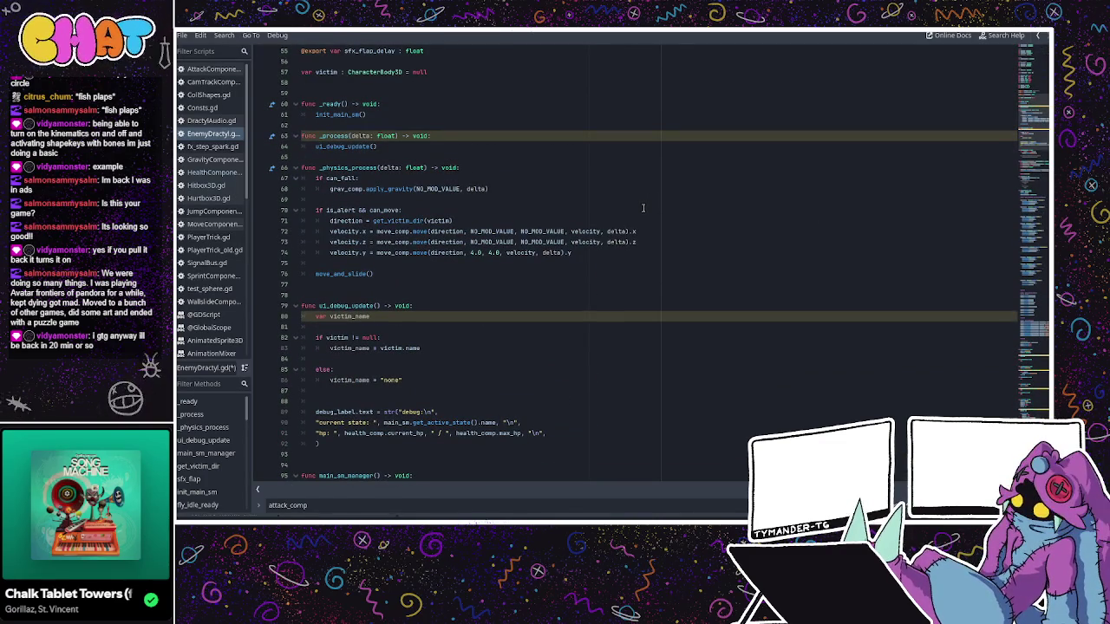
mouse_move(1015, 134)
left_mouse_down()
mouse_move(1017, 207)
mouse_move(1032, 165)
left_mouse_up()
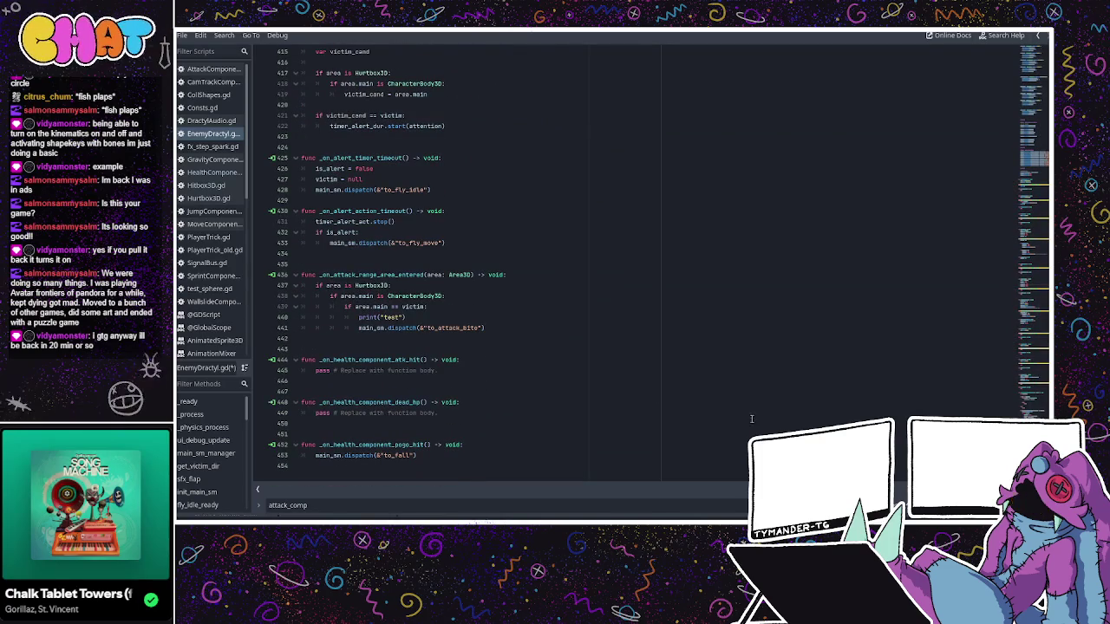
- Review the alert timeout handler and the attack-range handler's victim, CharacterBody3D and Hurtbox3D checks
left_click(449, 221)
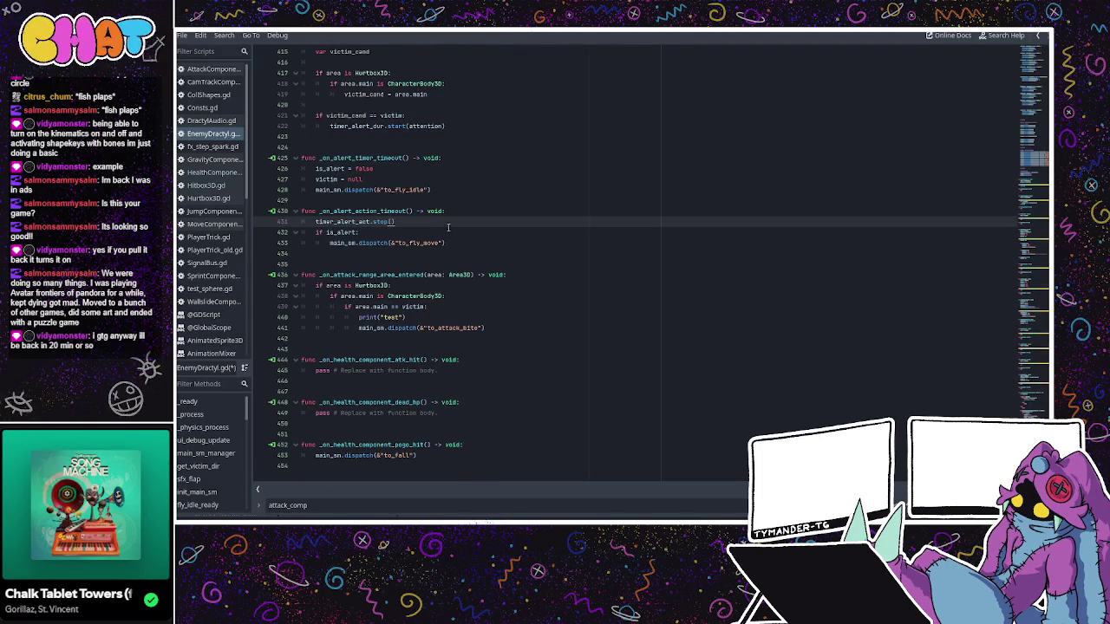
left_click(427, 308)
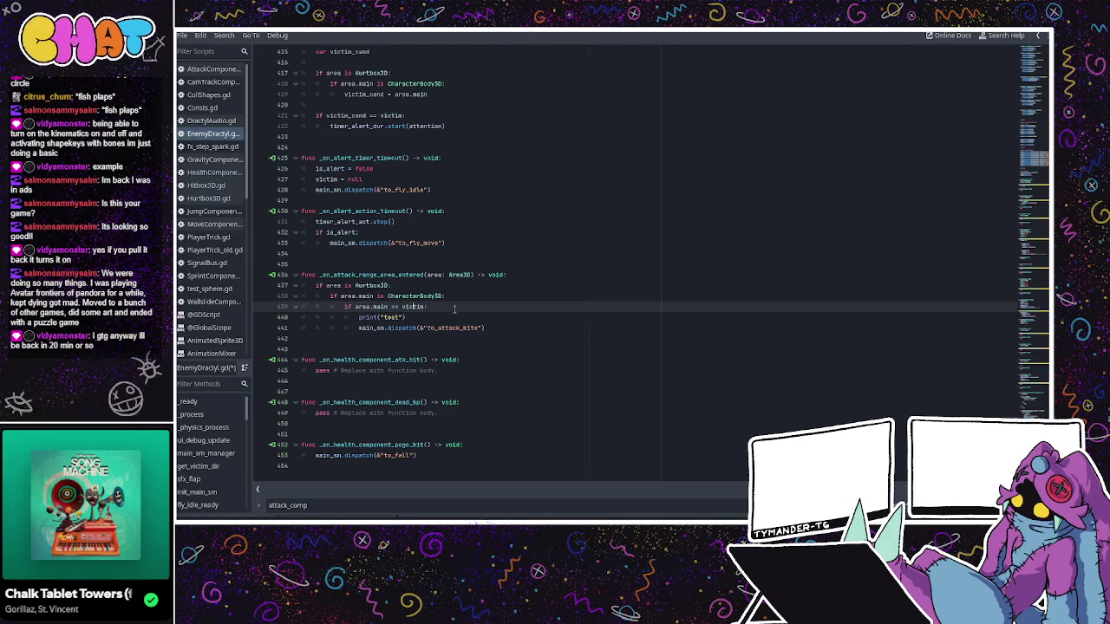
left_click(425, 328)
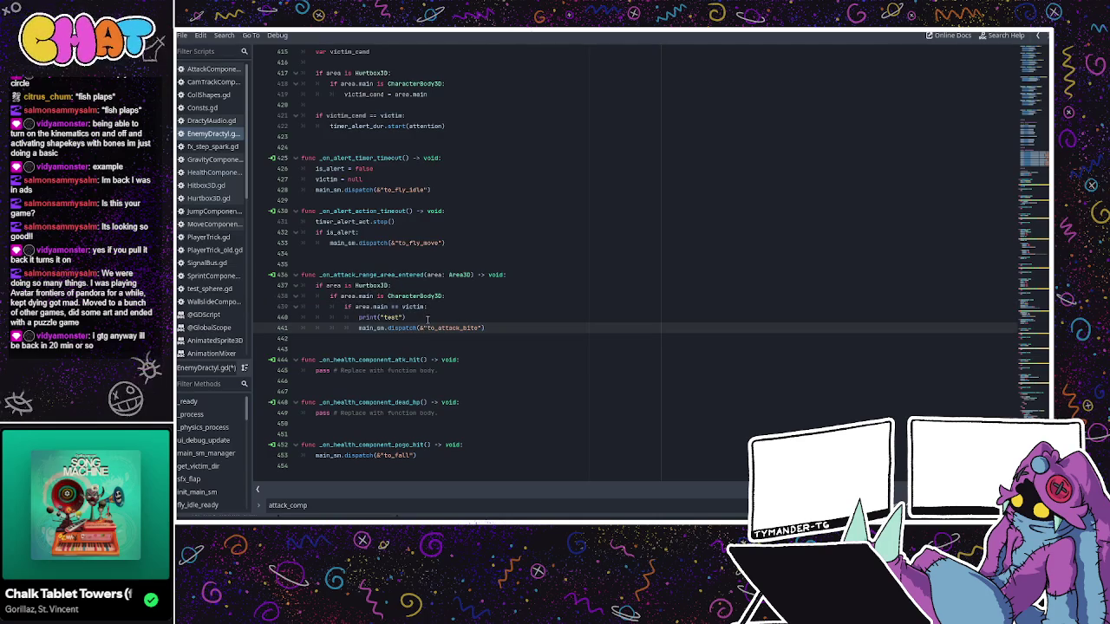
left_click(436, 306)
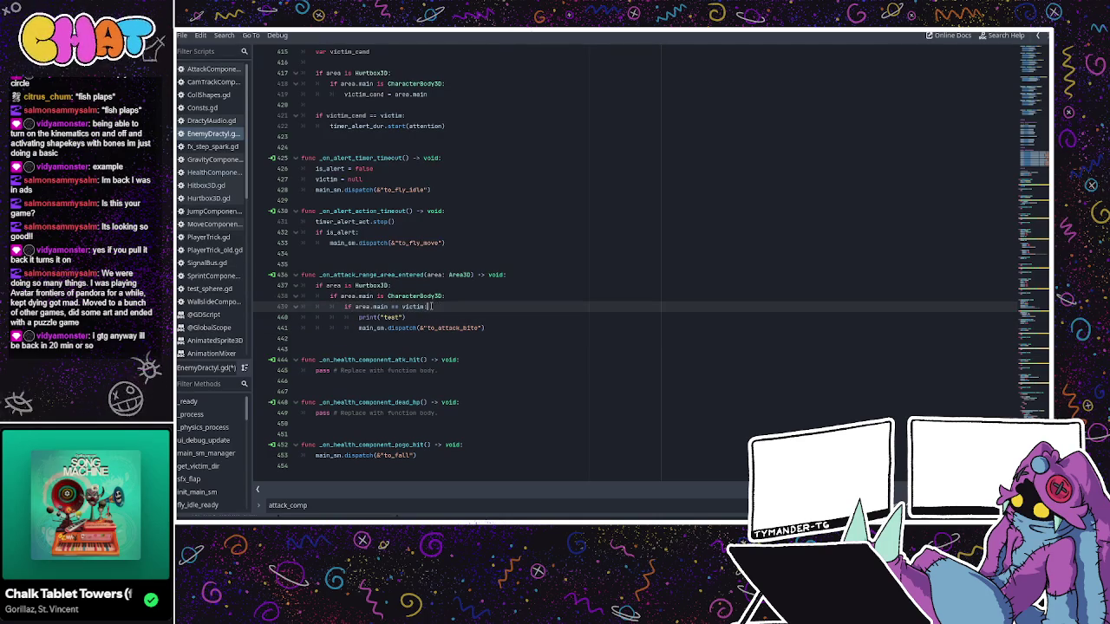
left_click(427, 296)
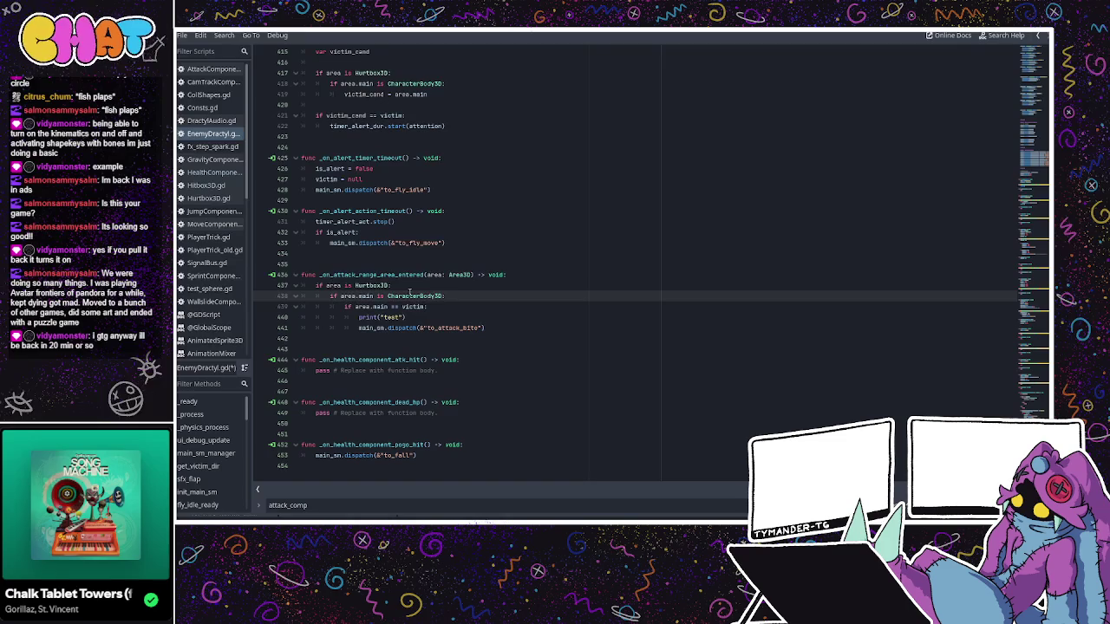
left_click(410, 289)
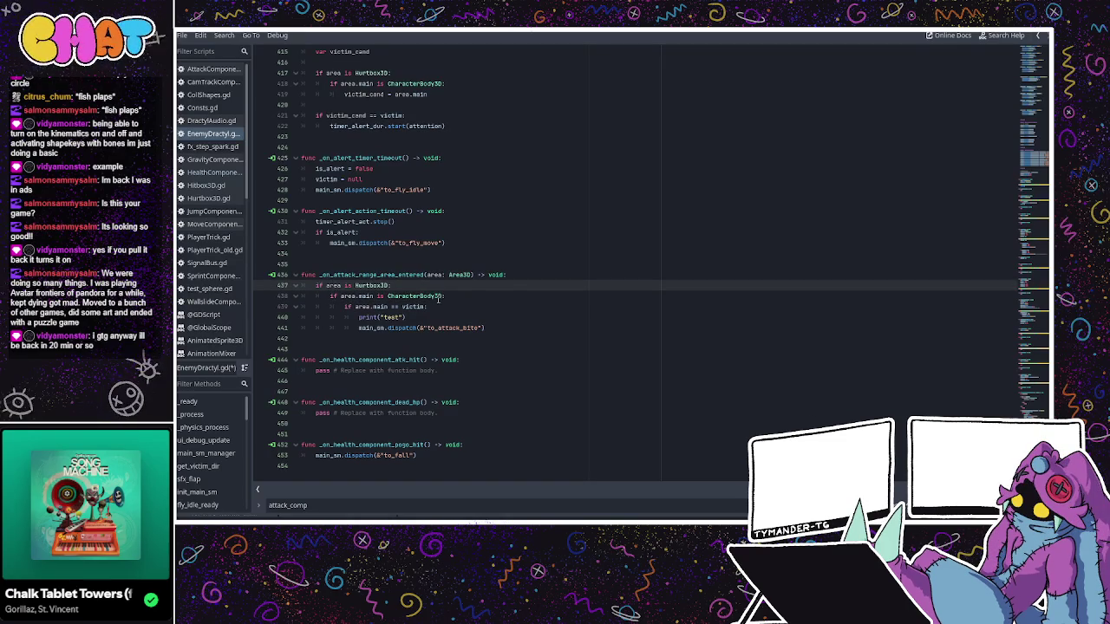
left_click(430, 308)
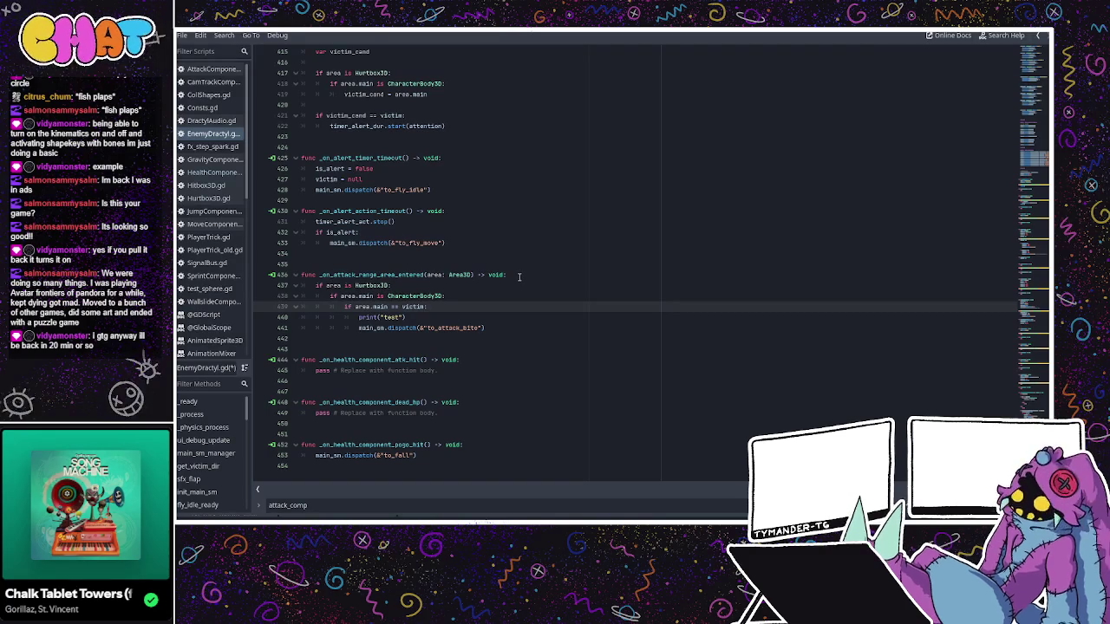
- Append 'and not is_dead' to the Hurtbox3D condition in the attack-range handler
left_click(392, 286)
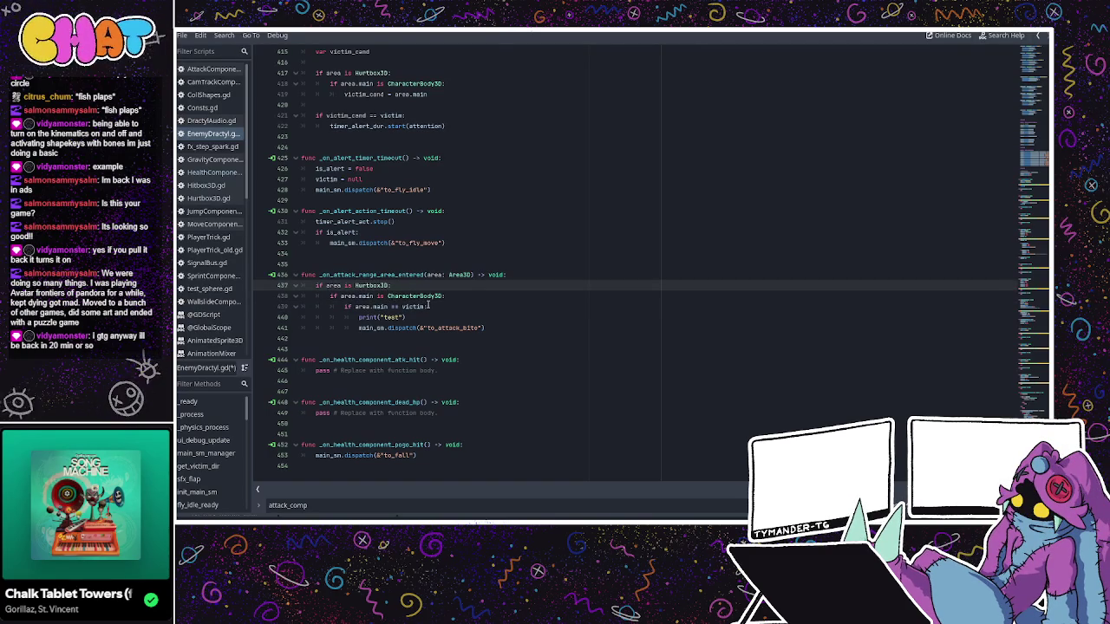
type("and not ")
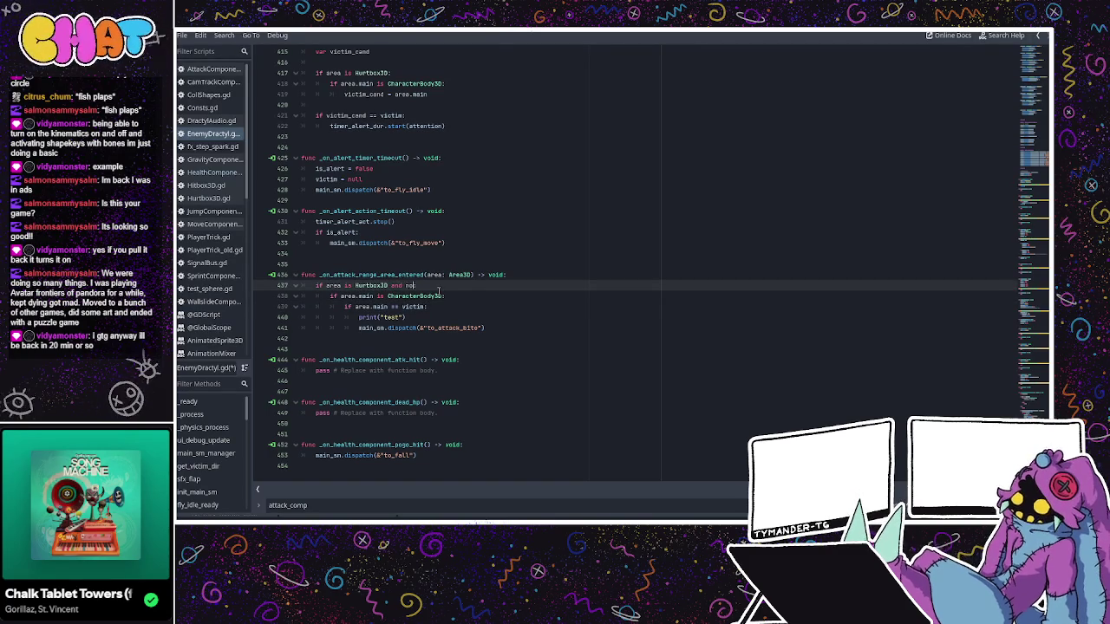
type("is_dead")
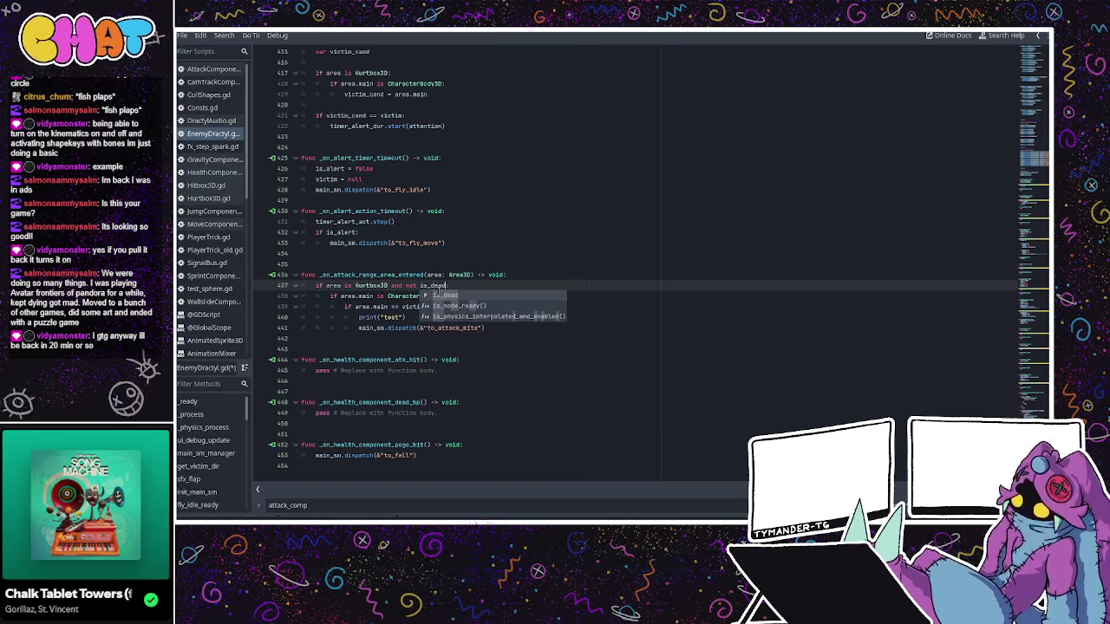
left_click(432, 242)
left_click_drag(446, 285, 392, 286)
key("ctrl+c")
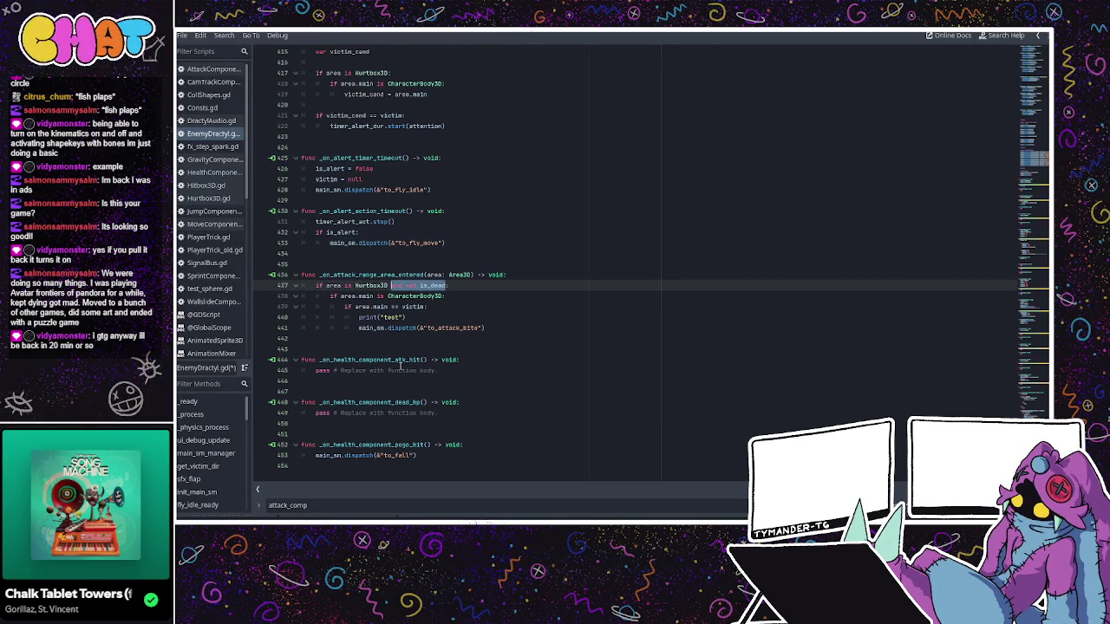
- Wrap the pogo-hit handler's fall dispatch in an 'if not is_dead' check
left_click(474, 444)
key("Return")
key("ctrl+v")
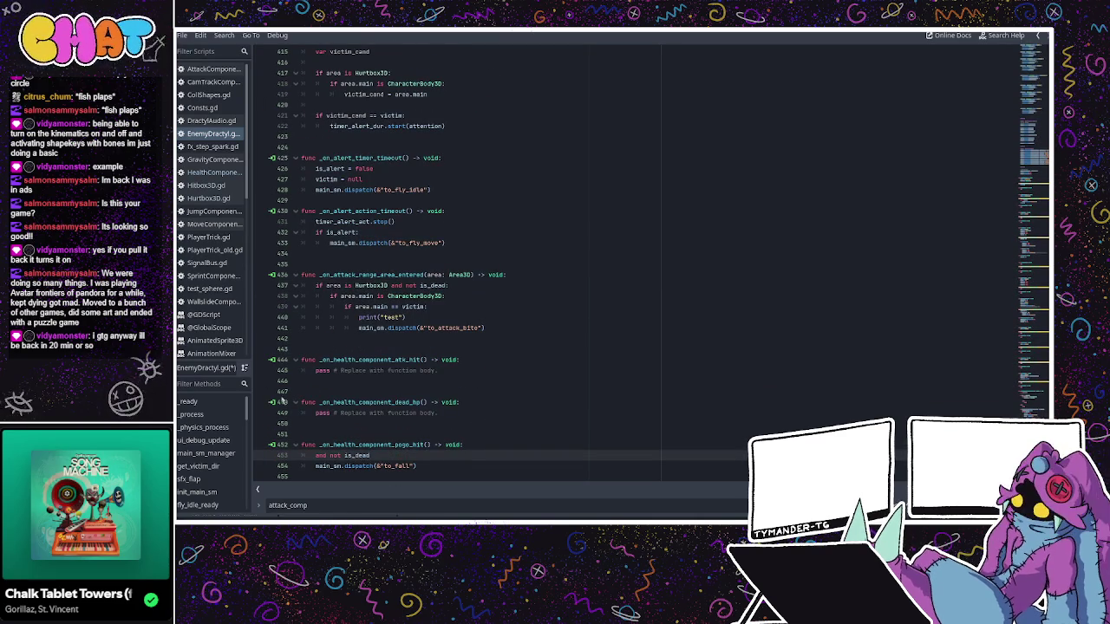
left_click(314, 466)
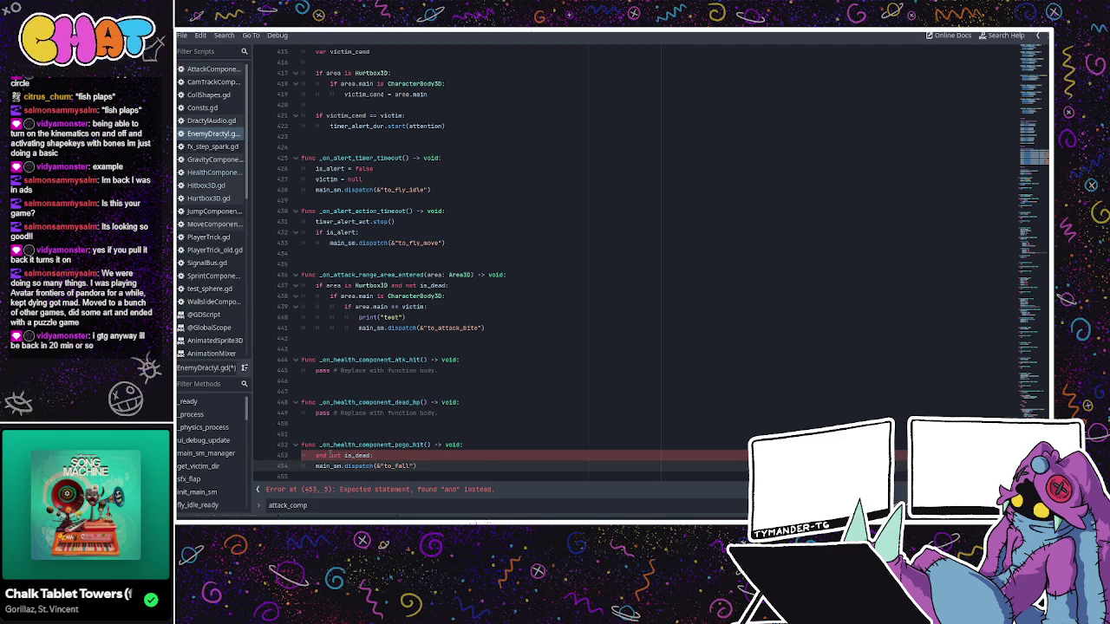
left_click_drag(330, 455, 315, 455)
type("if")
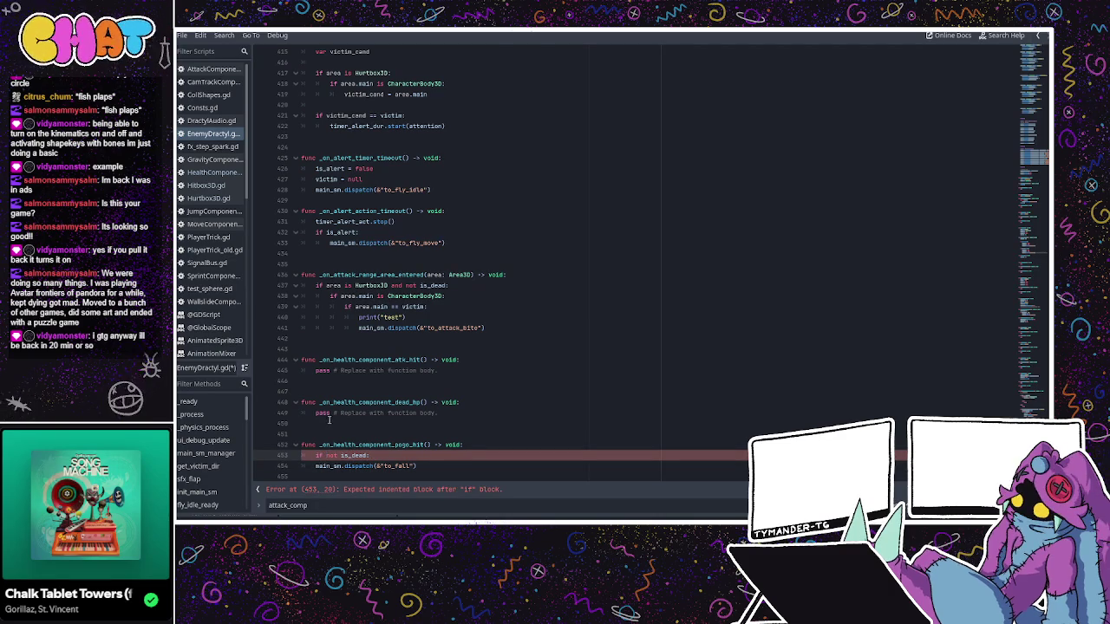
left_click(313, 467)
key("Tab")
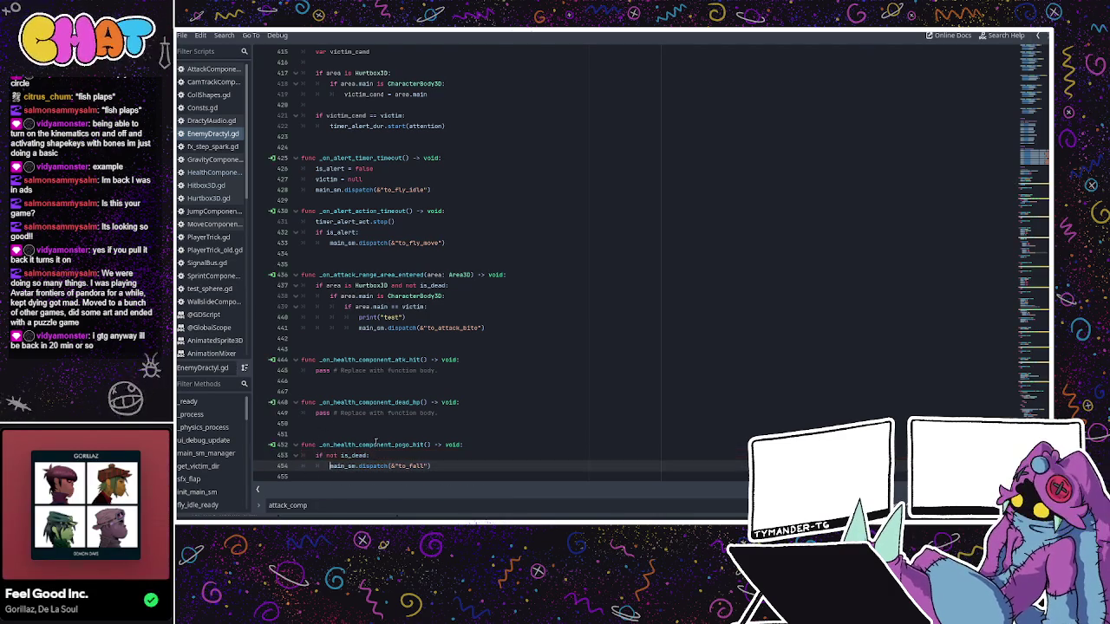
scroll(386, 415, "up", 4)
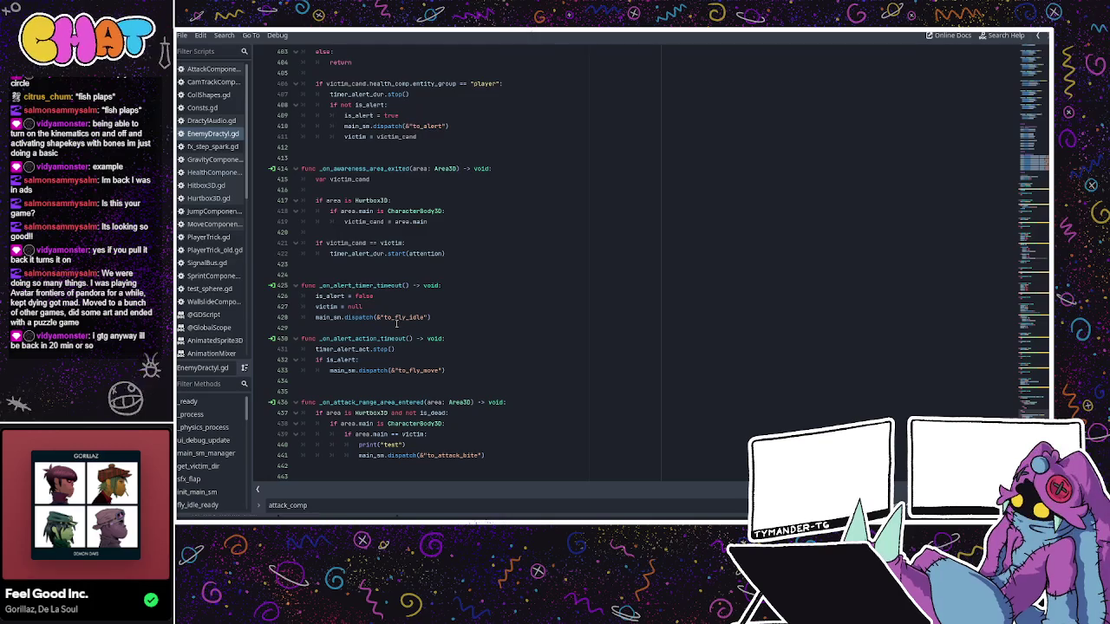
- Guard the to_fly_idle dispatch in _on_alert_timer_timeout with 'if not is_dead:'
left_click(390, 285)
left_click(364, 296)
double_click(330, 296)
left_click(364, 296)
left_click(399, 304)
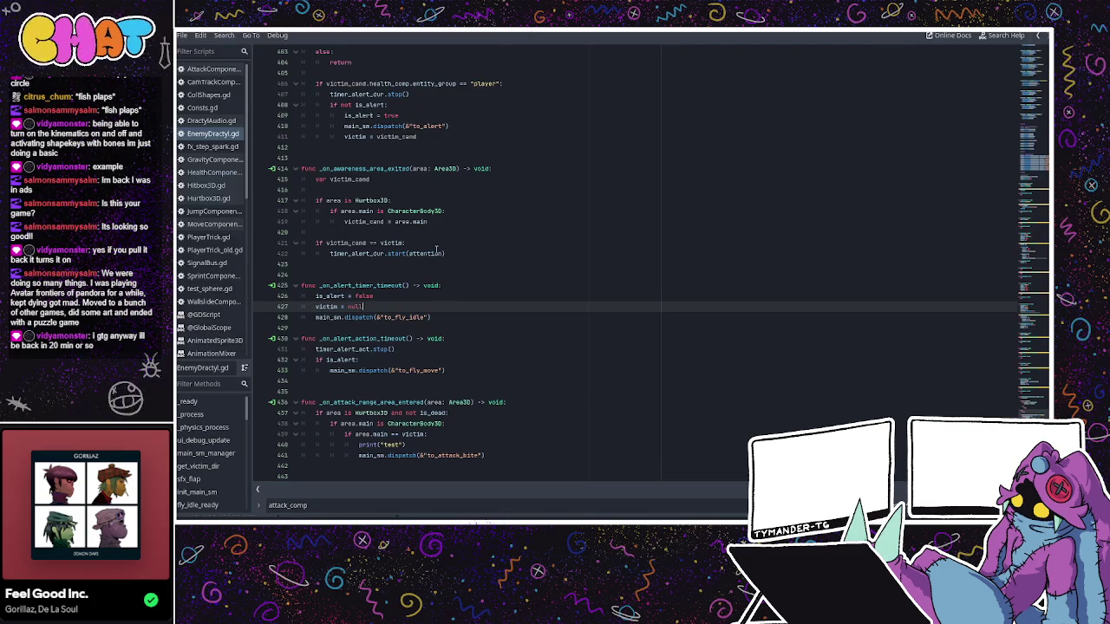
scroll(443, 253, "up", 1)
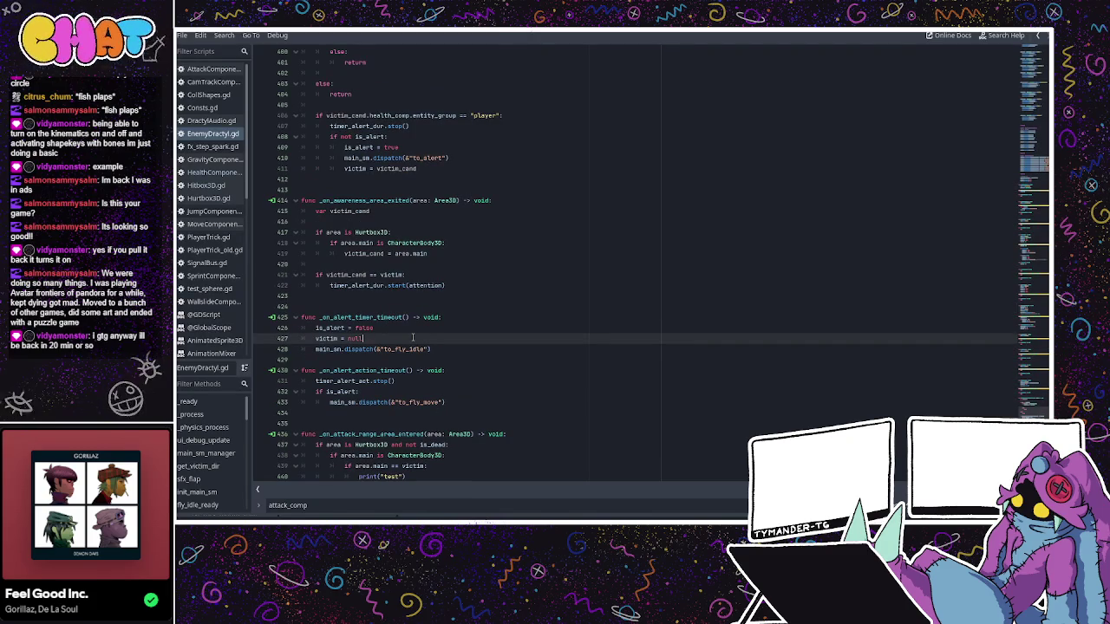
key("Return")
type("if not is_deal")
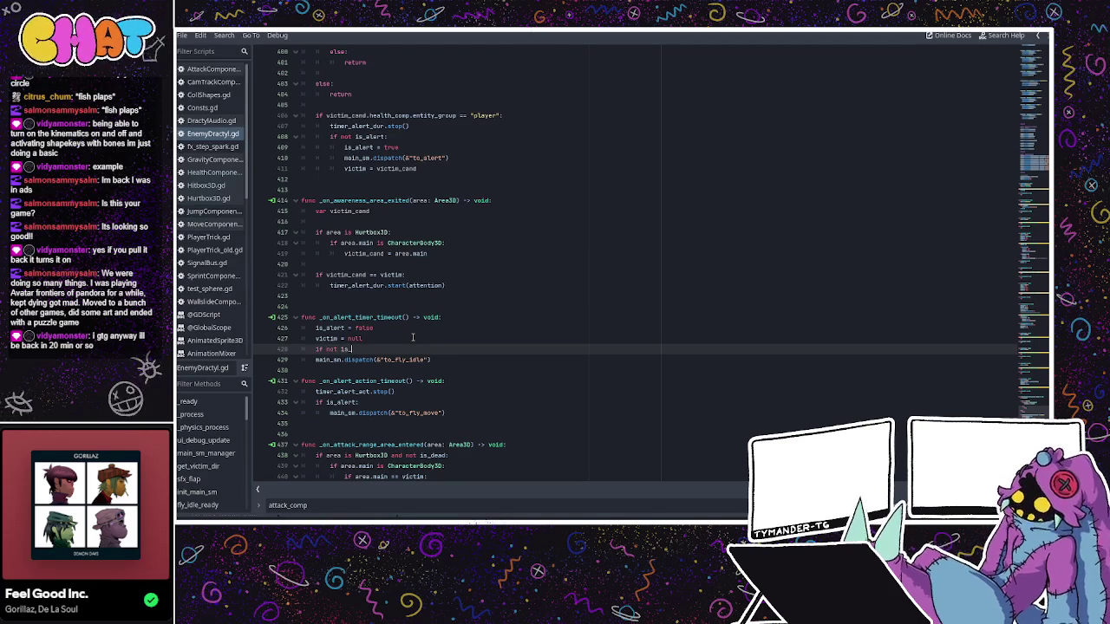
key("BackSpace")
type("d:")
key("Down")
key("Home")
key("Tab")
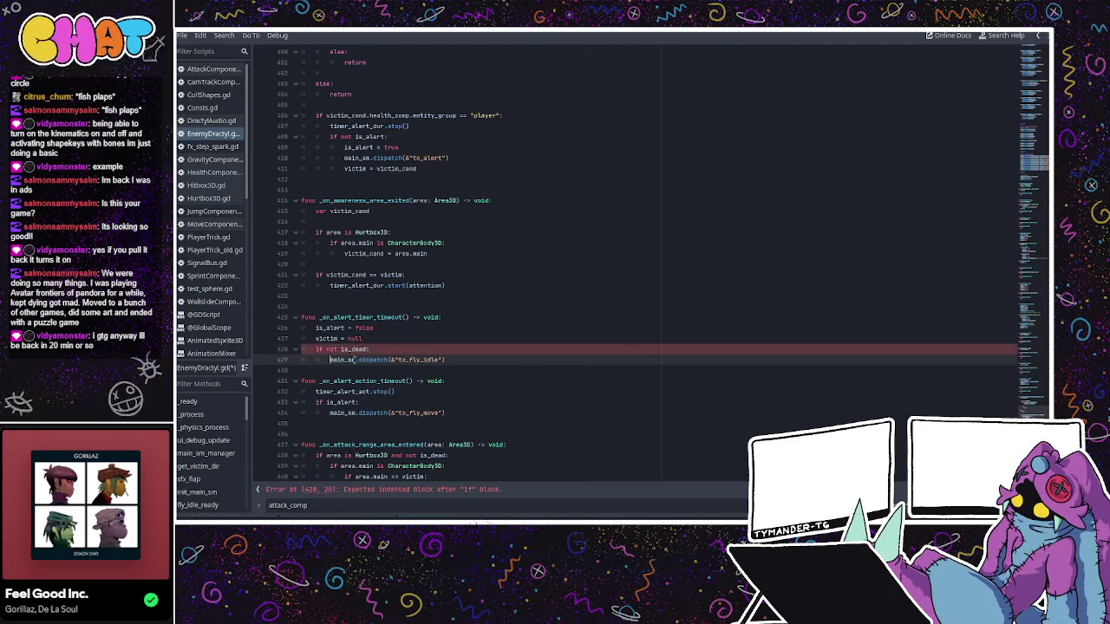
left_click(414, 347)
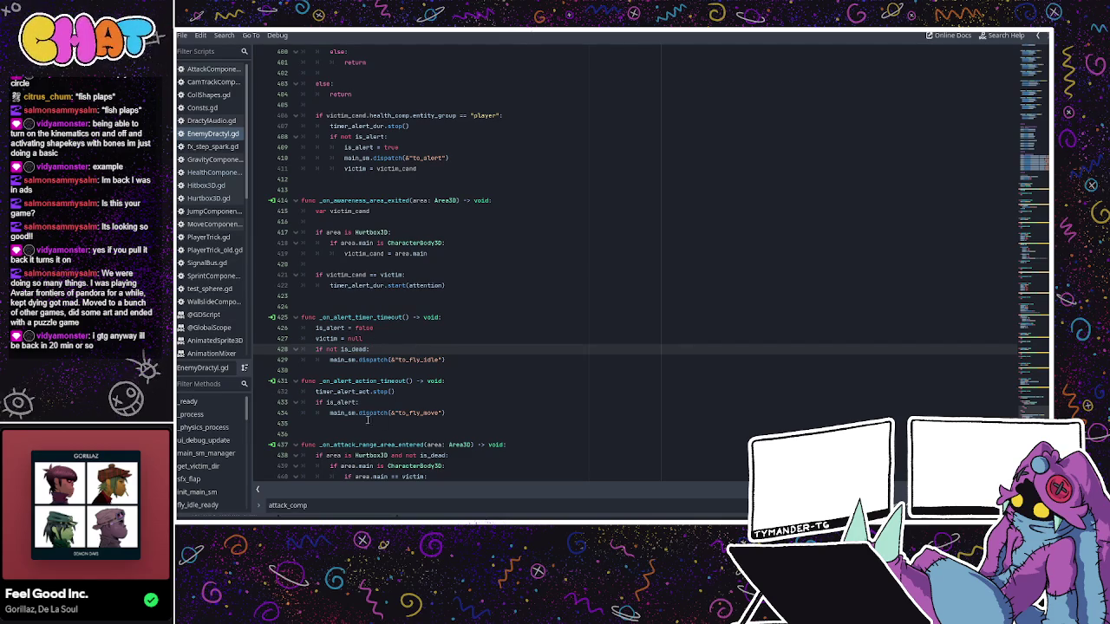
- Check the victim exit handler, then return to the EnemyDractyl scene in 3D
scroll(378, 412, "up", 3)
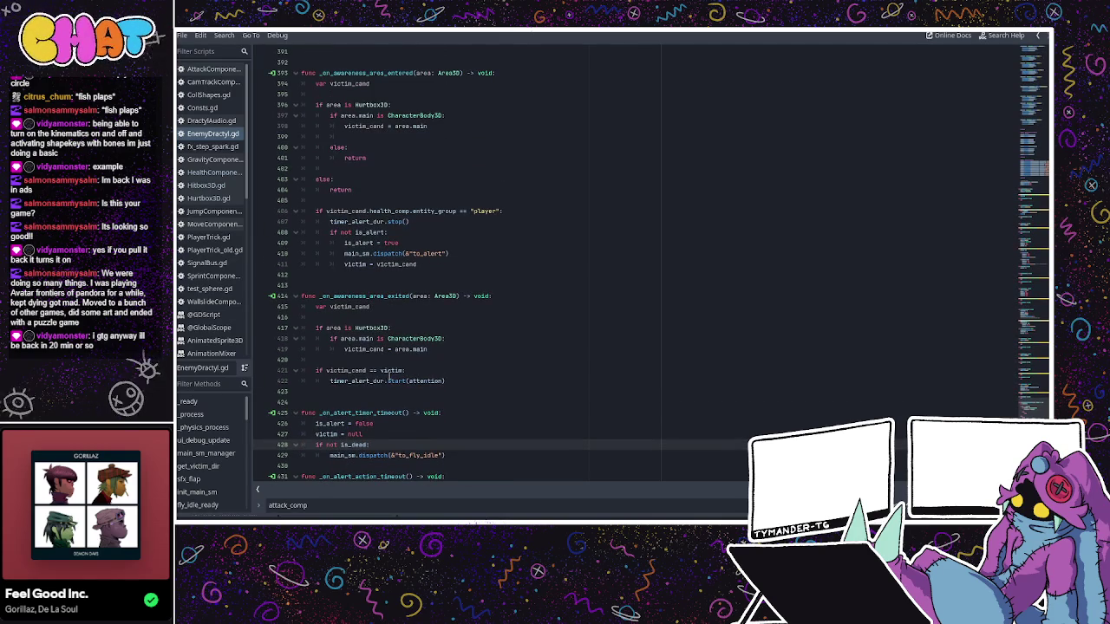
left_click(391, 306)
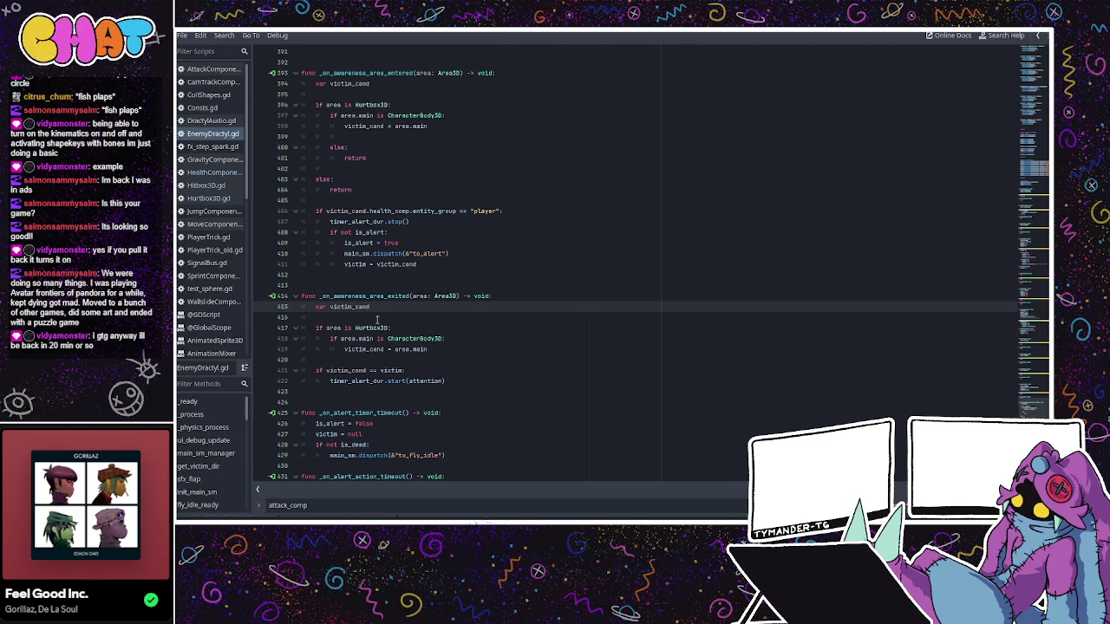
scroll(391, 352, "down", 3)
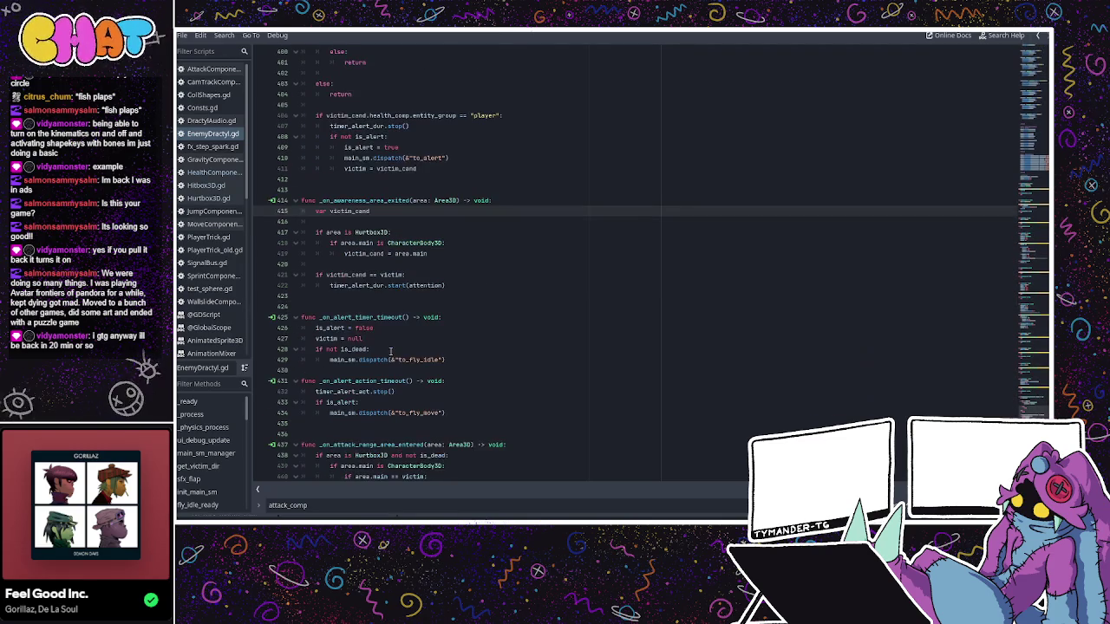
scroll(393, 350, "down", 4)
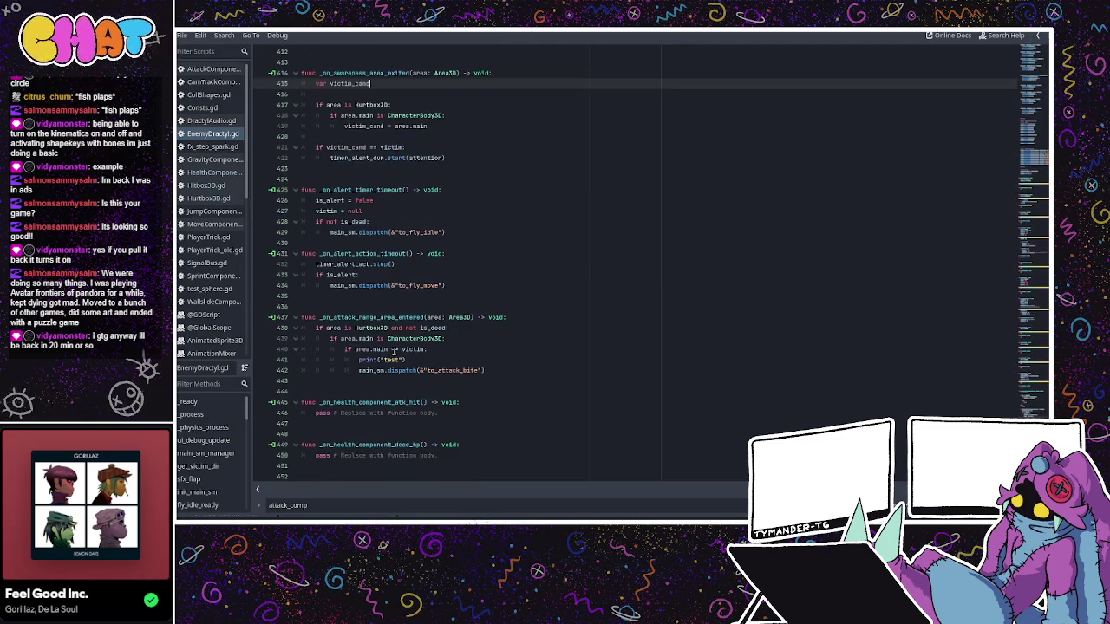
scroll(404, 348, "up", 4)
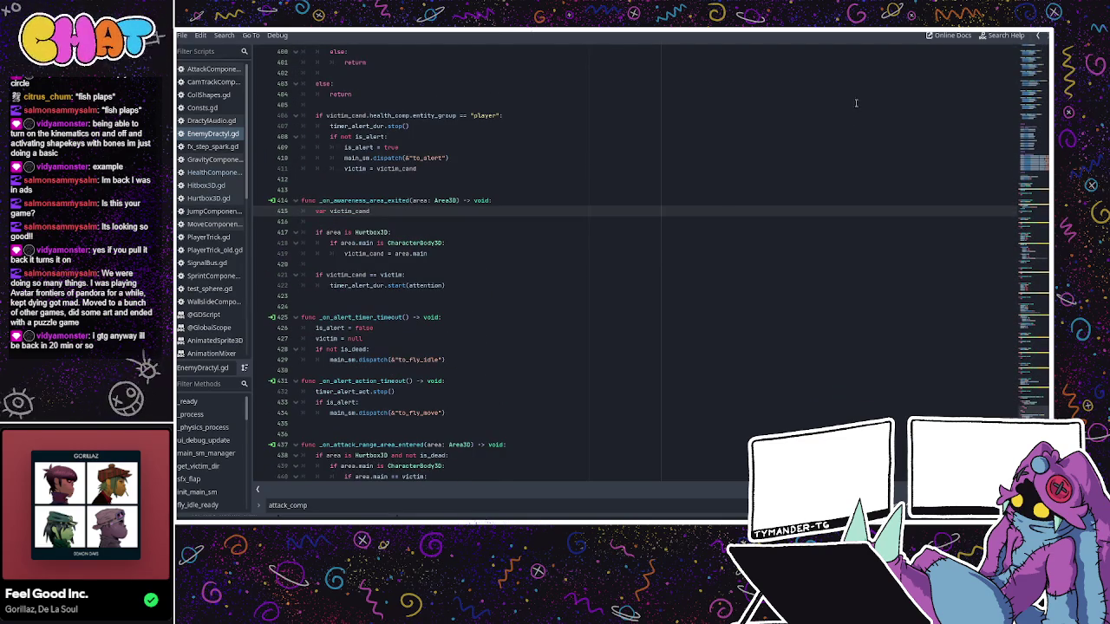
key("alt+Tab")
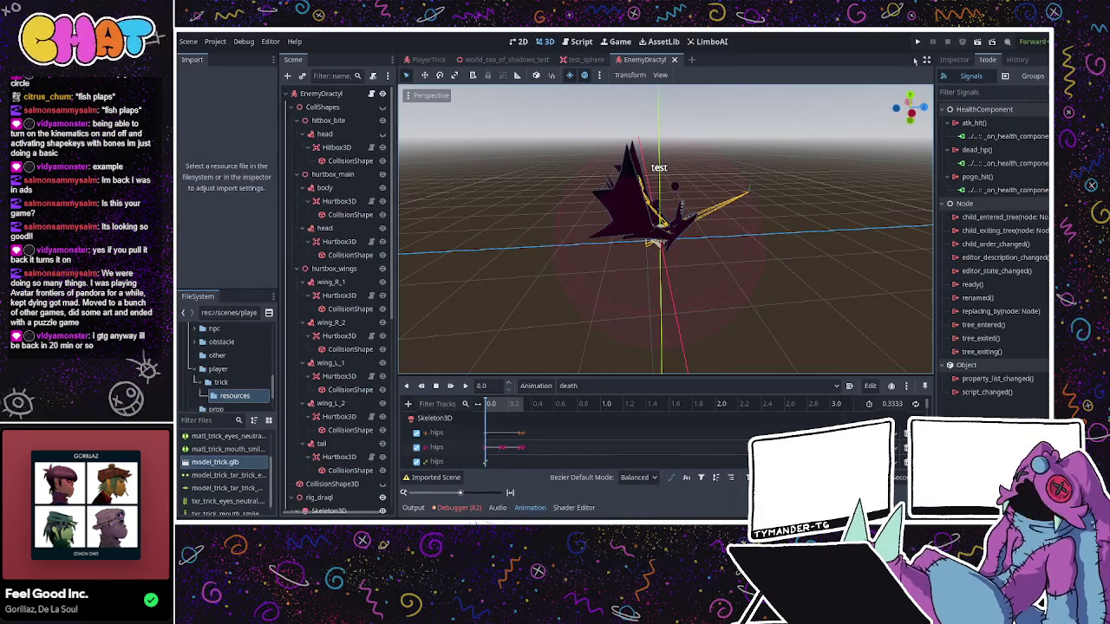
- Run the project, jump and run the player at the bats, then stop the game with F8
left_click(918, 41)
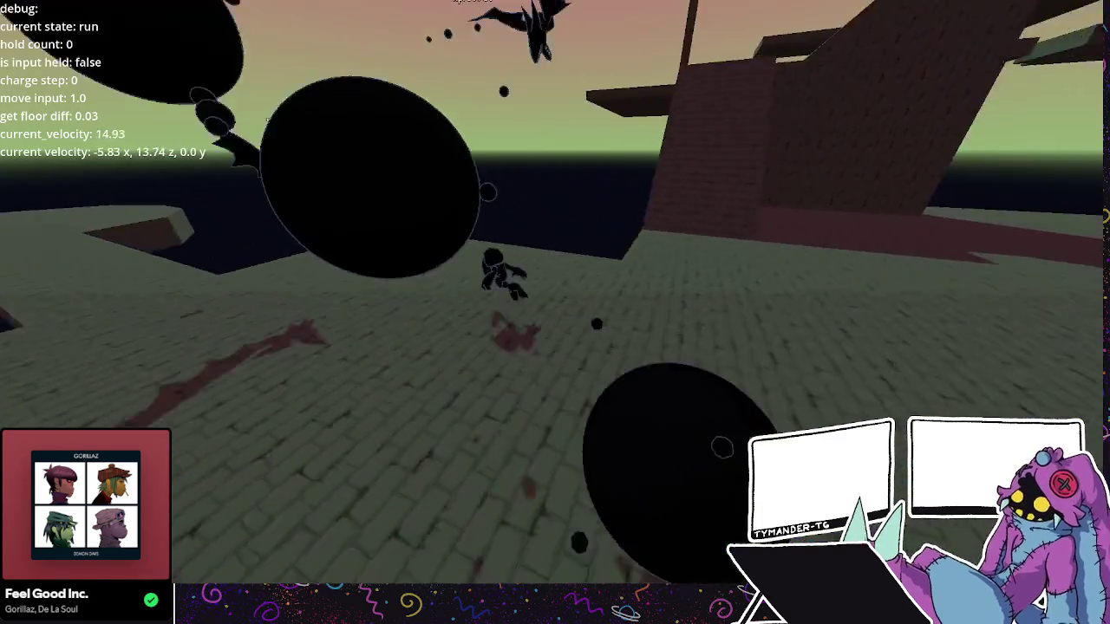
key("space")
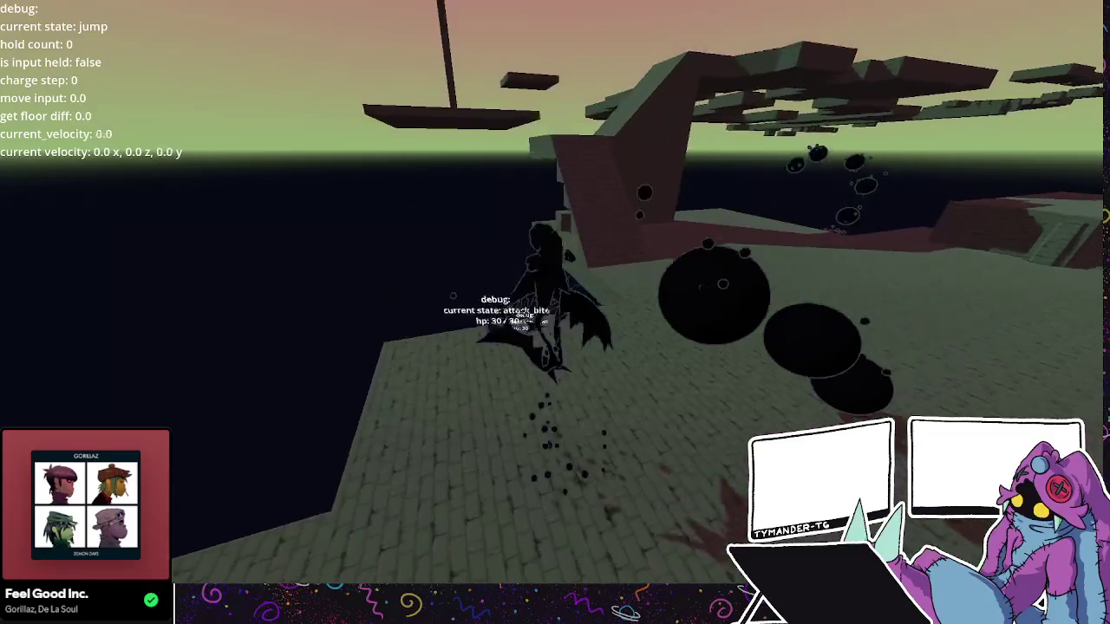
key("space")
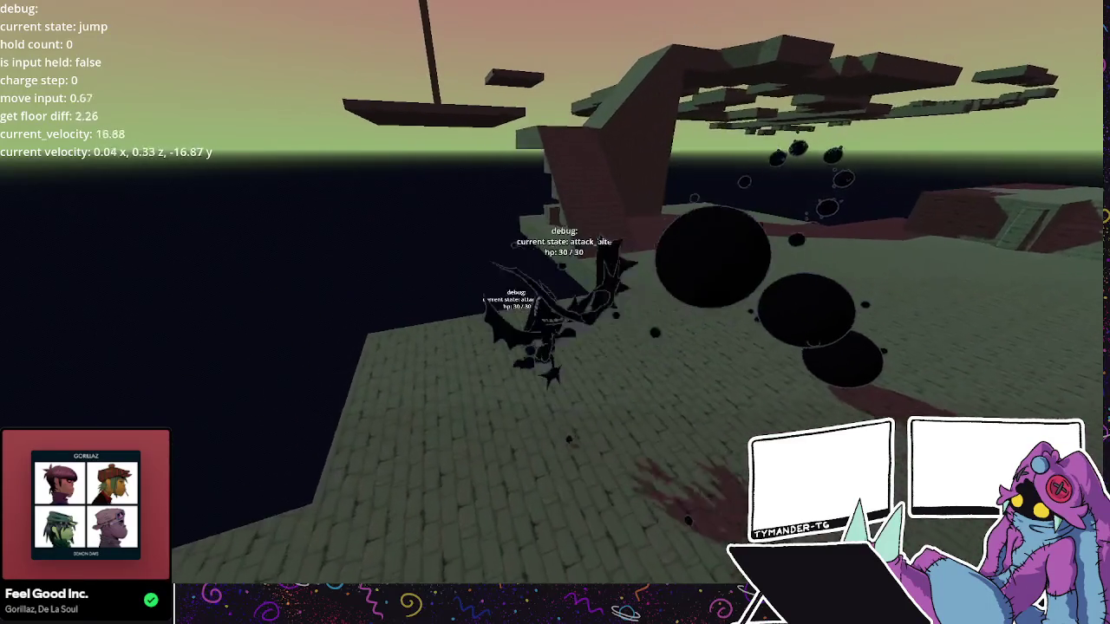
key("space")
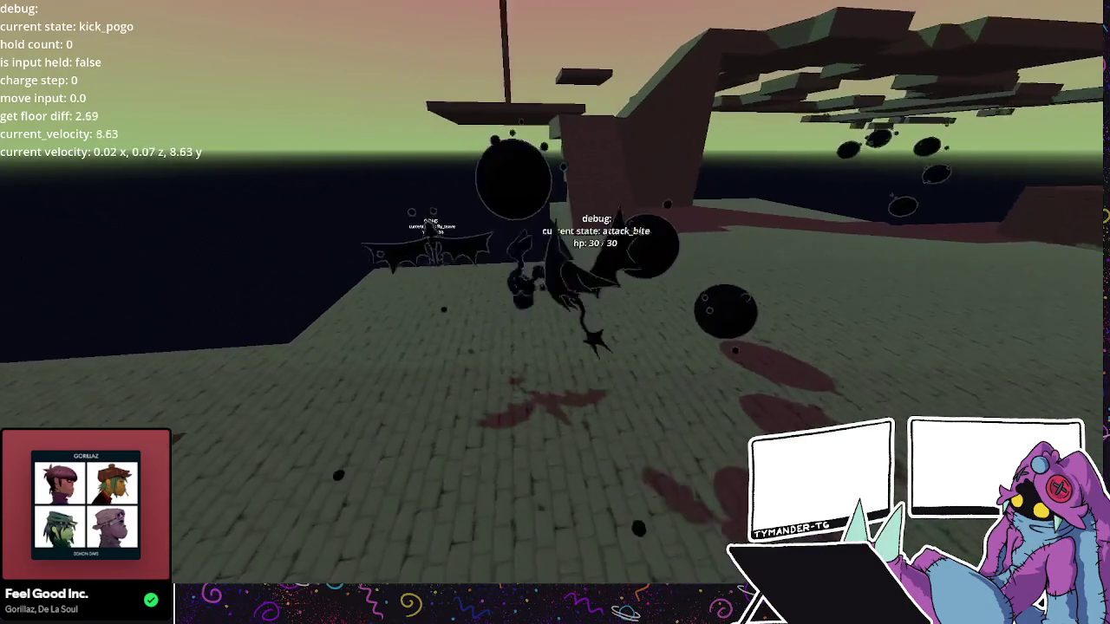
key("space")
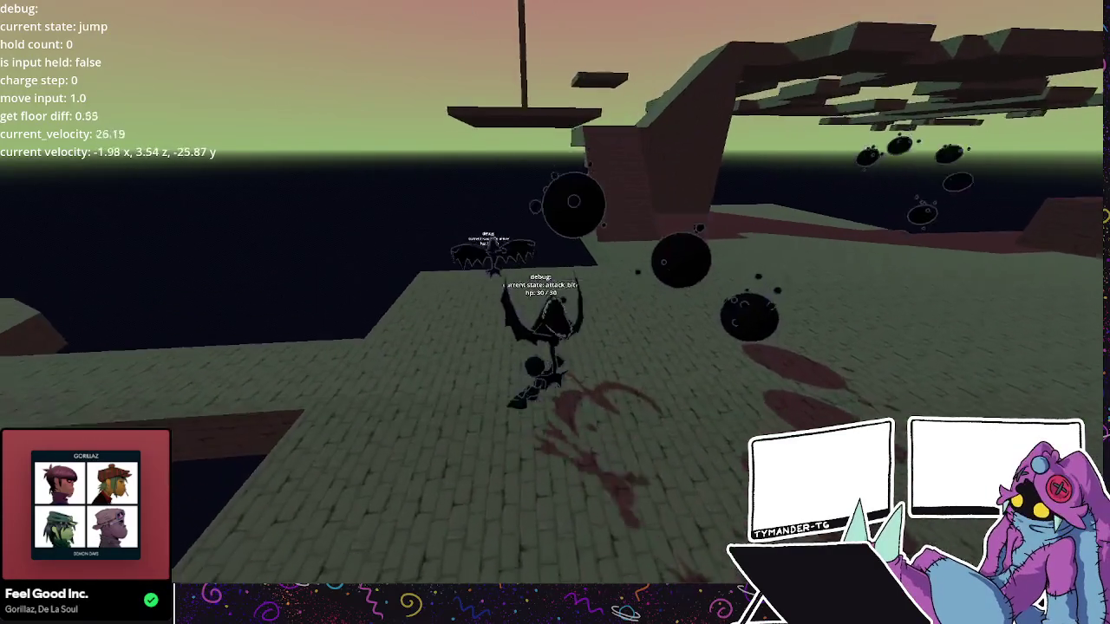
key("w")
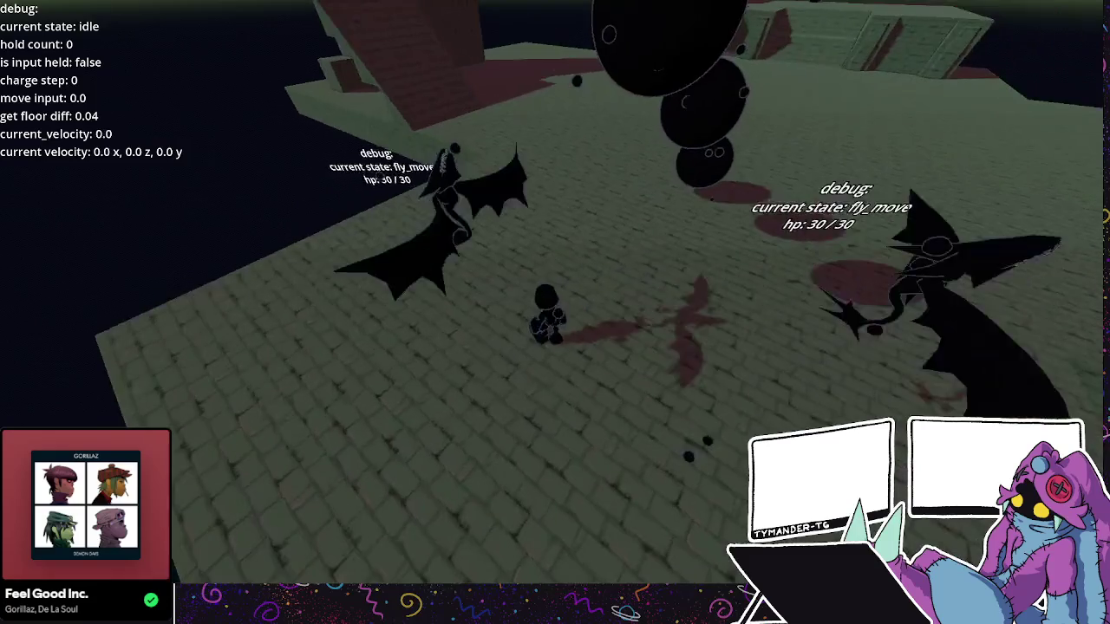
key("w")
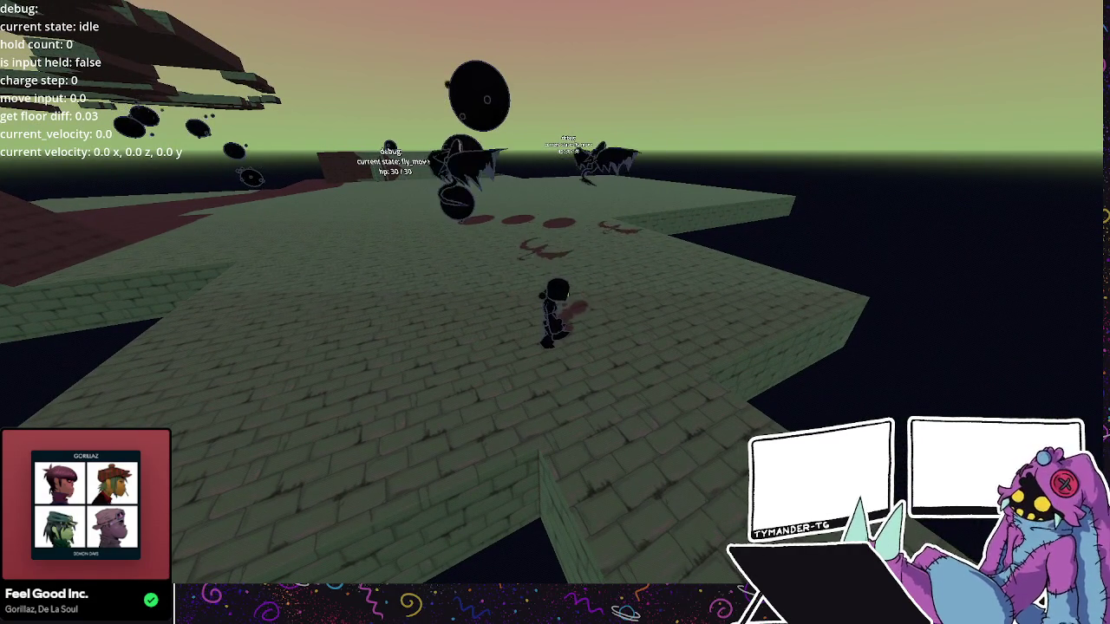
key("F8")
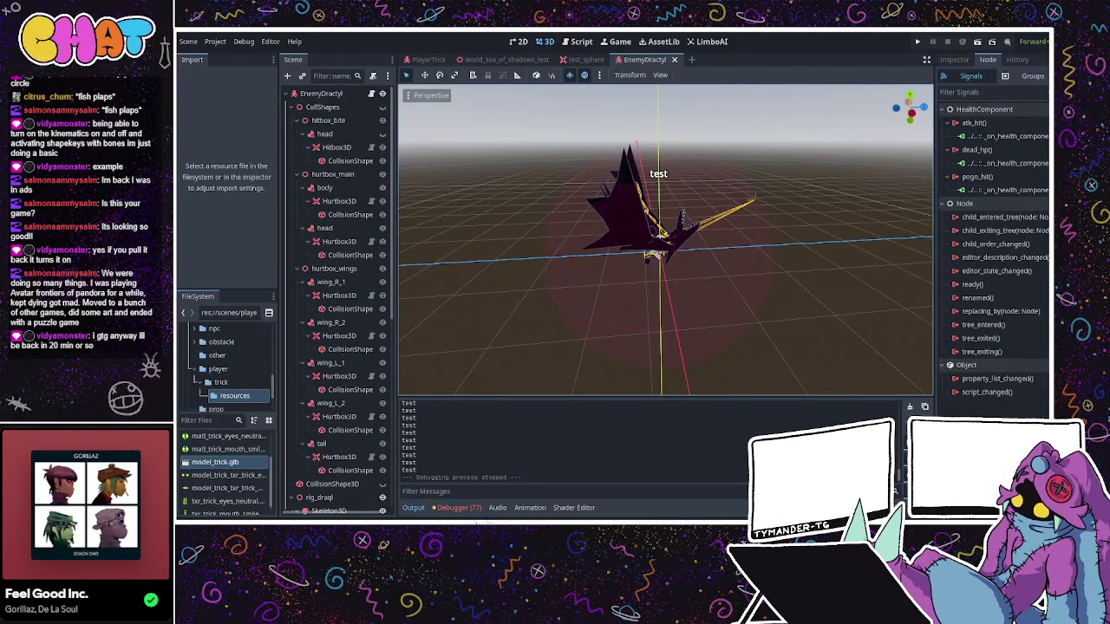
- Return to EnemyDractyl.gd and look over its state functions and health component callbacks
key("alt+Tab")
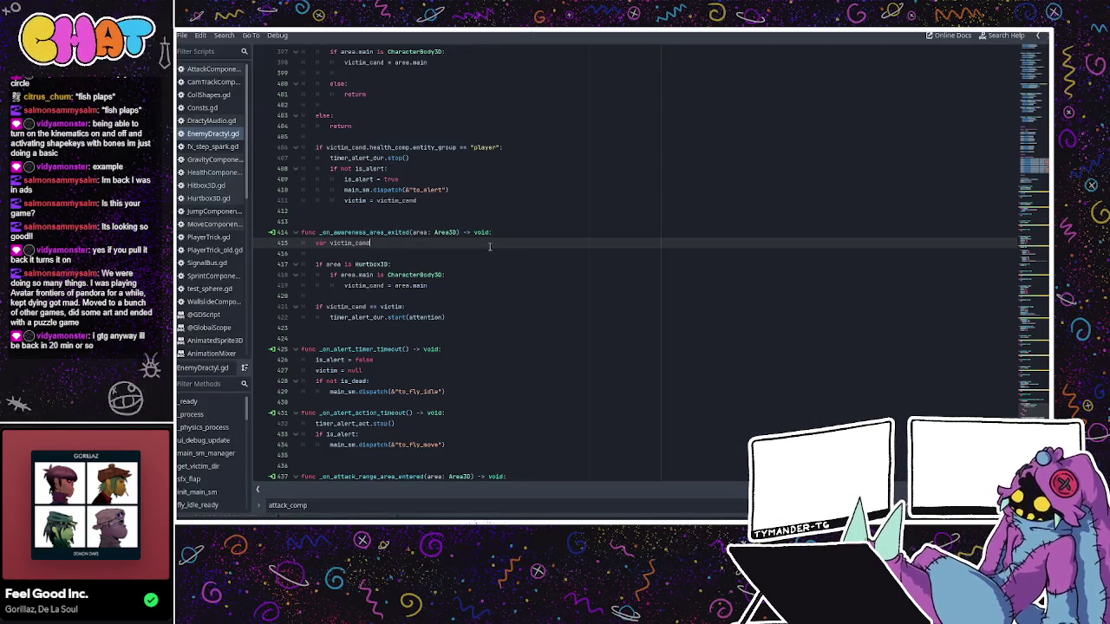
scroll(449, 162, "down", 3)
scroll(450, 165, "up", 4)
left_click(449, 275)
scroll(469, 255, "up", 2)
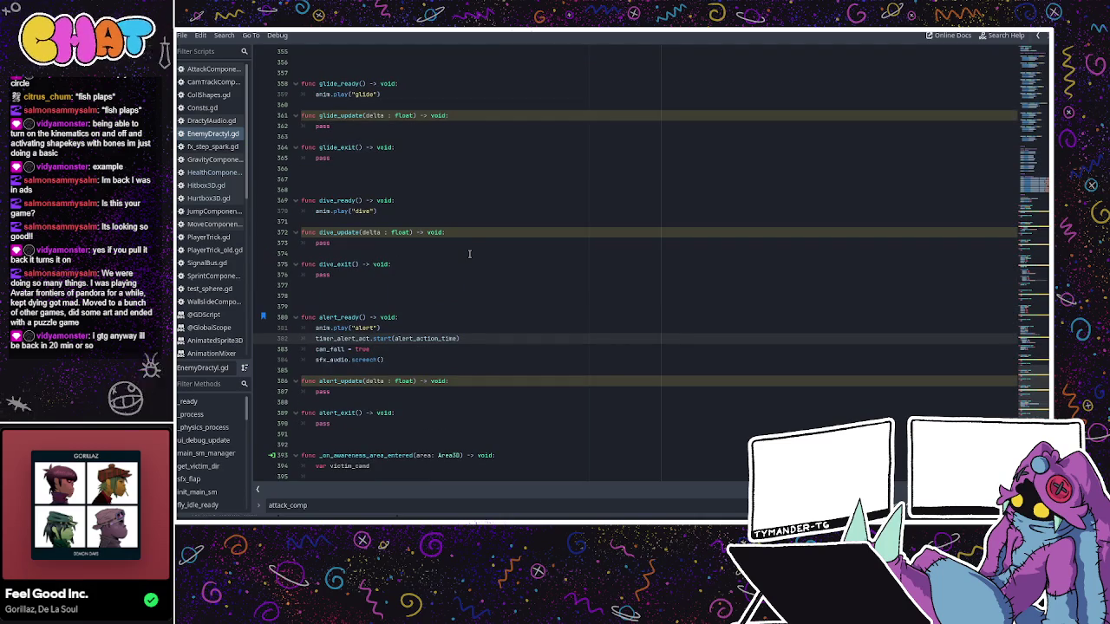
scroll(469, 254, "up", 2)
scroll(469, 252, "up", 3)
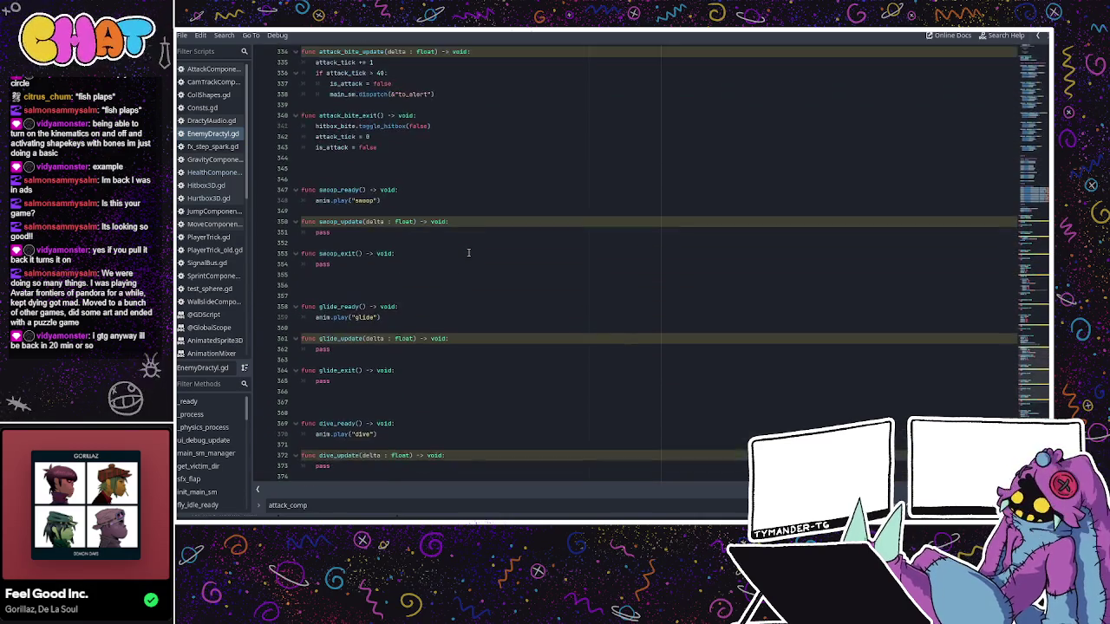
scroll(468, 252, "up", 3)
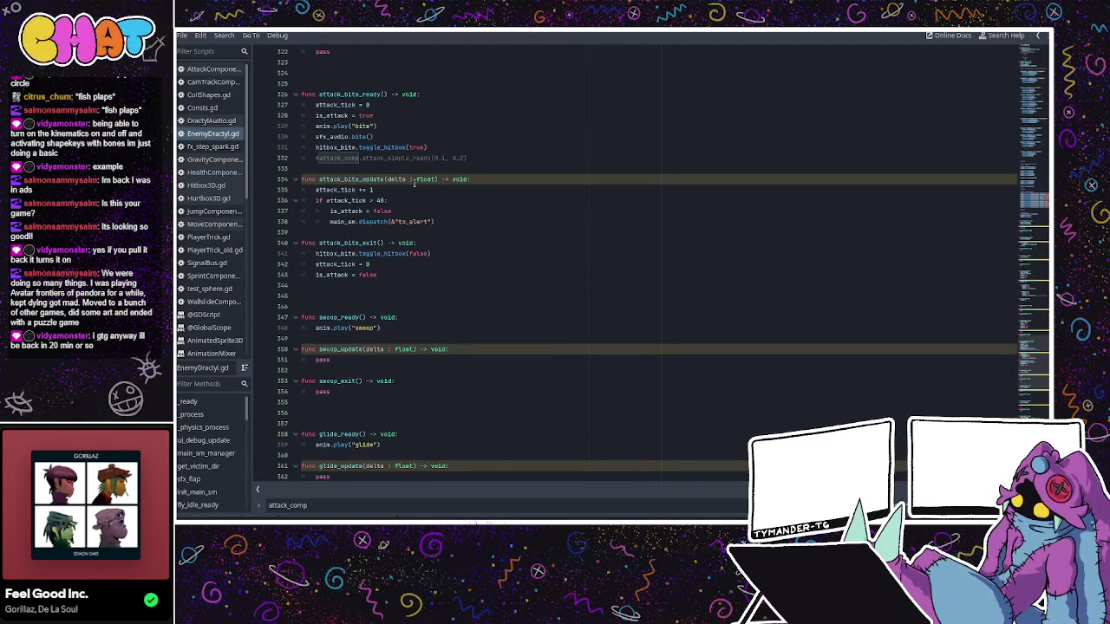
scroll(461, 210, "down", 5)
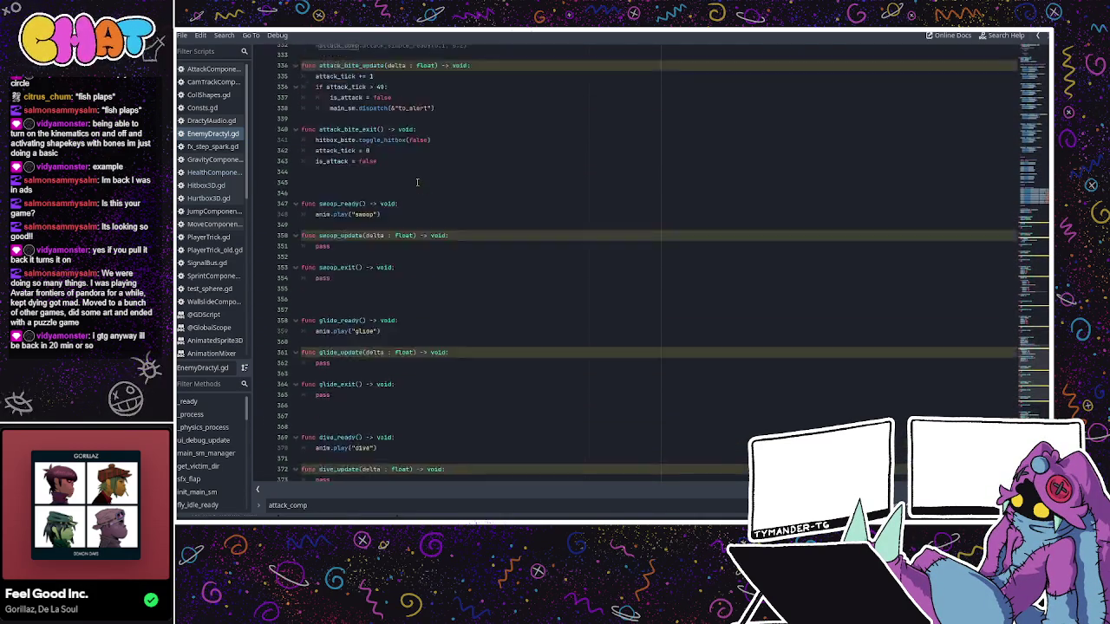
scroll(364, 356, "down", 4)
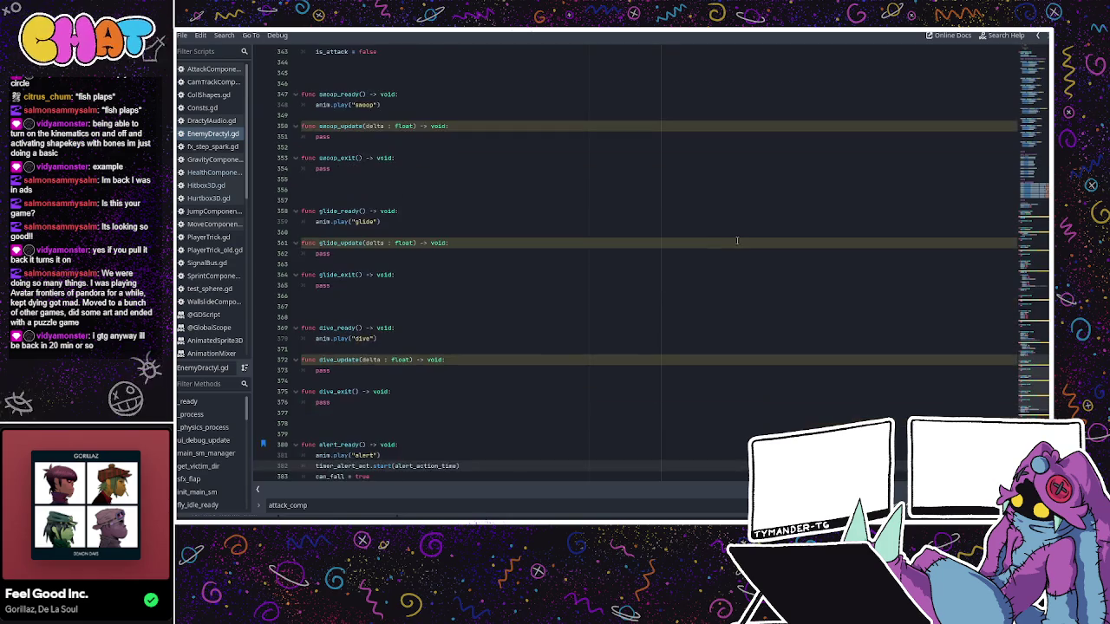
left_click(1036, 391)
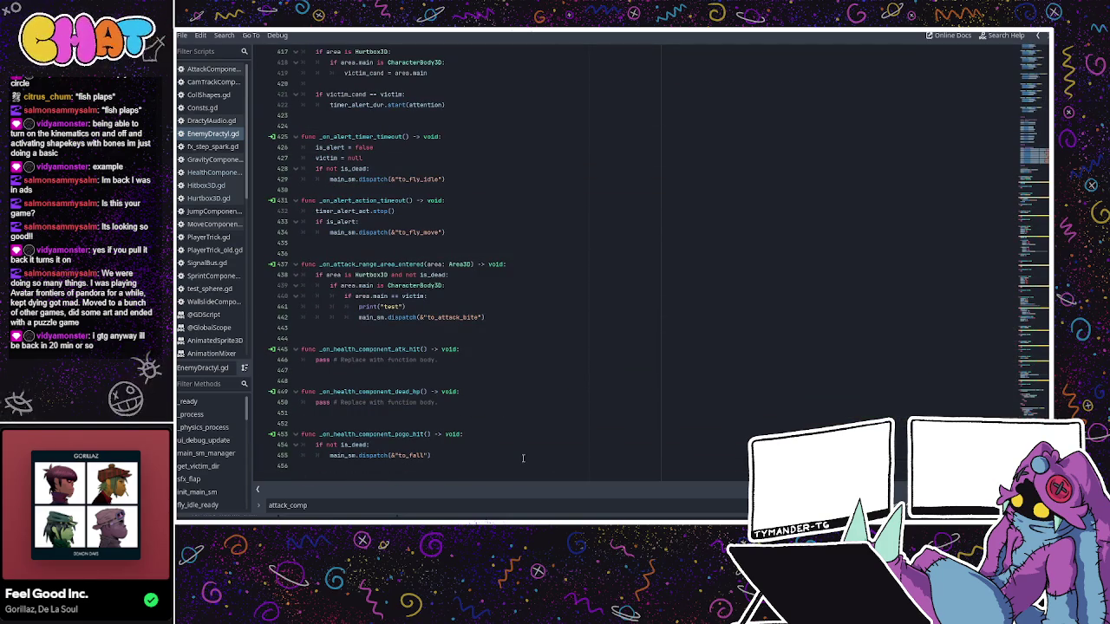
- Jump back up to the state transitions region, from to_fly_idle through to_alert
left_click(454, 446)
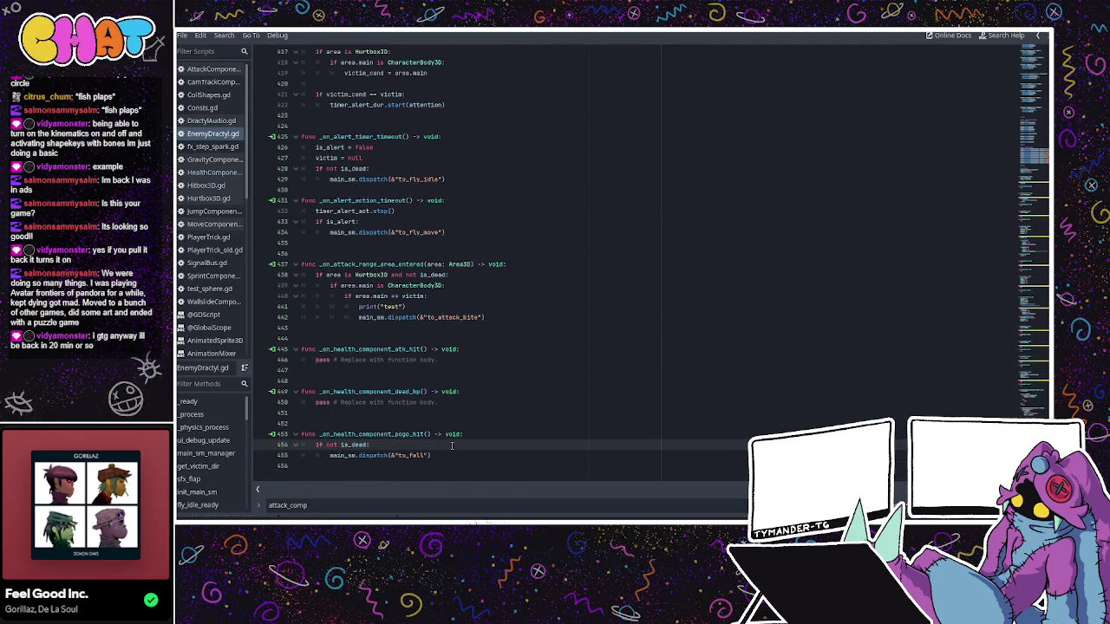
key("alt+Left")
scroll(607, 260, "up", 2)
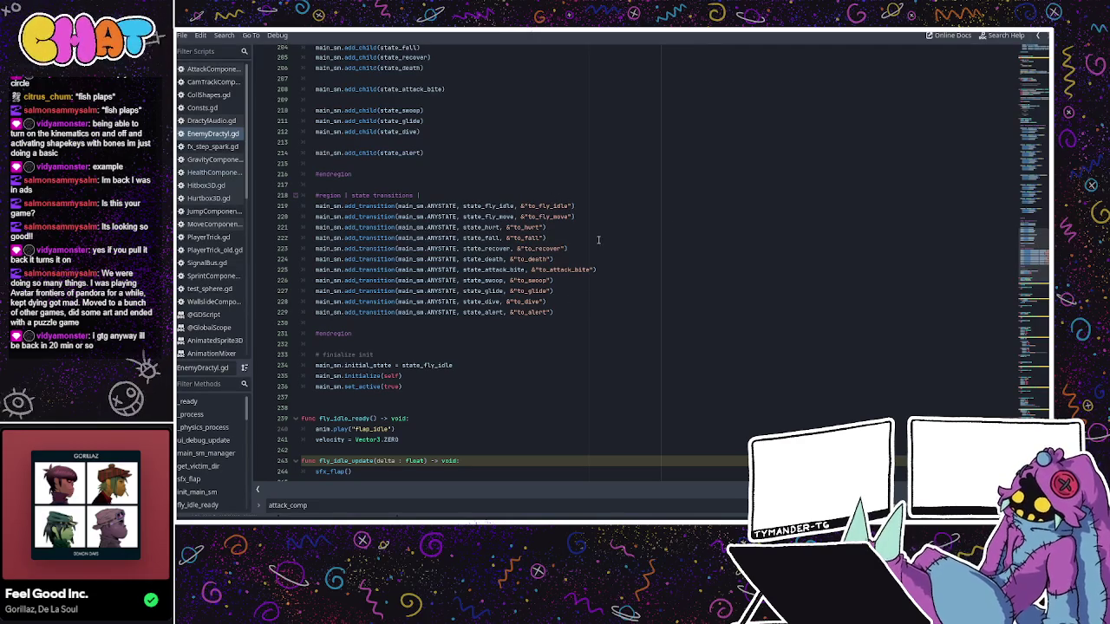
- Insert a blank line after the fly_idle transition on line 219
left_click(568, 234)
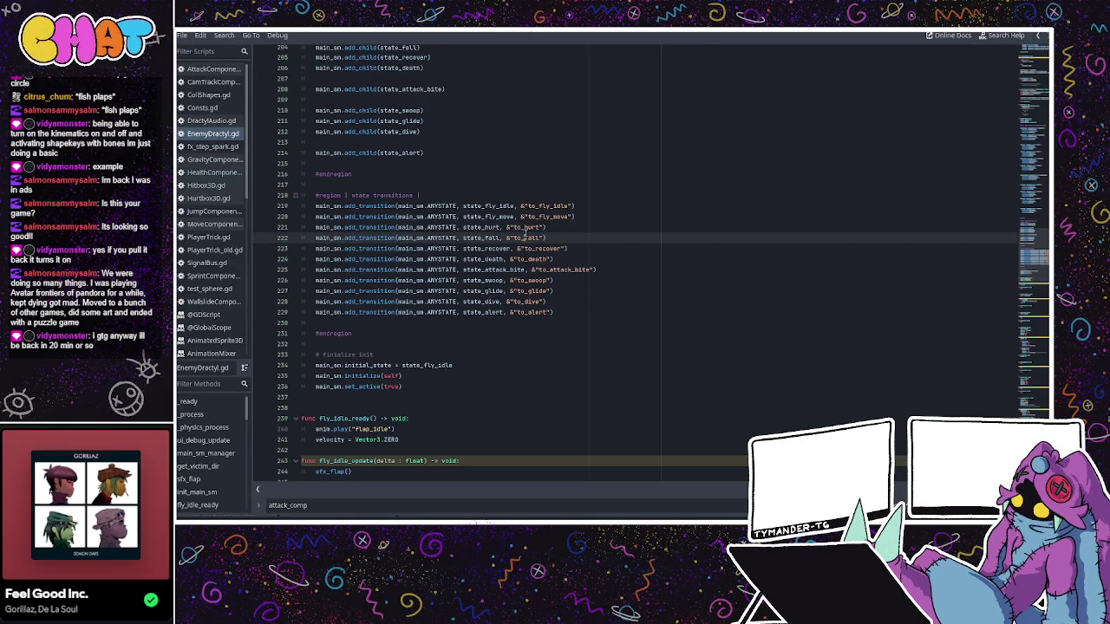
double_click(441, 228)
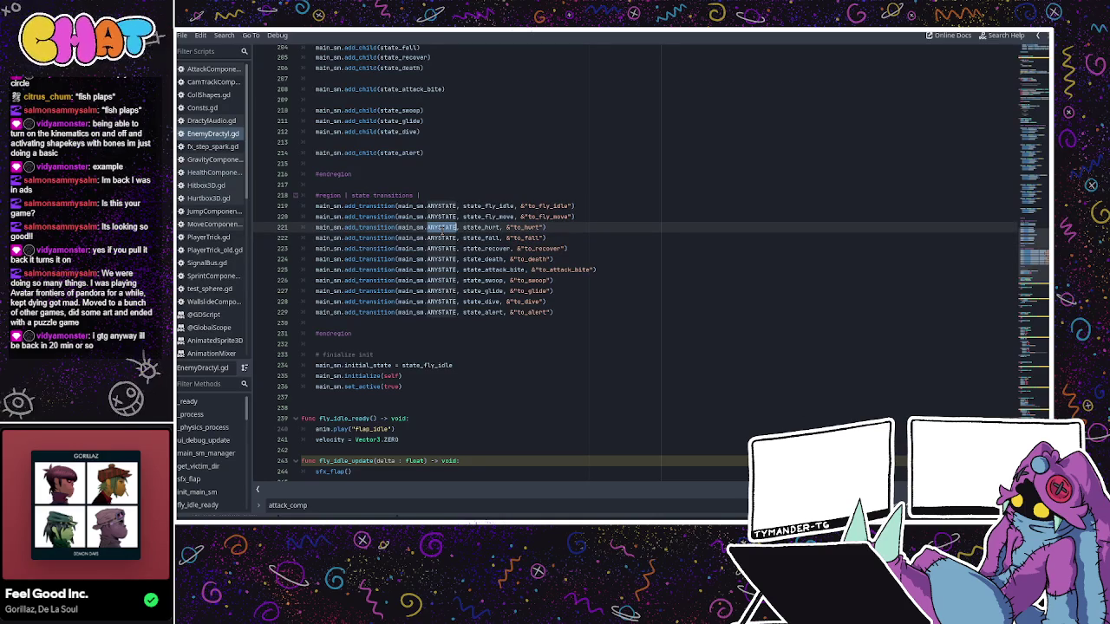
left_click(657, 205)
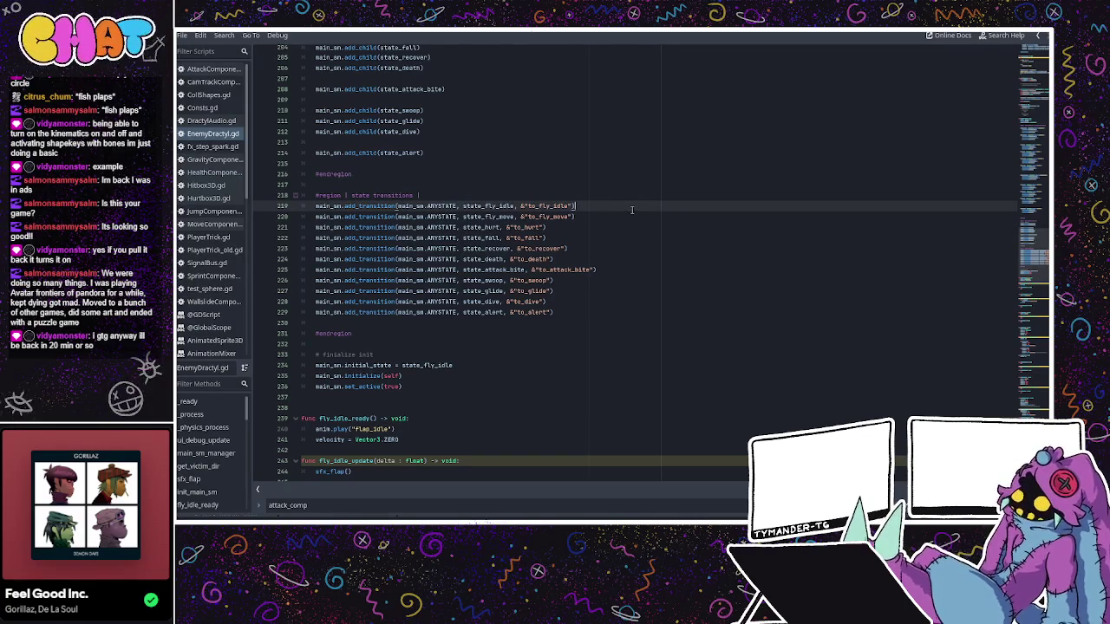
key("Return")
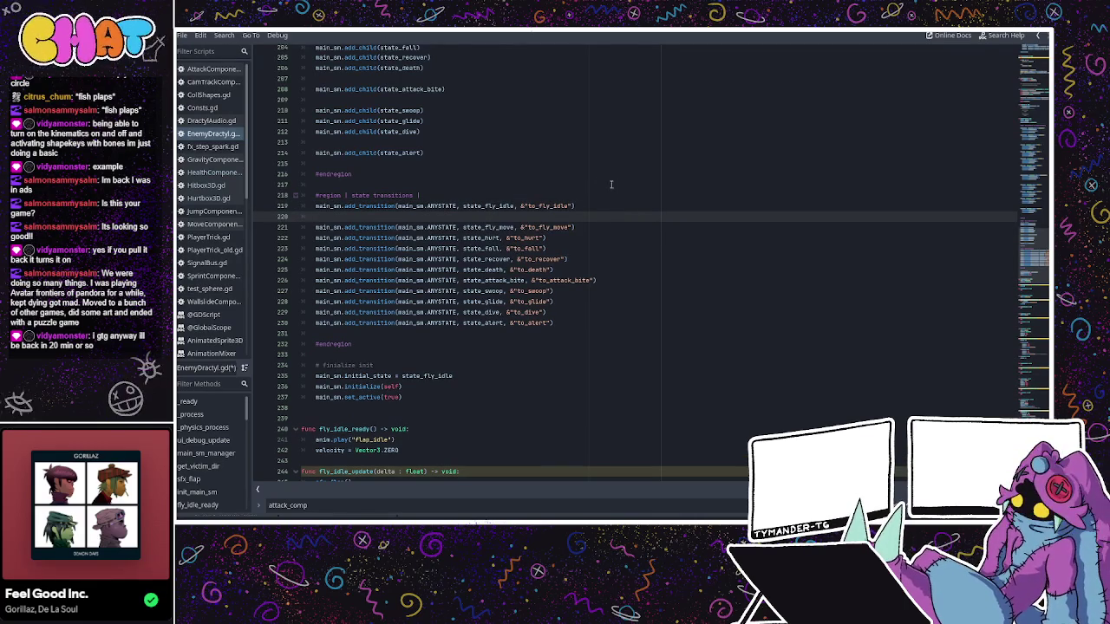
- Change the fly_idle transition's source from main_sm.ANYSTATE to state_fly_idle
double_click(443, 206)
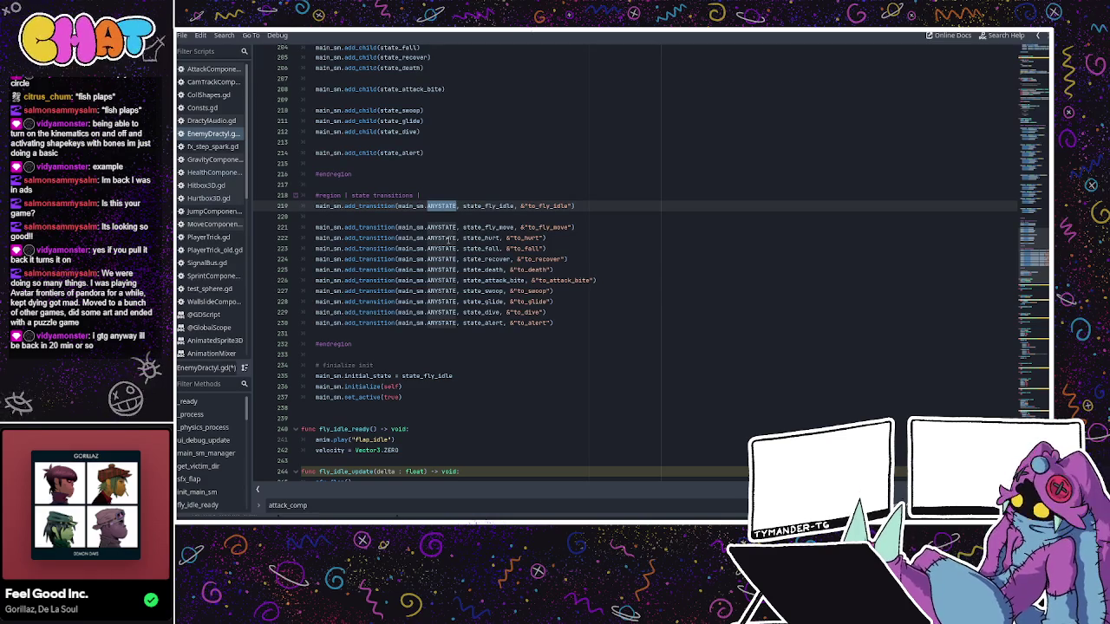
type("sta")
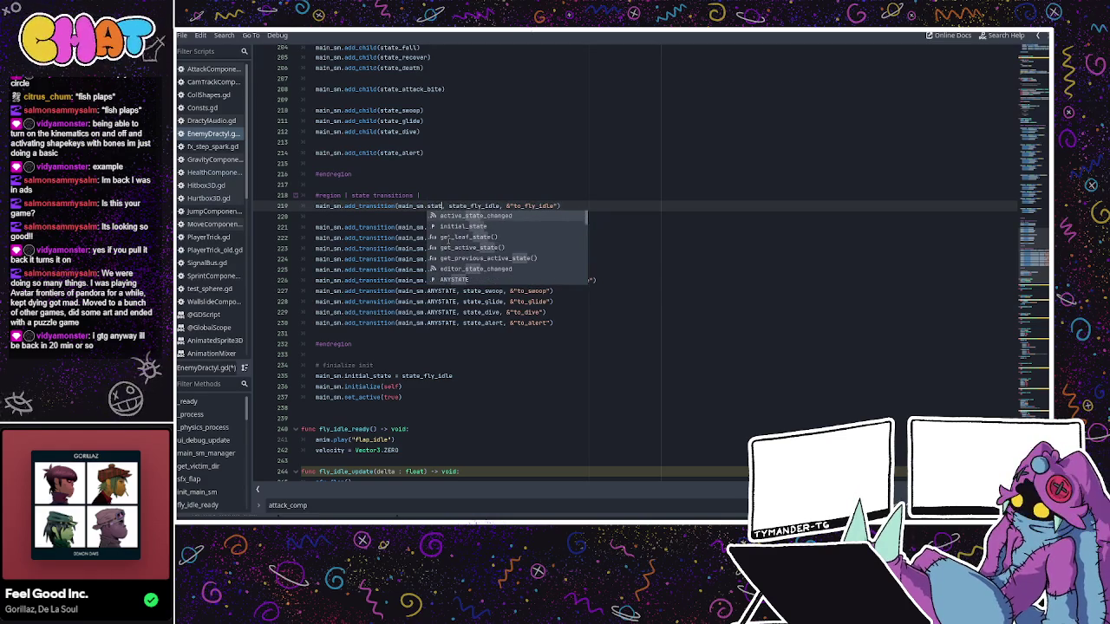
type("te")
type("_fl")
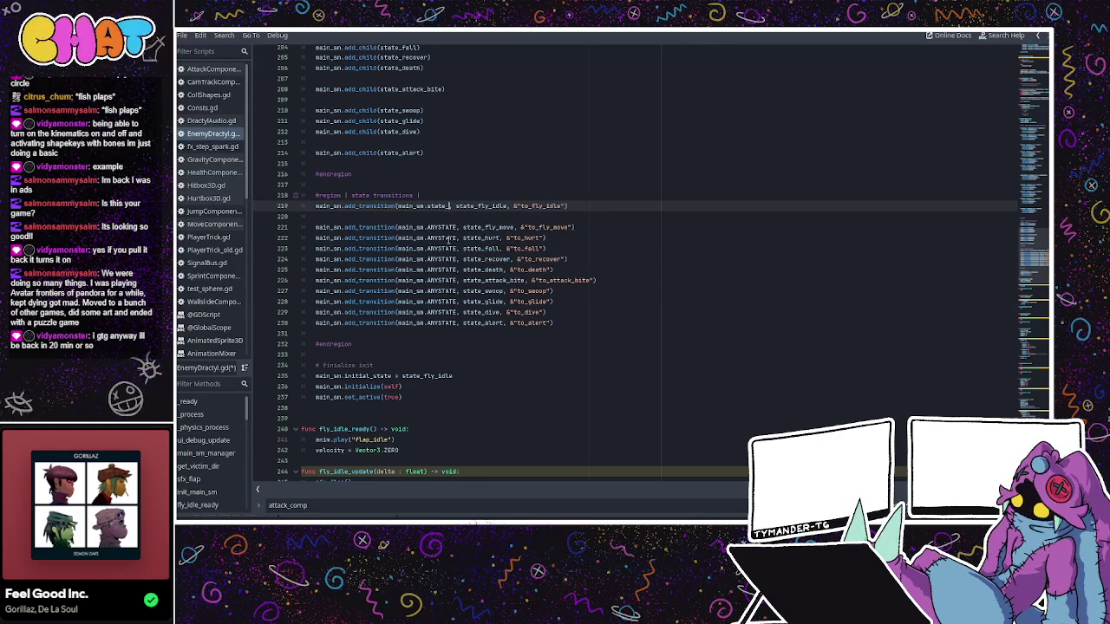
key("BackSpace")
key("BackSpace")
key("BackSpace")
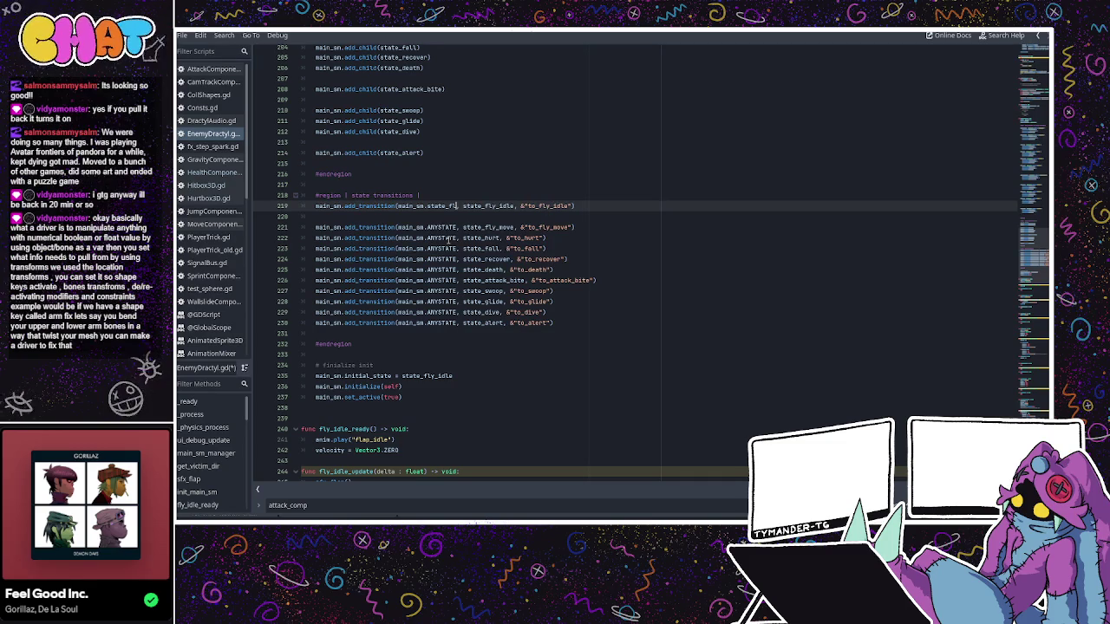
key("BackSpace")
type("state_f")
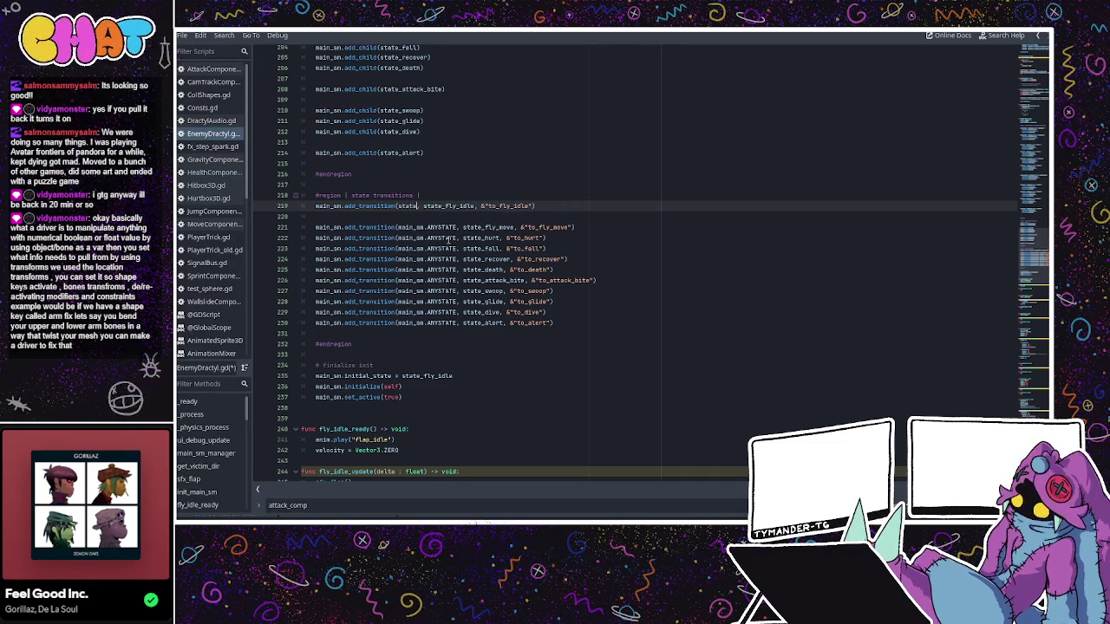
type("_idle")
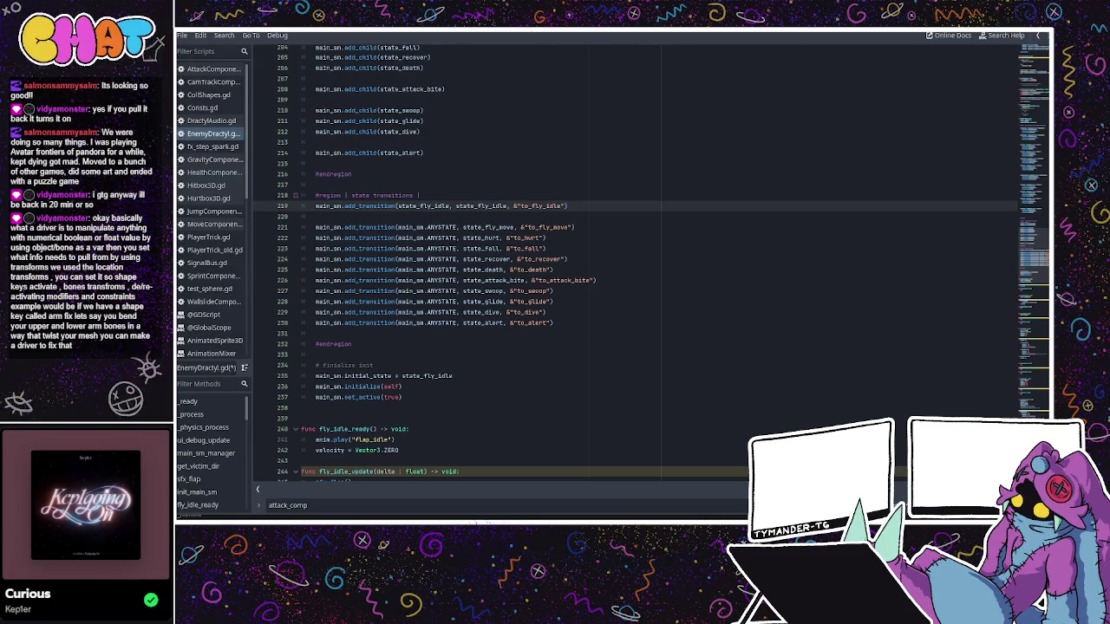
- Change line 219's source state to state_fly_move, so fly_move transitions to fly_idle
left_click(584, 287)
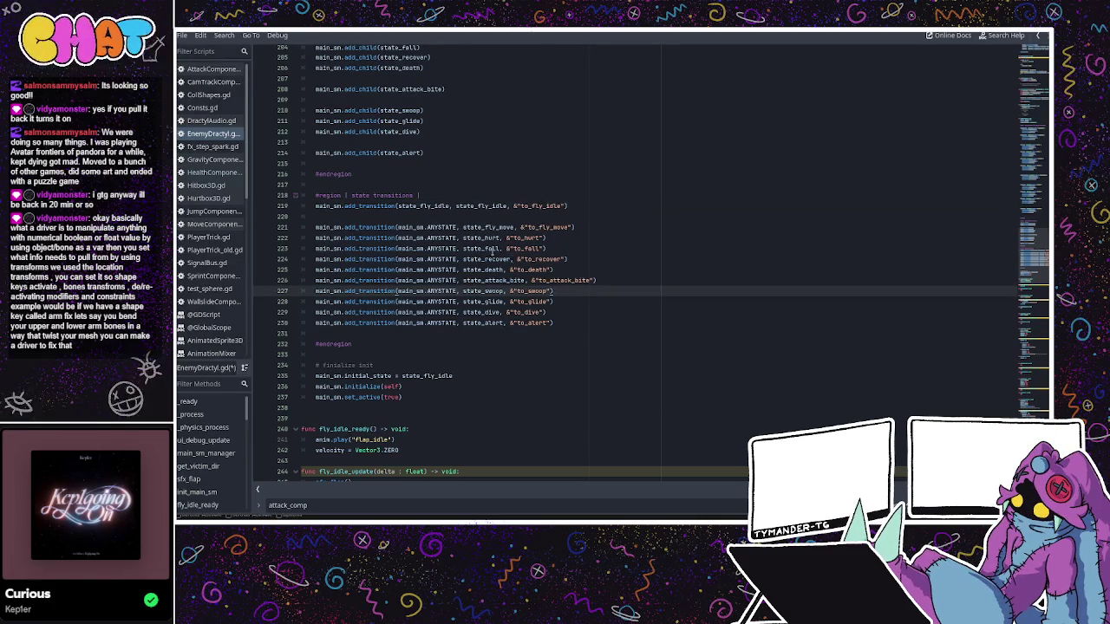
left_click(494, 196)
left_click(447, 215)
left_click(458, 205)
double_click(458, 206)
left_click(495, 206)
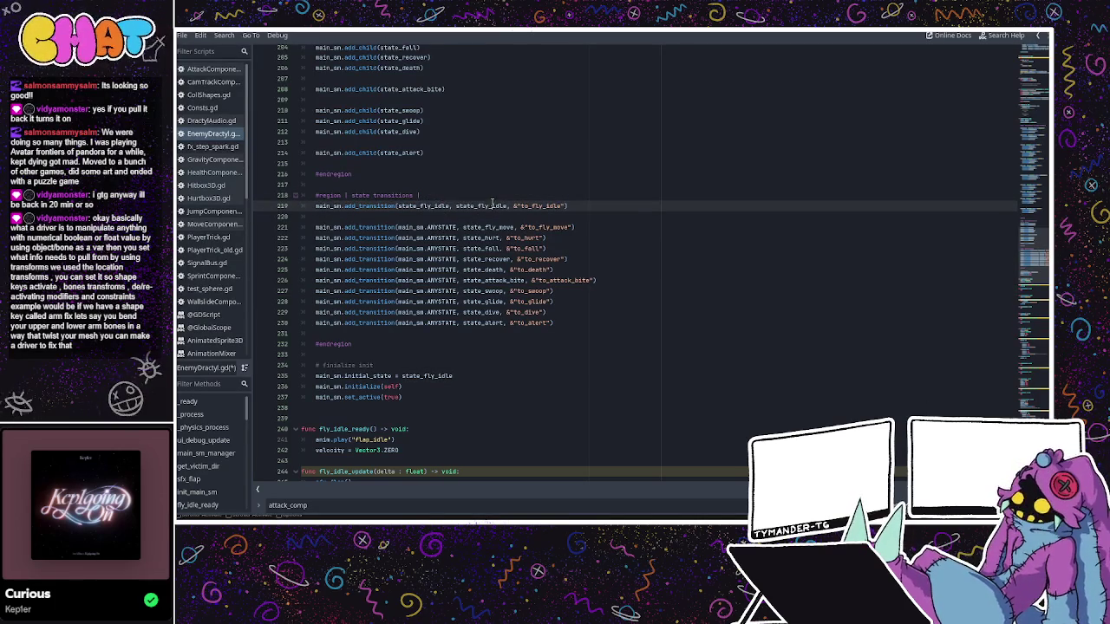
double_click(491, 207)
left_click(491, 248)
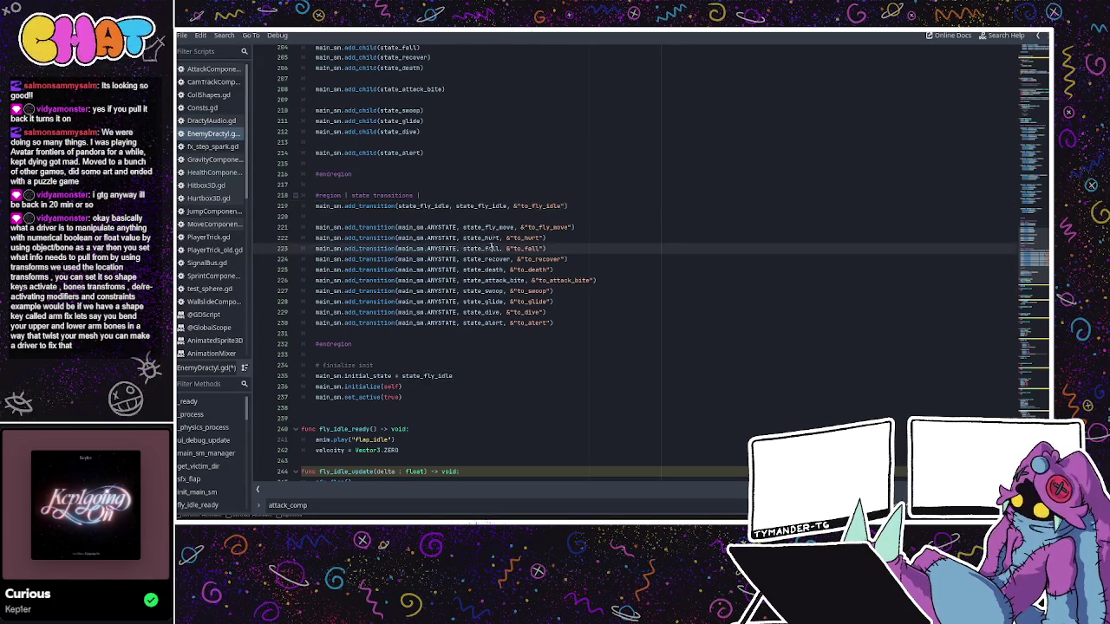
scroll(491, 248, "down", 3)
left_click(524, 195)
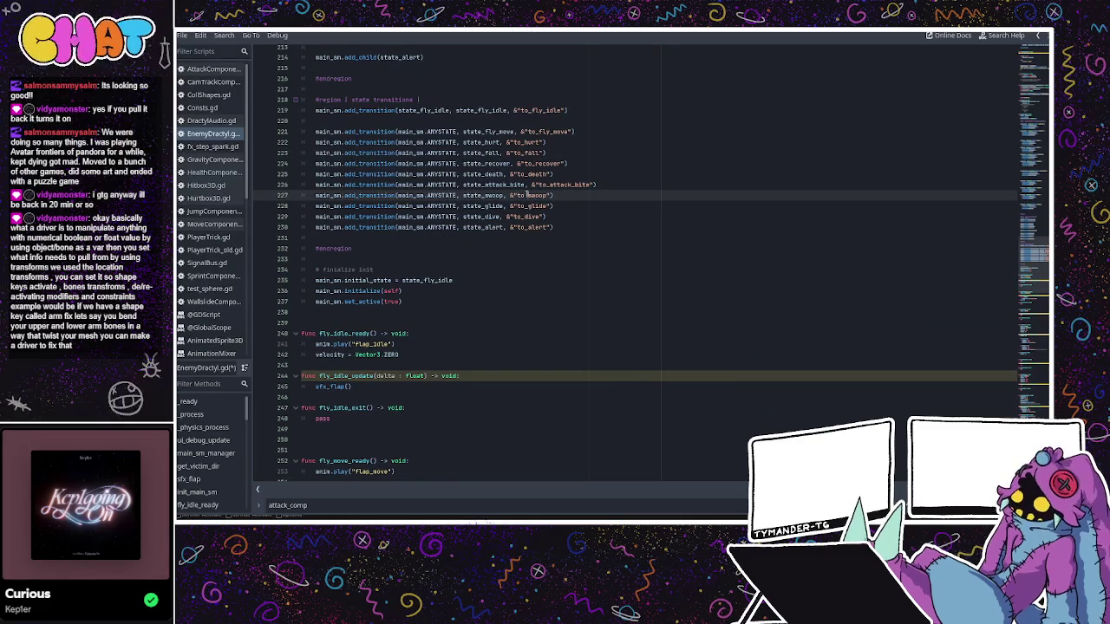
left_click(439, 174)
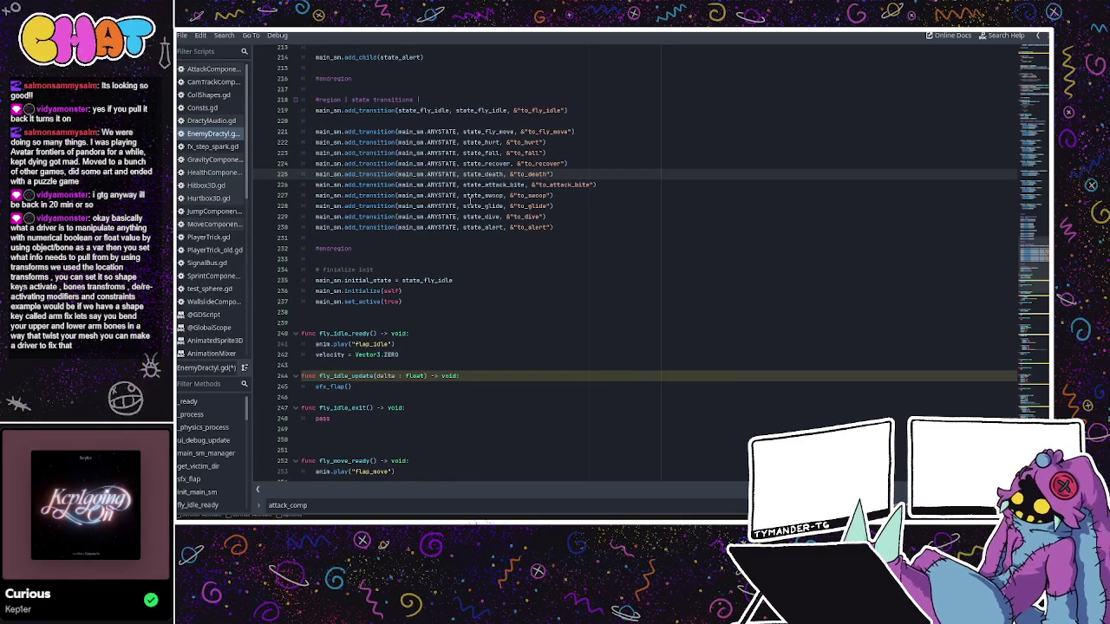
scroll(474, 205, "up", 3)
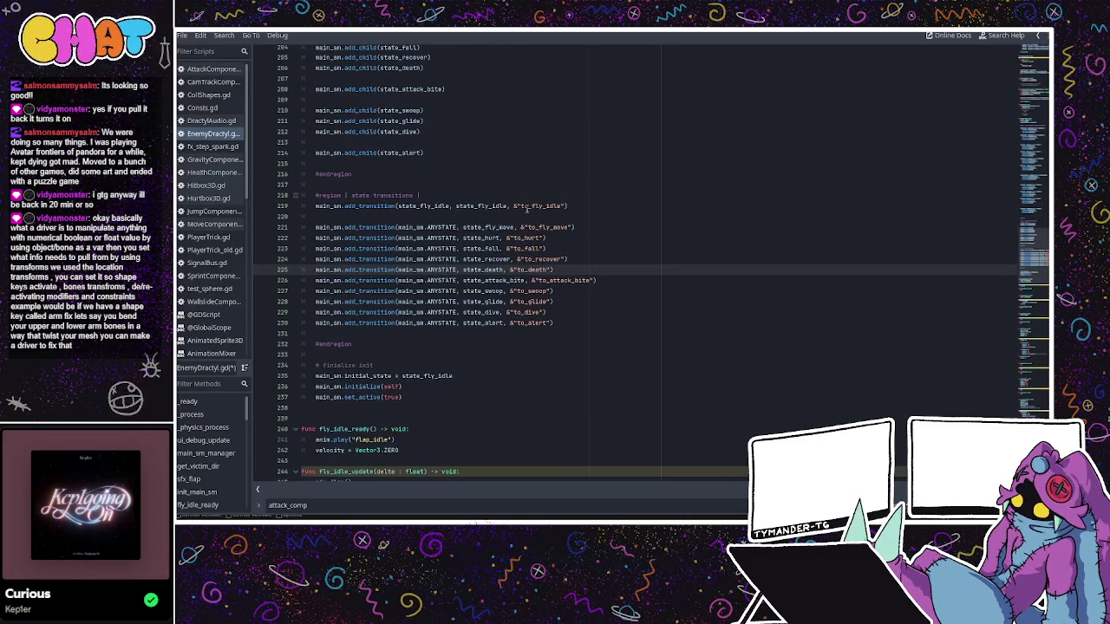
left_click_drag(450, 207, 436, 206)
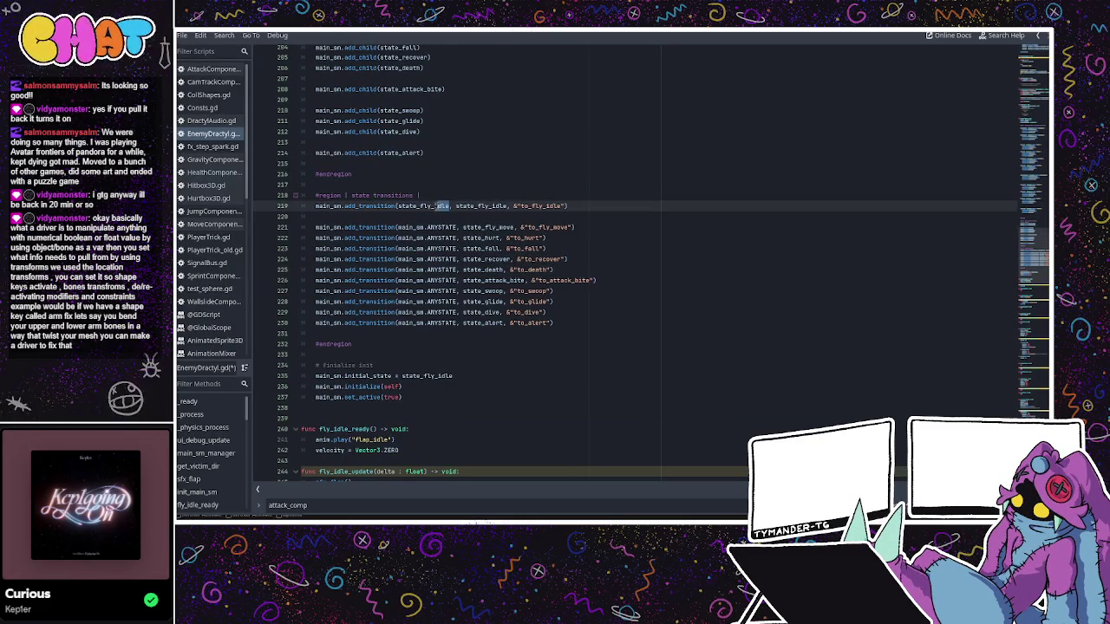
type("move")
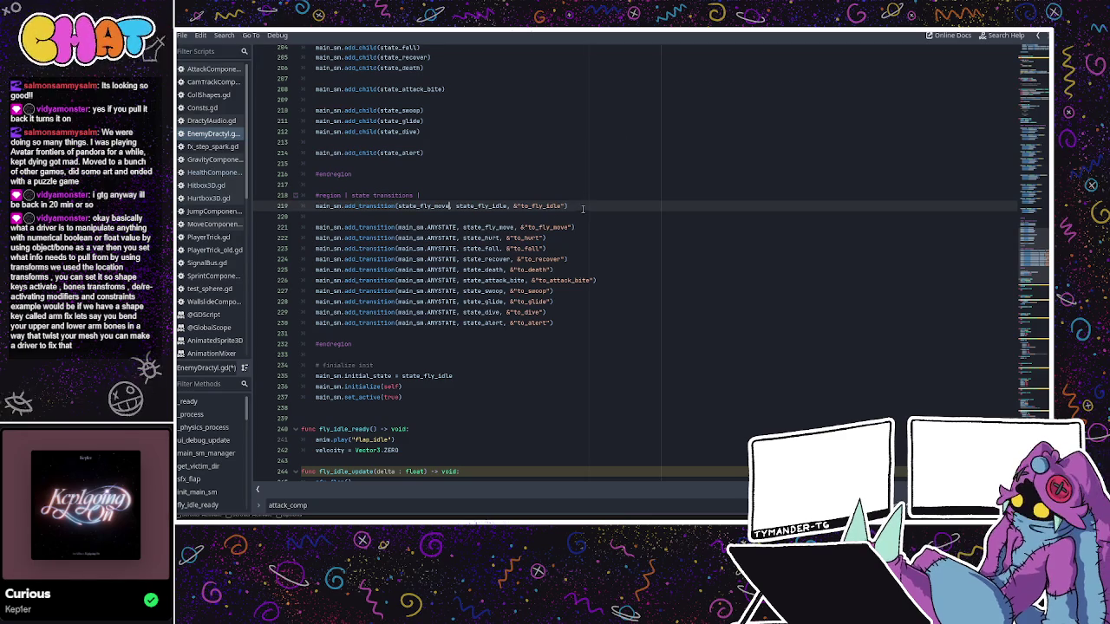
- Replace main_sm.ANYSTATE with state_alert on the to_fly_move transition
left_click(586, 226)
key("Return")
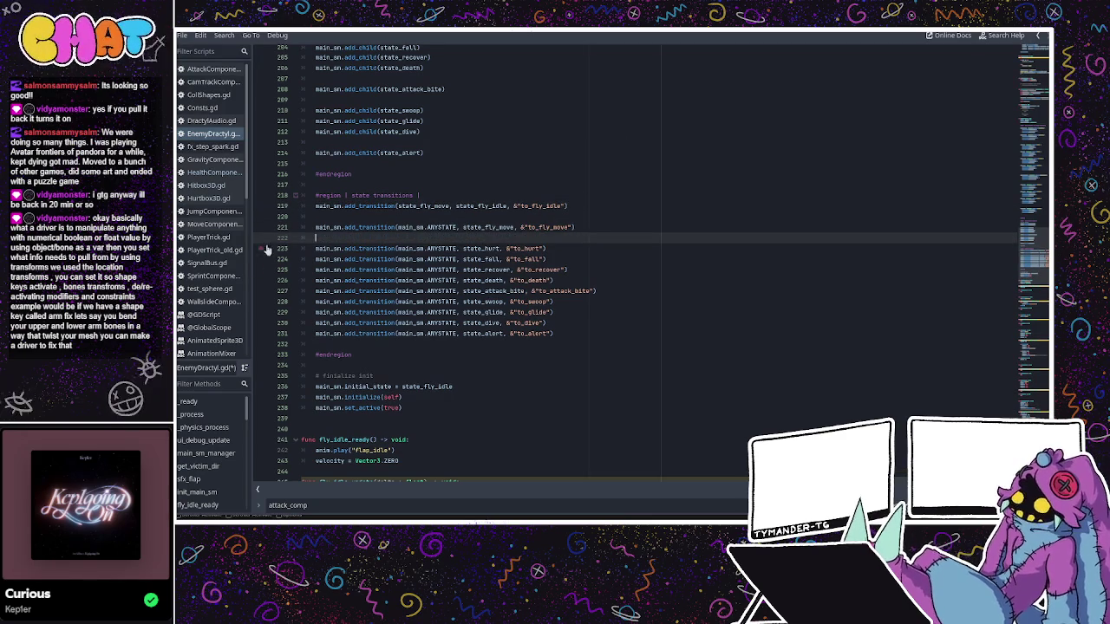
left_click_drag(457, 228, 426, 227)
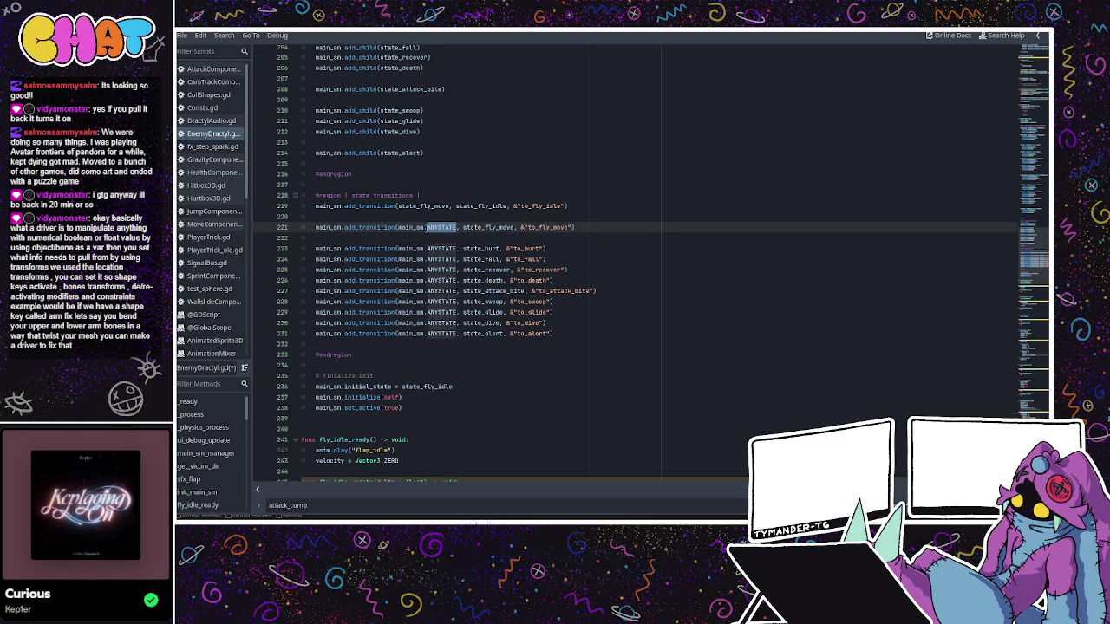
key("BackSpace")
key("BackSpace")
key("BackSpace")
key("BackSpace")
type("state_alert")
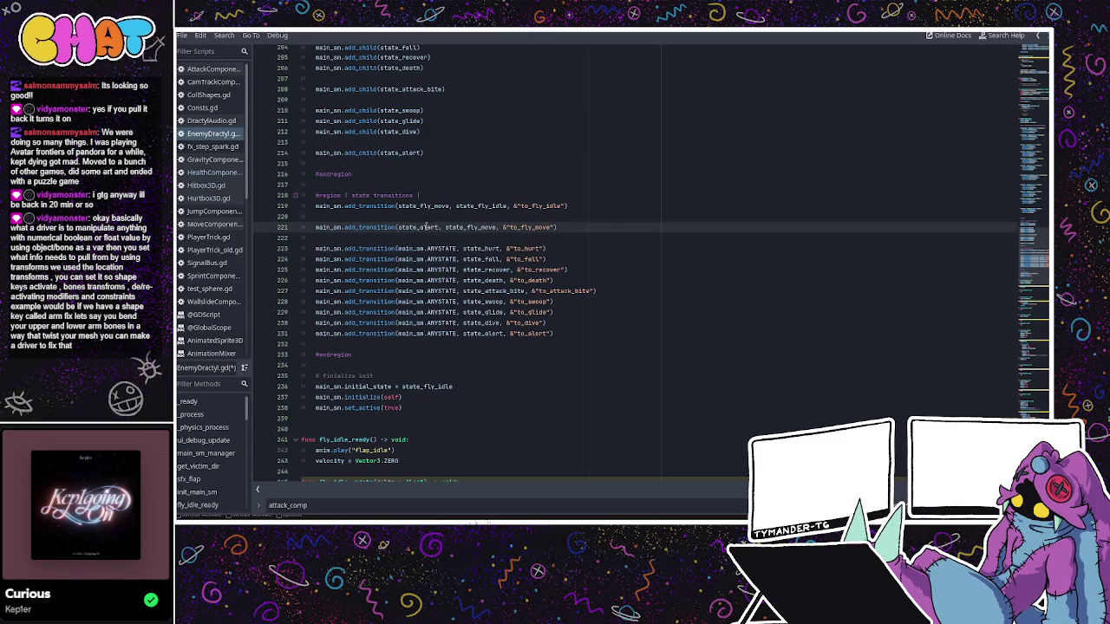
- Duplicate the alert-to-fly_move line and make the copy start from state_fly_idle
left_click_drag(558, 227, 303, 227)
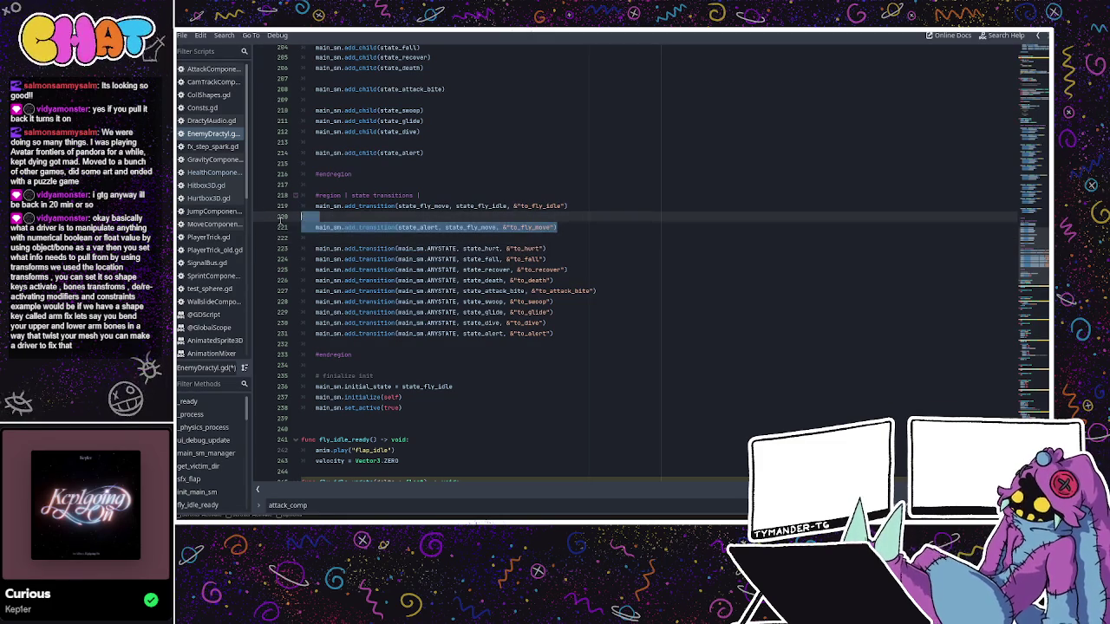
key("Right")
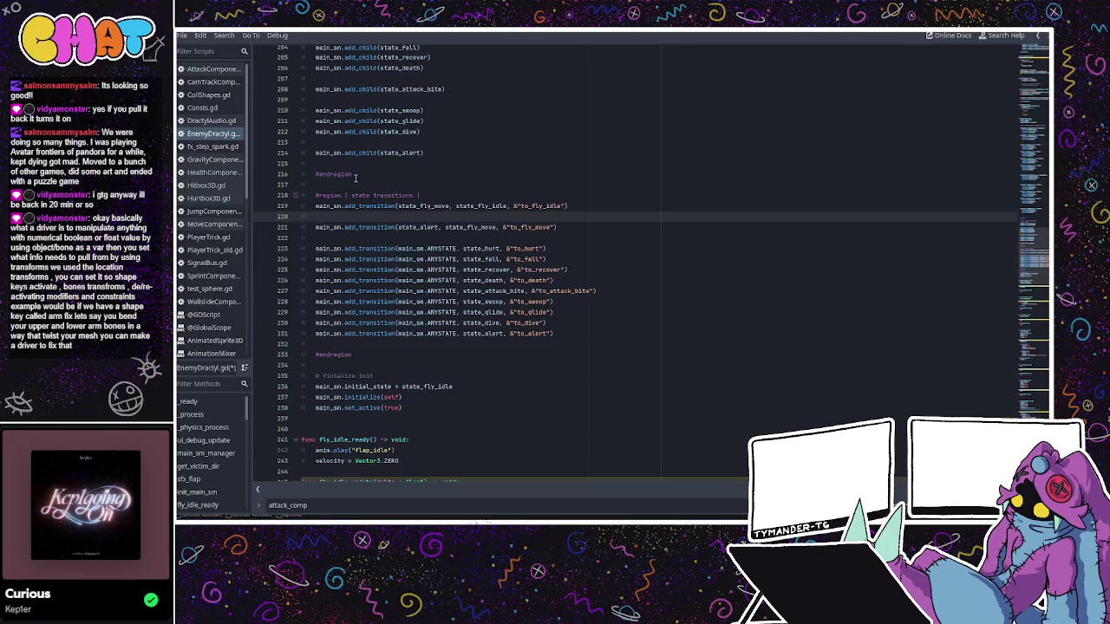
key("ctrl+shift+d")
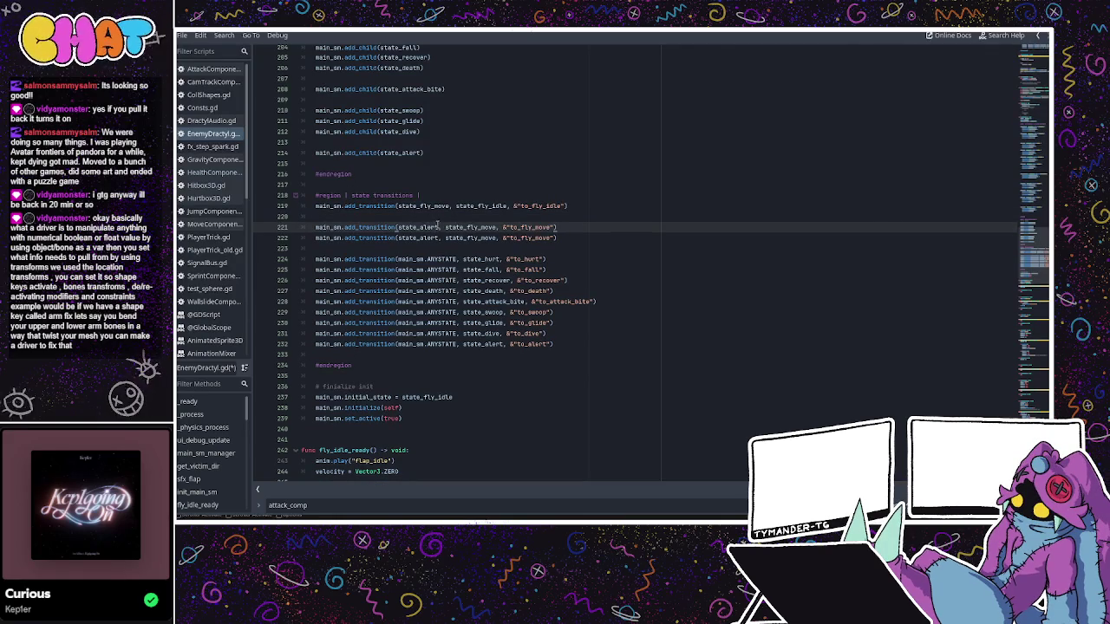
key("BackSpace")
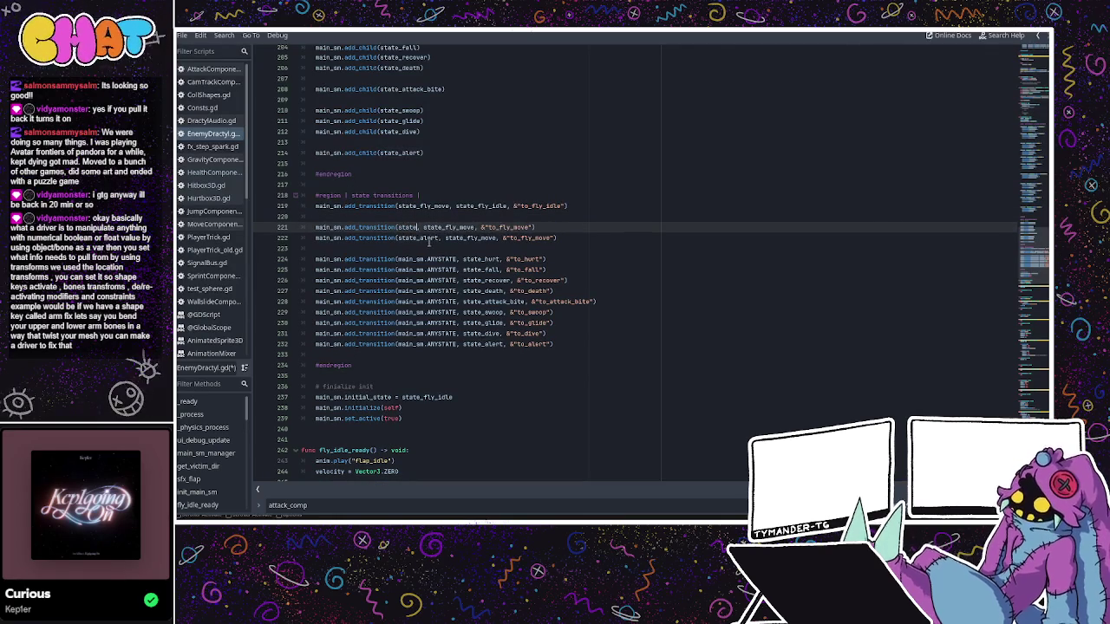
type("_fly")
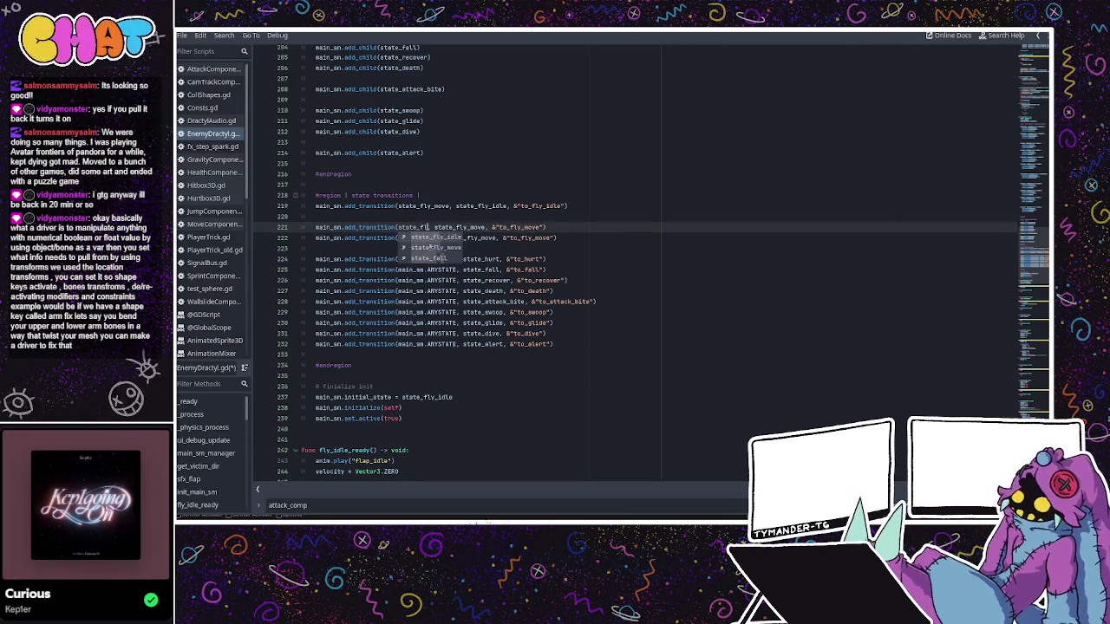
key("Return")
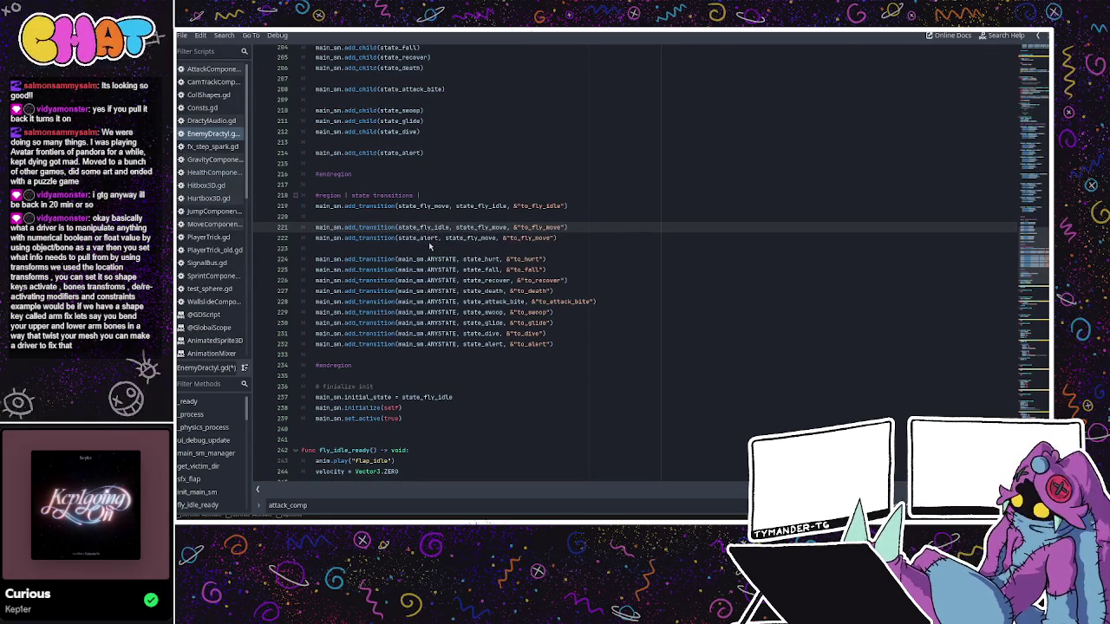
double_click(474, 228)
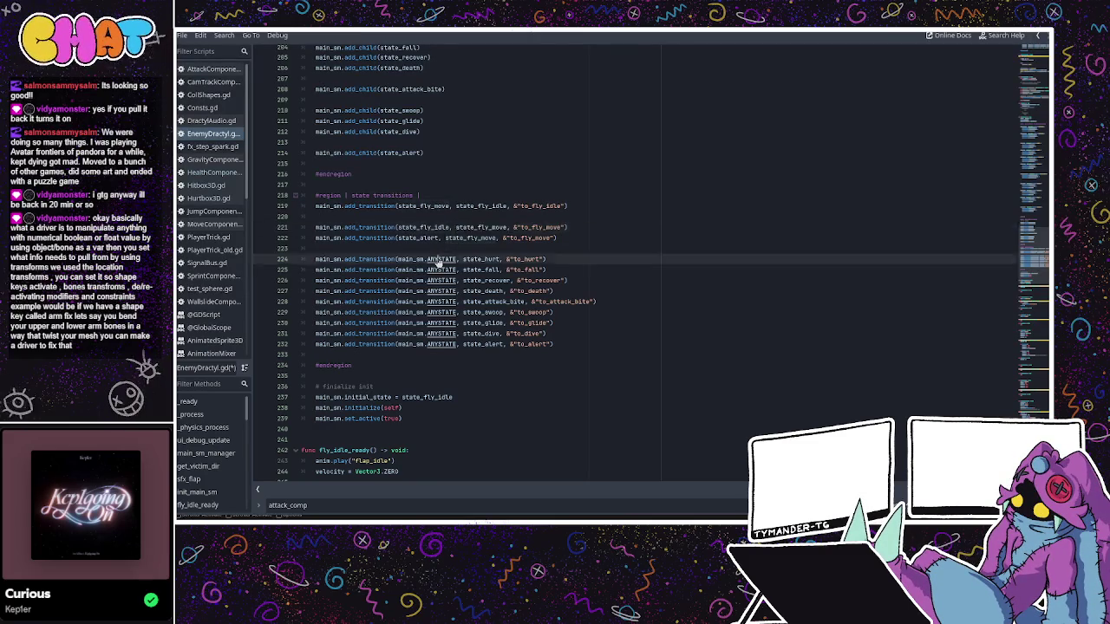
- Open the LimboHSM reference from ANYSTATE and read about ANYSTATE and add_transition
left_click(440, 262, "ctrl")
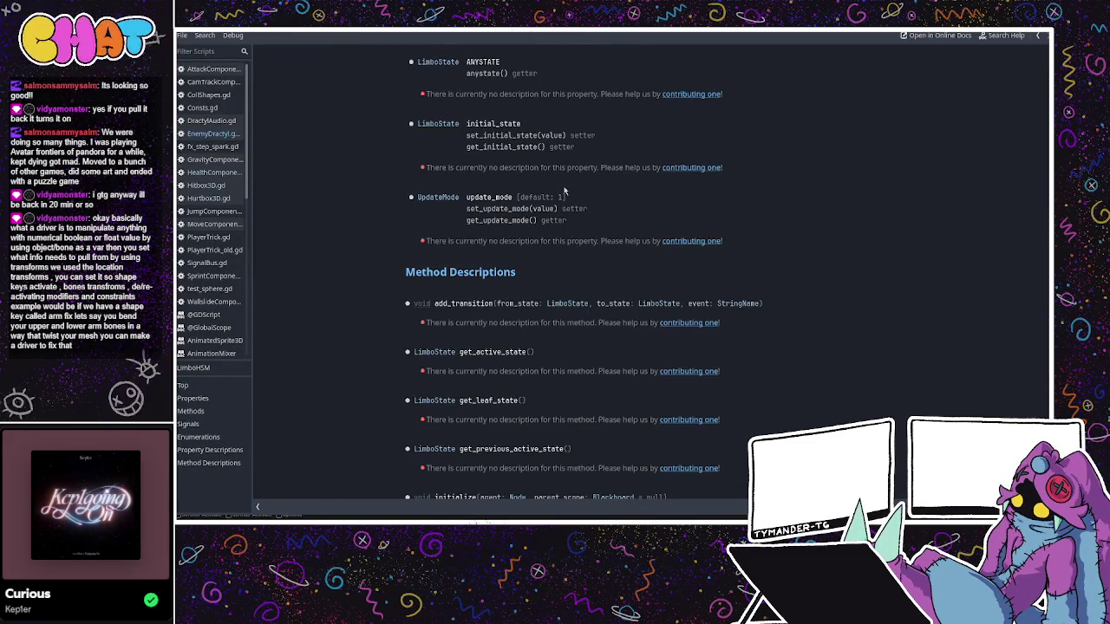
scroll(562, 142, "up", 2)
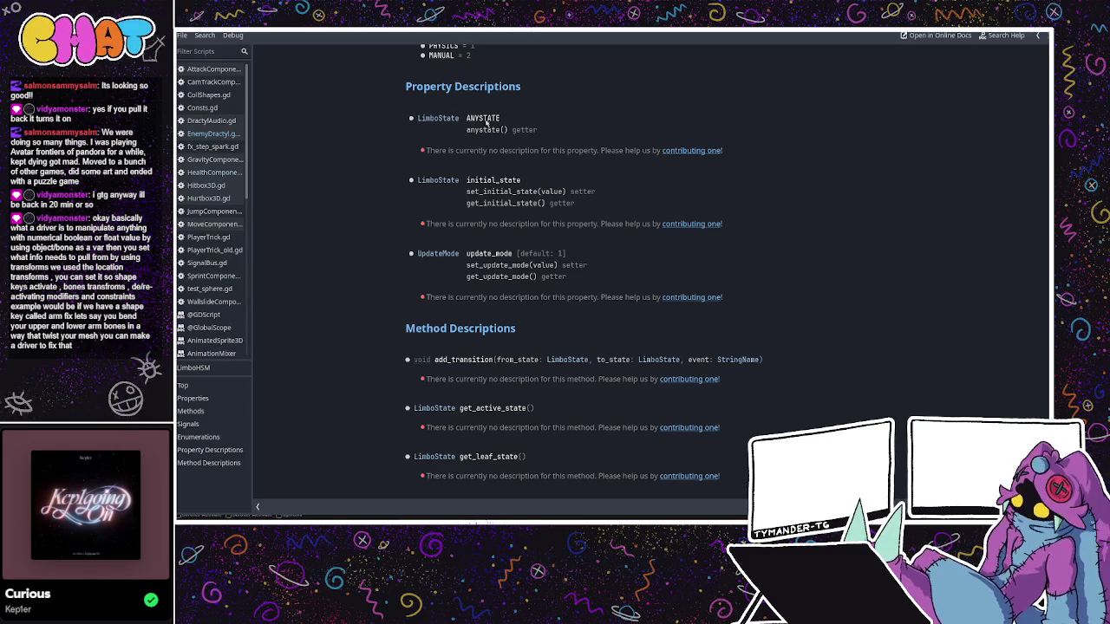
scroll(491, 145, "up", 10)
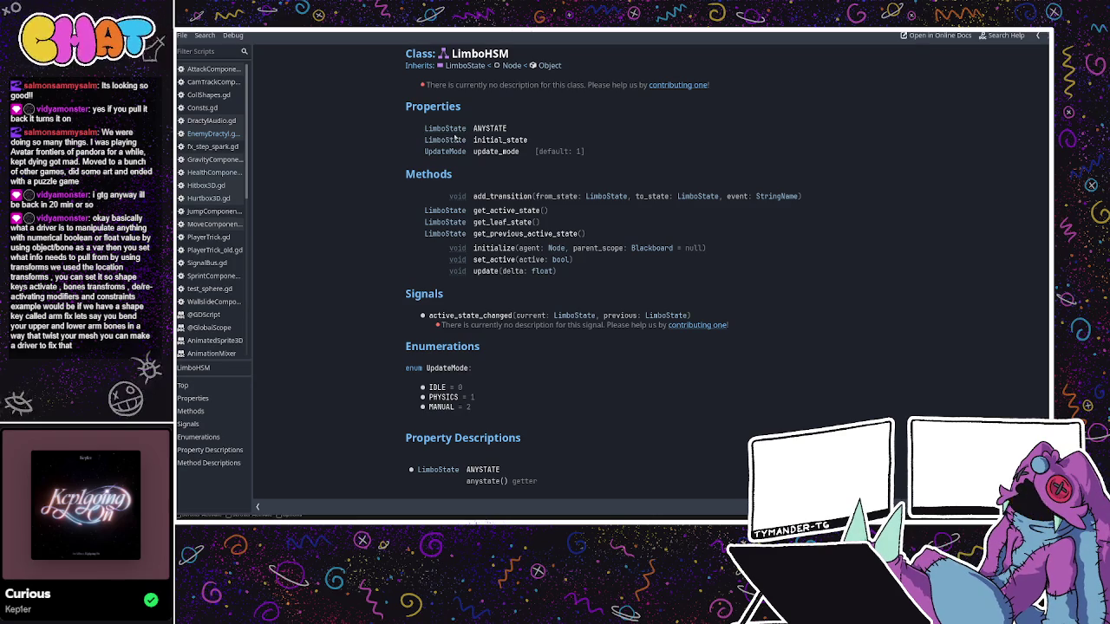
scroll(546, 204, "down", 3)
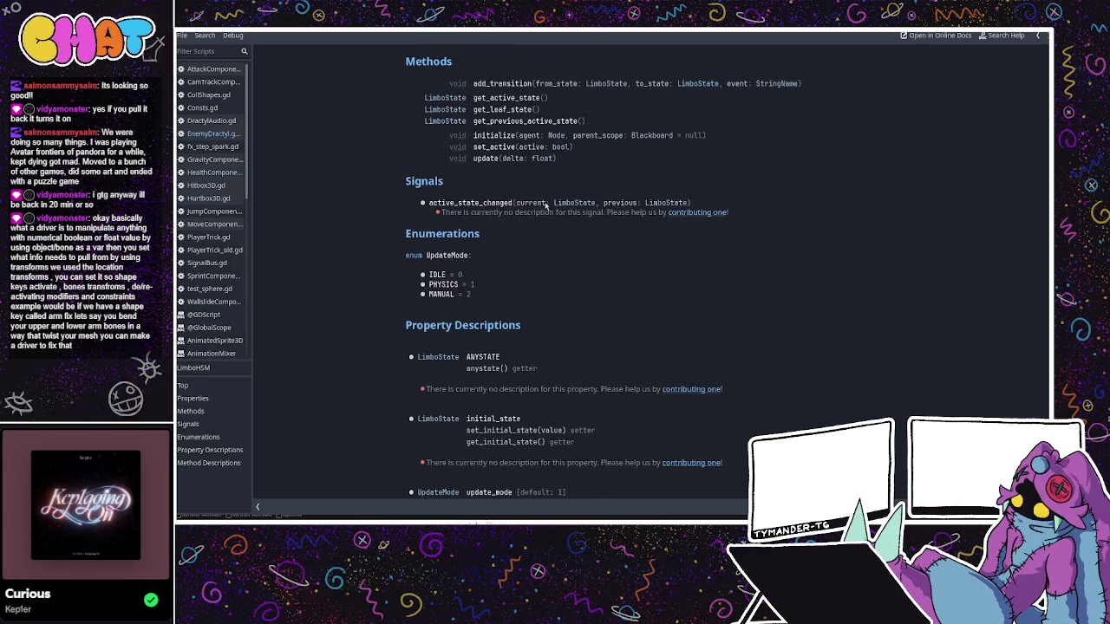
scroll(546, 205, "up", 2)
scroll(547, 205, "down", 5)
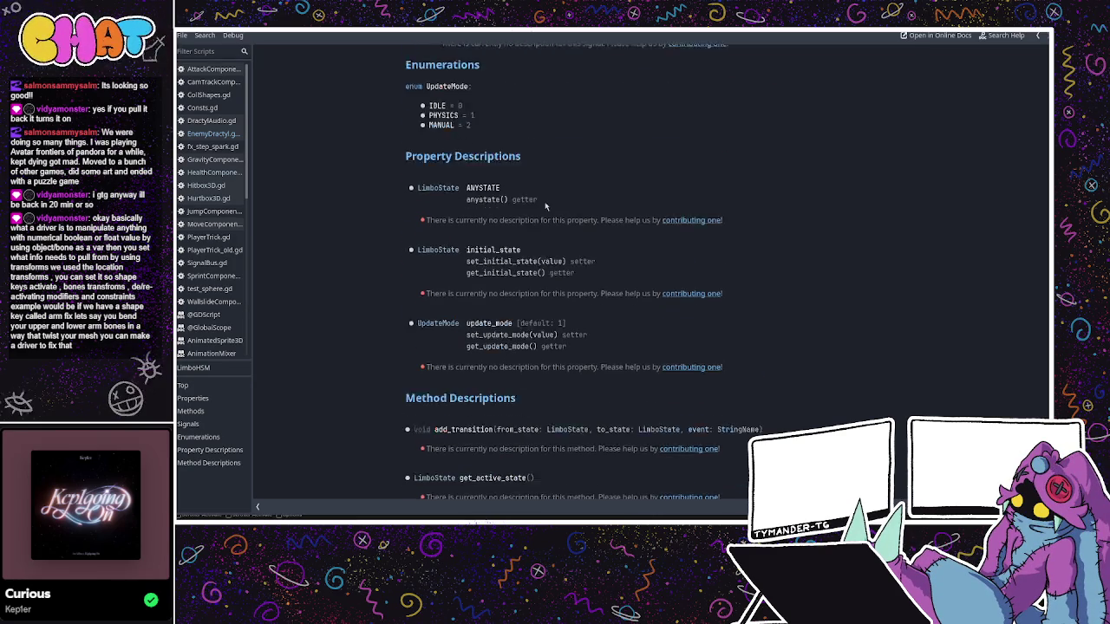
scroll(547, 204, "down", 2)
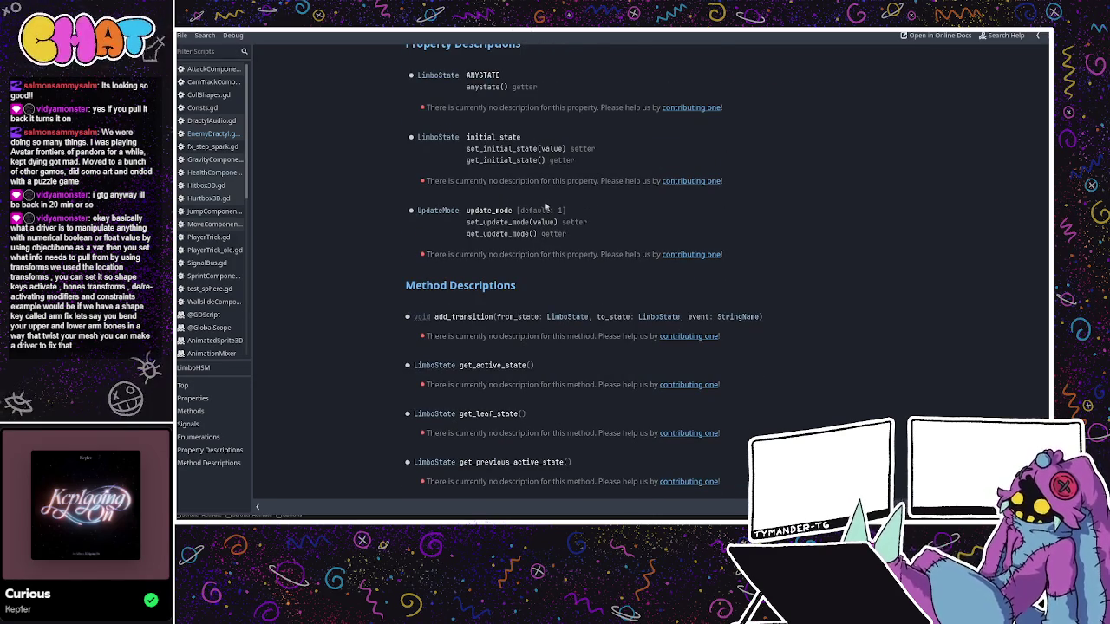
scroll(546, 208, "down", 1)
scroll(546, 211, "down", 1)
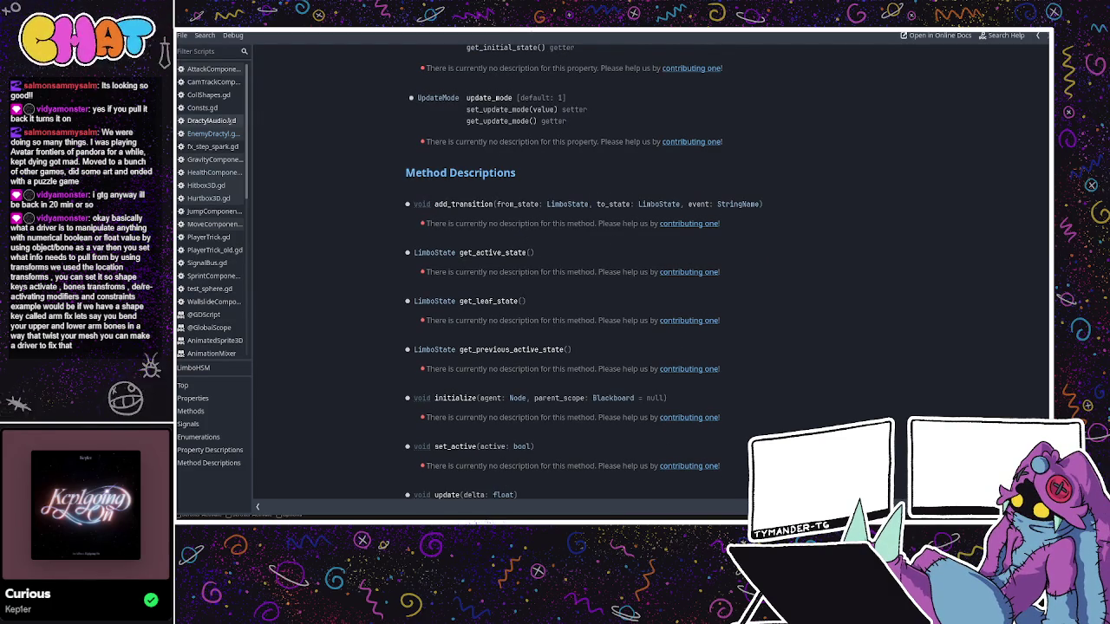
left_click(212, 70)
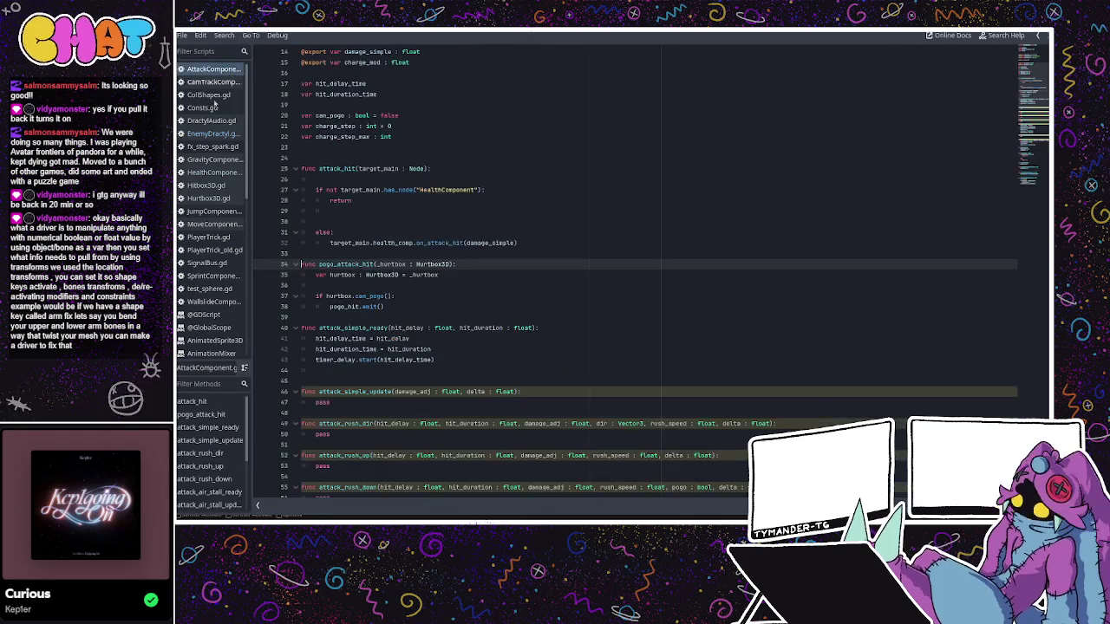
- Reopen EnemyDractyl.gd from the script list and select the to_fly_move event name on line 222
left_click(213, 146)
left_click(212, 134)
left_click(561, 251)
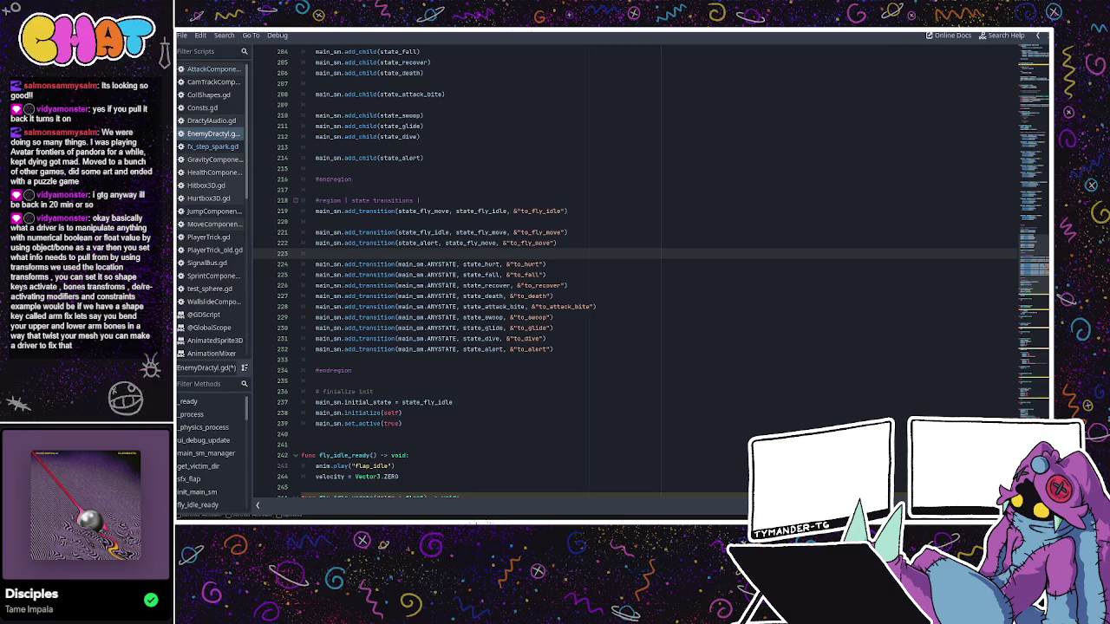
left_click_drag(557, 244, 504, 244)
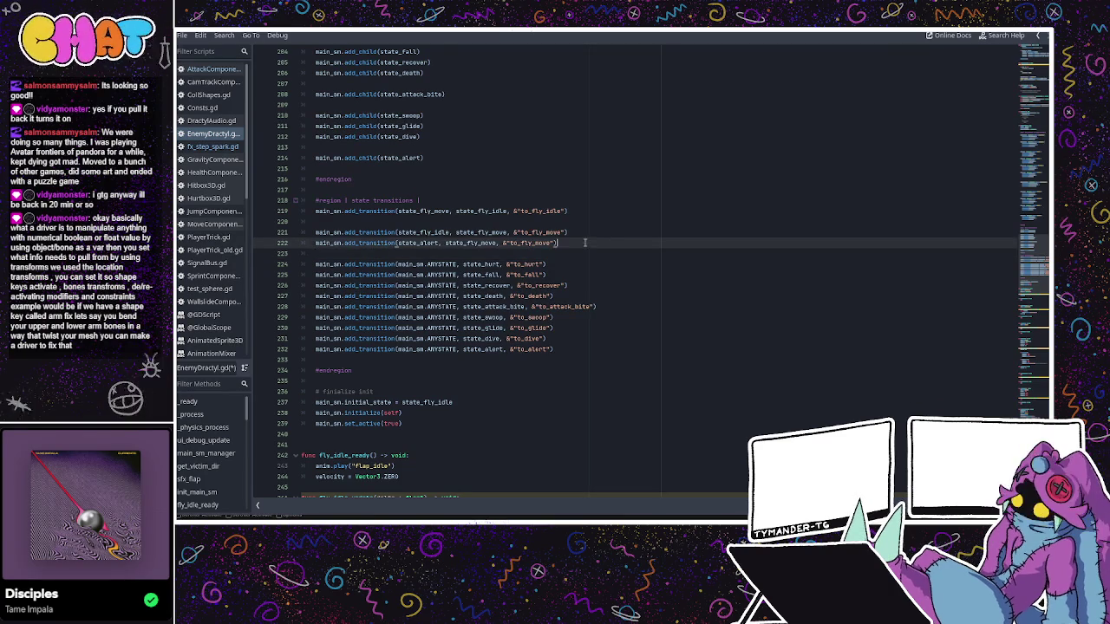
- Remove the fly transition lines 219–222 and paste them below the ANYSTATE transitions
left_click(570, 219)
left_click(579, 211)
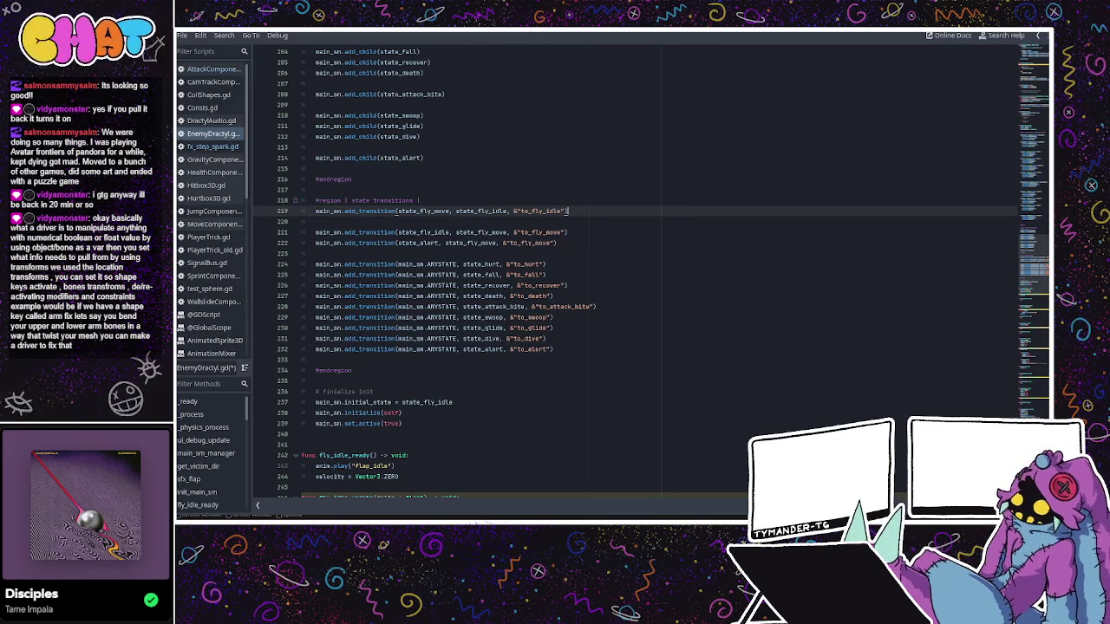
mouse_move(560, 242)
left_mouse_down()
mouse_move(428, 211)
mouse_move(315, 211)
left_mouse_up()
key("ctrl+c")
key("BackSpace")
left_click(572, 317)
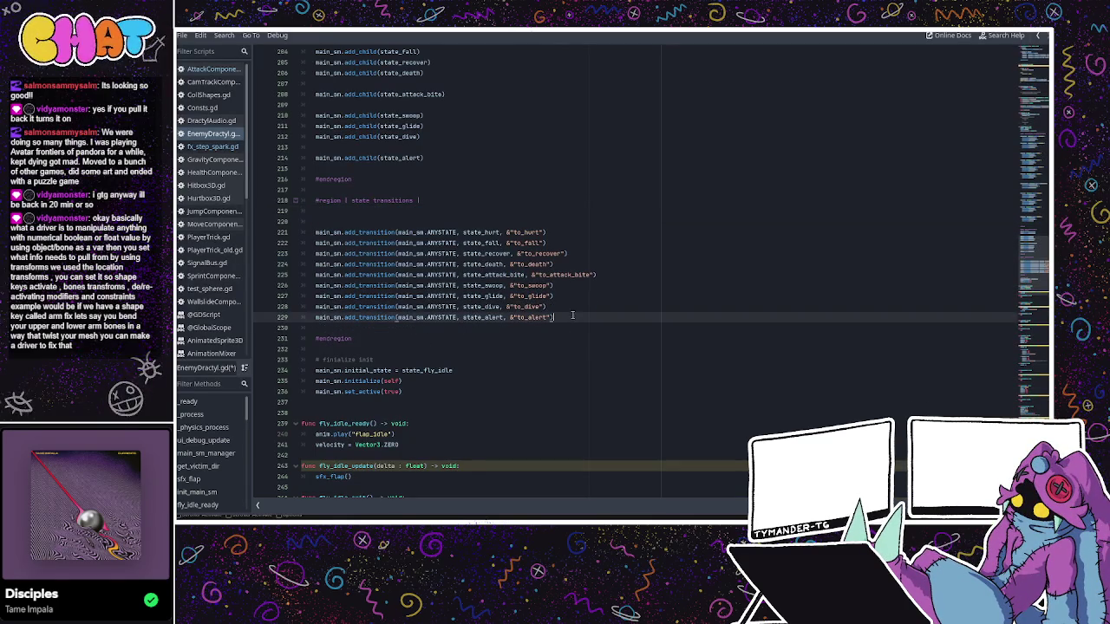
key("Return")
key("Return")
key("ctrl+v")
- Paste the fly transitions at the region's top, dropping the state_alert copy and empty lines
left_click(477, 222)
left_click(482, 214)
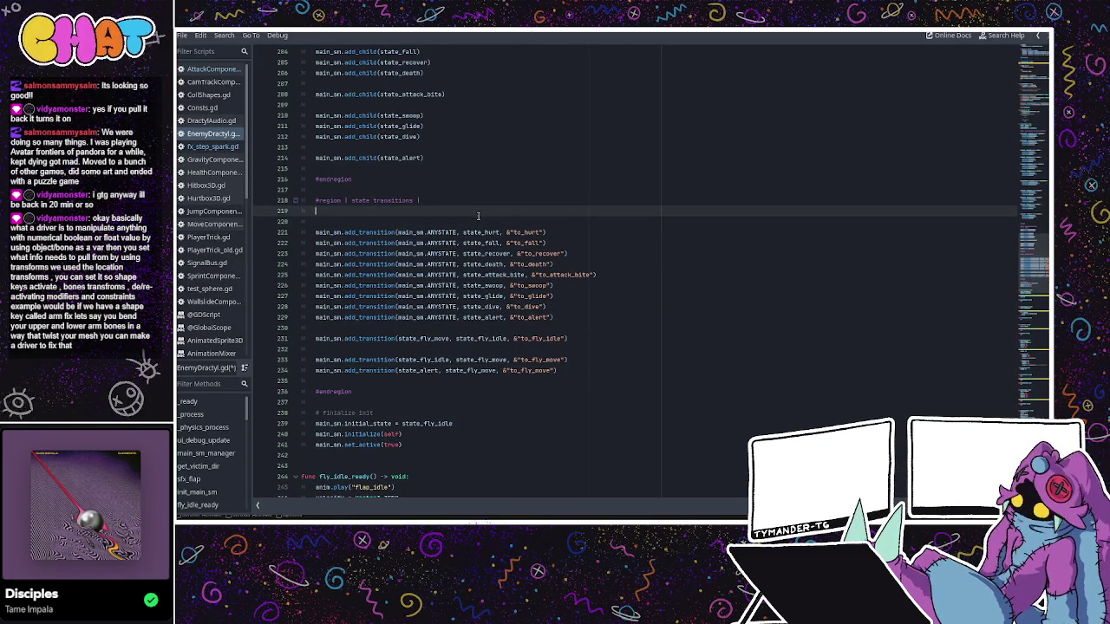
key("ctrl+v")
left_click_drag(576, 243, 304, 244)
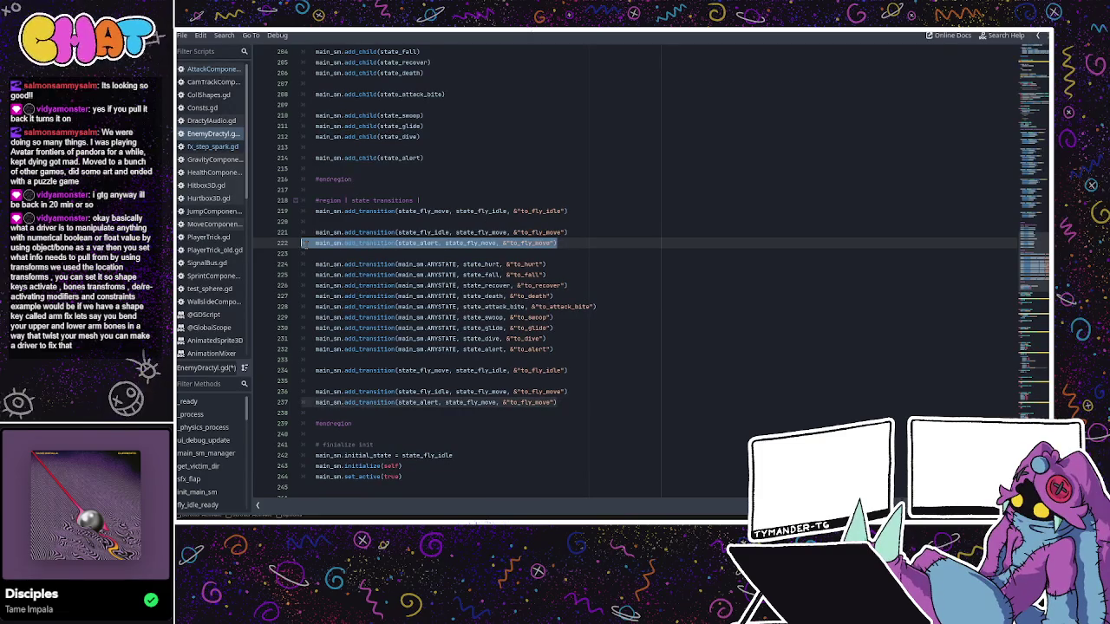
key("BackSpace")
key("BackSpace")
key("Up")
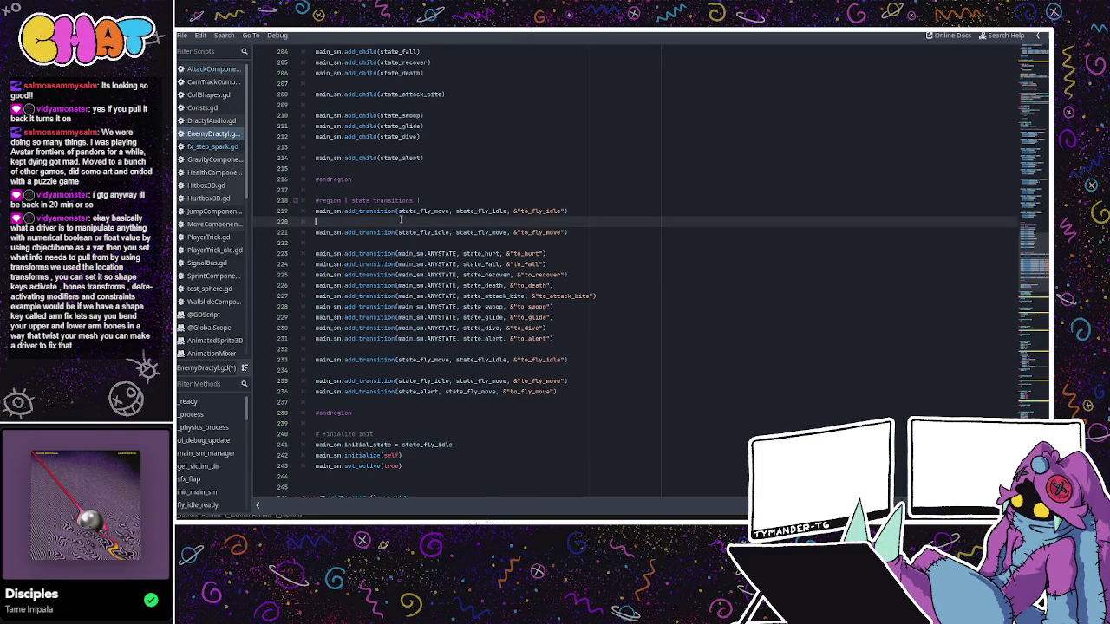
key("BackSpace")
key("Down")
key("Down")
key("BackSpace")
- Make main_sm.ANYSTATE the source of the top fly transitions
left_click(439, 222)
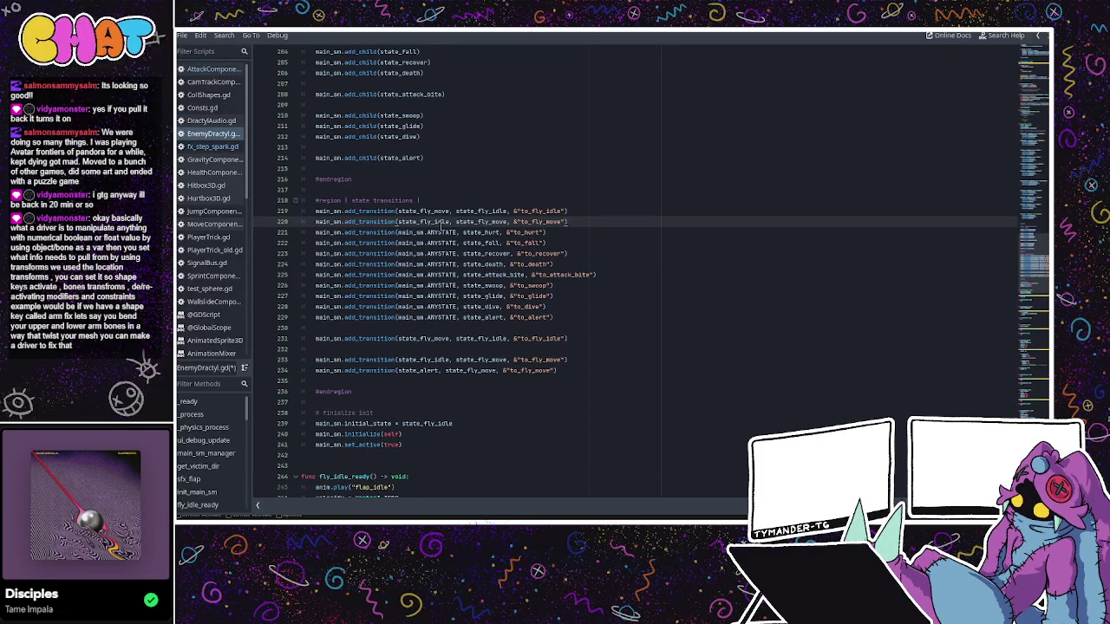
double_click(442, 232)
mouse_move(398, 233)
left_mouse_down()
mouse_move(457, 232)
mouse_move(395, 222)
mouse_move(447, 222)
mouse_move(445, 211)
mouse_move(396, 211)
left_mouse_up()
type("main_sm.ANYSTATE")
type("main_sm.ANYSTATE")
left_click(529, 295)
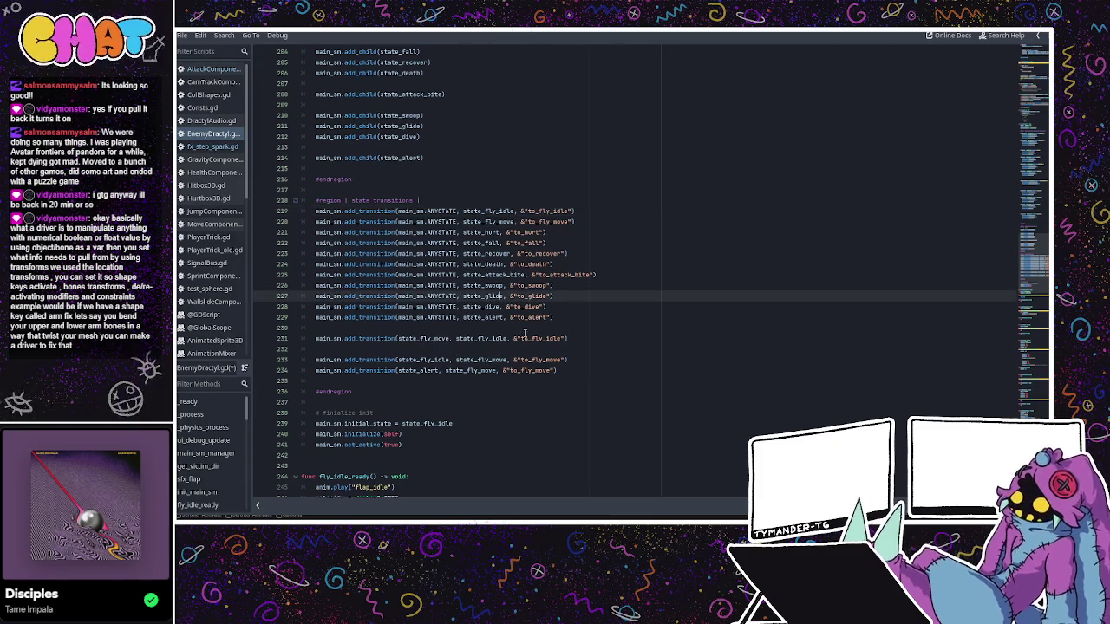
- Rename the fly_move-to-fly_idle event on line 231 from to_fly_idle to move_to_idle
double_click(531, 339)
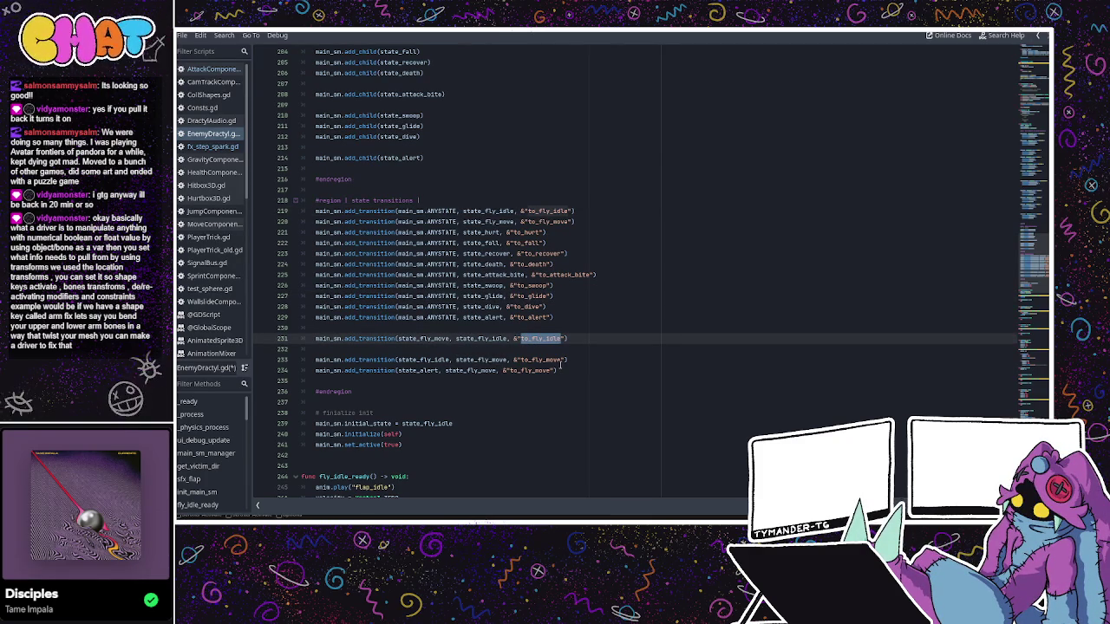
key("BackSpace")
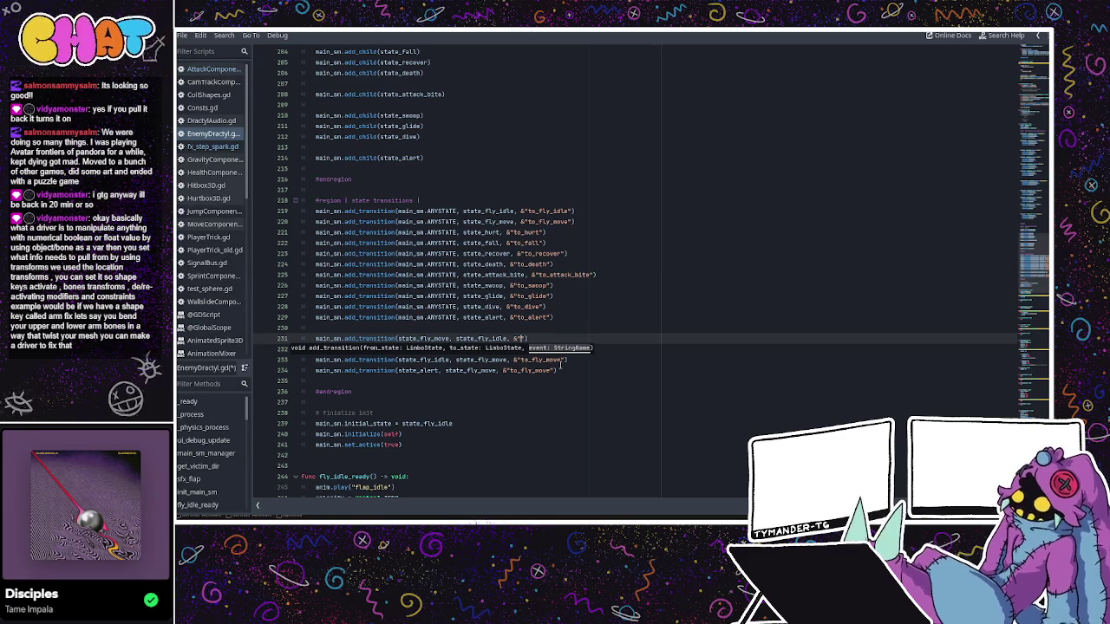
key("BackSpace")
type("\"")
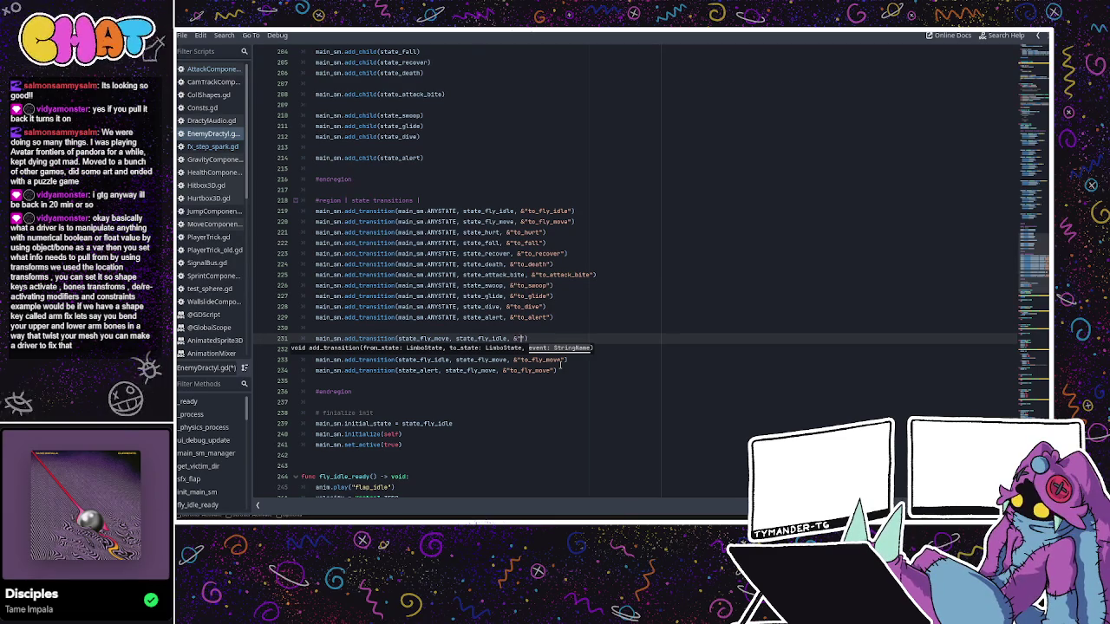
type("to")
key("BackSpace")
key("BackSpace")
type("to_f")
key("BackSpace")
key("BackSpace")
key("BackSpace")
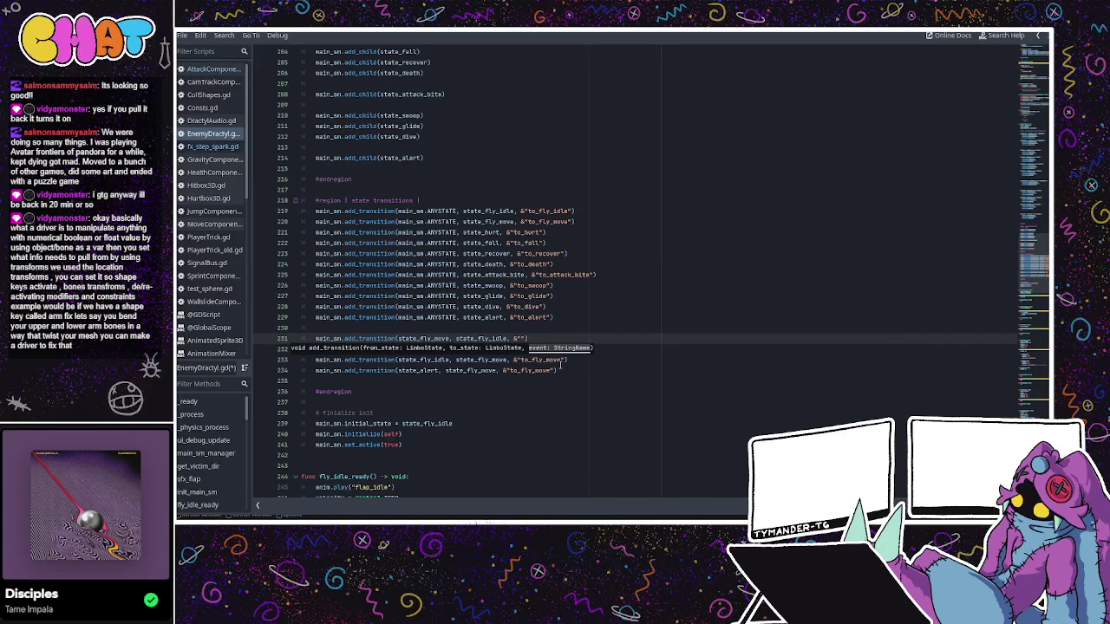
type("move_to_idle")
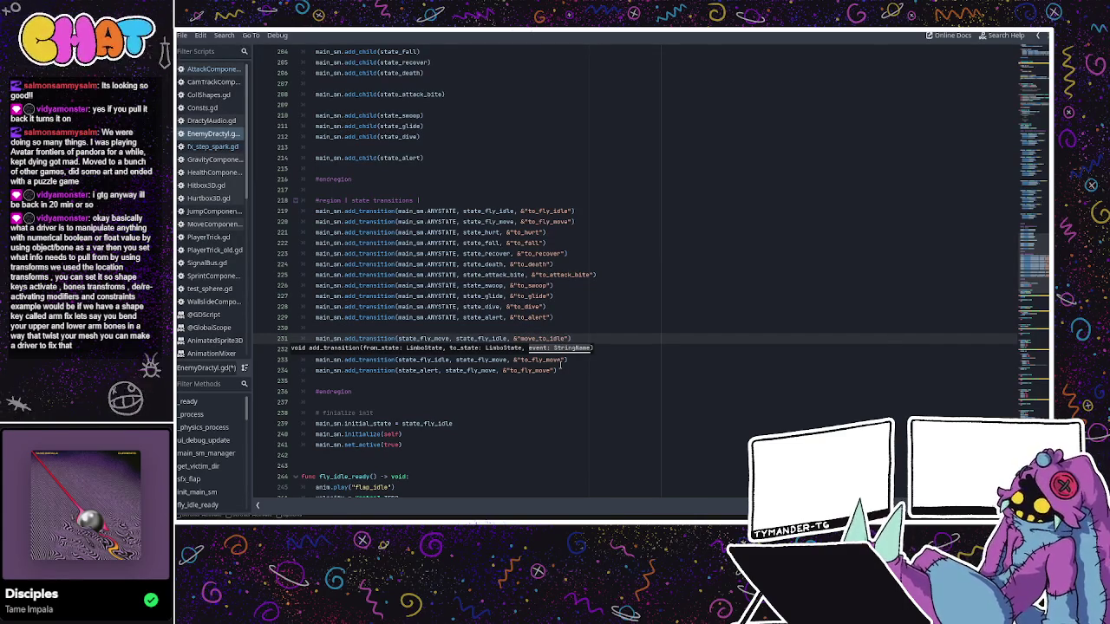
- Check the fly_idle-to-fly_move event name, then move to the end of the alert transition
left_click(563, 360)
double_click(539, 359)
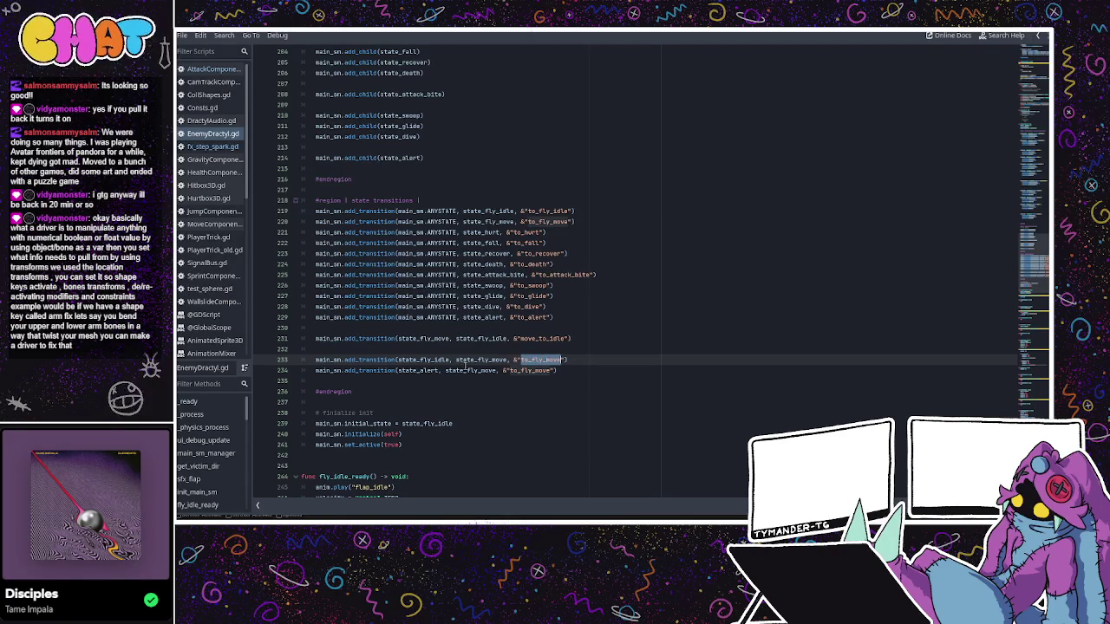
left_click(520, 359)
scroll(521, 359, "down", 3)
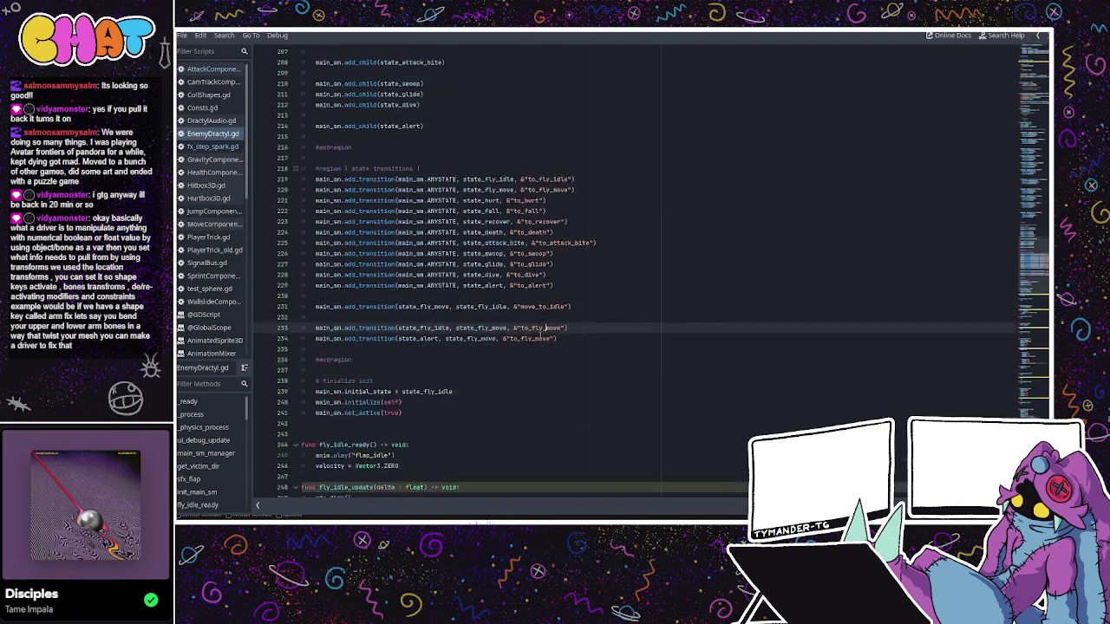
left_click(584, 279)
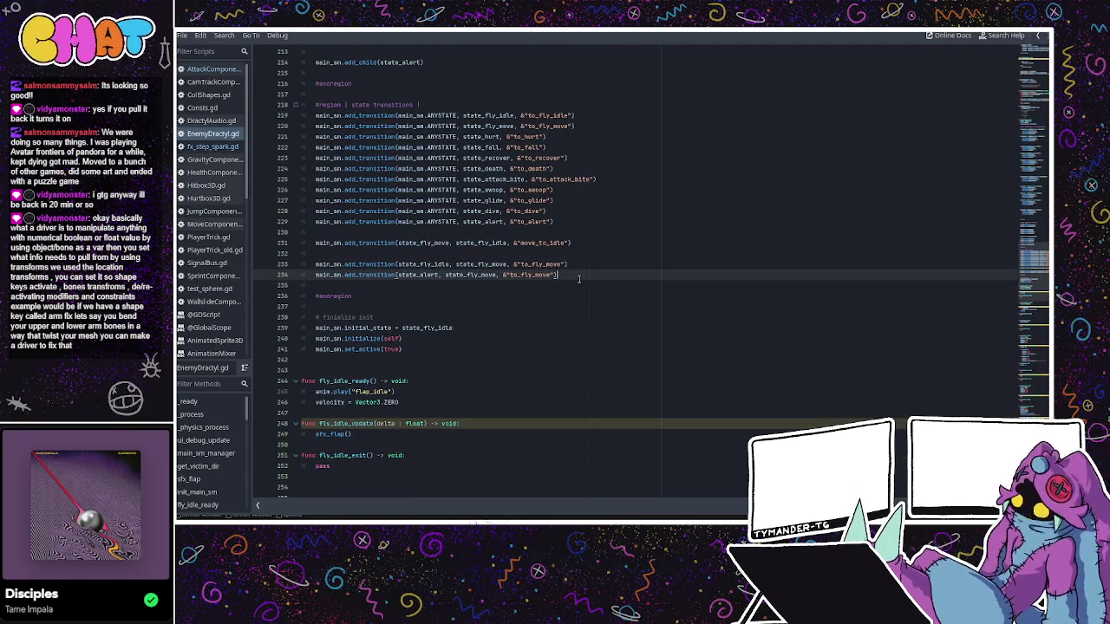
- Add an on_hit_pogo transition from state_fly_move to state_fall, based on the alert line
key("Return")
key("Return")
triple_click(343, 275)
key("ctrl+c")
left_click(339, 289)
key("Down")
key("ctrl+v")
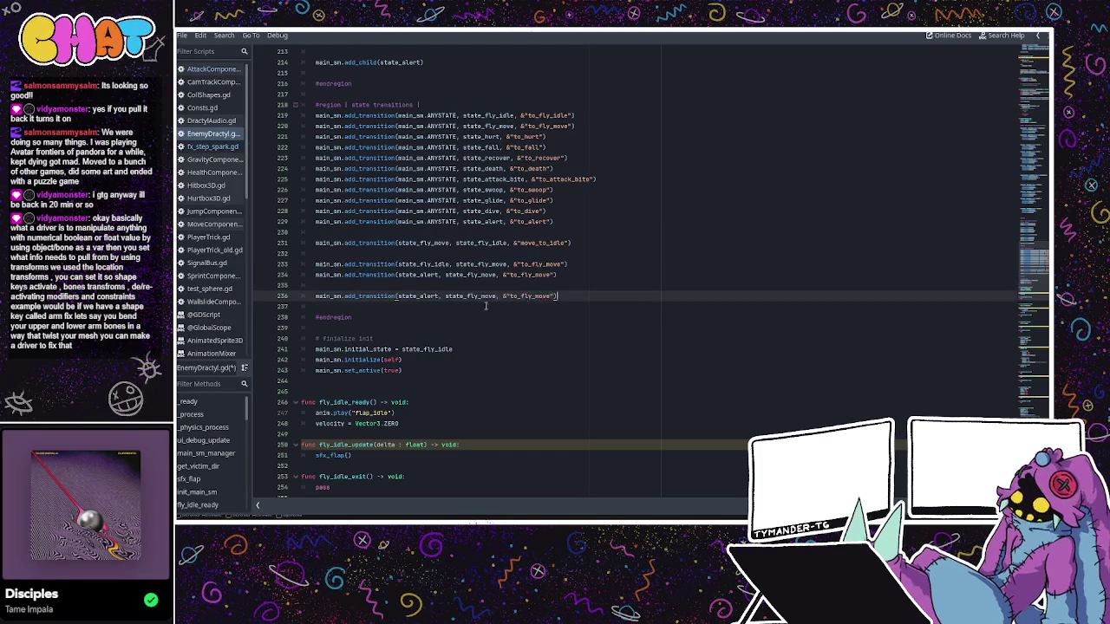
left_click_drag(510, 295, 550, 296)
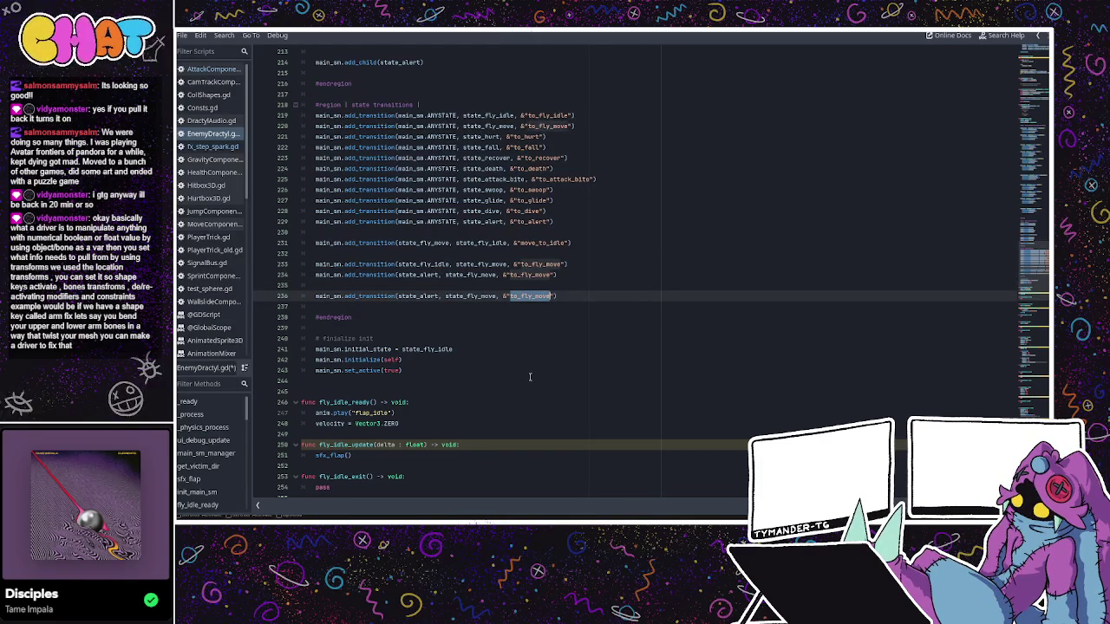
type("on_hit")
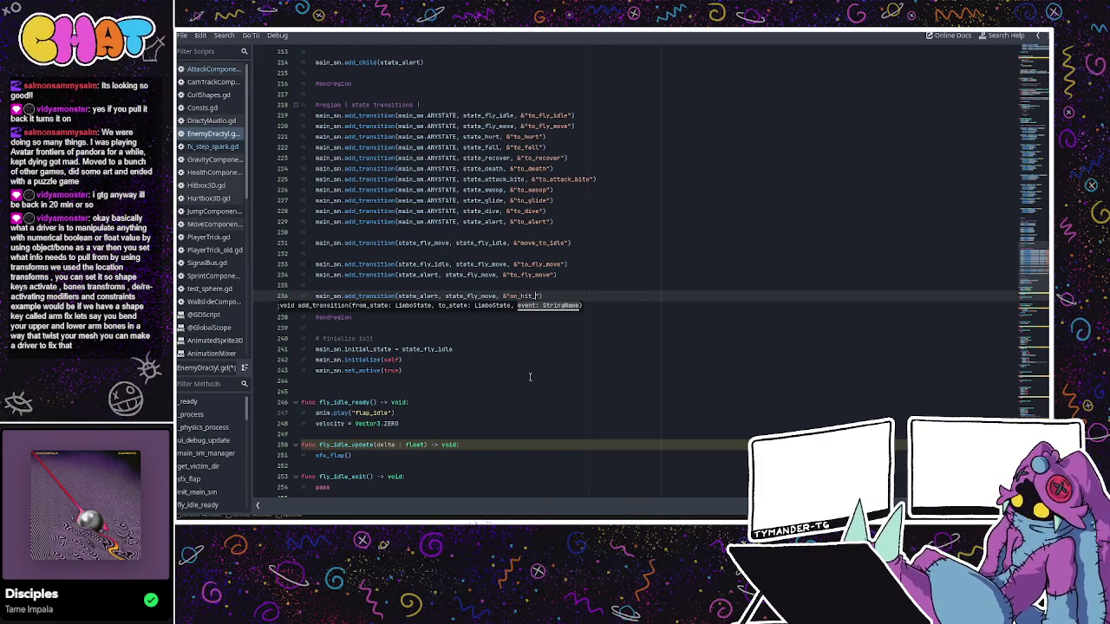
type("_pogo")
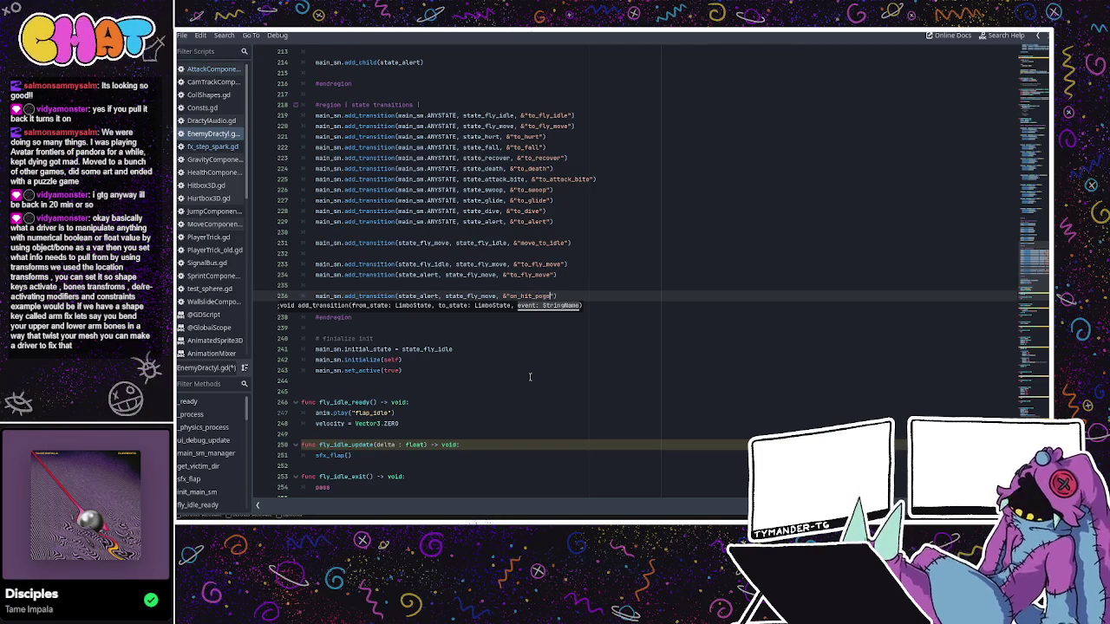
left_click(581, 275)
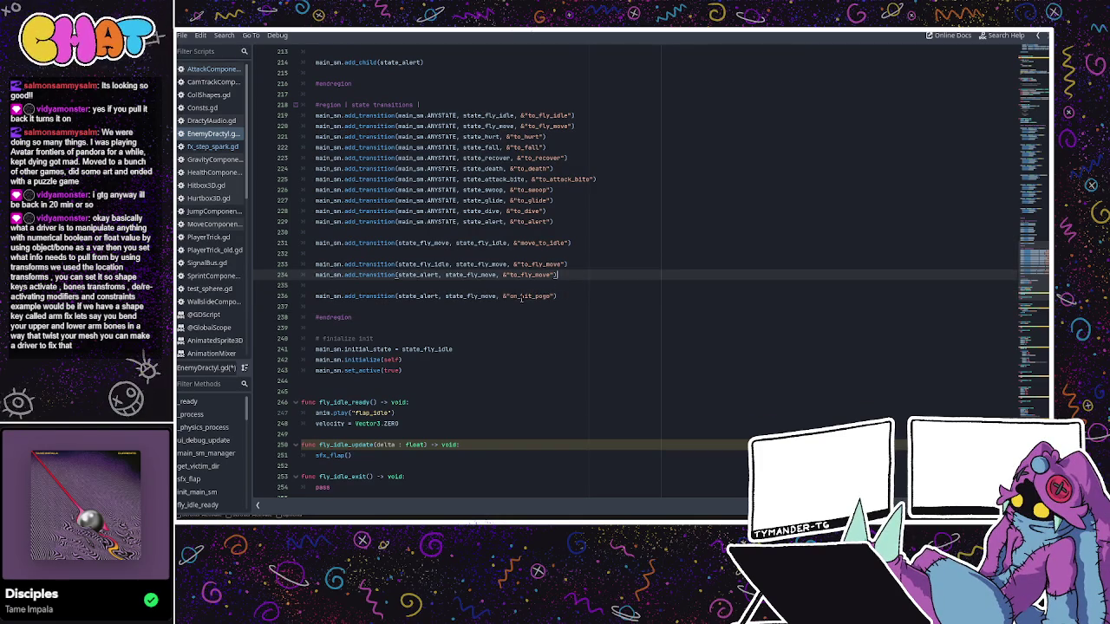
double_click(462, 296)
double_click(421, 296)
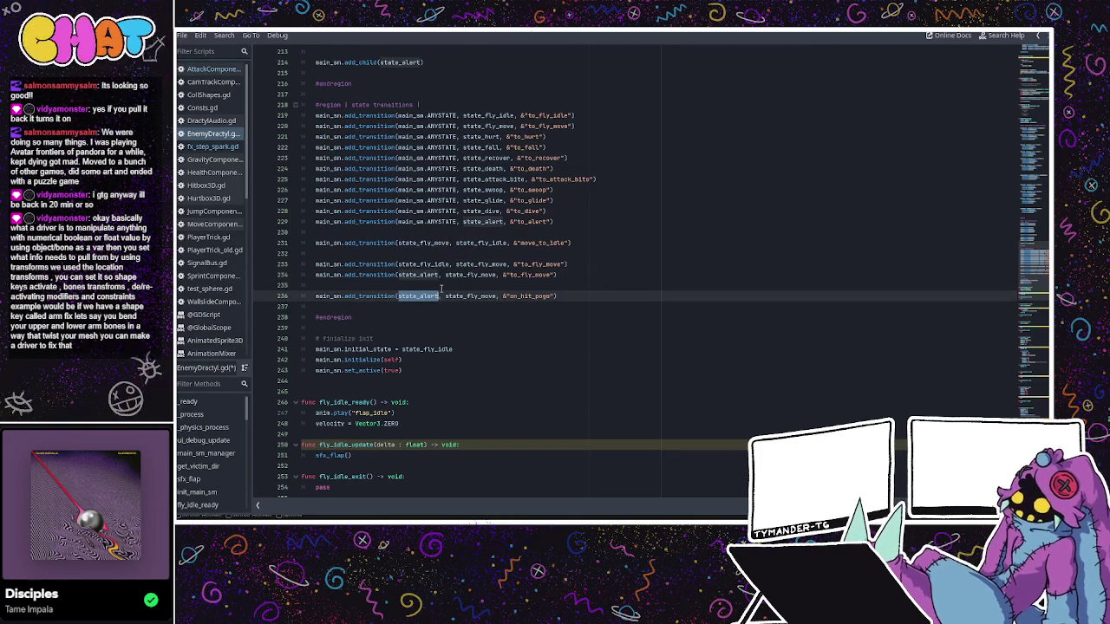
type("state")
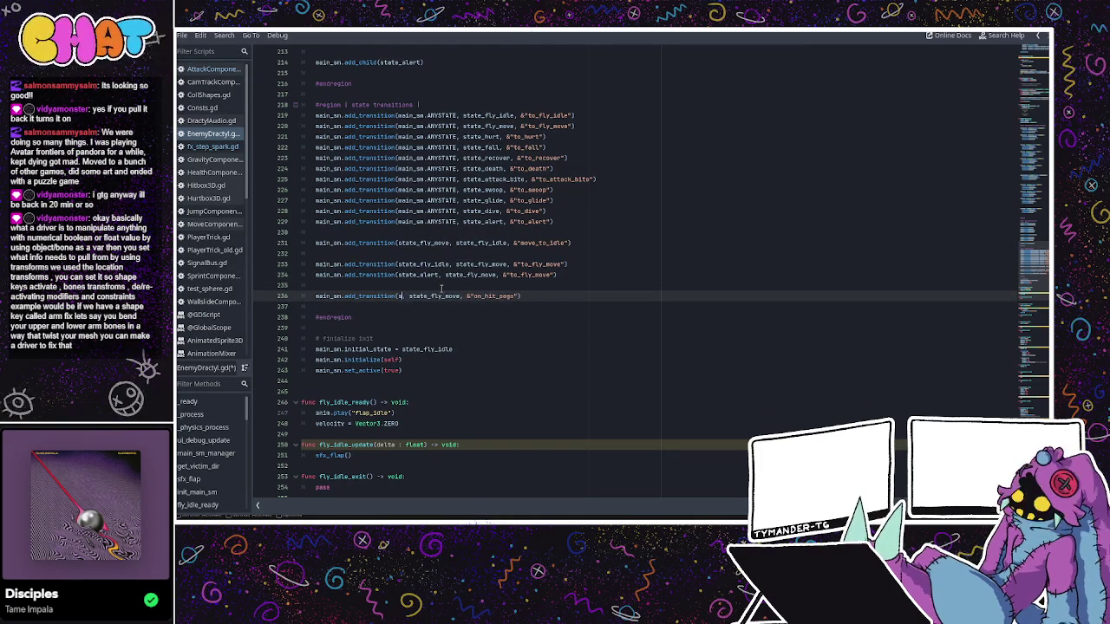
type("_fly_mo")
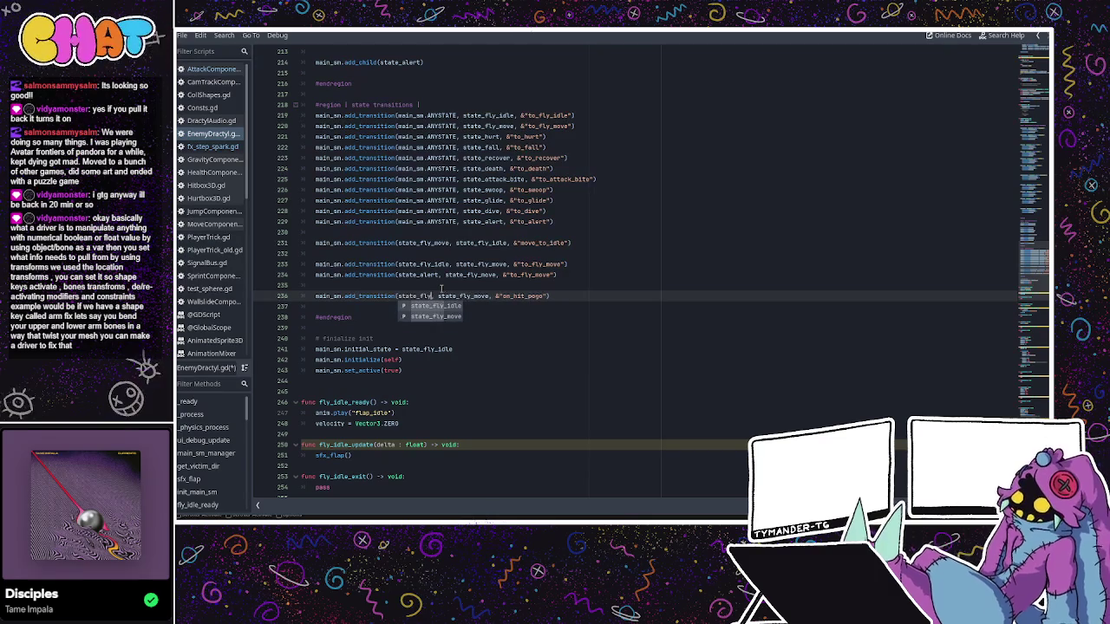
type("ve")
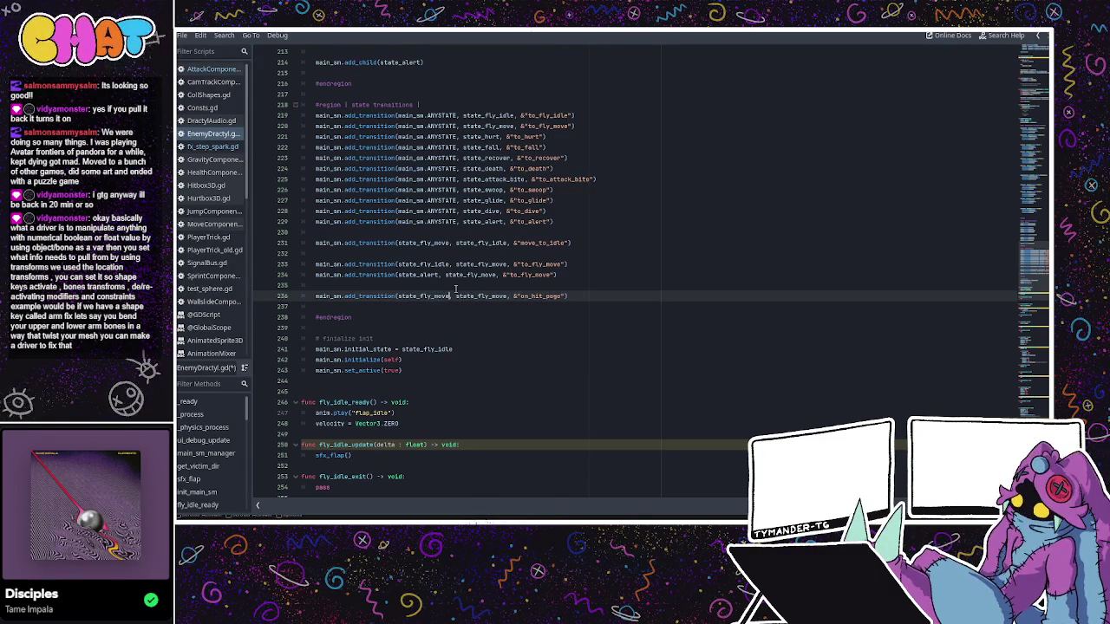
double_click(476, 297)
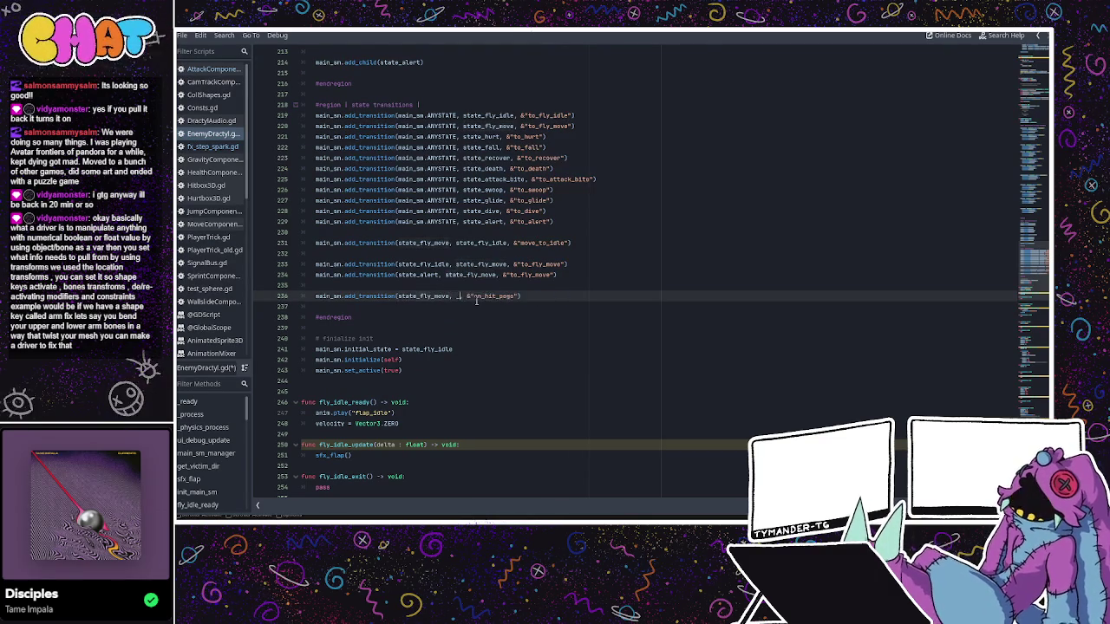
type("state_")
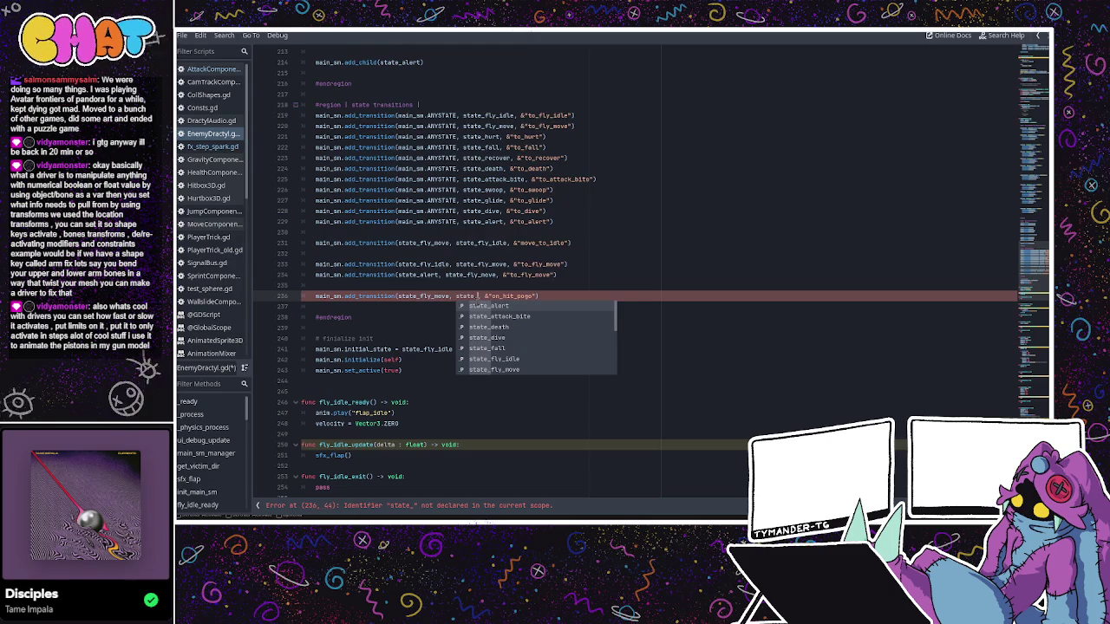
type("fall")
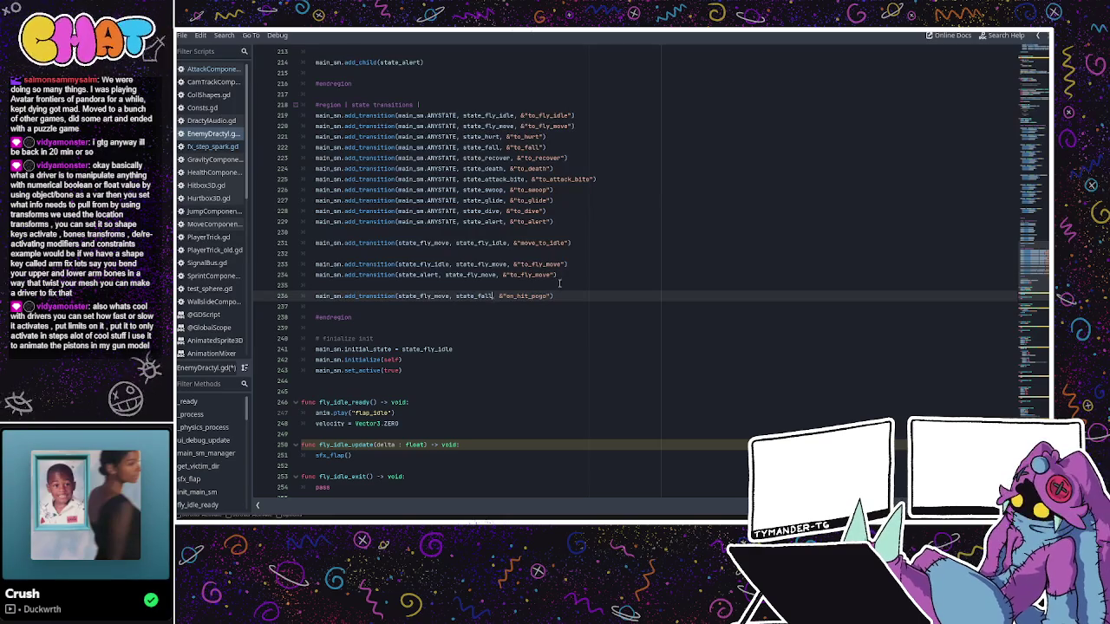
- Duplicate the pogo transition twice, starting the copies from state_alert and state_attack_bite
left_click_drag(553, 298, 315, 296)
left_click(564, 296)
key("ctrl+shift+d")
key("ctrl+shift+d")
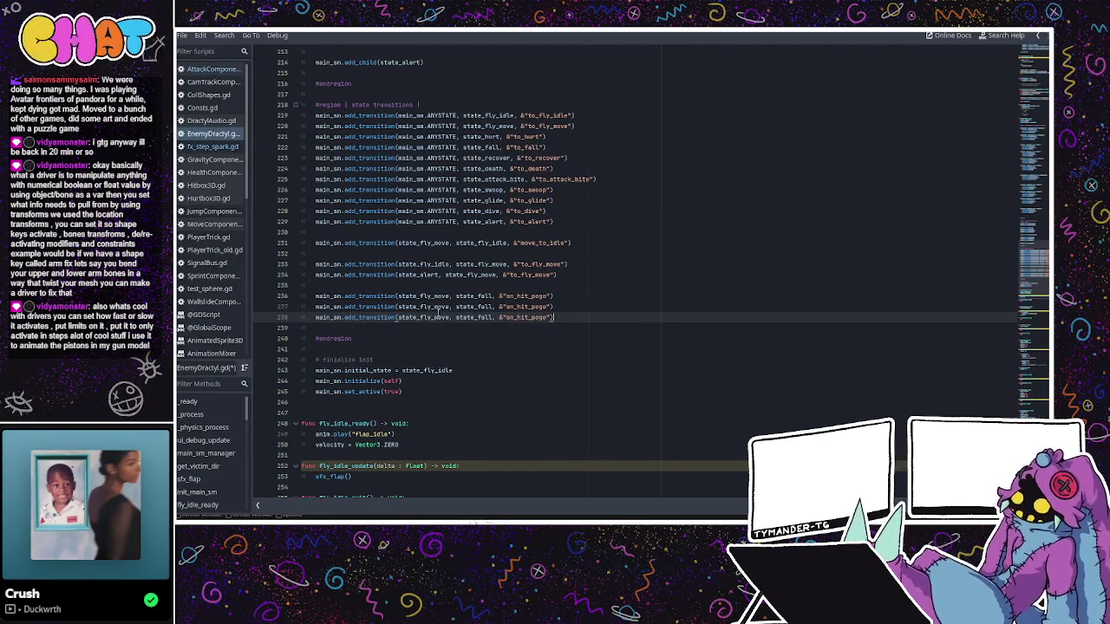
double_click(439, 308)
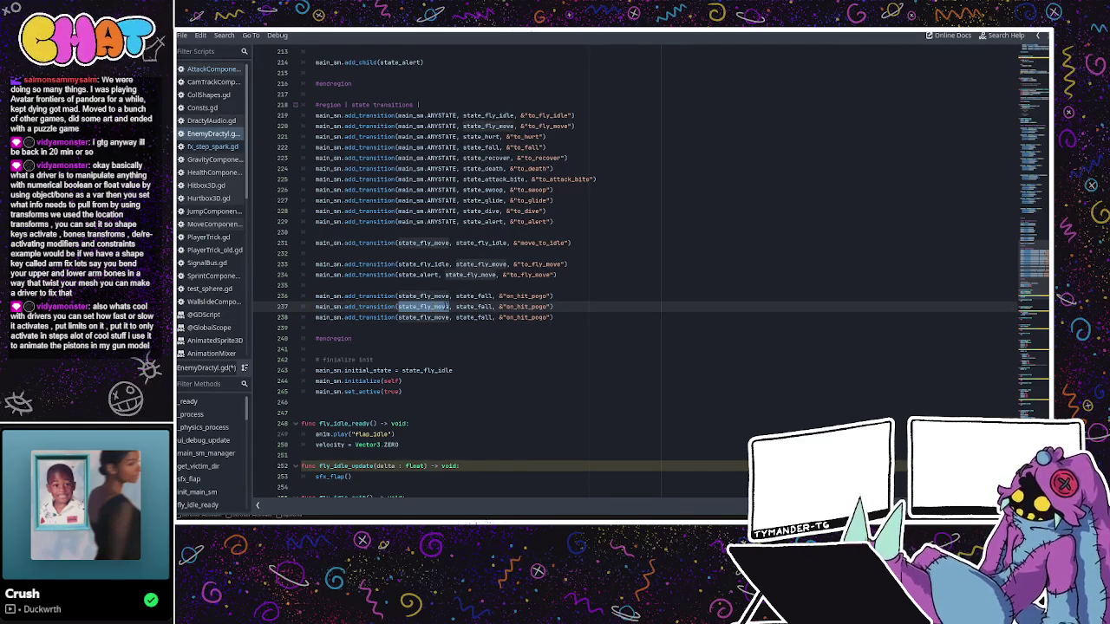
left_click(450, 309)
key("BackSpace")
key("BackSpace")
key("BackSpace")
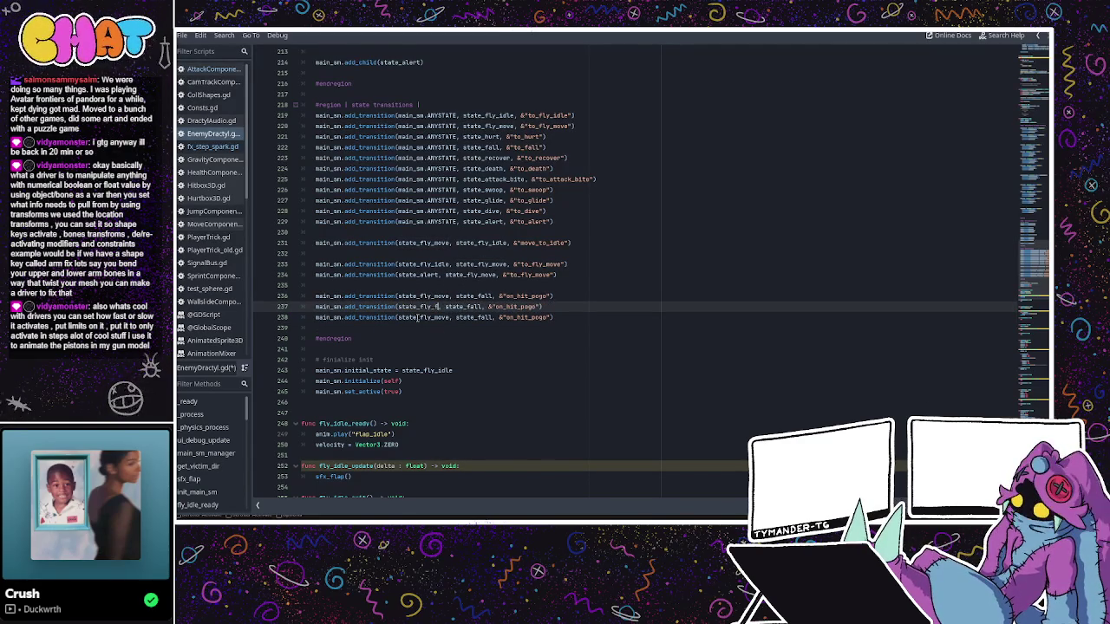
key("BackSpace")
key("BackSpace")
key("BackSpace")
type("alert")
left_click_drag(448, 317, 418, 318)
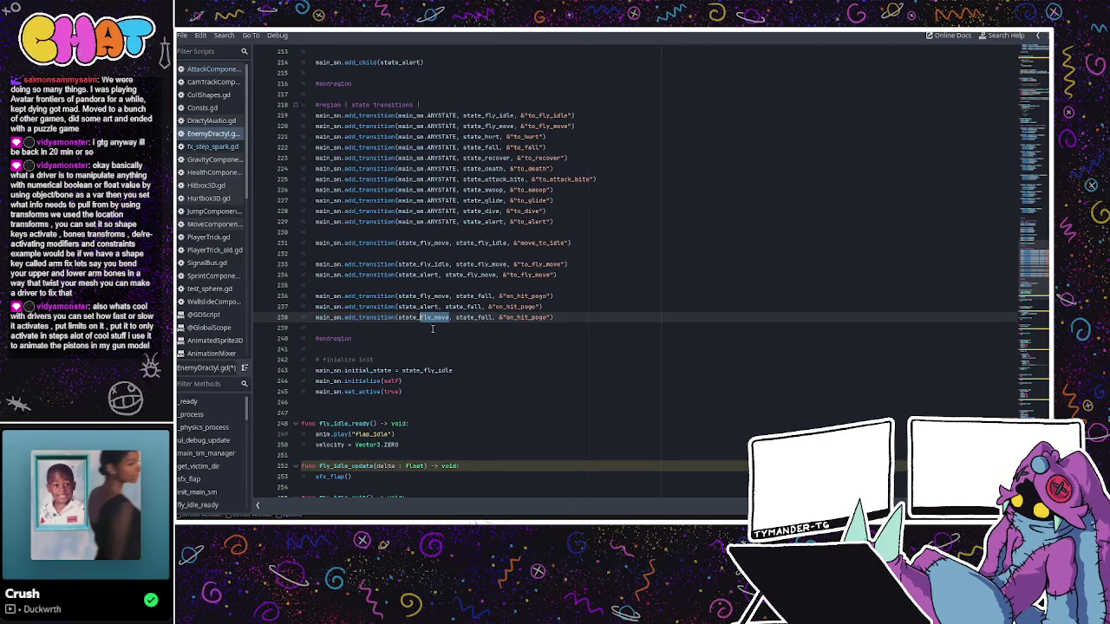
type("attack_bite")
left_click(443, 332)
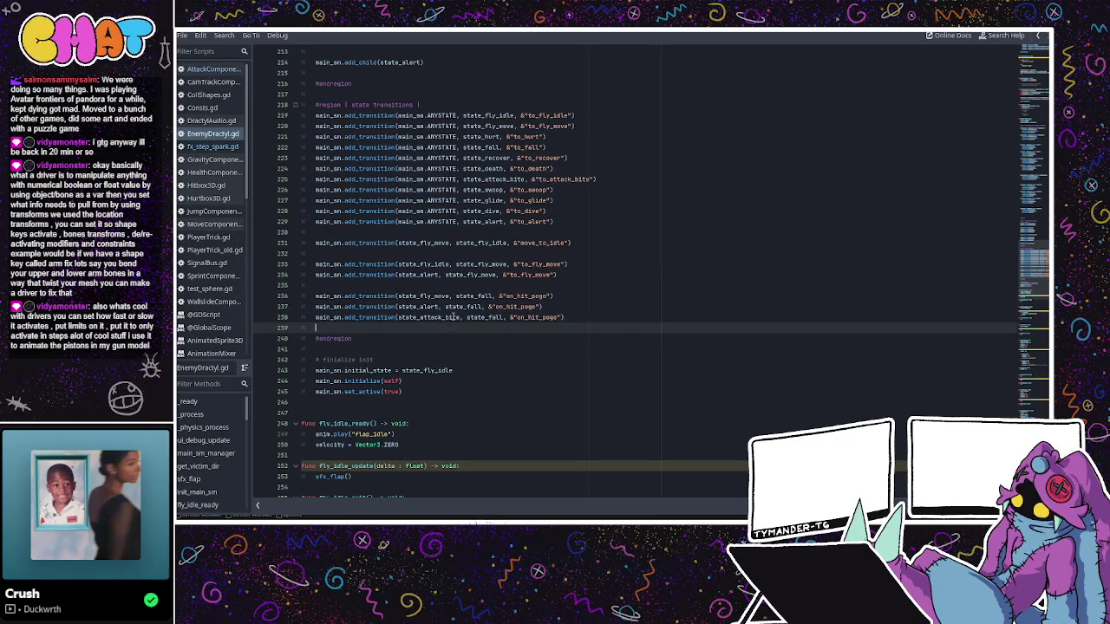
- Replace state_fly_move on line 236 with main_sm.ANYSTATE, then select the two extra pogo lines
left_click(555, 305)
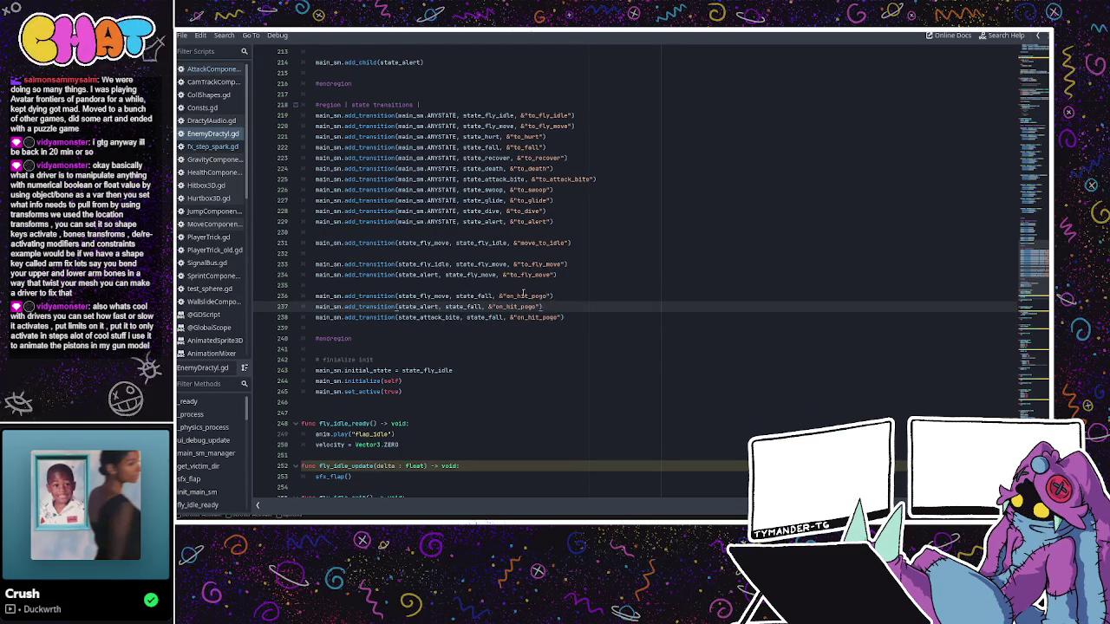
left_click(525, 296)
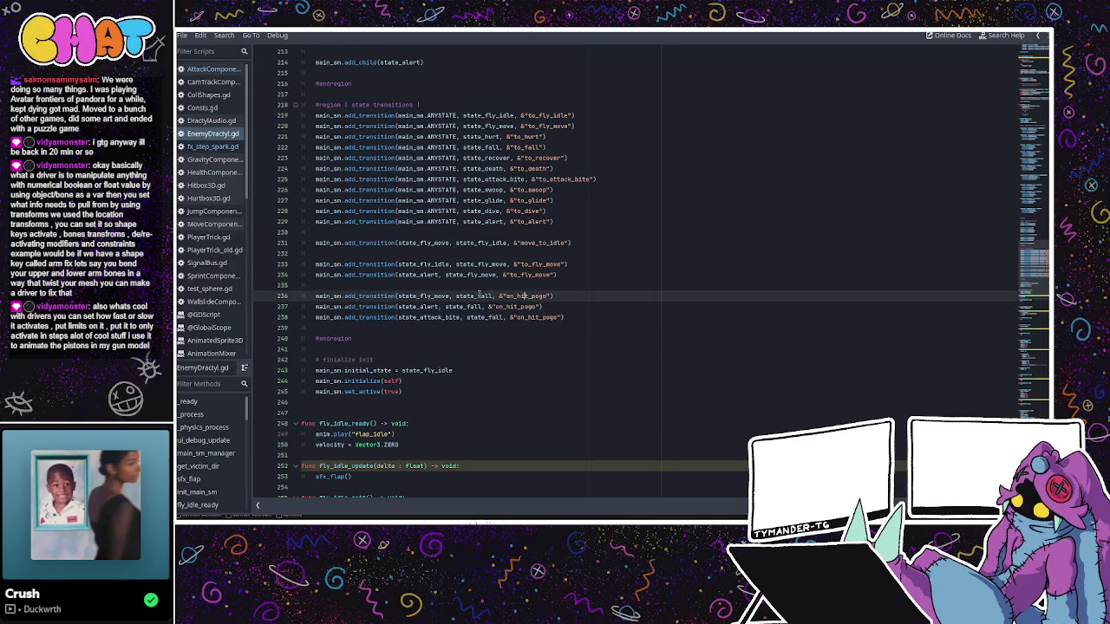
left_click(453, 222)
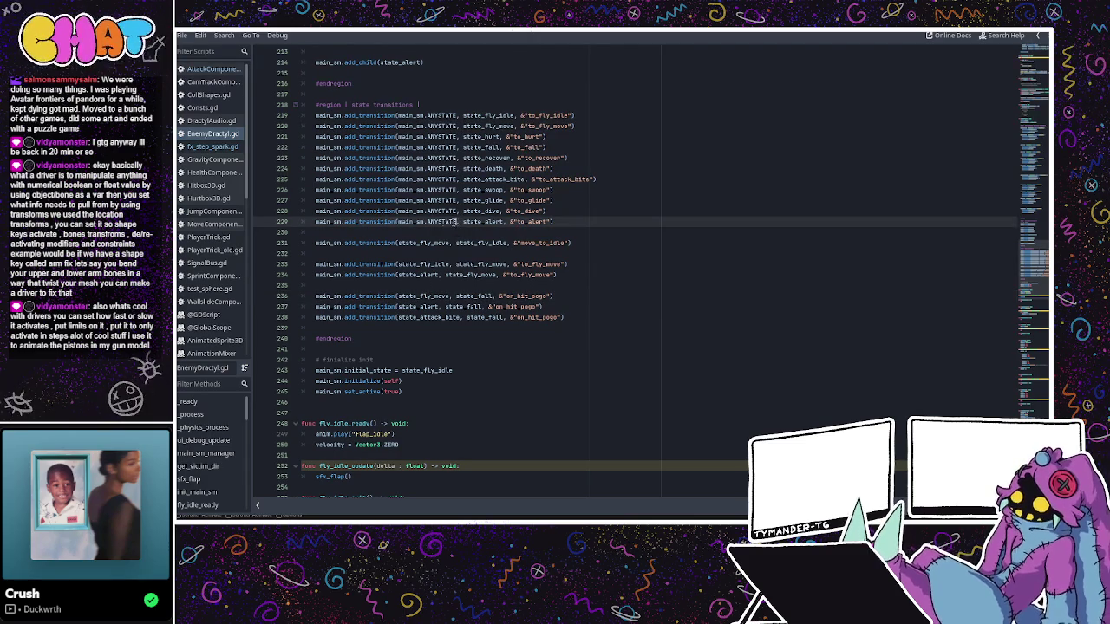
left_click_drag(456, 222, 399, 222)
key("ctrl+c")
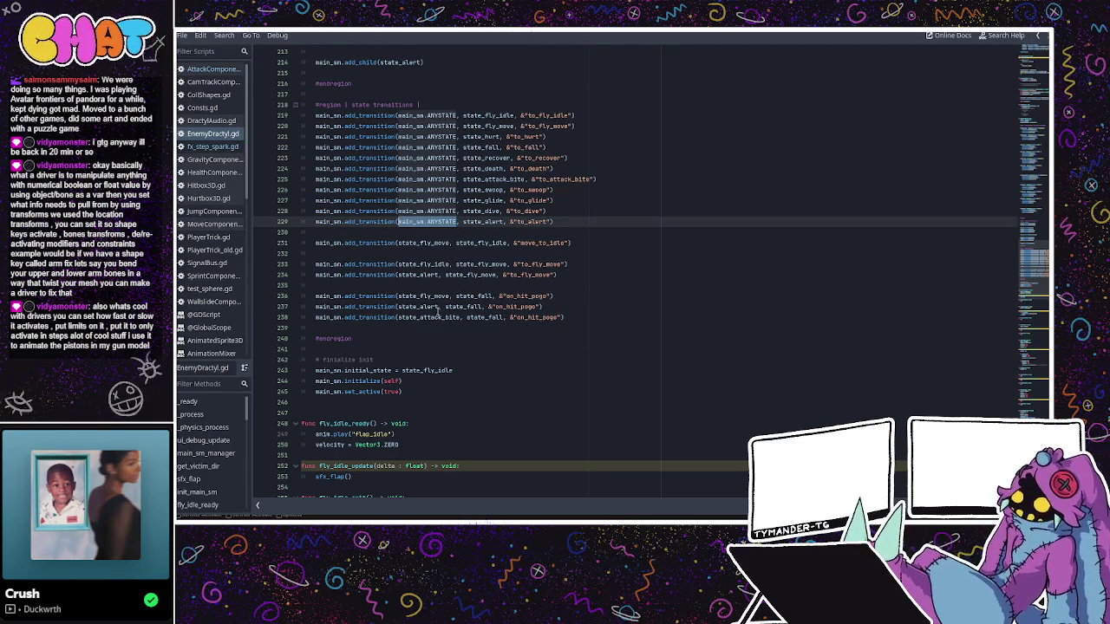
left_click_drag(451, 295, 397, 296)
key("ctrl+v")
left_click_drag(563, 318, 301, 307)
- Delete the two pogo transition lines and duplicate line 236's transition onto lines 237 and 238
key("BackSpace")
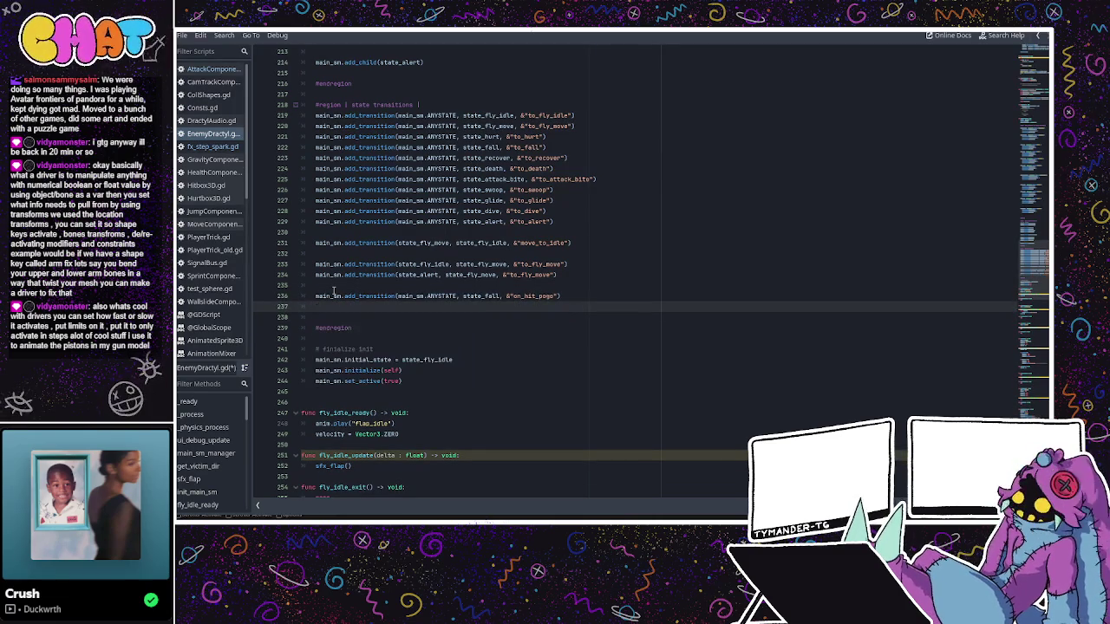
type("main_")
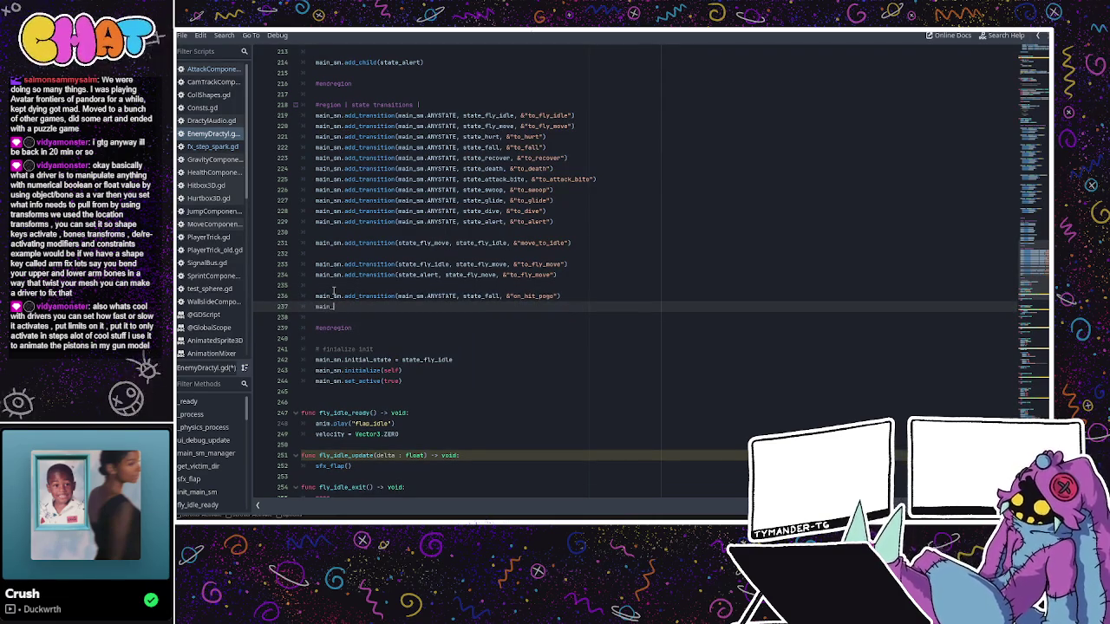
type("sm.addt")
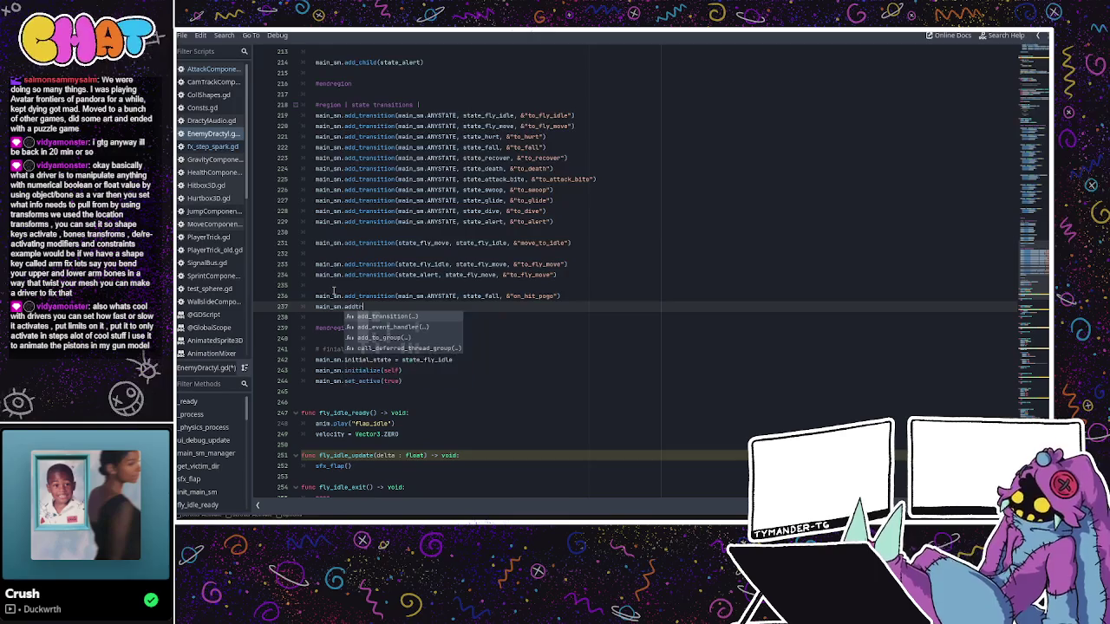
key("Return")
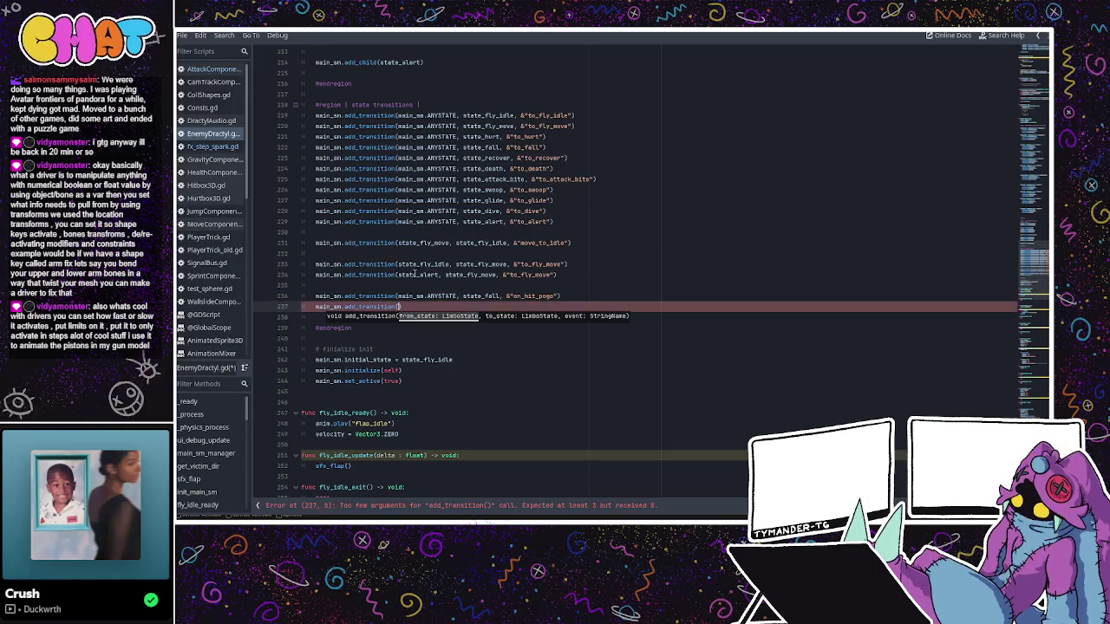
left_click_drag(559, 299, 300, 295)
key("ctrl+c")
left_click_drag(402, 307, 314, 308)
key("ctrl+v")
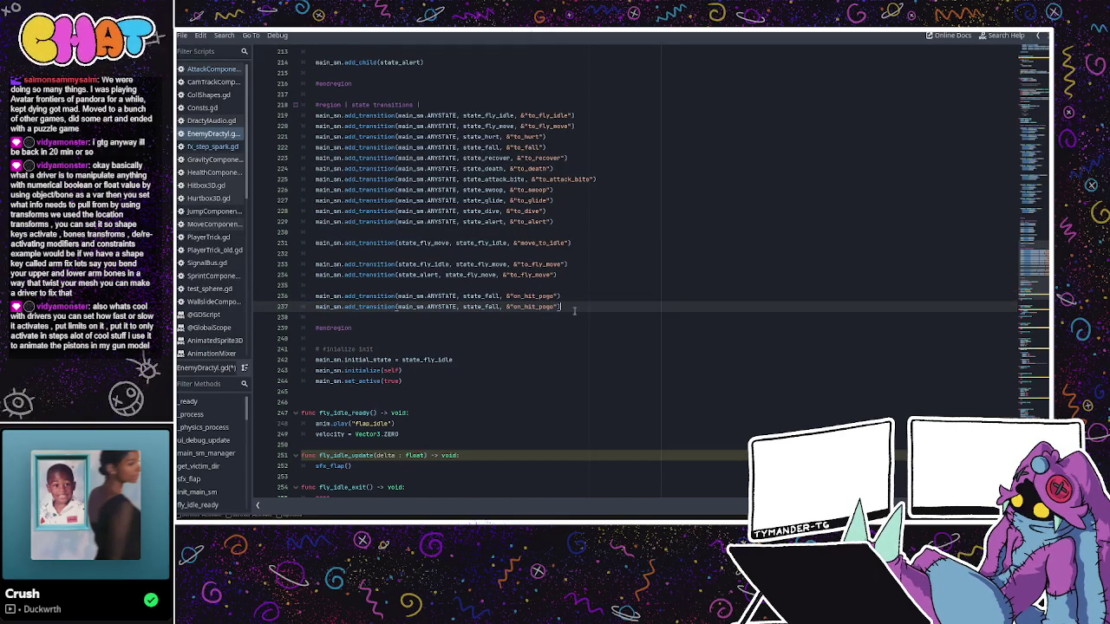
key("Return")
key("ctrl+v")
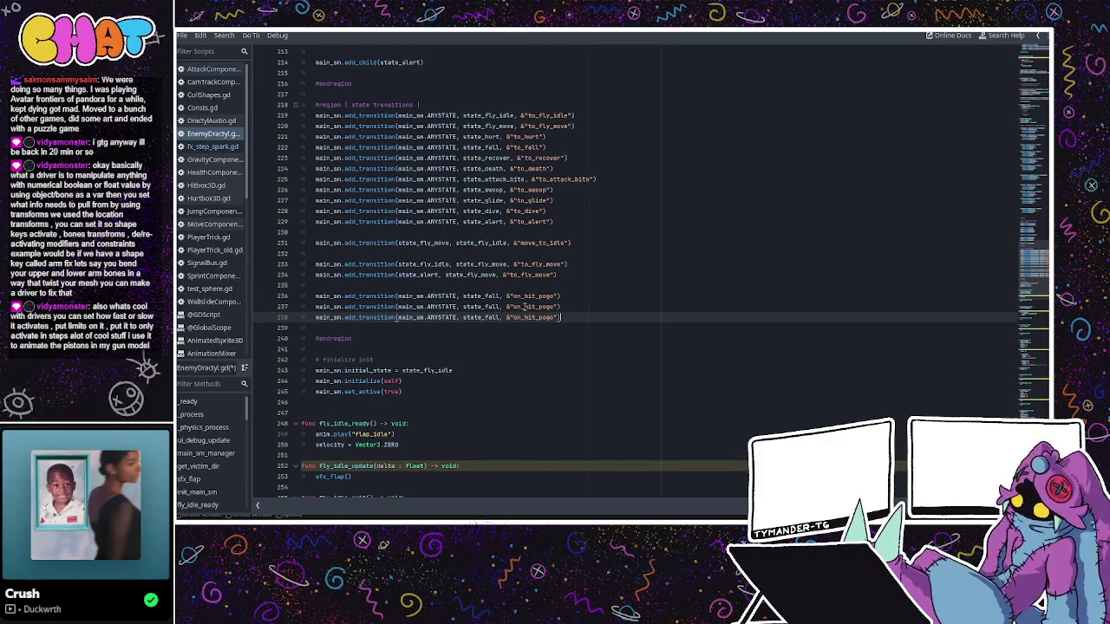
- Rename the copied transitions' events to on_fall_crash and on_fall_recover
left_click_drag(513, 307, 553, 307)
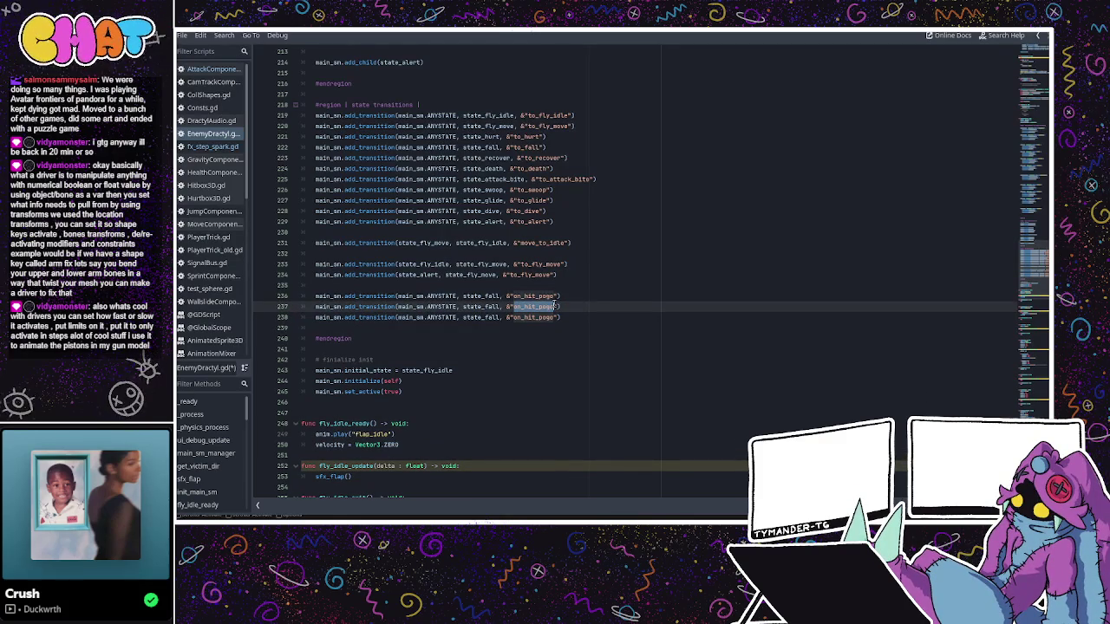
type("on_")
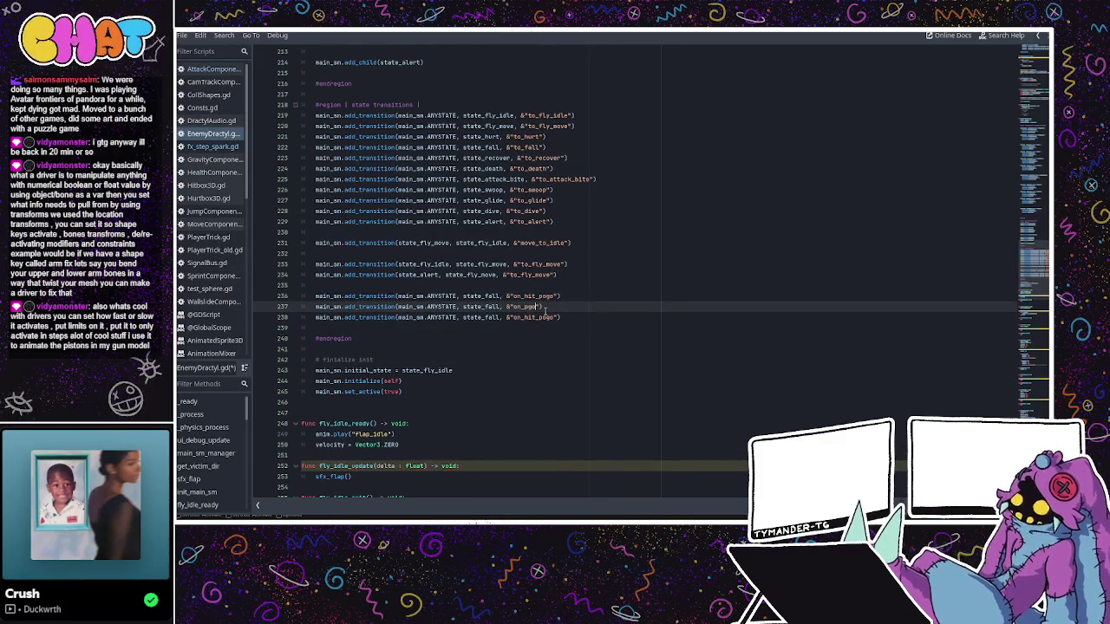
key("BackSpace")
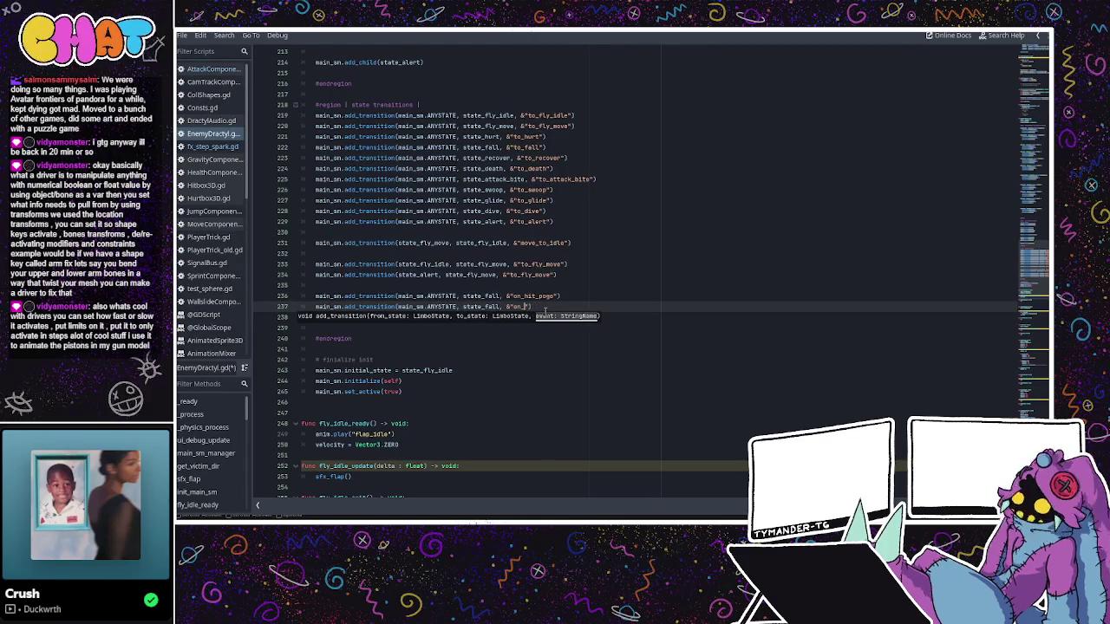
type("fall_crash")
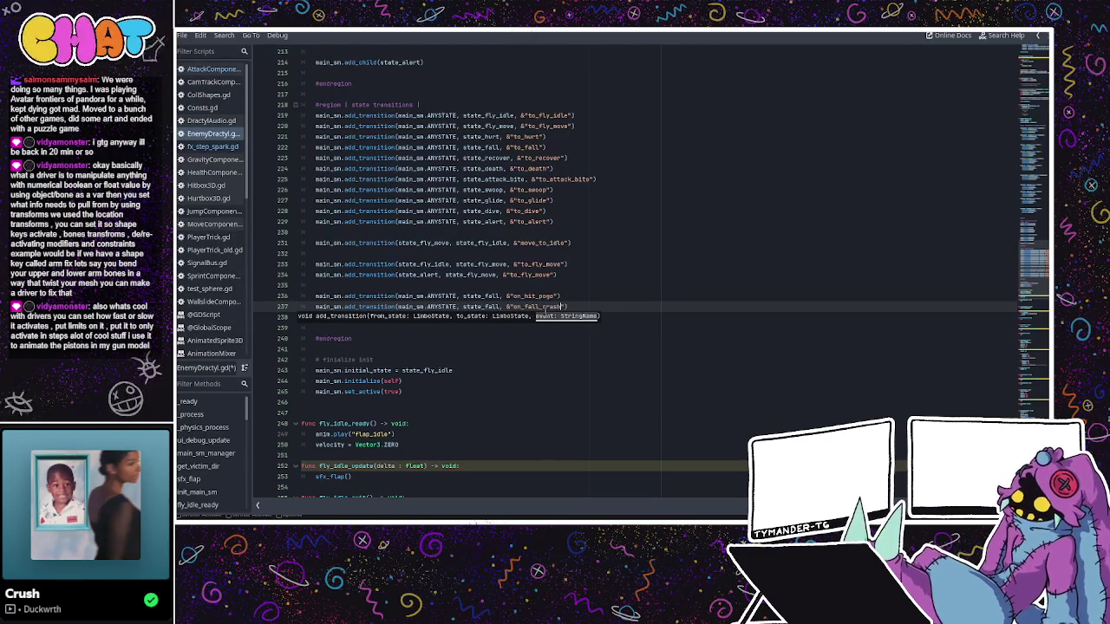
left_click_drag(554, 317, 523, 317)
type("fall_")
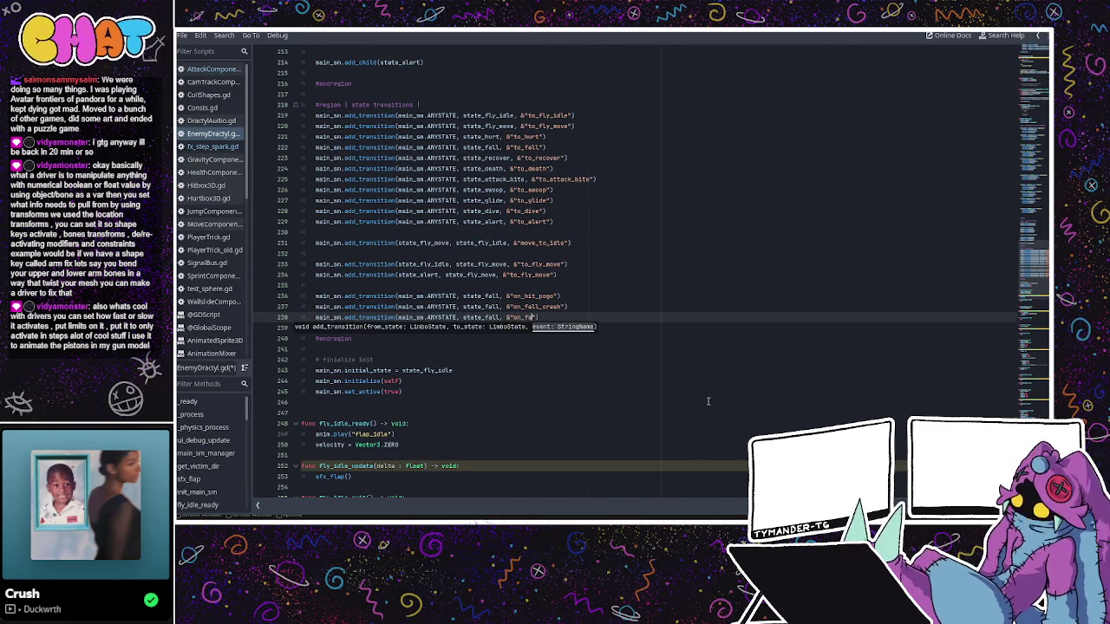
type("recover")
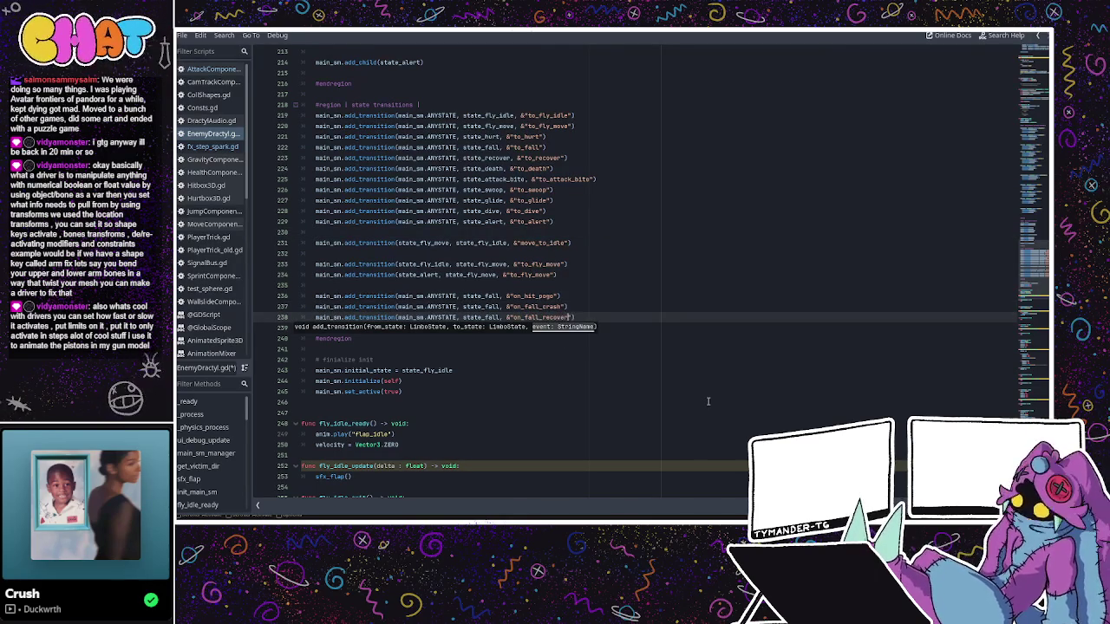
left_click(478, 318)
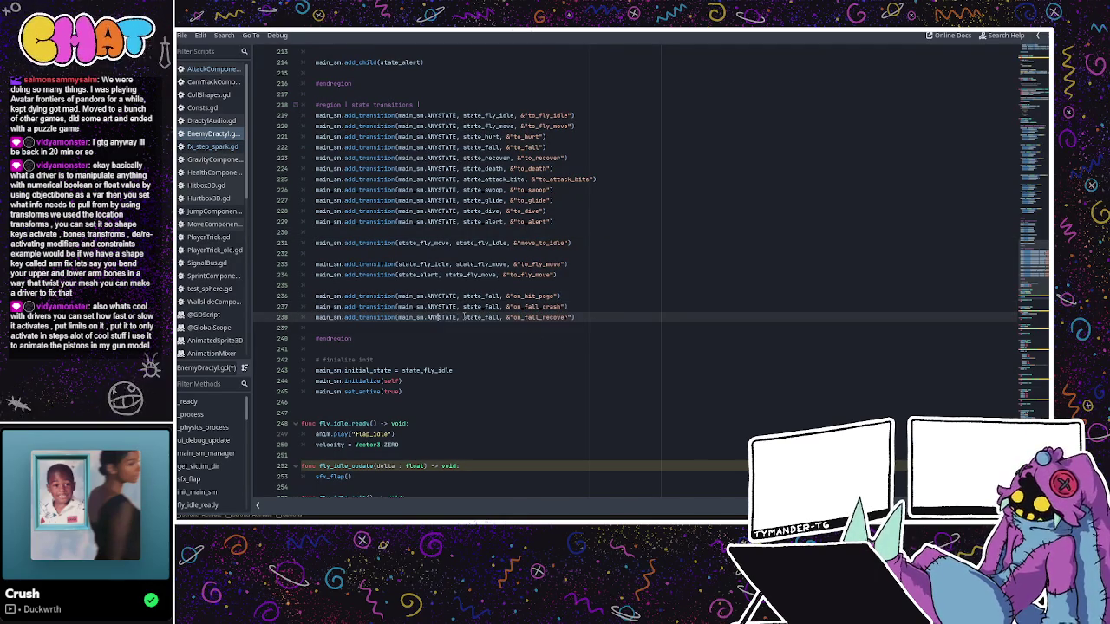
- Set both transitions to start from state_fall, targeting state_death and state_alert respectively
double_click(480, 296)
left_click_drag(457, 296, 397, 296)
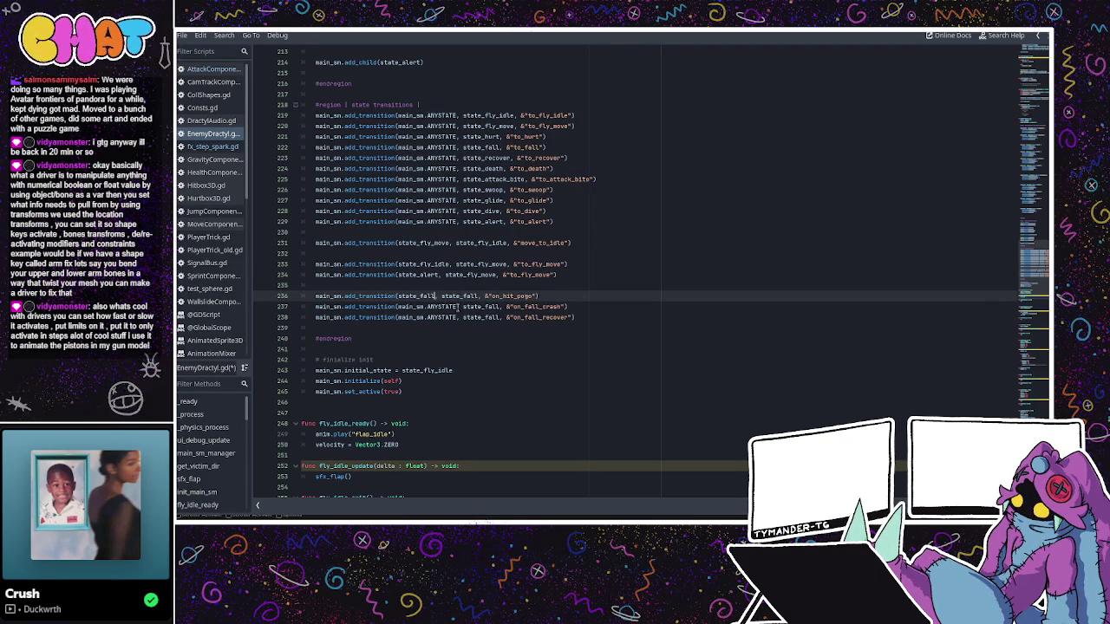
left_click_drag(417, 309, 397, 317)
type("state_fall, state_fall")
double_click(447, 306)
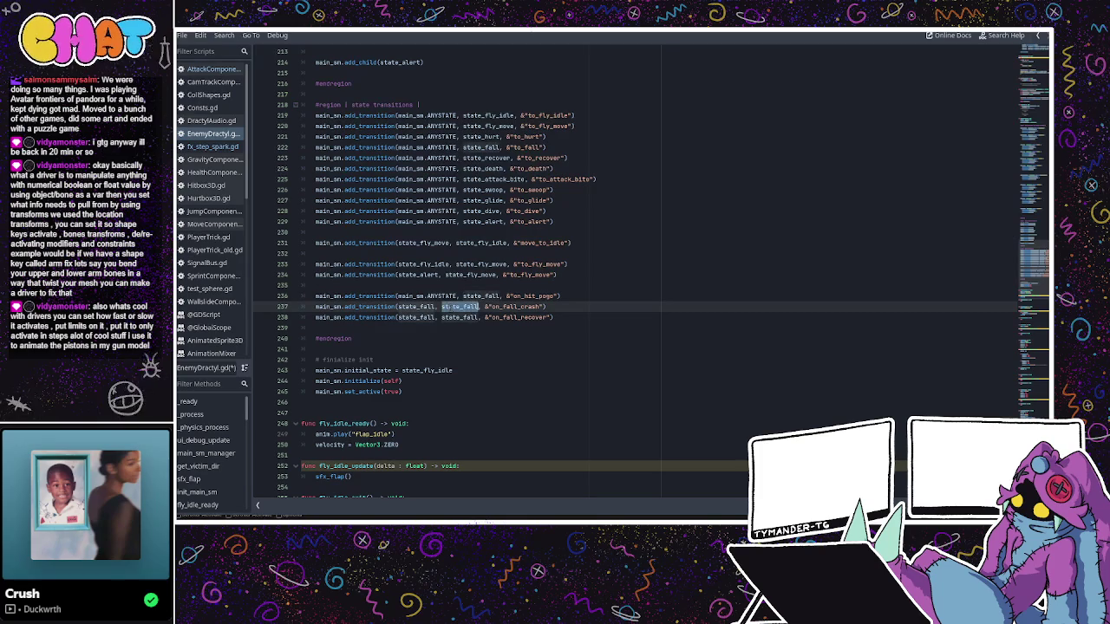
type("state_death")
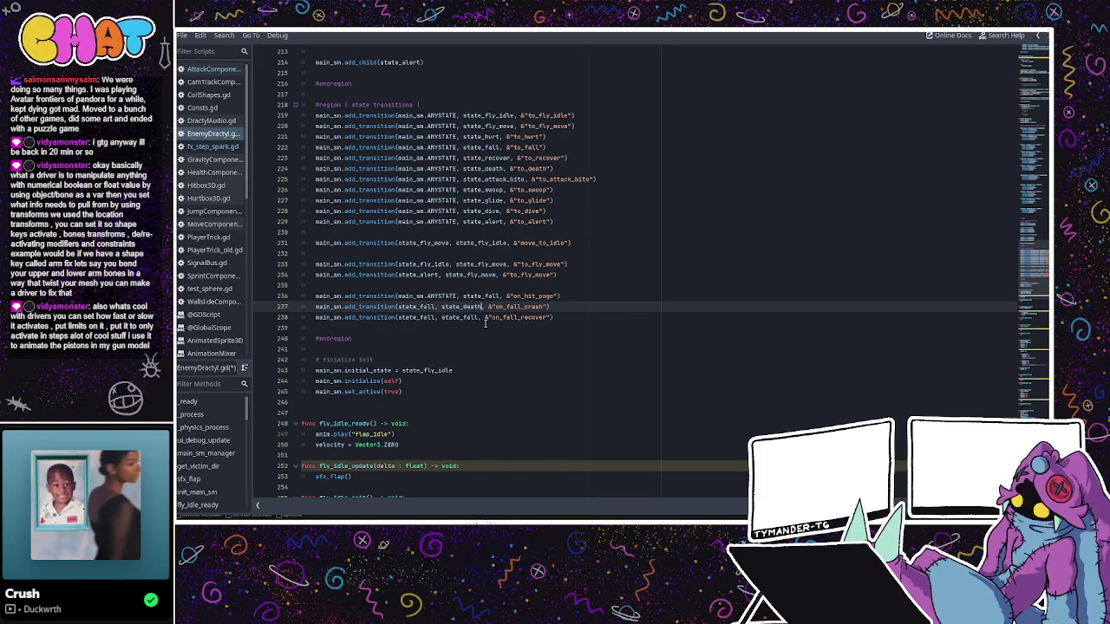
double_click(469, 316)
type("s")
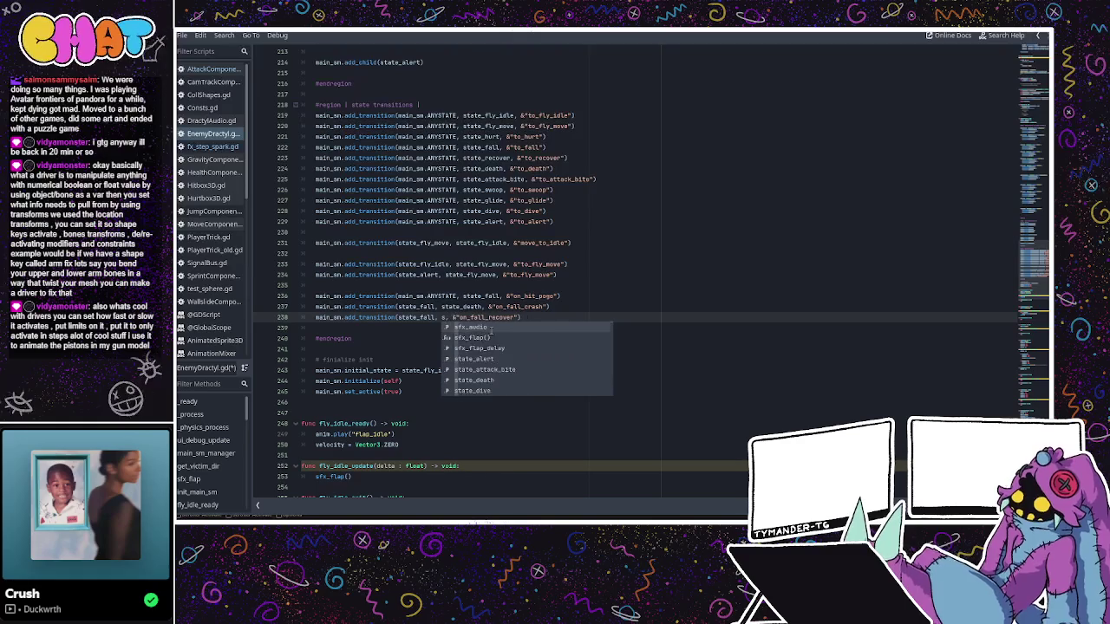
type("tate_a")
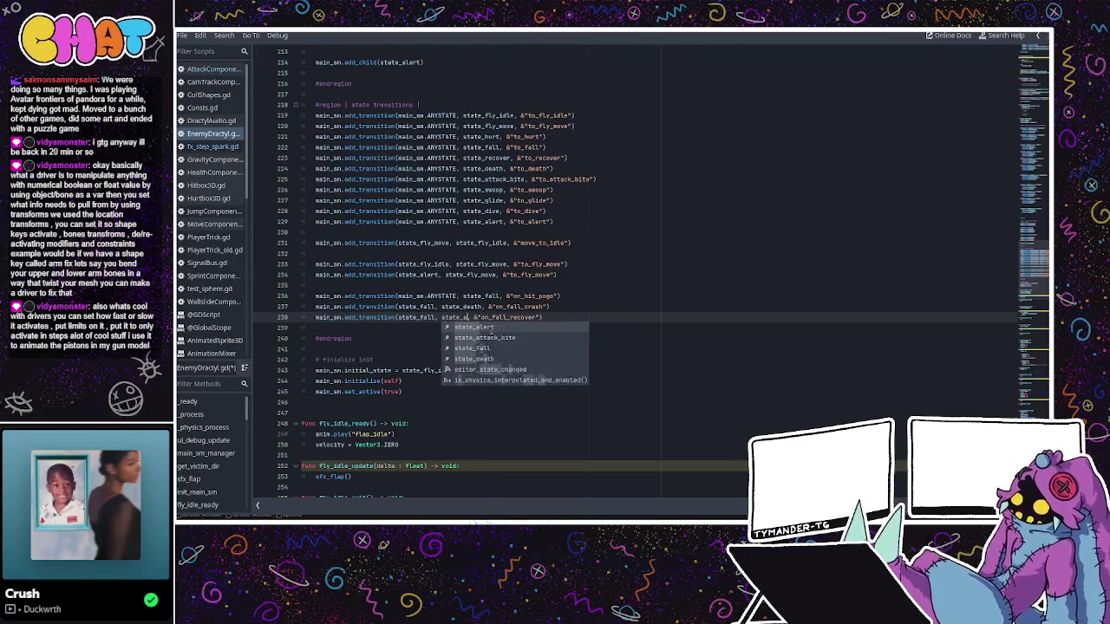
left_click(491, 331)
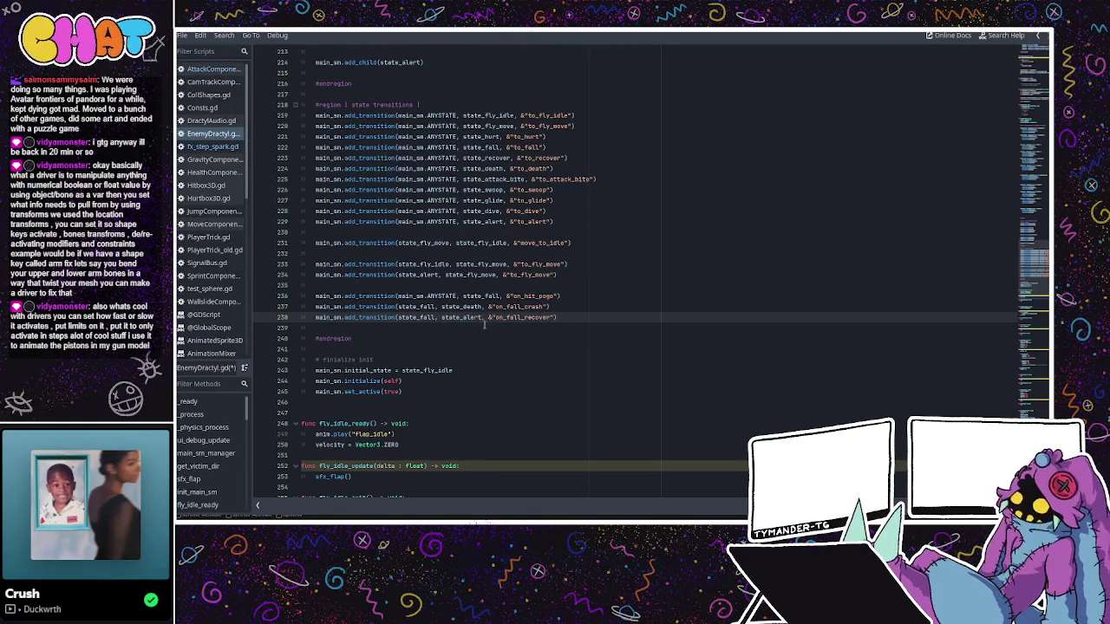
left_click(566, 306)
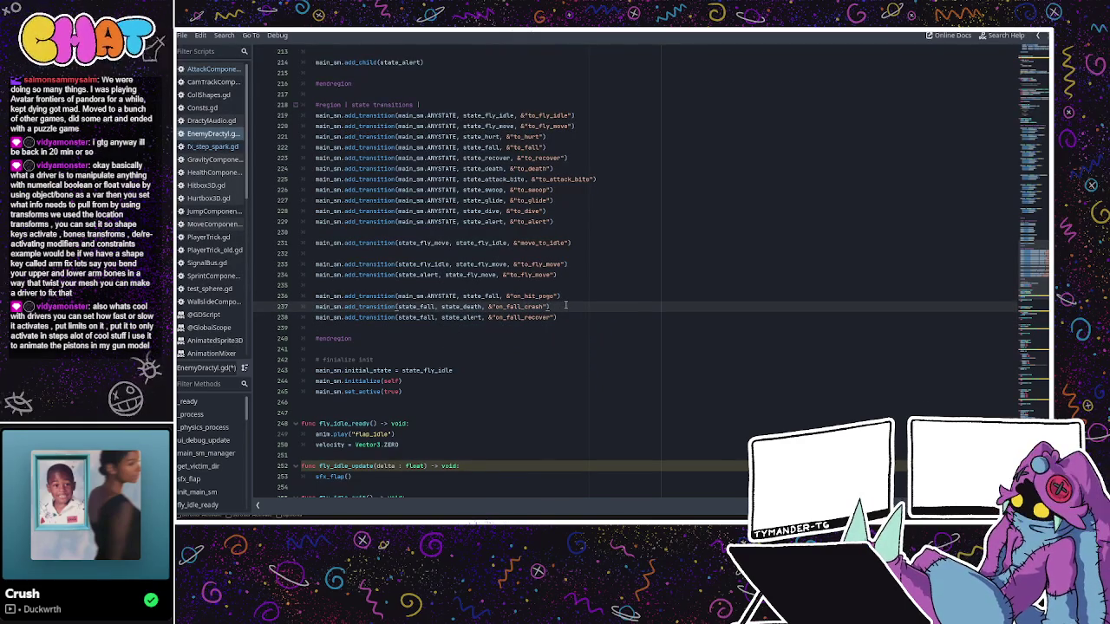
left_click(569, 316)
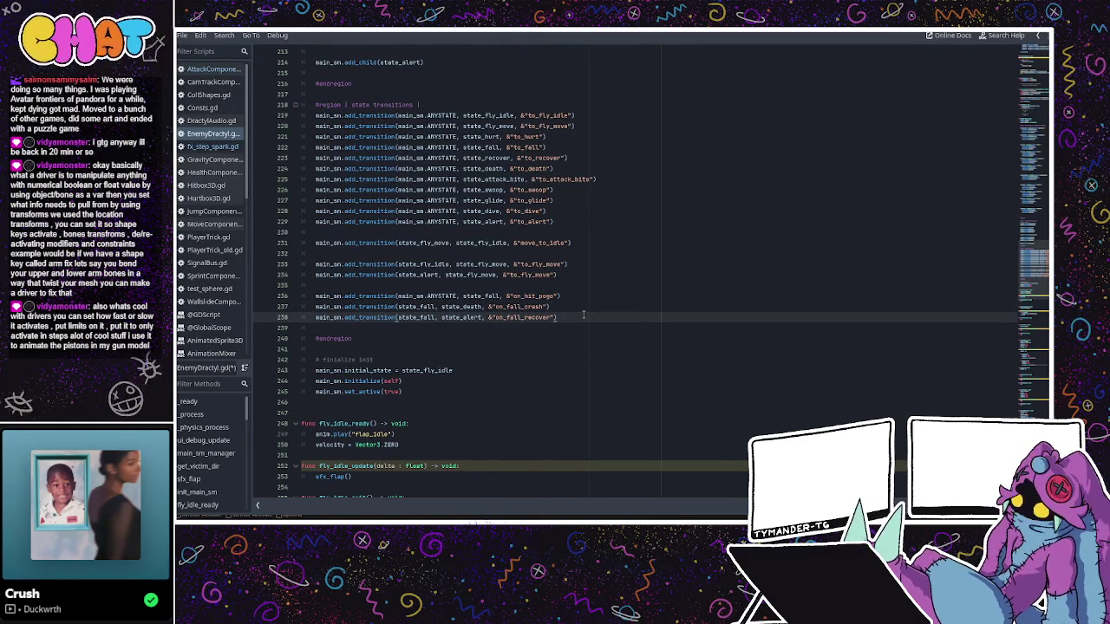
key("Return")
key("Return")
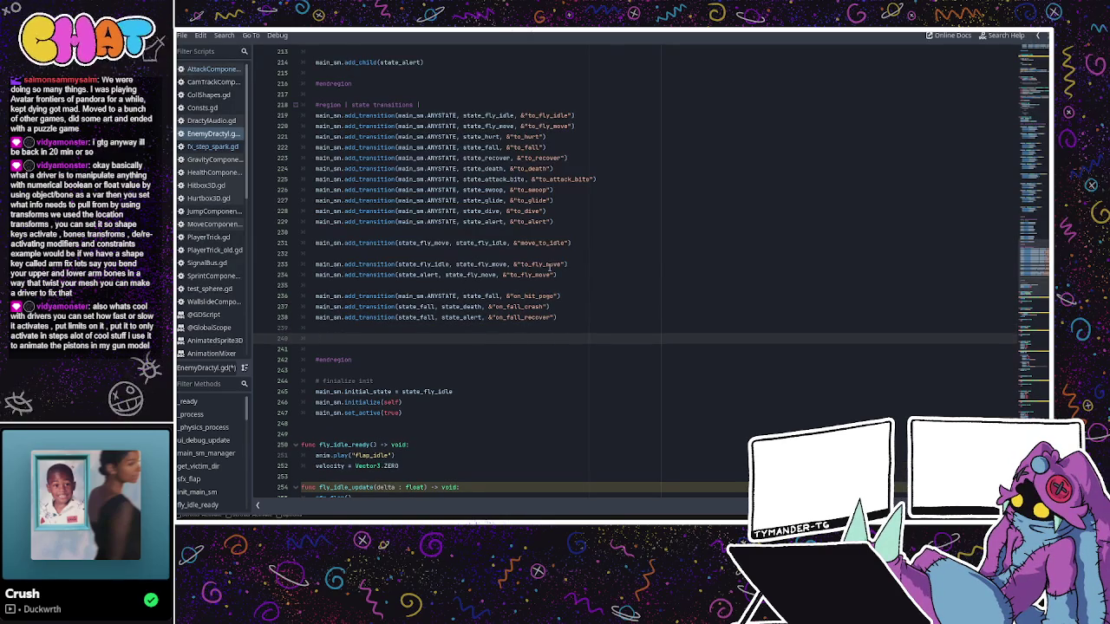
key("BackSpace")
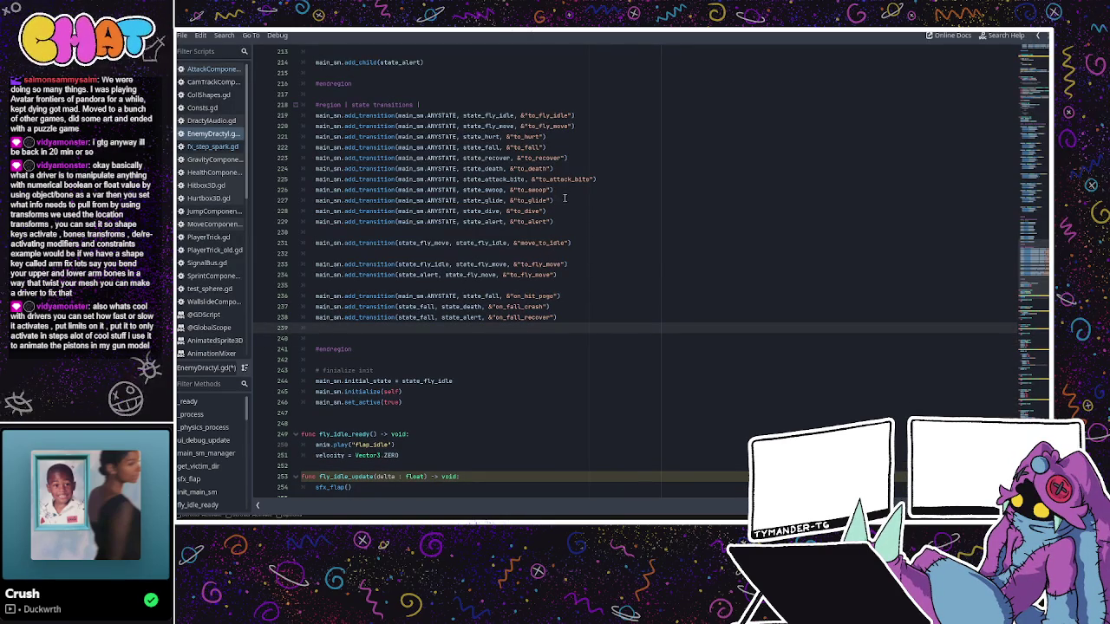
left_click_drag(555, 168, 314, 169)
key("ctrl+c")
left_click(361, 328)
key("Return")
key("ctrl+v")
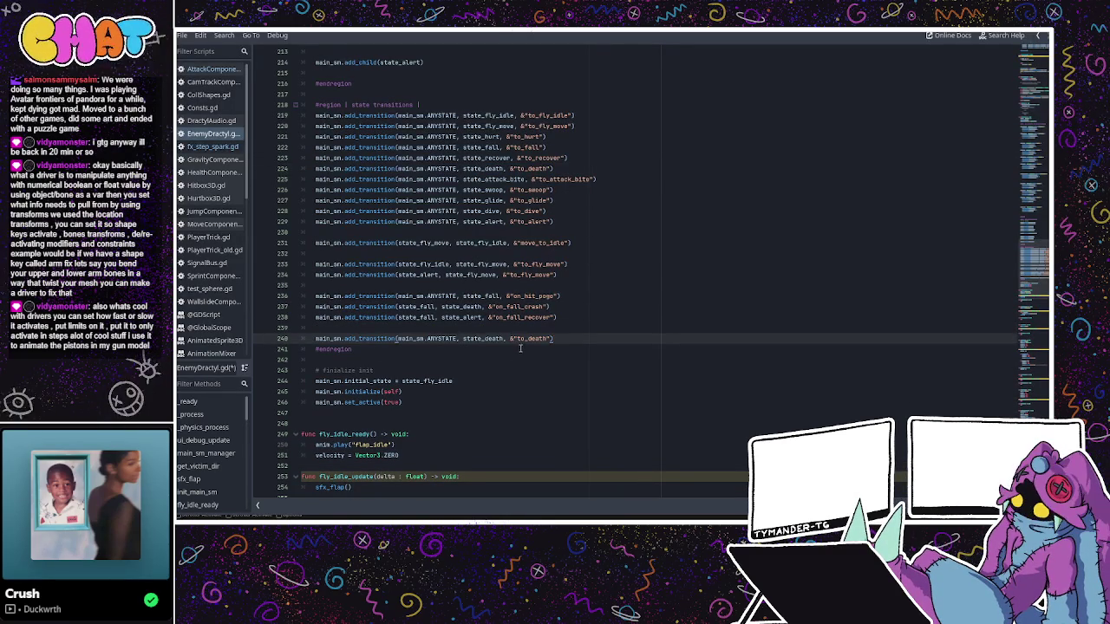
left_click_drag(517, 339, 526, 338)
type("on")
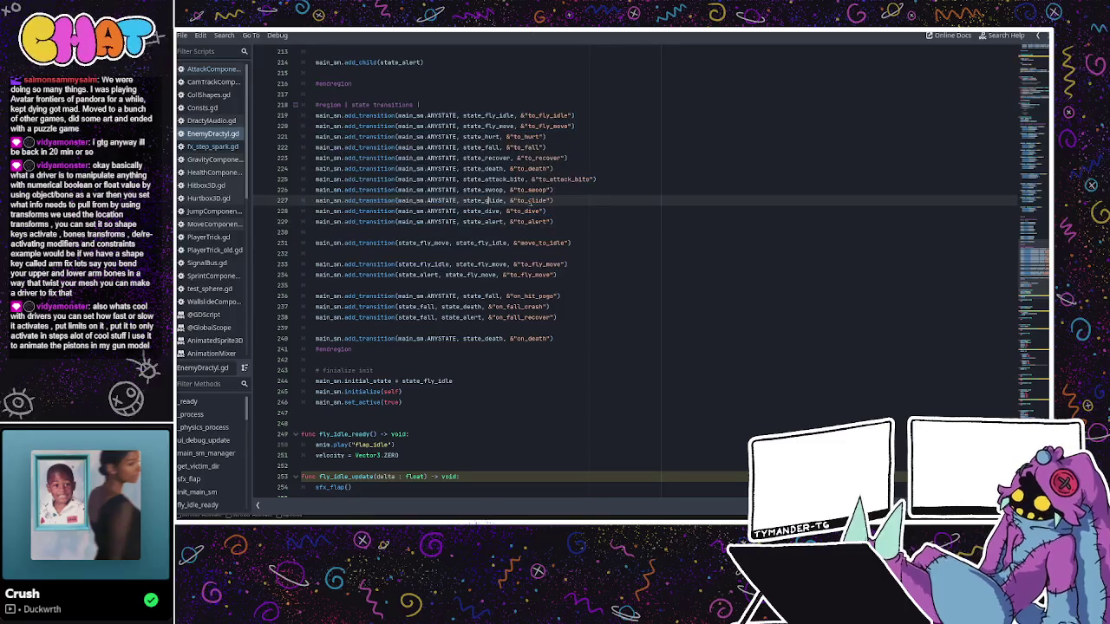
left_click(565, 220)
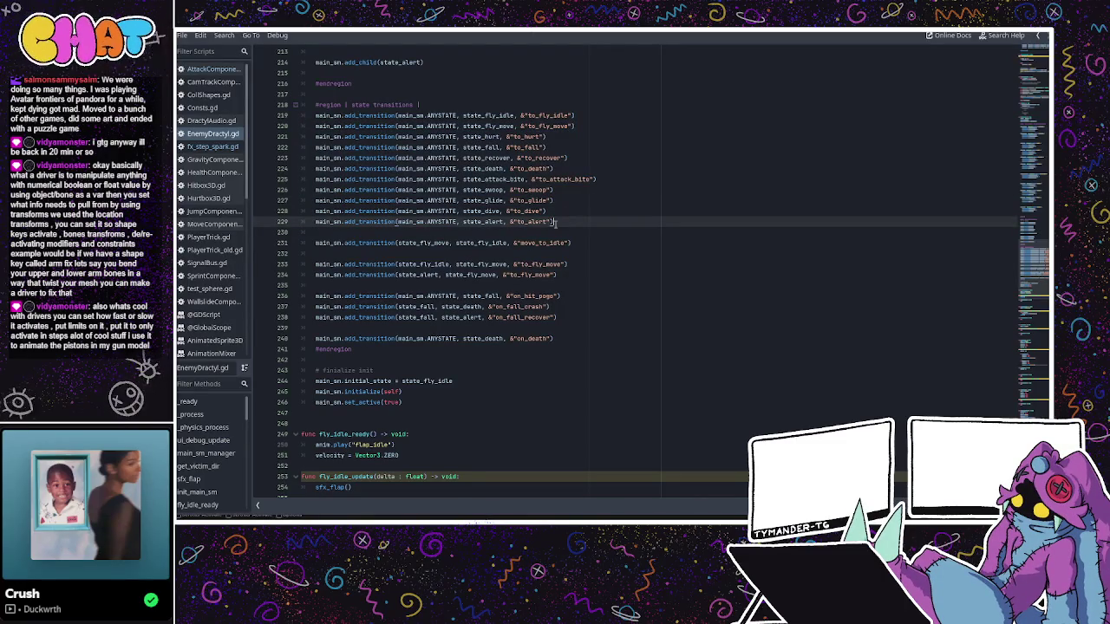
left_click(535, 242)
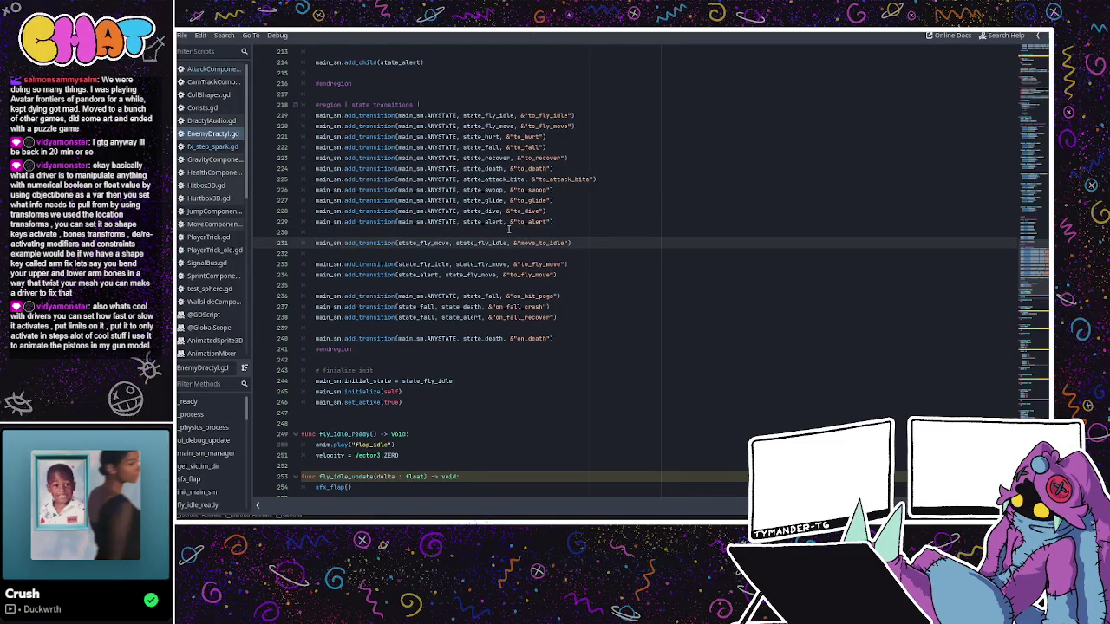
scroll(529, 228, "down", 1)
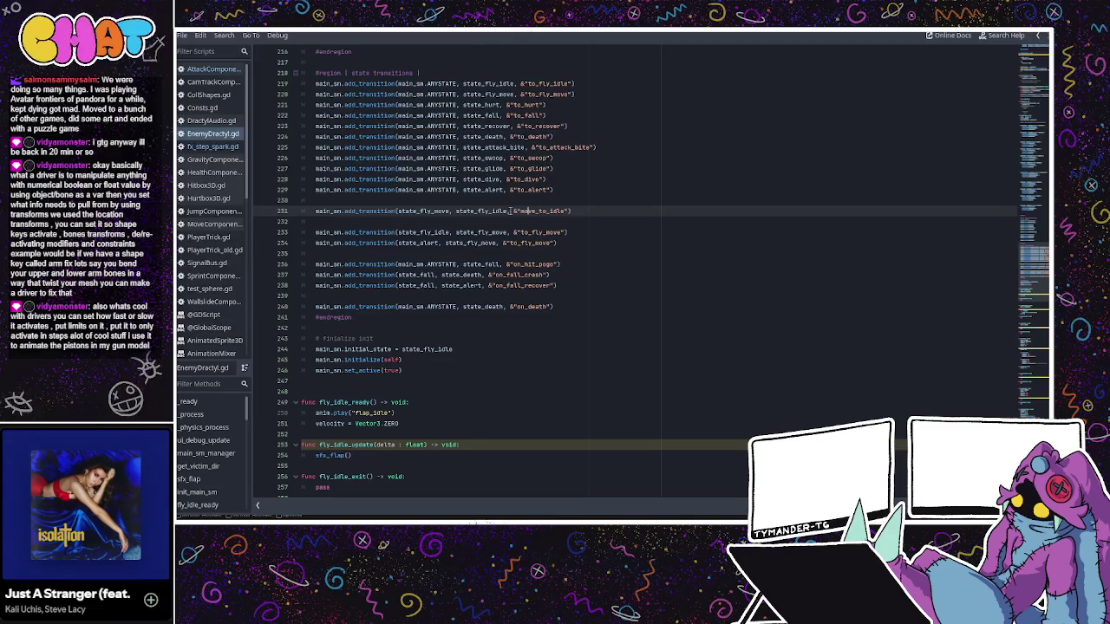
double_click(486, 211)
left_click(526, 211)
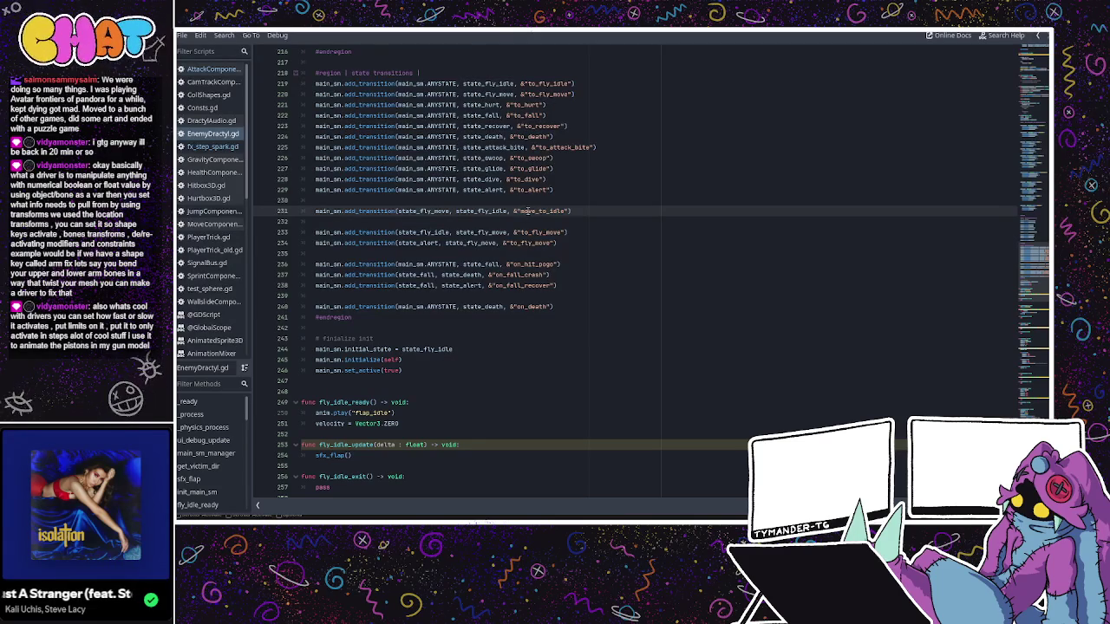
left_click(483, 231)
left_click(457, 314)
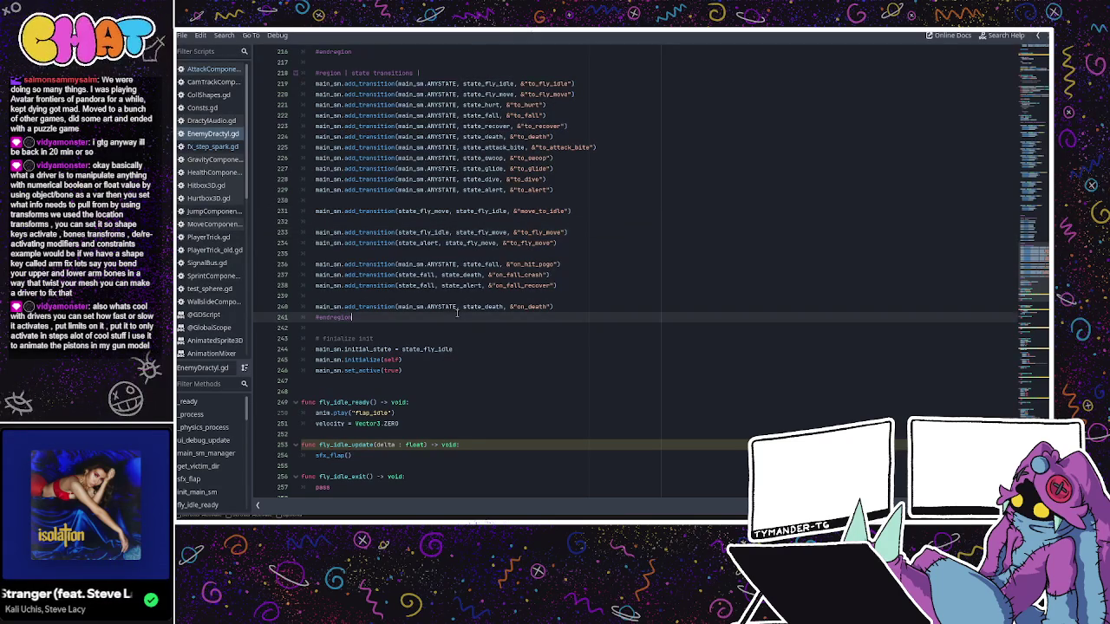
left_click(492, 254)
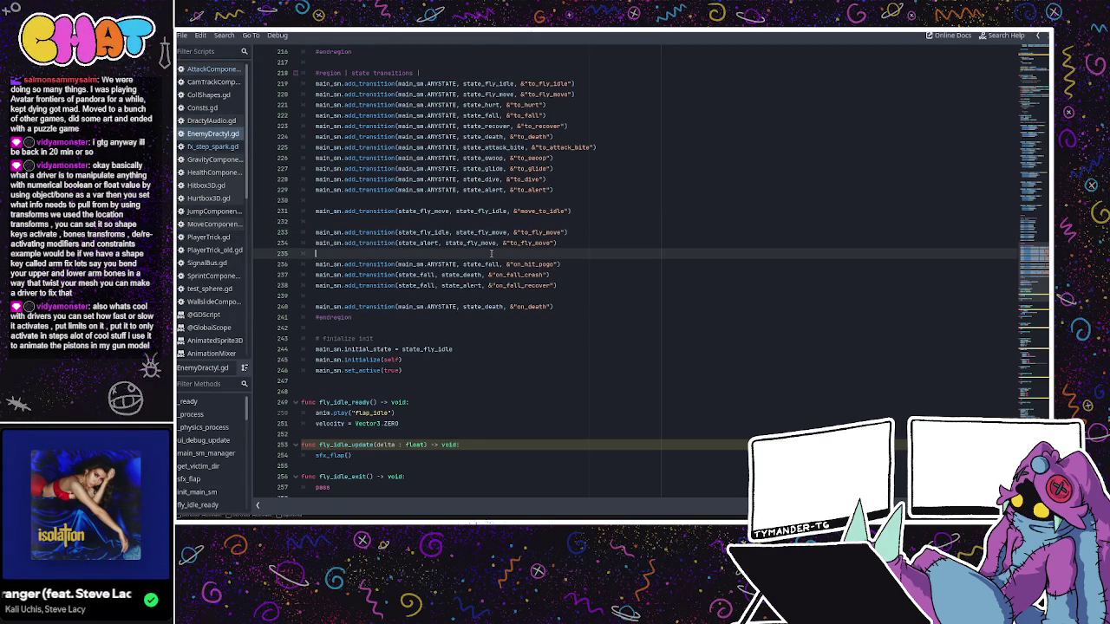
left_click(498, 243)
left_click(486, 232)
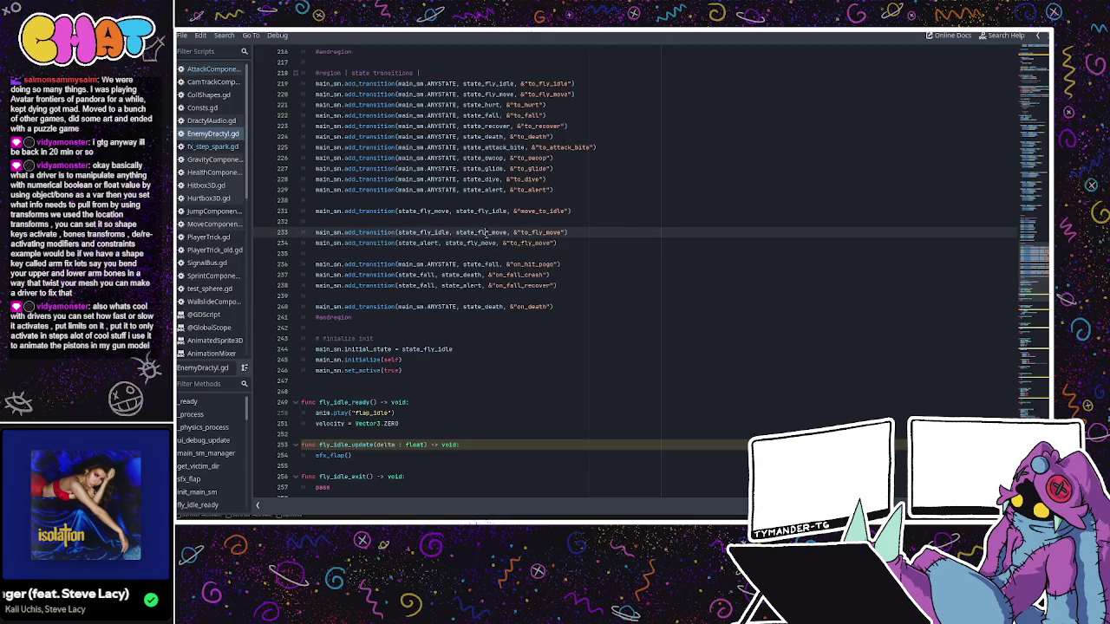
double_click(542, 211)
left_click(500, 233)
scroll(577, 246, "down", 3)
- Change the fly-move dispatch event from to_fly_idle to move_to_fly
scroll(588, 240, "down", 7)
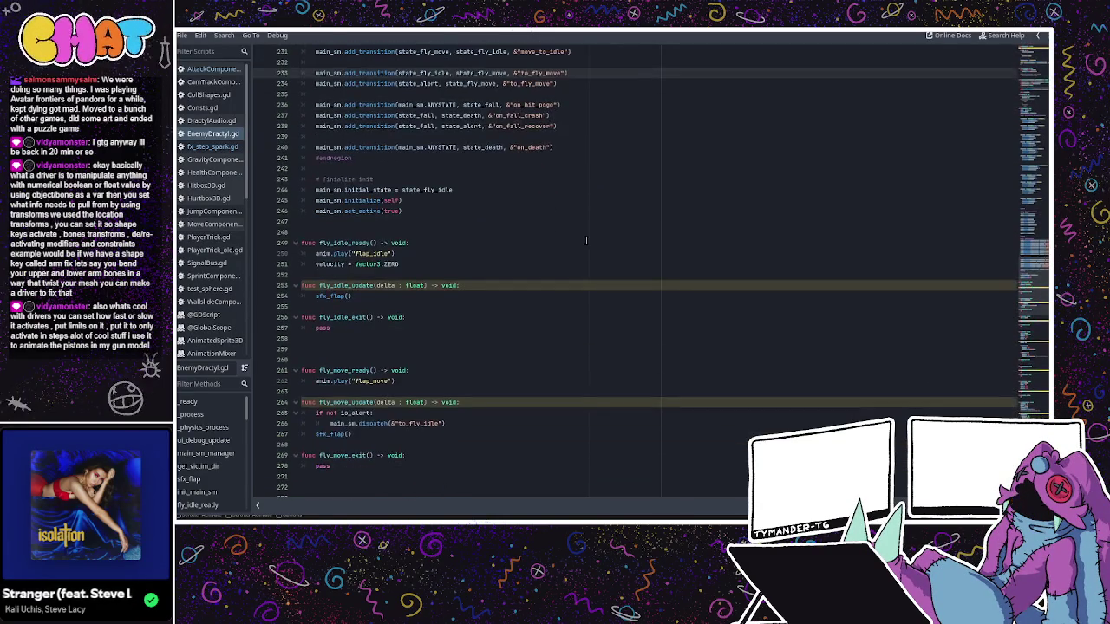
scroll(459, 250, "down", 1)
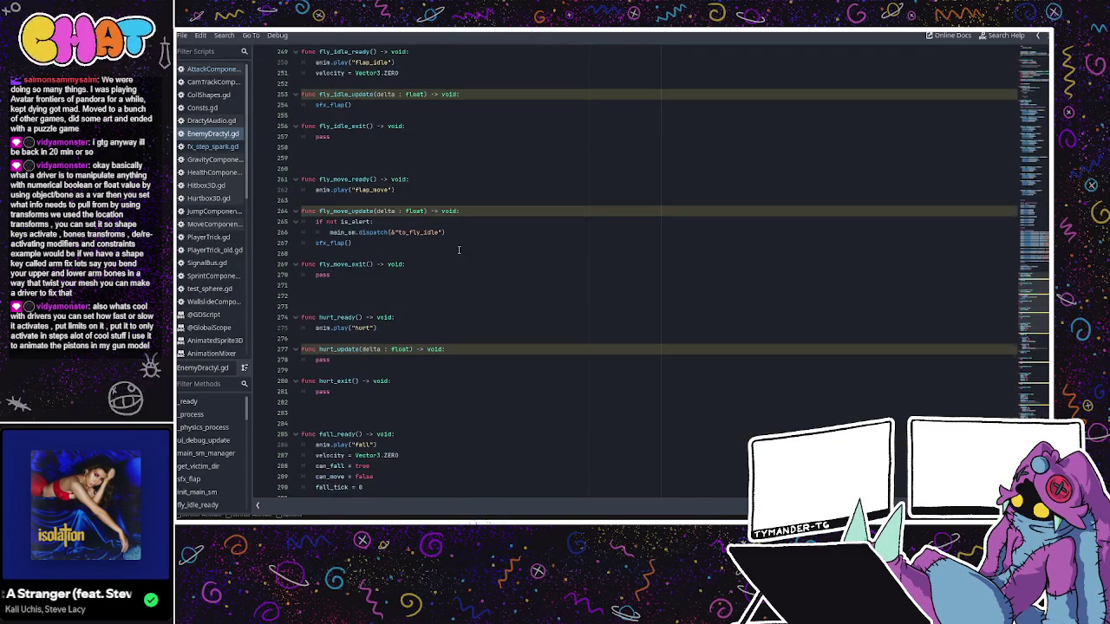
double_click(416, 232)
type("move_")
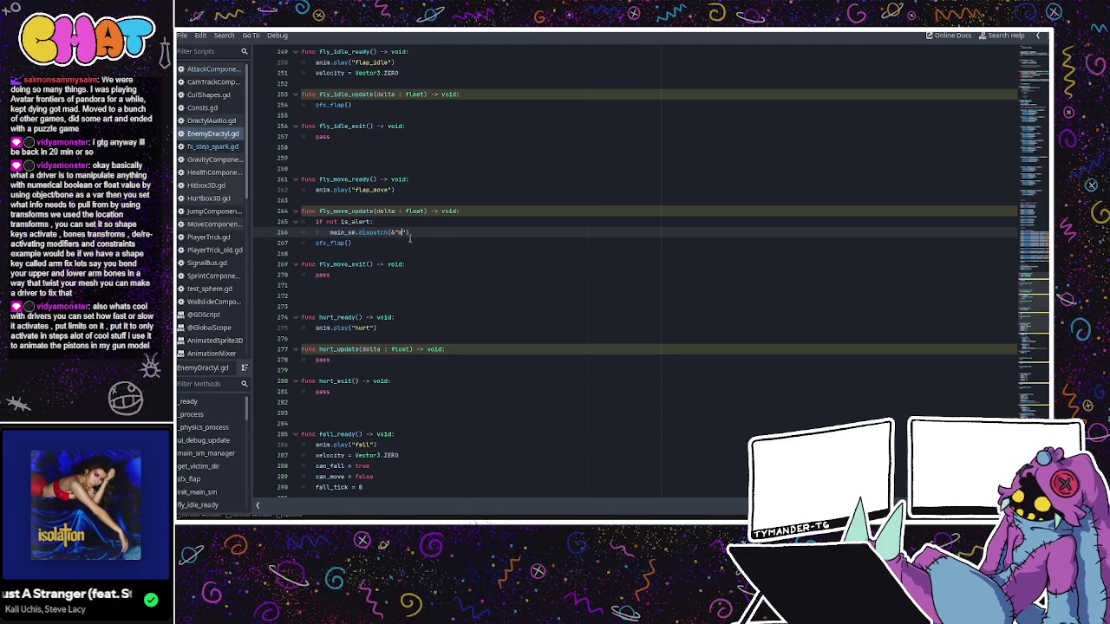
type("to_fly")
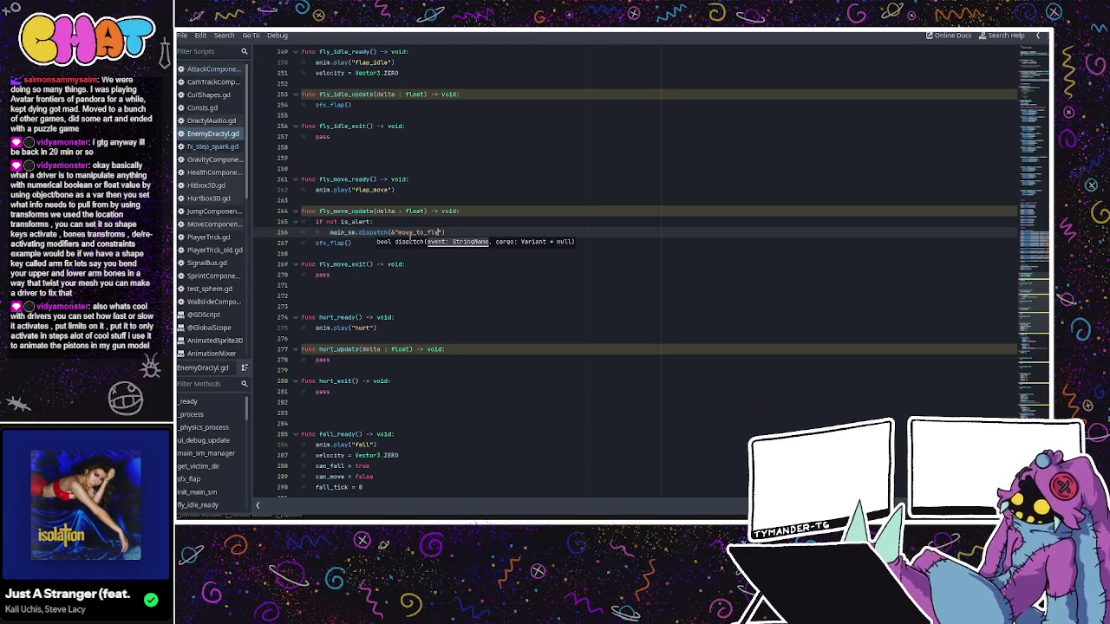
- Make the landing and fall-timeout dispatches send on_fall_crash and on_fall_recover instead of to_death and to_alert
scroll(429, 219, "up", 10)
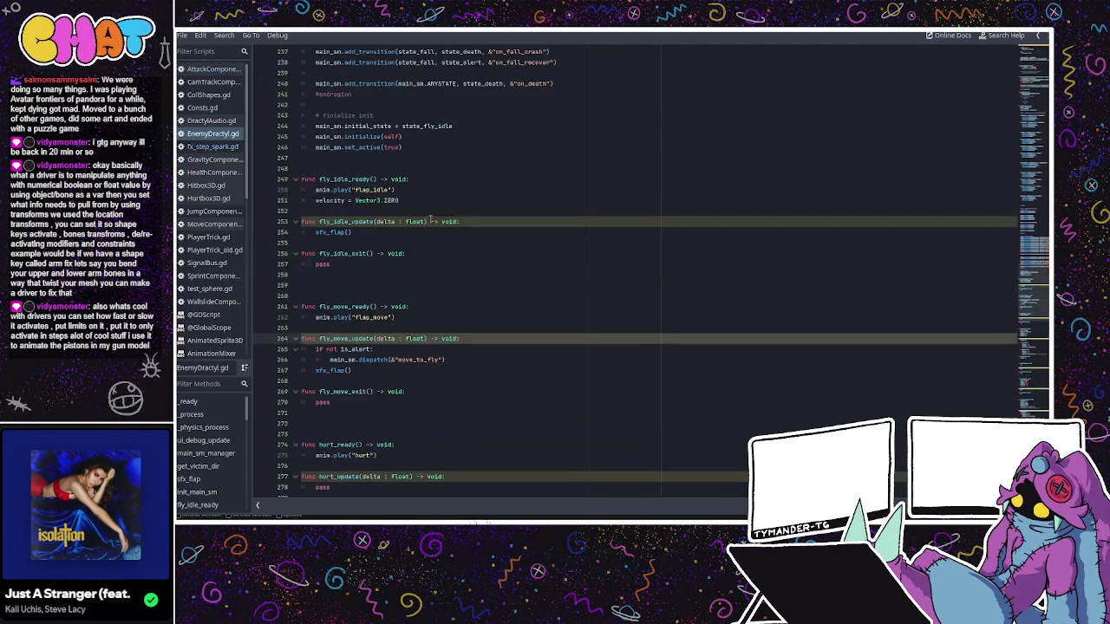
scroll(429, 220, "down", 18)
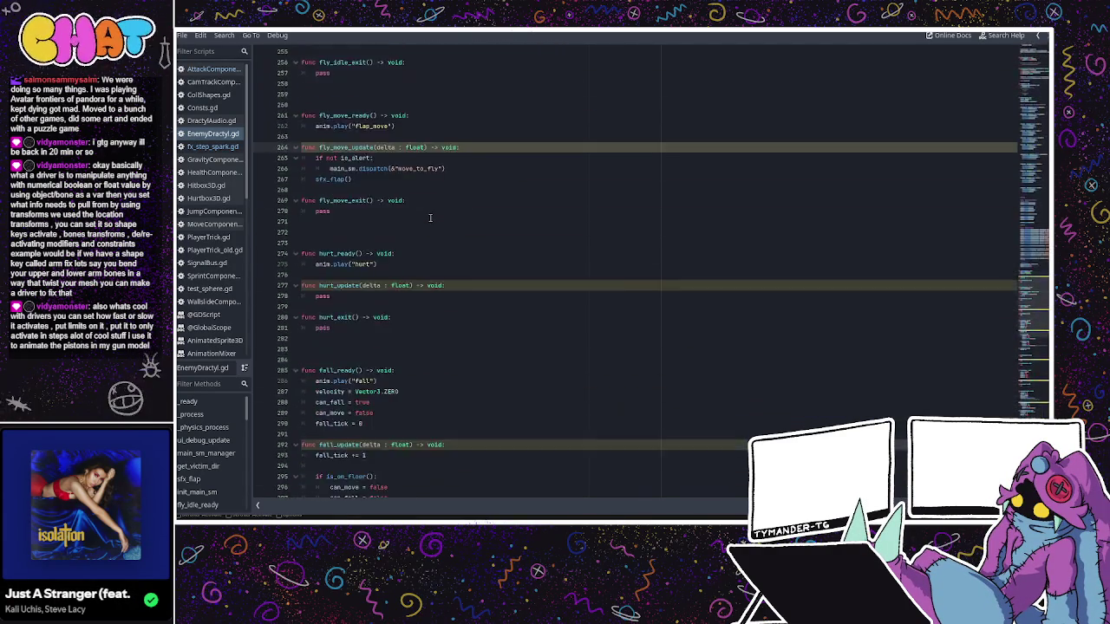
scroll(430, 218, "down", 4)
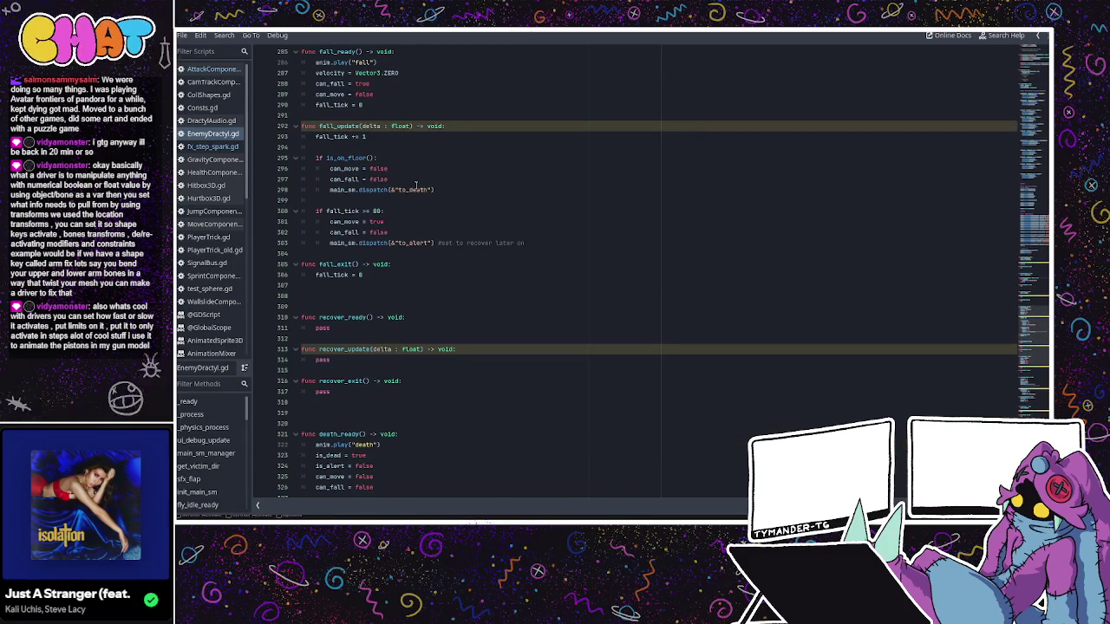
double_click(419, 189)
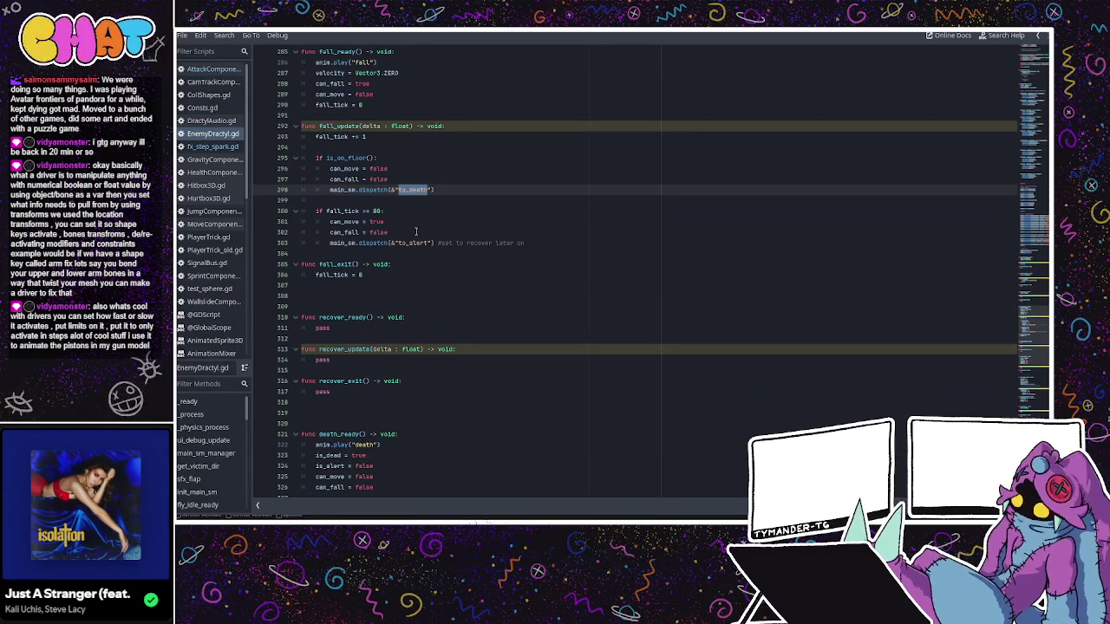
type("on")
type("_fall_cras")
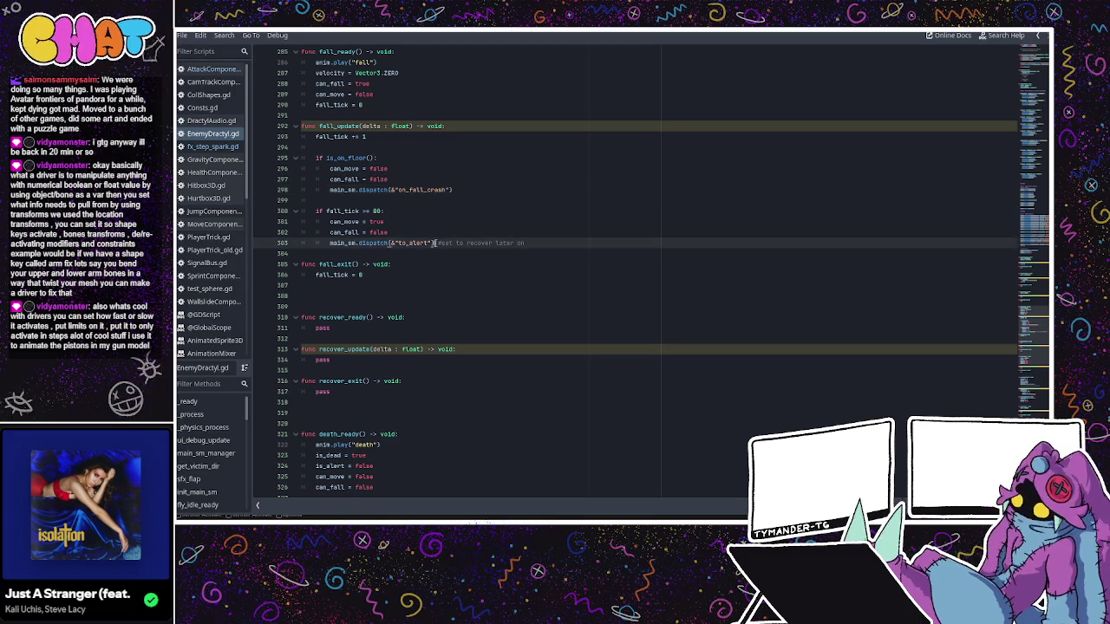
scroll(442, 242, "up", 10)
scroll(441, 241, "up", 10)
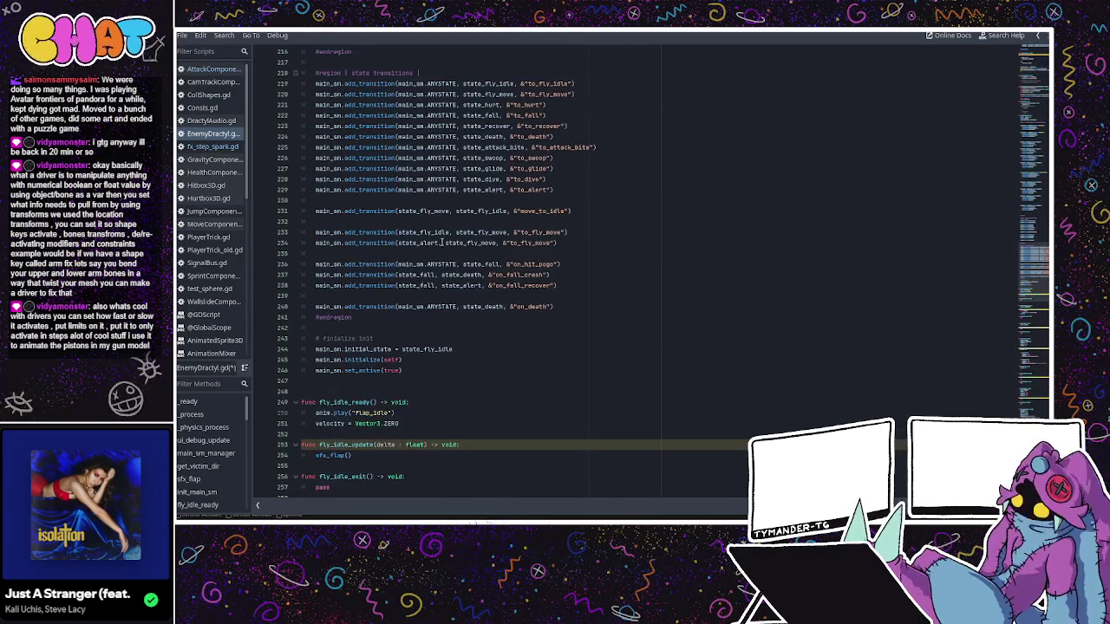
scroll(443, 256, "down", 10)
scroll(445, 267, "down", 8)
double_click(415, 402)
type("on")
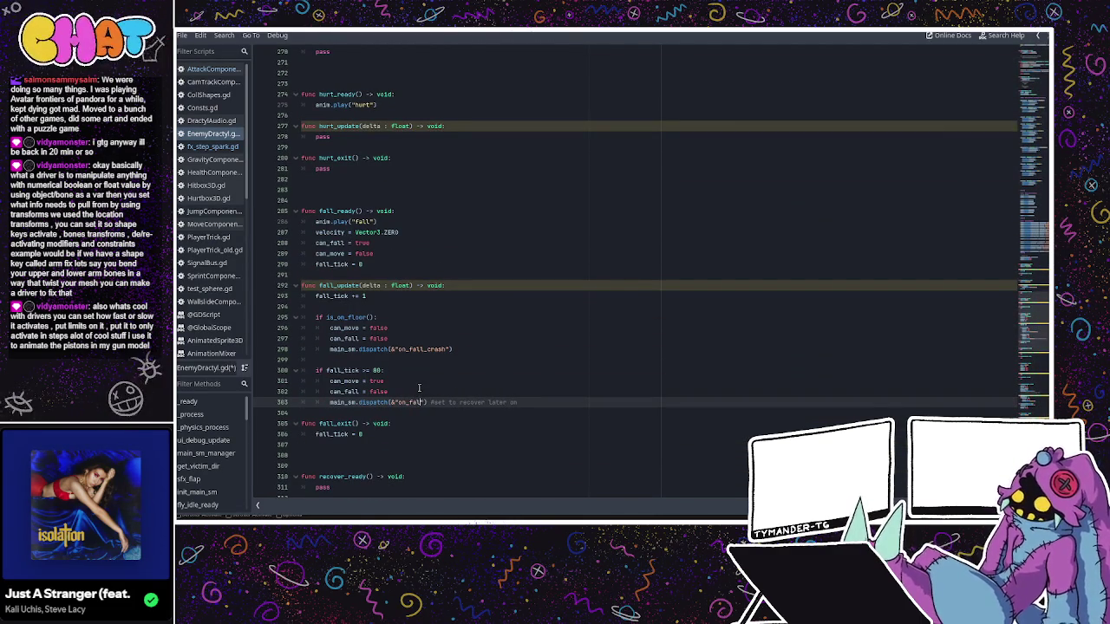
type("_fall_recover")
left_click(419, 388)
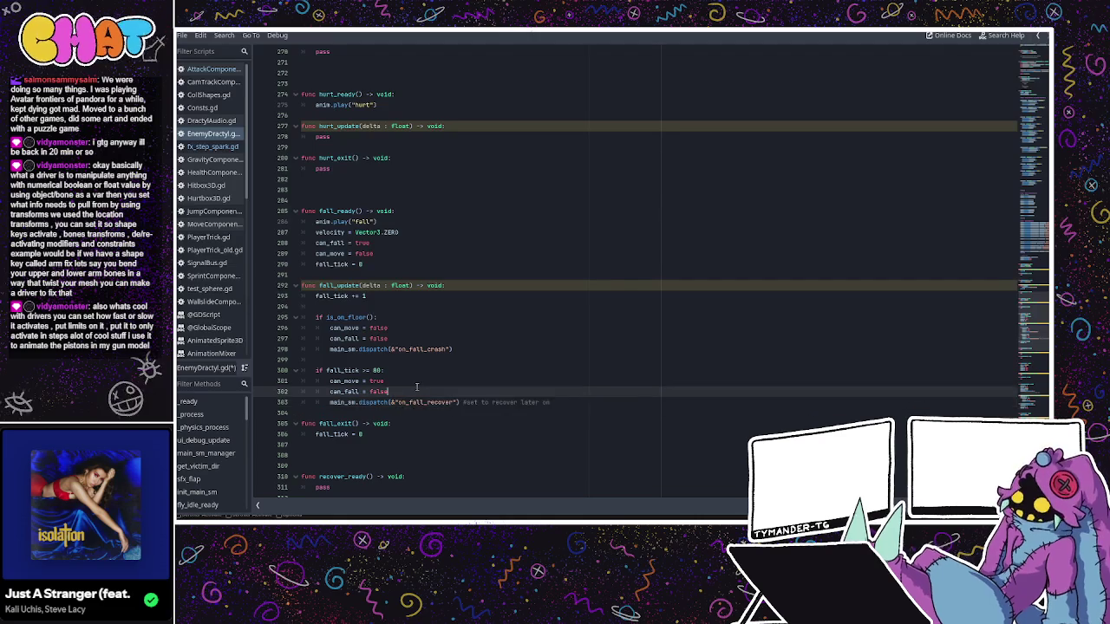
- Review the bite-finish dispatch, leaving to_alert unchanged, and inspect the awareness-area entered callback
scroll(463, 330, "down", 7)
scroll(463, 329, "down", 9)
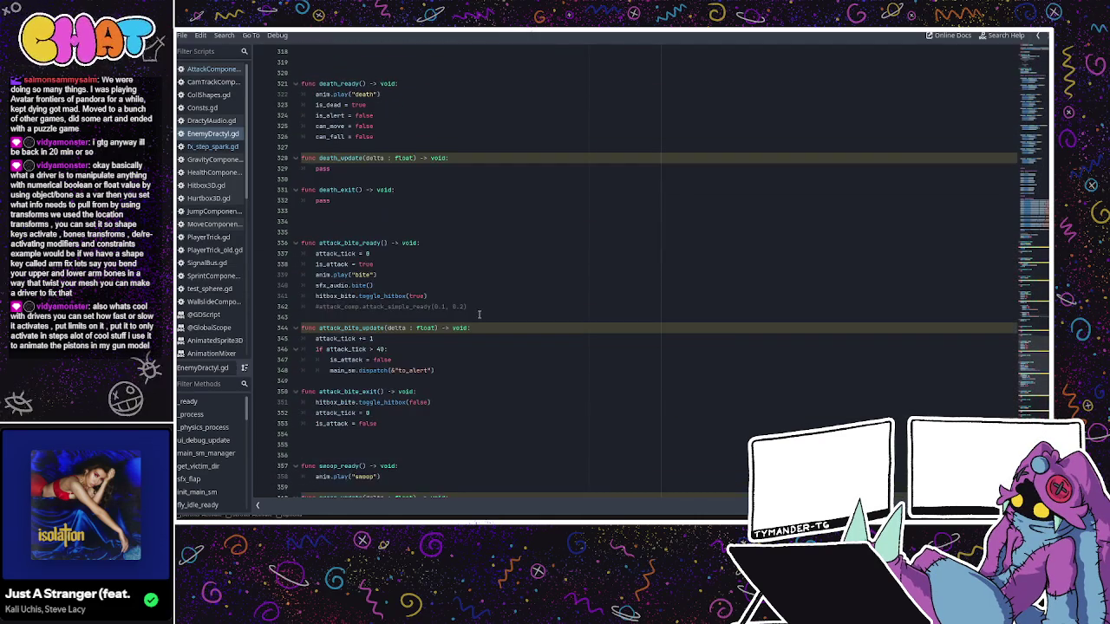
scroll(473, 310, "down", 1)
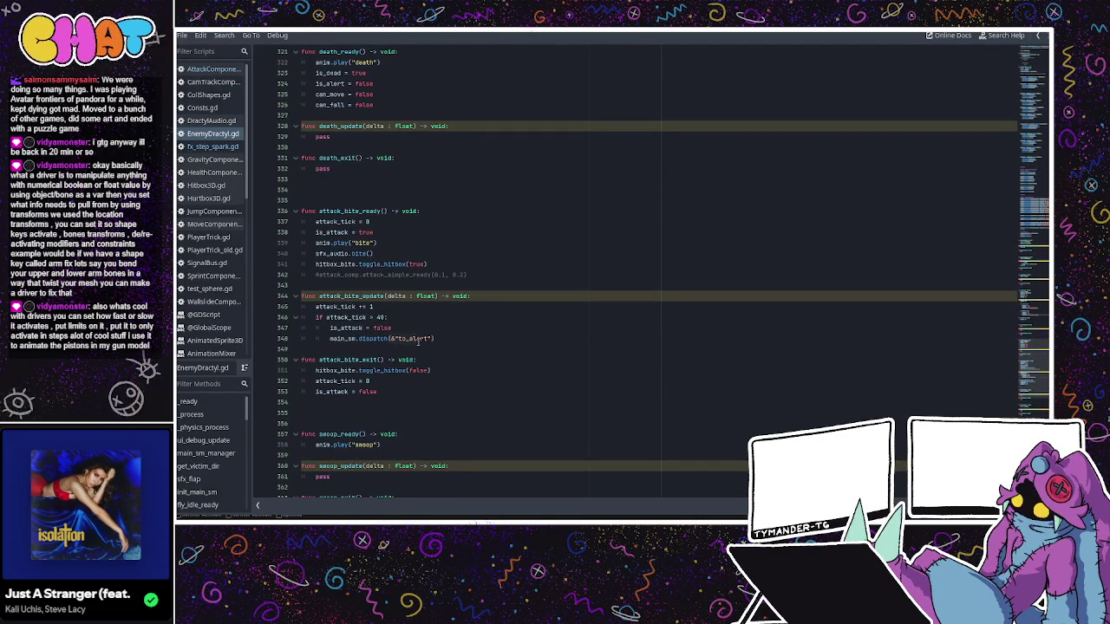
double_click(414, 339)
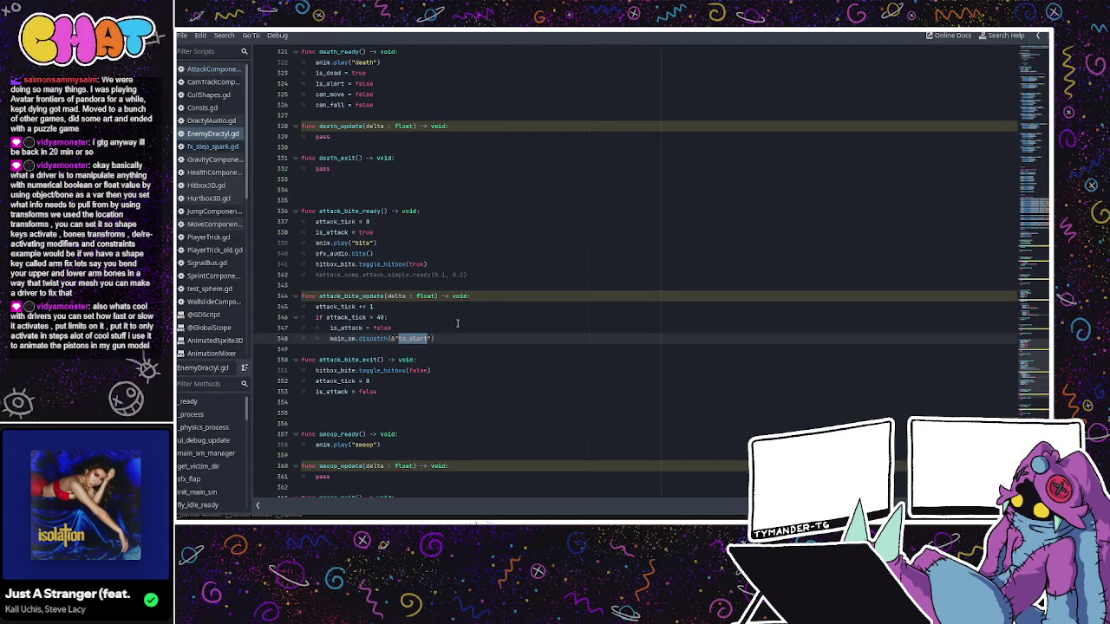
left_click(449, 339)
scroll(434, 277, "down", 5)
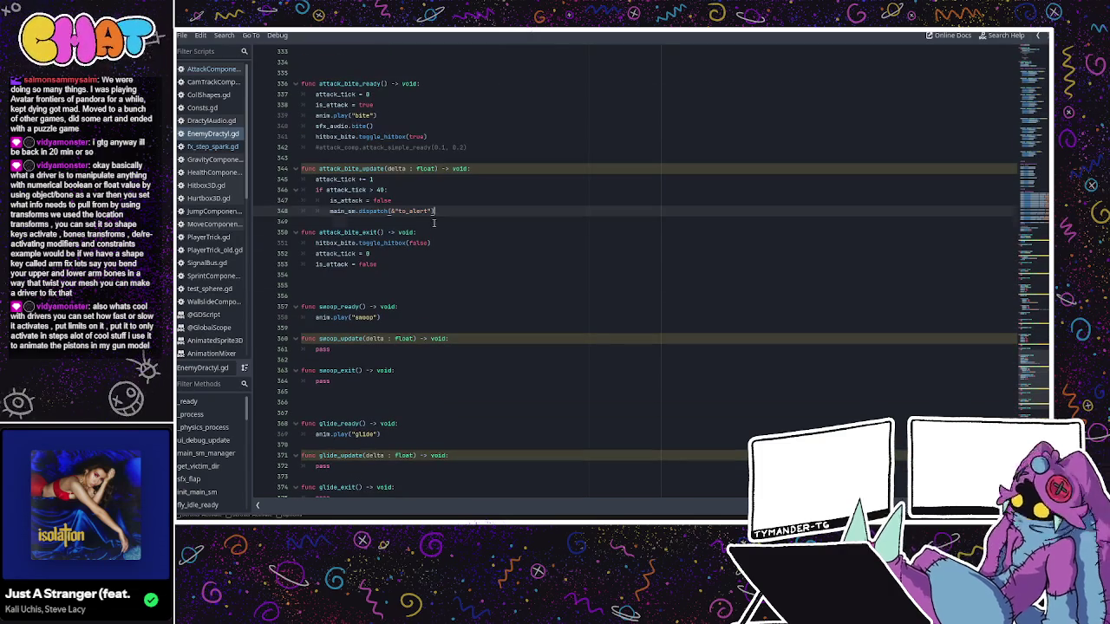
key("Down")
scroll(431, 191, "down", 5)
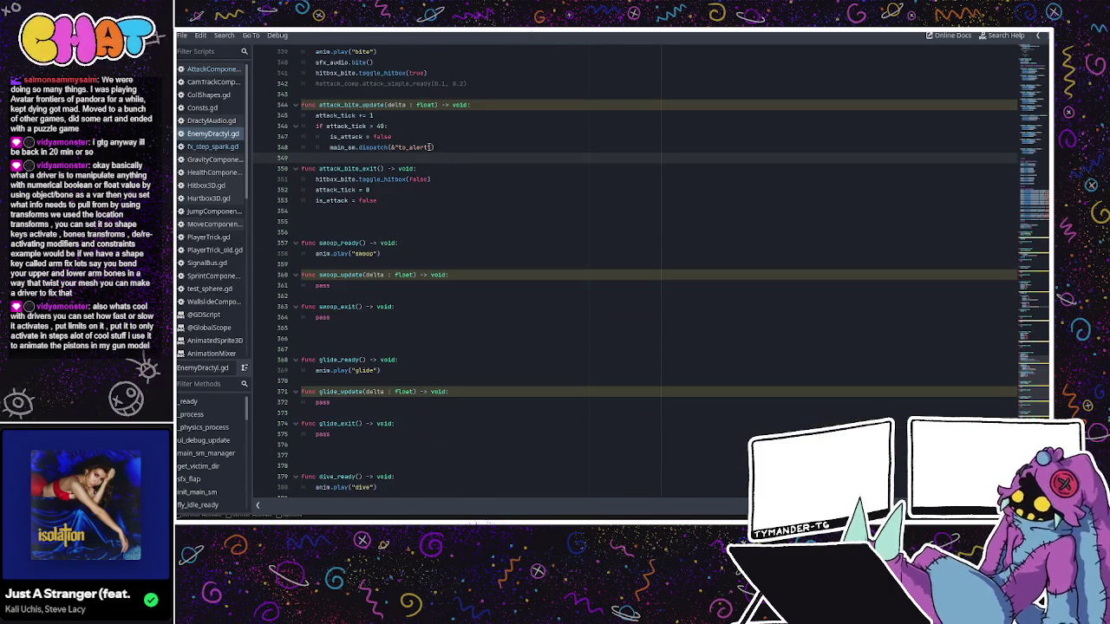
scroll(427, 154, "down", 15)
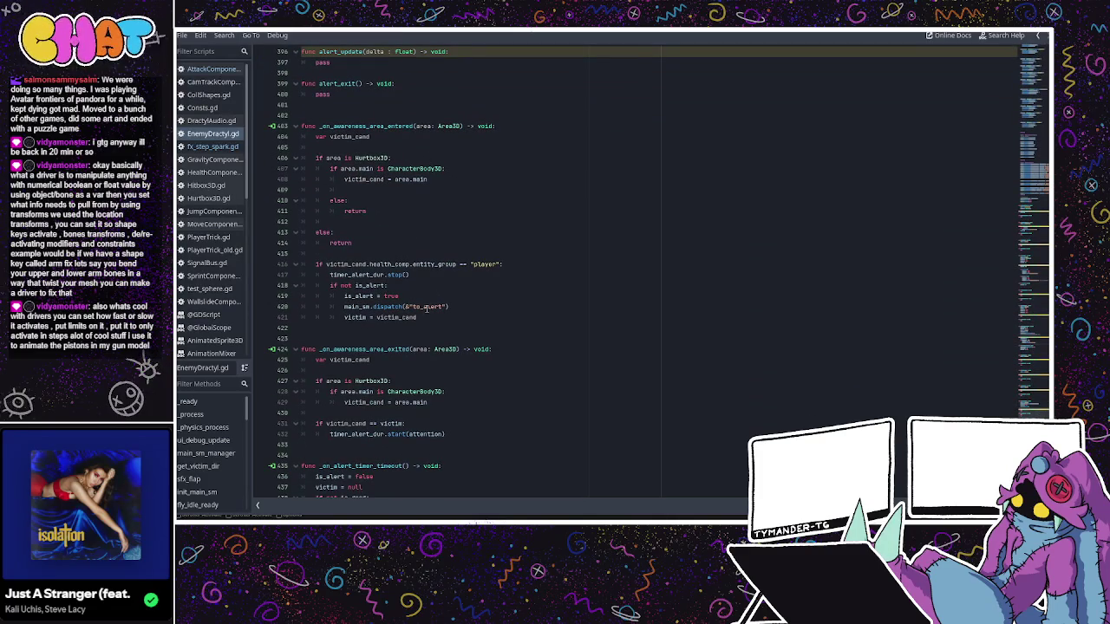
left_click(358, 168)
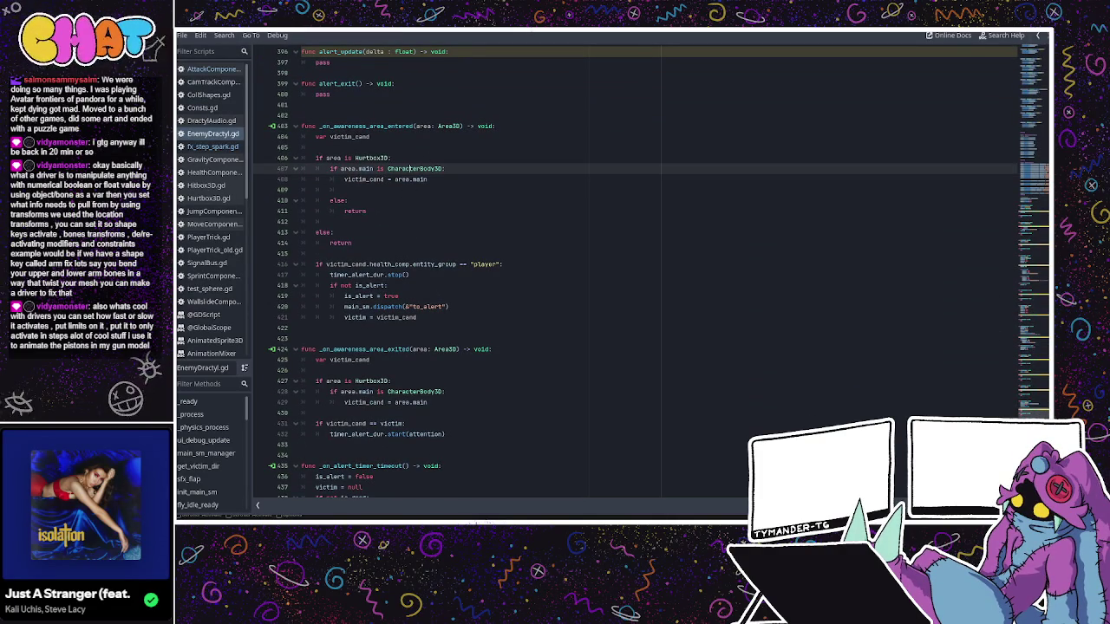
scroll(1030, 405, "up", 8)
left_click_drag(1029, 405, 1034, 261)
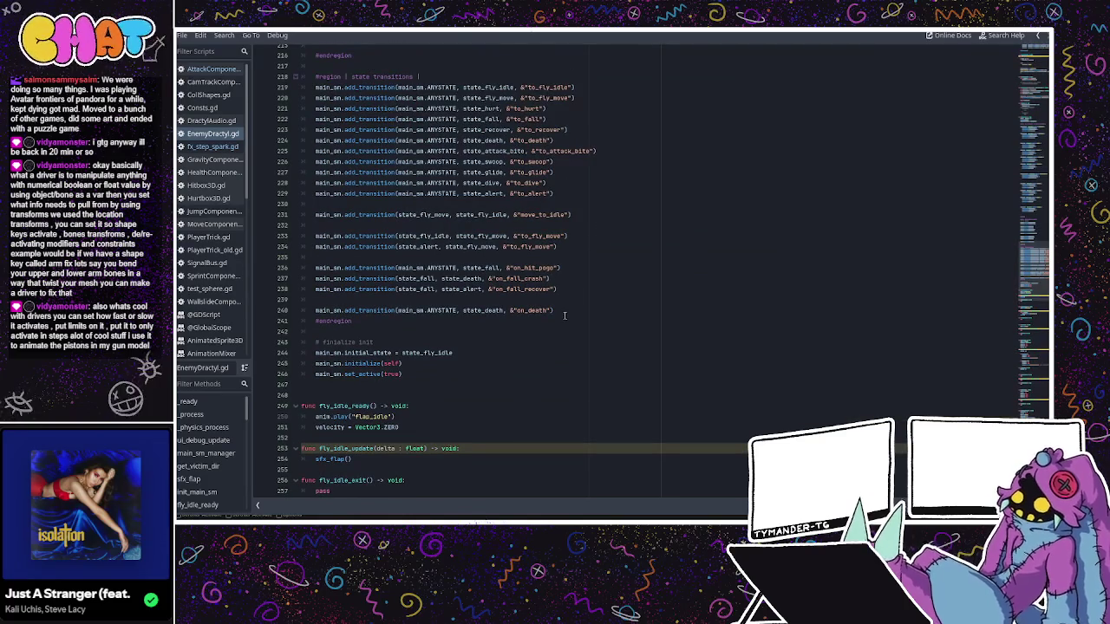
- Copy the ANYSTATE death transition to line 242, with target state_alert and event on_alert_area
left_click(568, 310)
key("Return")
key("Return")
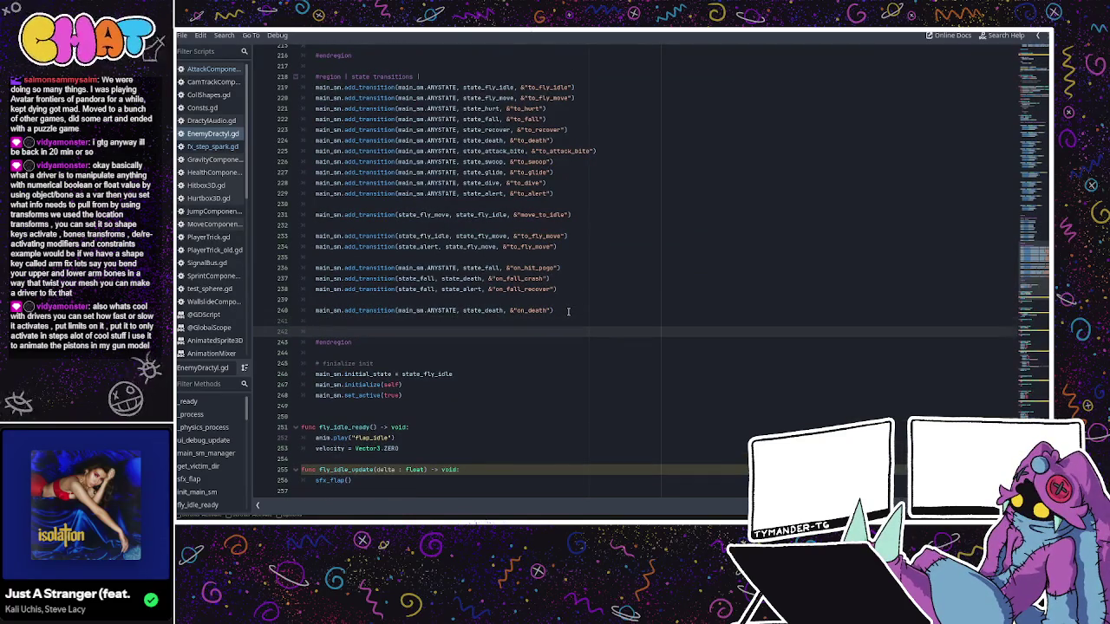
type("m")
left_click(568, 310)
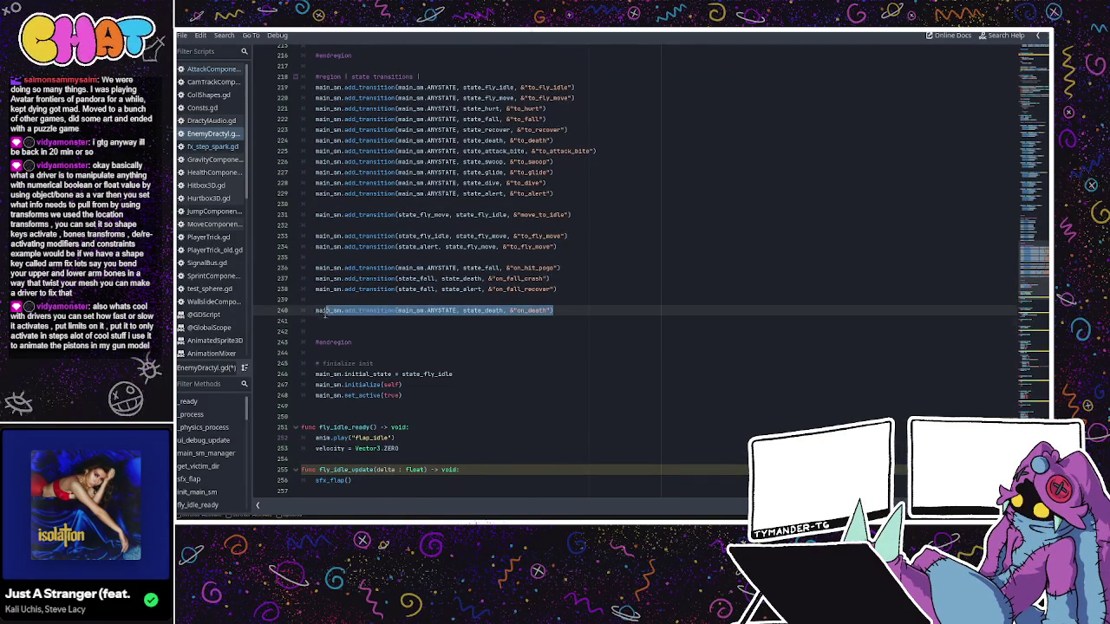
left_click(316, 332)
type("main_sm.add_transition(main_sm.ANYSTATE, state_death, &\"on_death\")")
double_click(537, 331)
type("h")
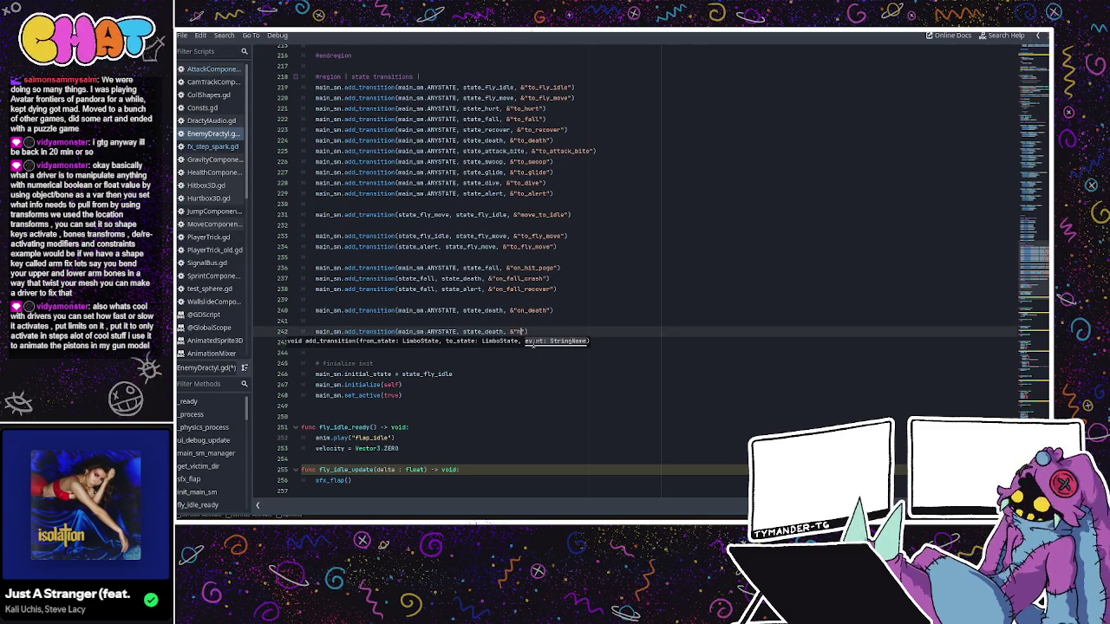
key("BackSpace")
key("BackSpace")
key("BackSpace")
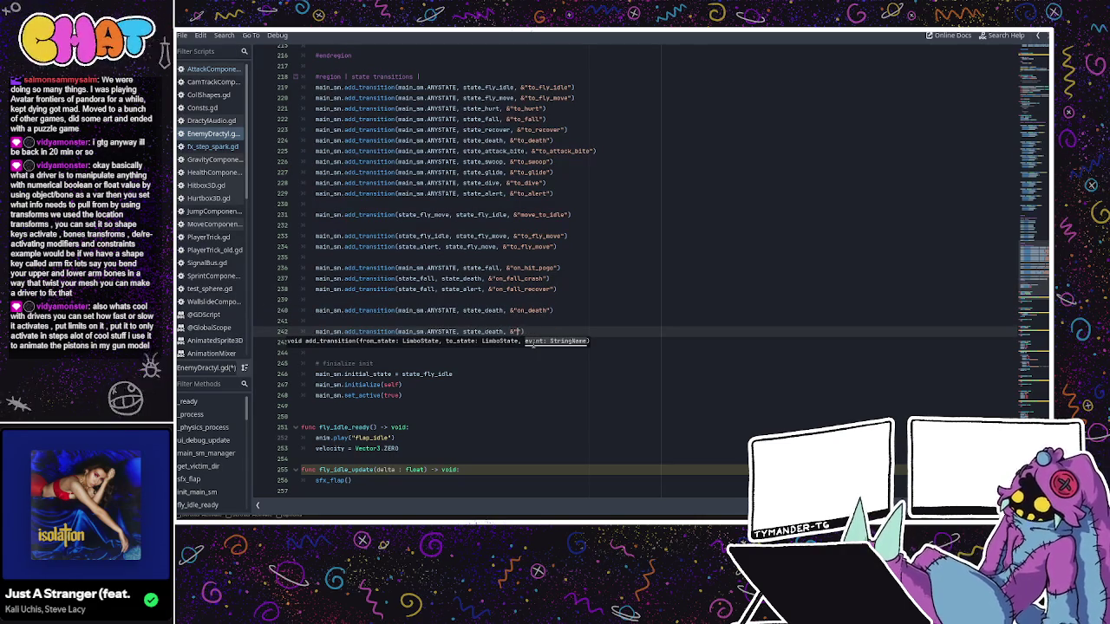
type("on_alert_area")
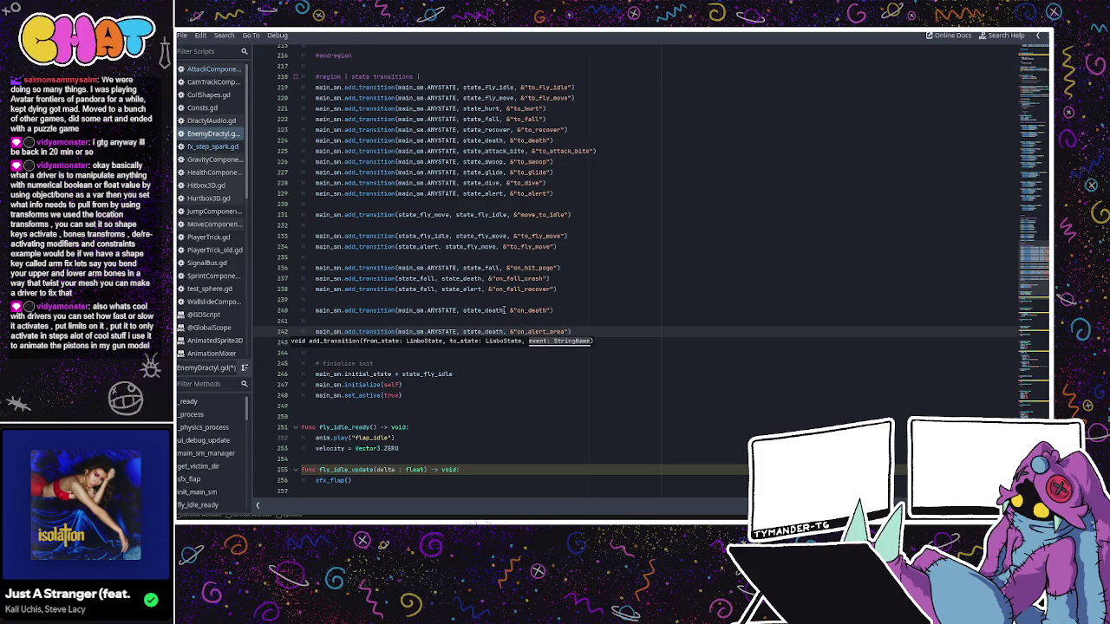
left_click(466, 333)
double_click(490, 330)
type("state_")
type("a")
key("Return")
- Change the new transition's source state to state_fly_idle
left_click(494, 318)
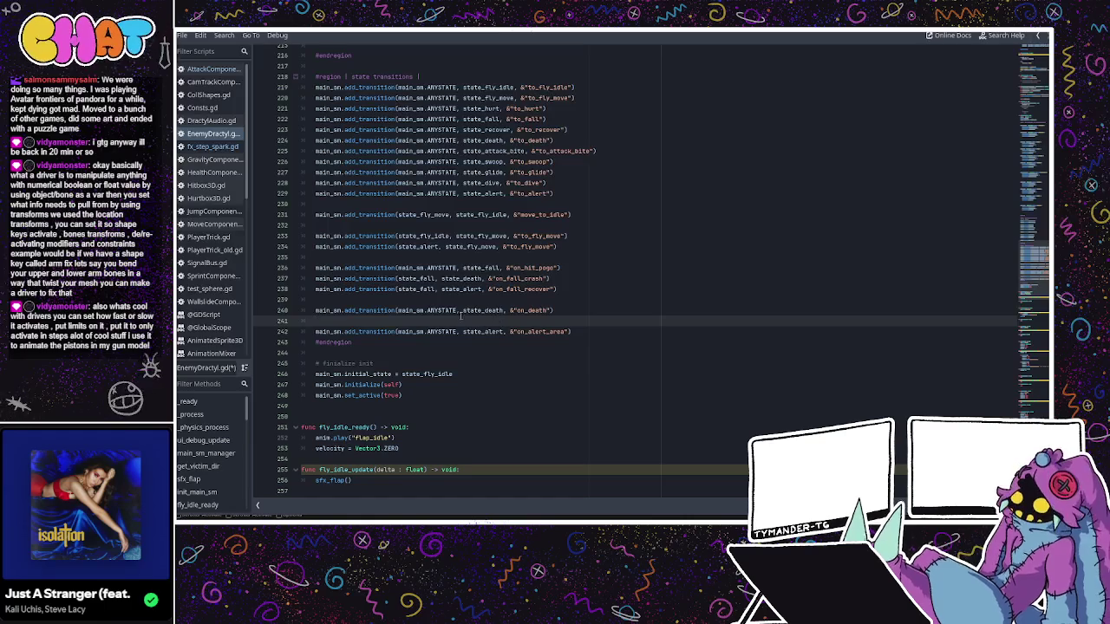
left_click_drag(455, 332, 398, 332)
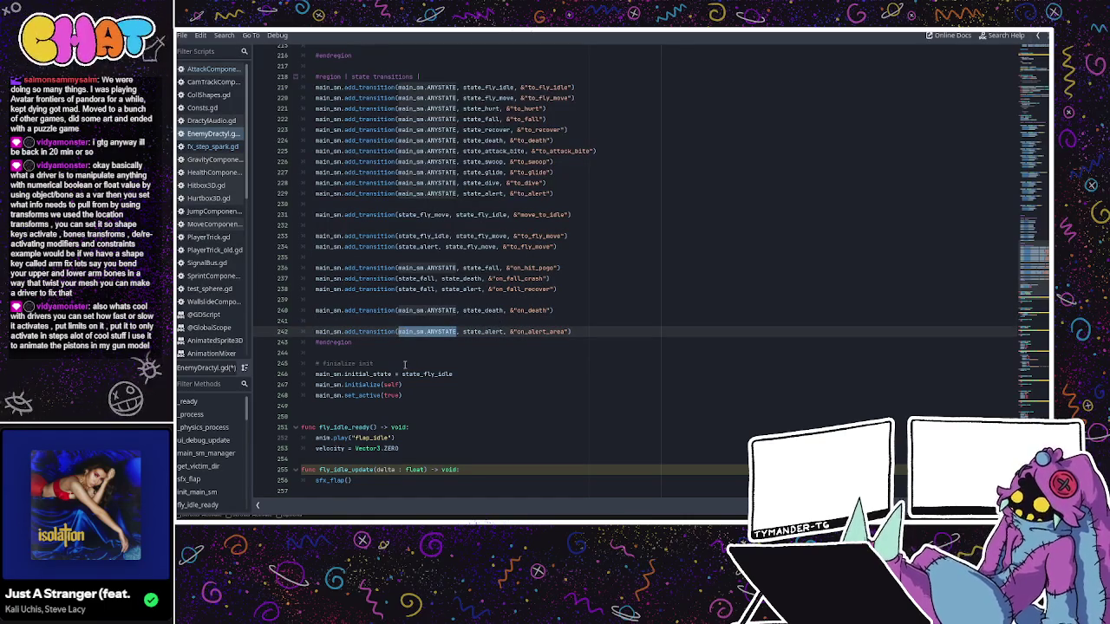
type("idle")
key("BackSpace")
key("BackSpace")
key("BackSpace")
type("main_")
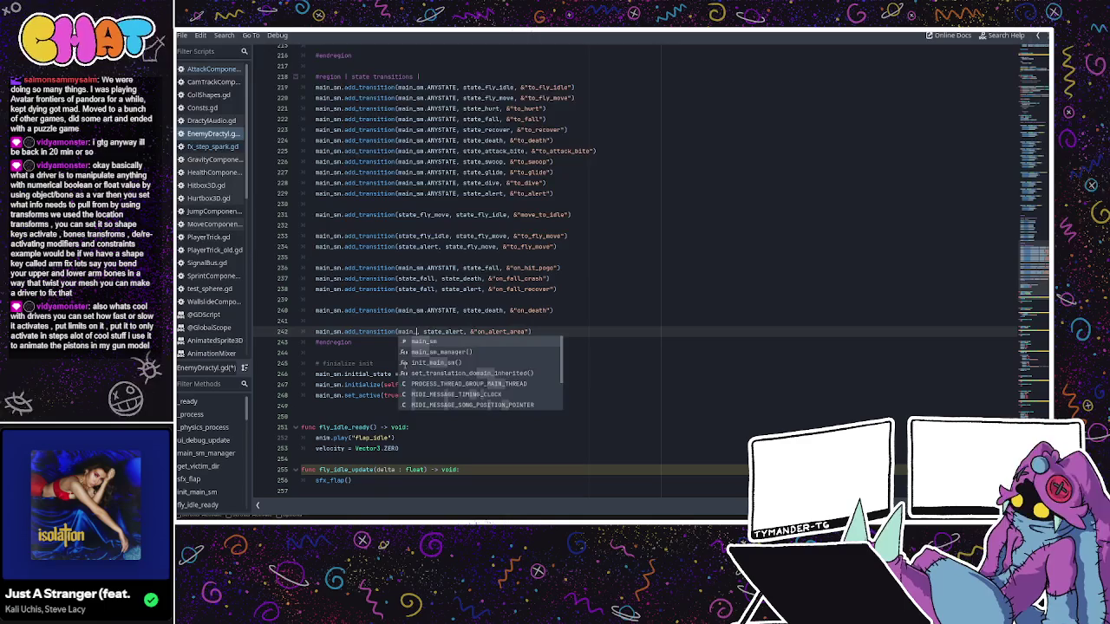
key("BackSpace")
key("BackSpace")
key("BackSpace")
type("state_")
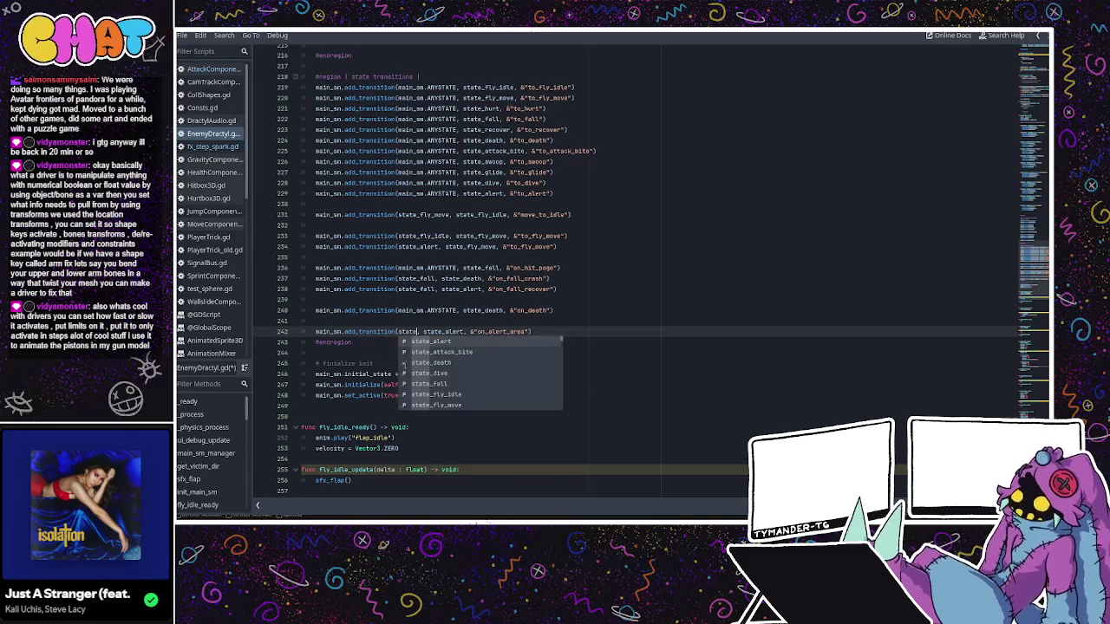
type("fly_idle")
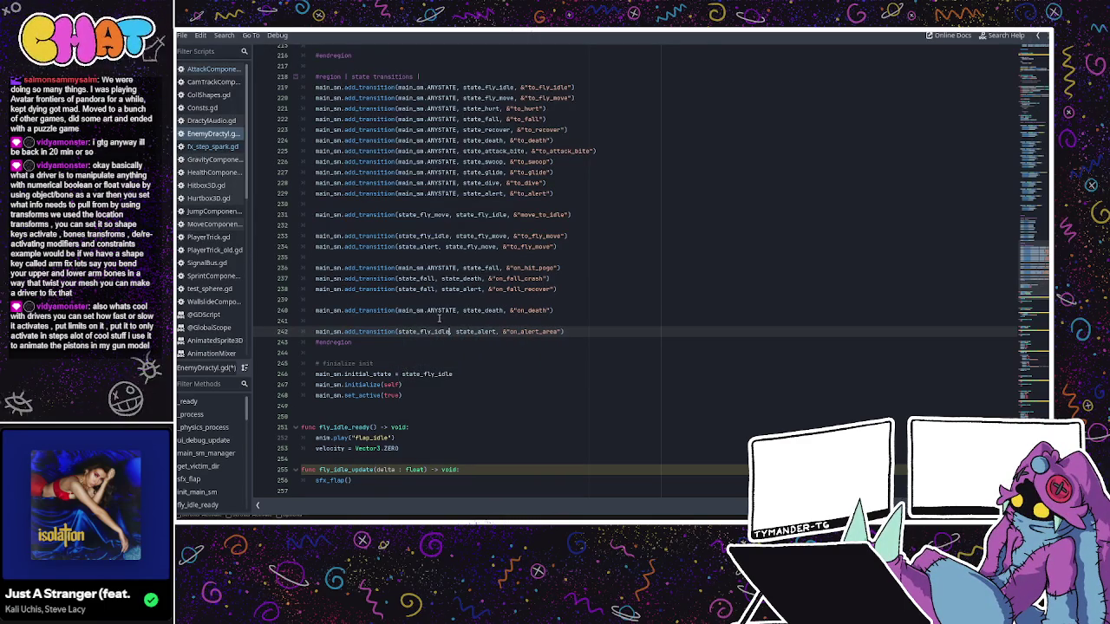
double_click(425, 331)
double_click(475, 331)
left_click(579, 335)
- Duplicate the alert-area transition below it, renaming the event to on_victim_exit
triple_click(578, 334)
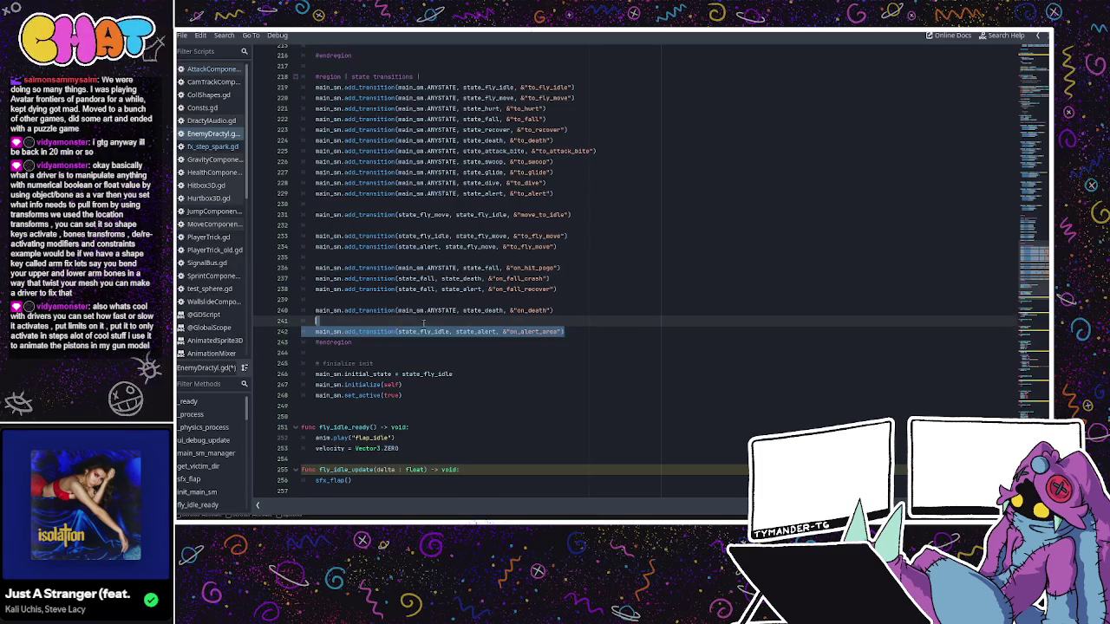
key("ctrl+c")
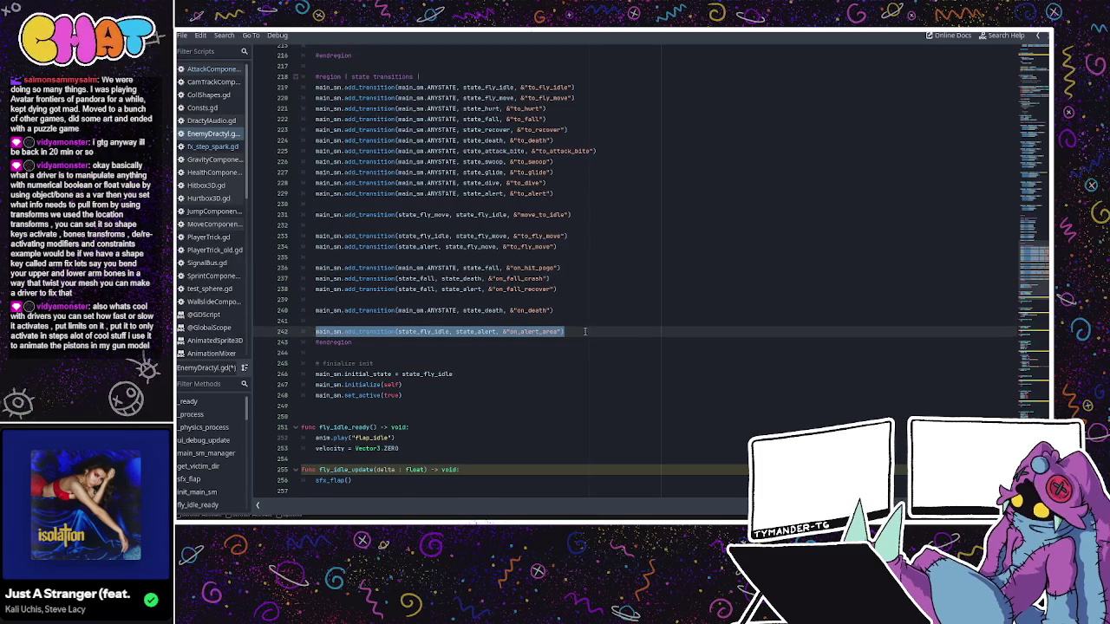
left_click(586, 333)
key("Return")
key("ctrl+v")
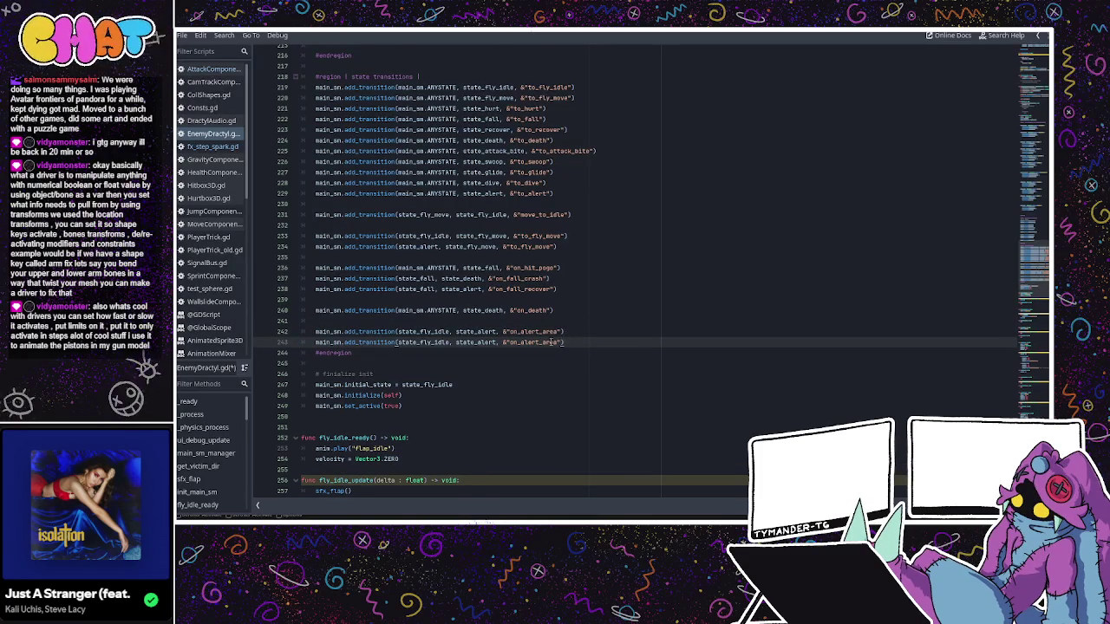
left_click_drag(559, 342, 522, 343)
type("victim_a")
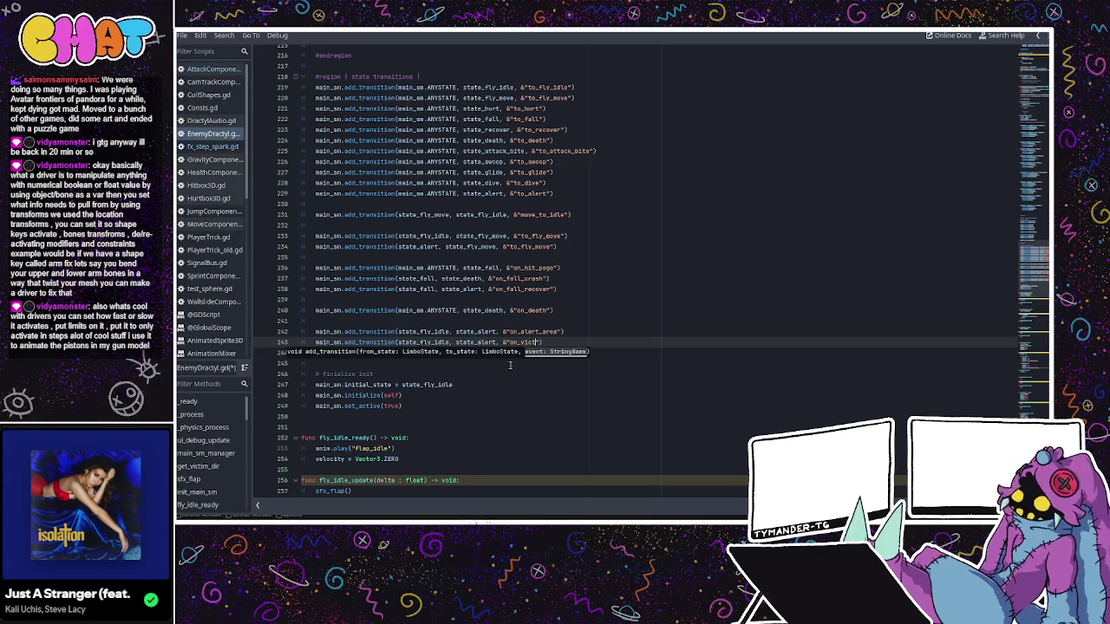
type("xit")
left_click(572, 333)
key("Return")
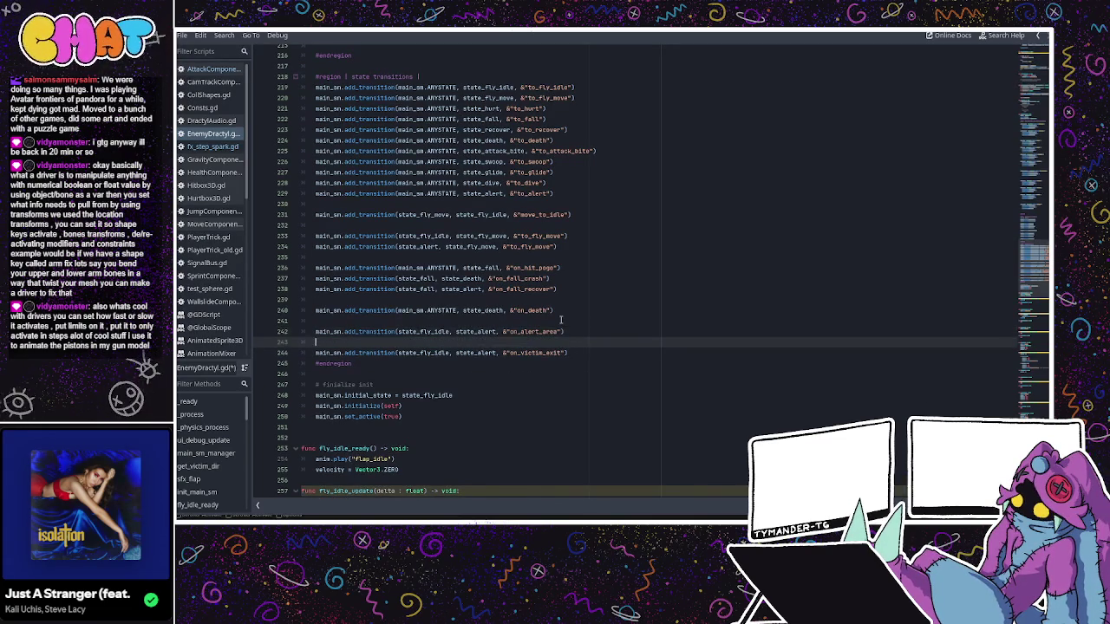
- Make the duplicate go from state_fly_move to state_fly_idle
double_click(423, 353)
key("ctrl+c")
double_click(477, 353)
key("ctrl+v")
double_click(425, 353)
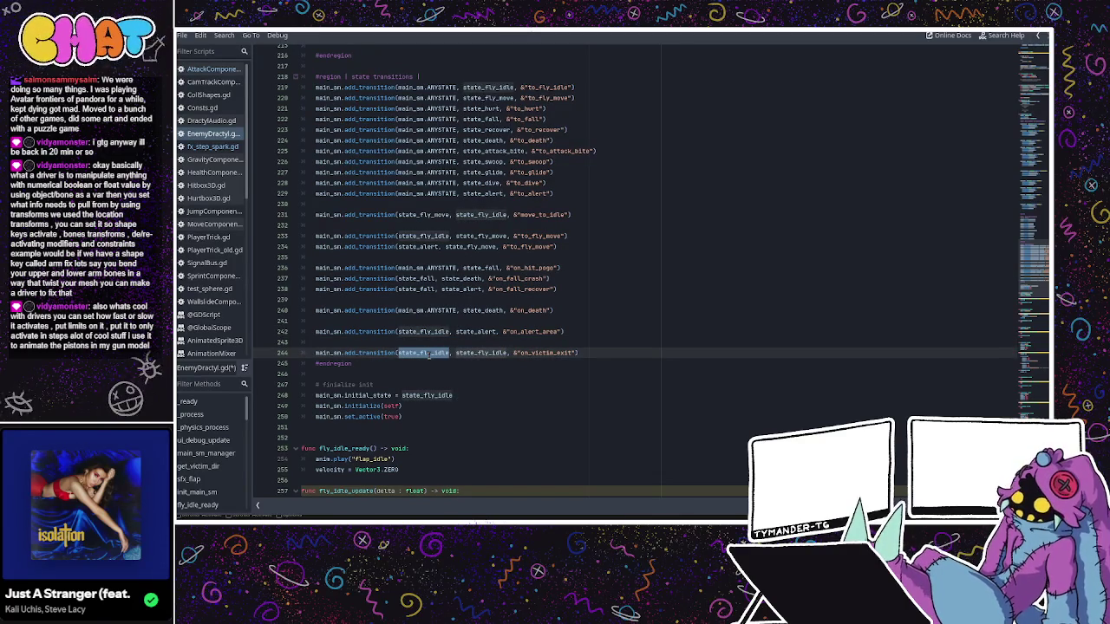
type("state")
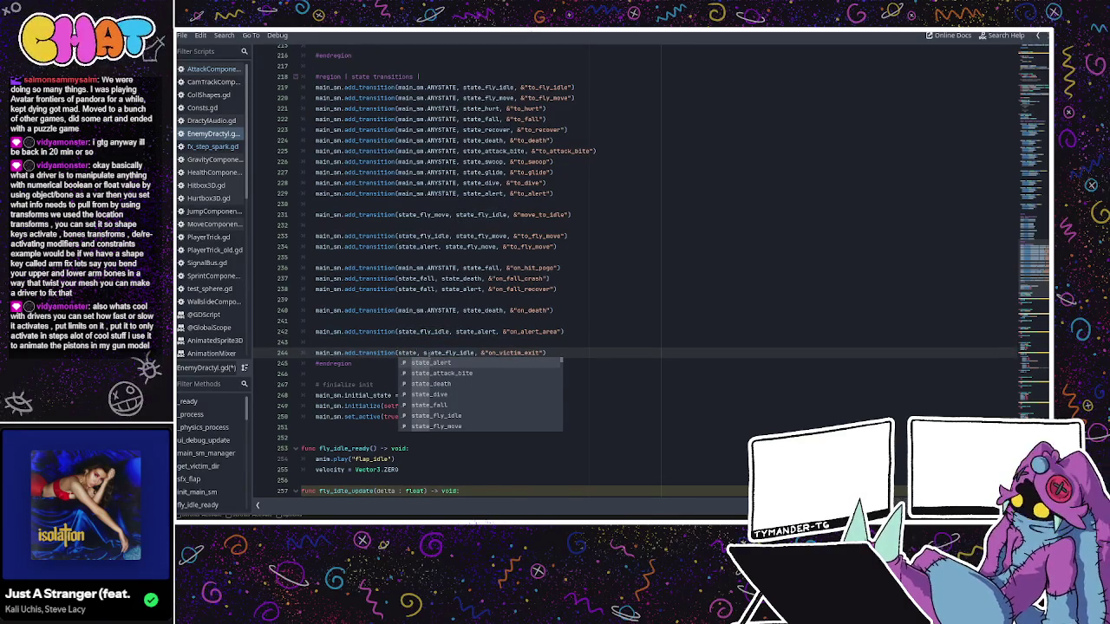
type("_al")
key("Return")
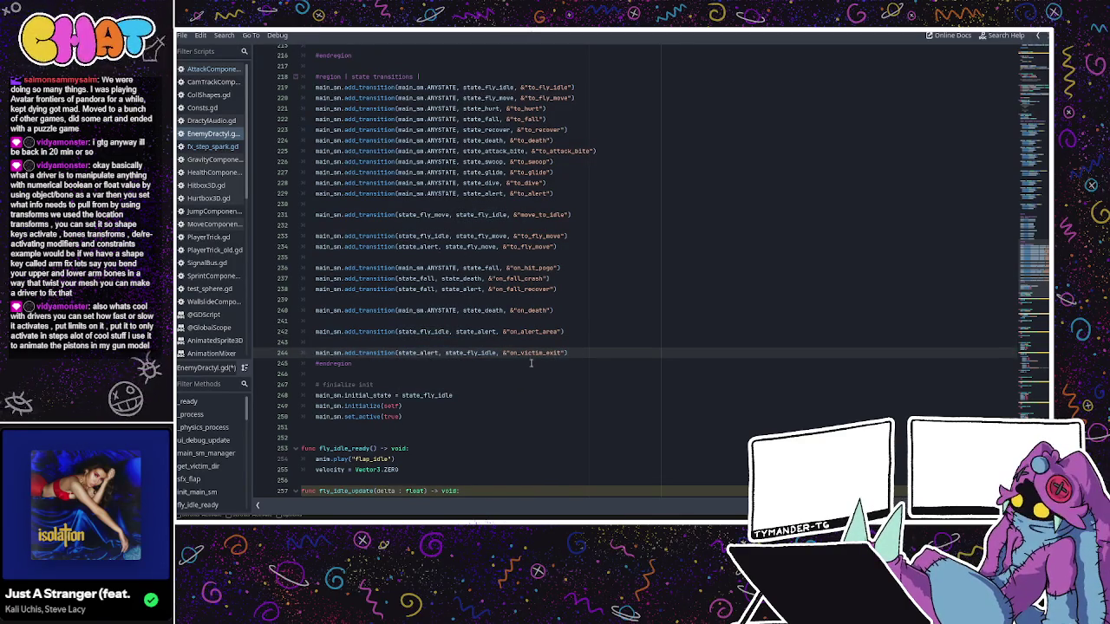
double_click(418, 353)
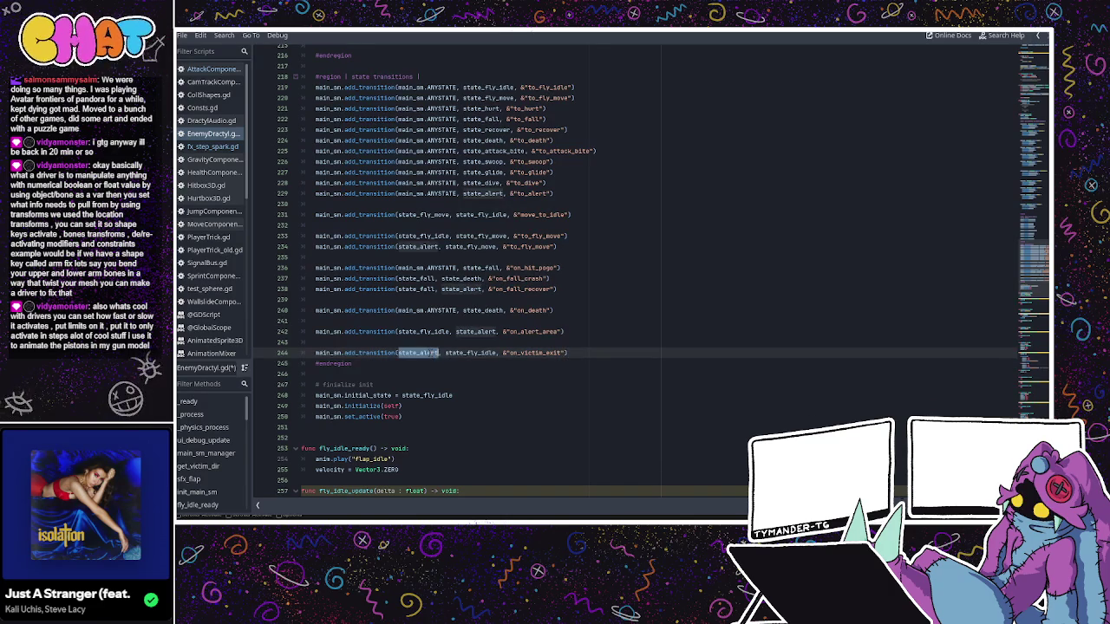
type("state_fly")
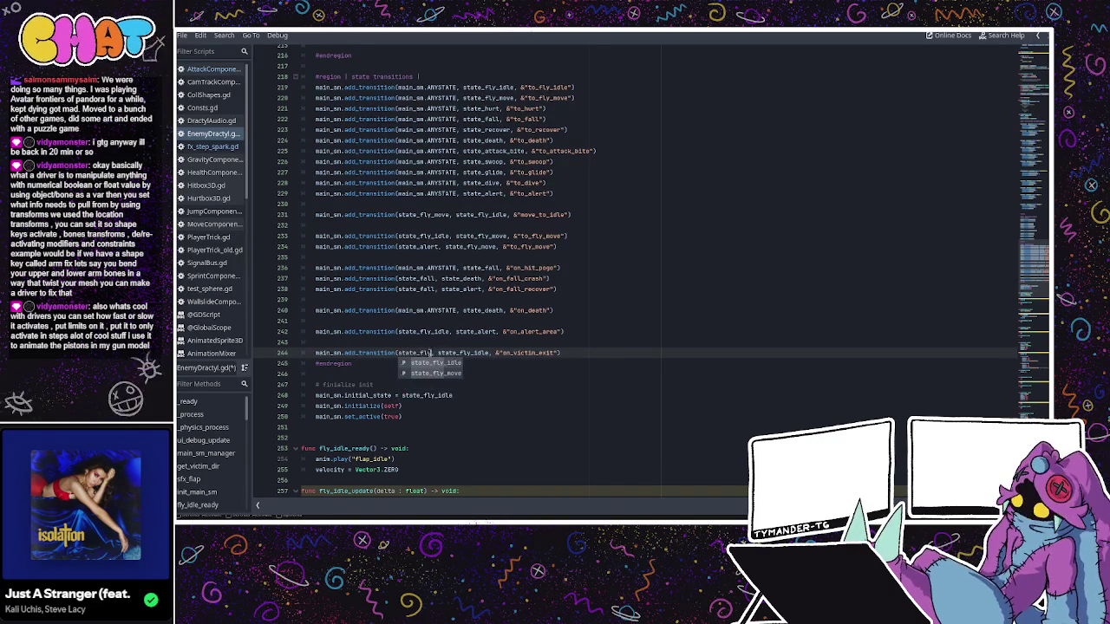
key("Escape")
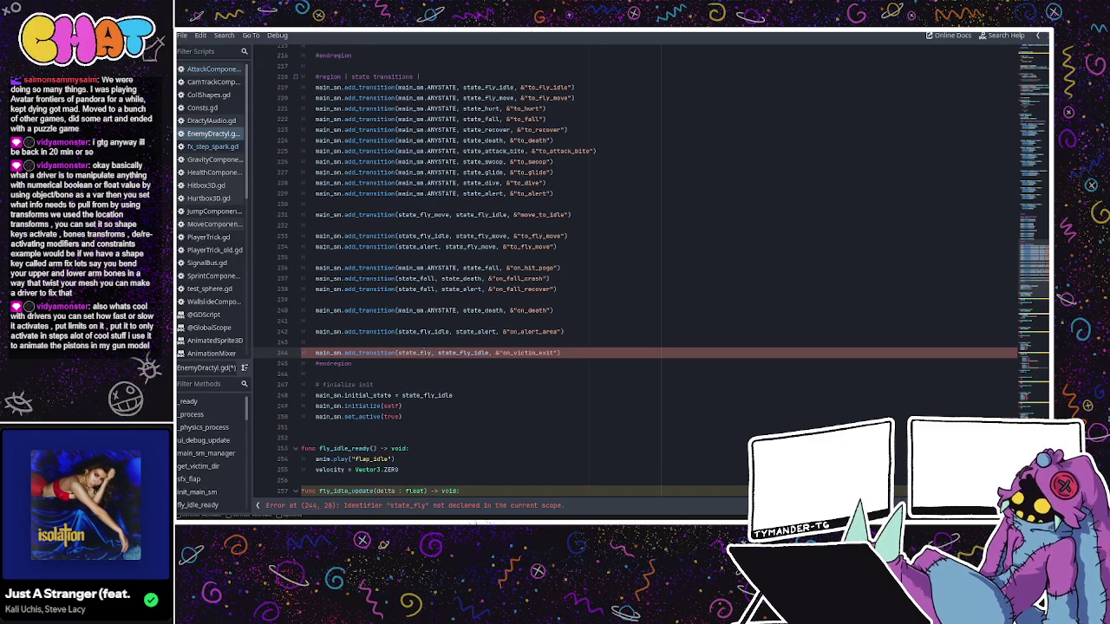
type("_move")
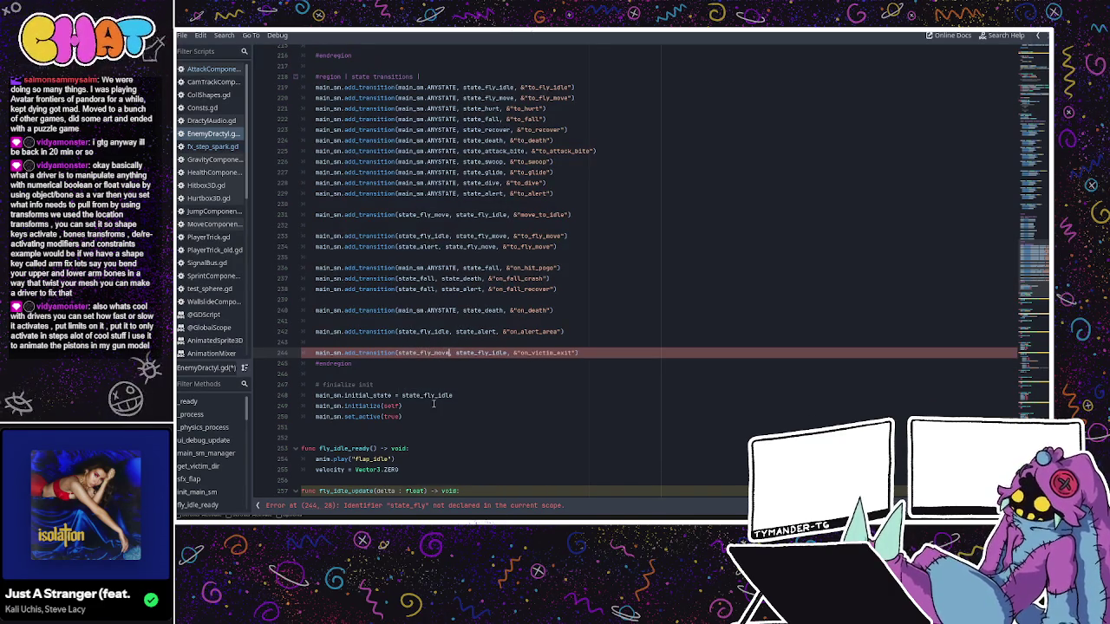
left_click(452, 257)
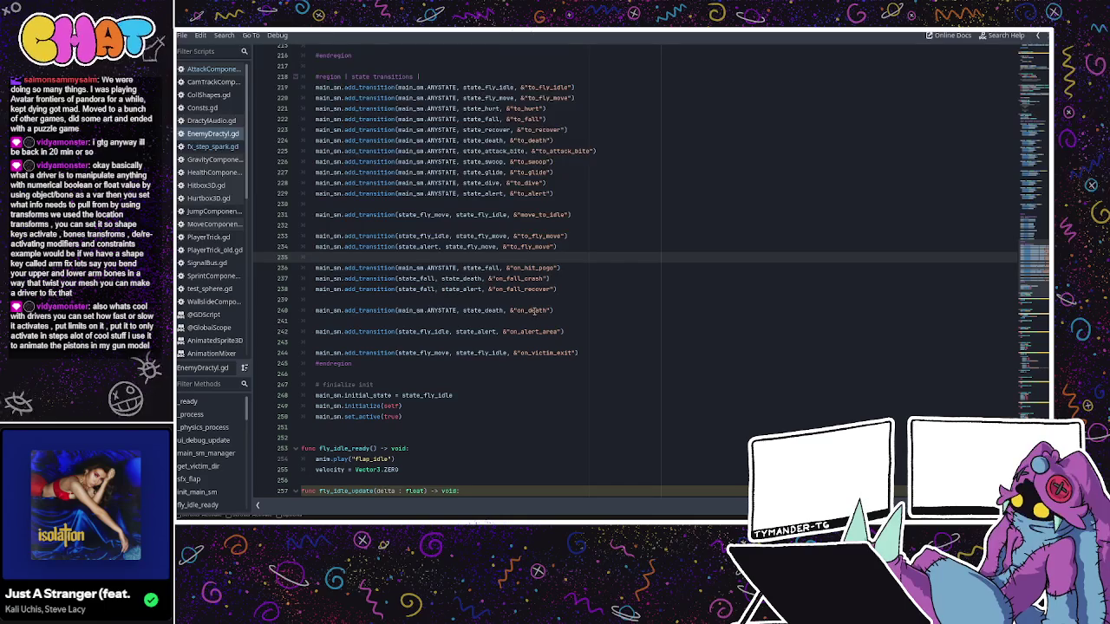
scroll(572, 311, "down", 4)
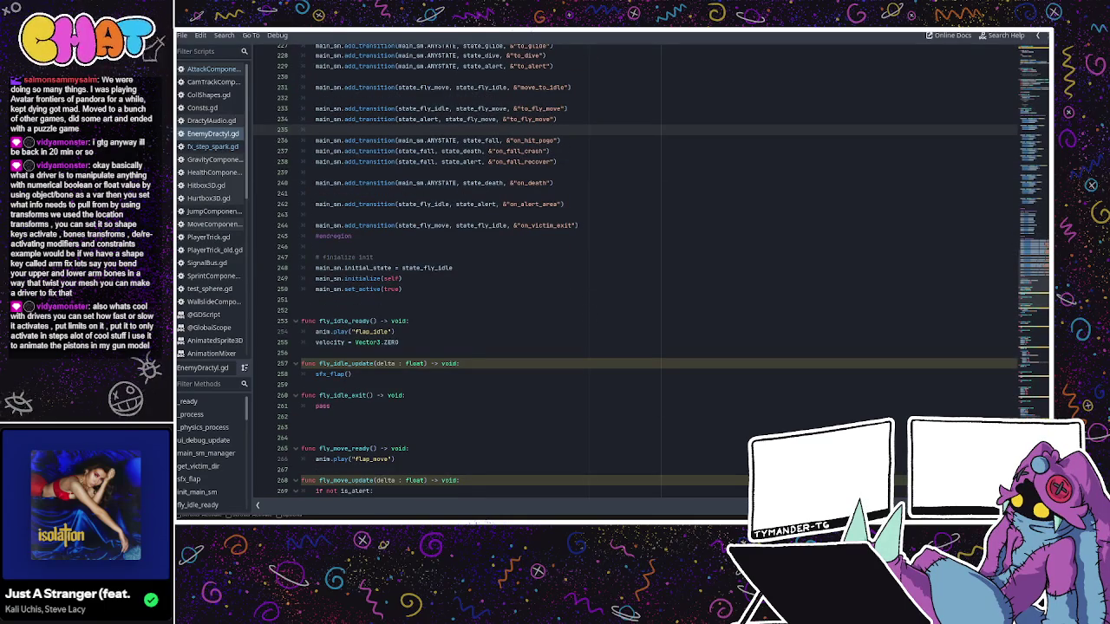
- Replace to_fall with on_pogo in the pogo-hit callback's dispatch, then return to the transitions
left_click(1035, 251)
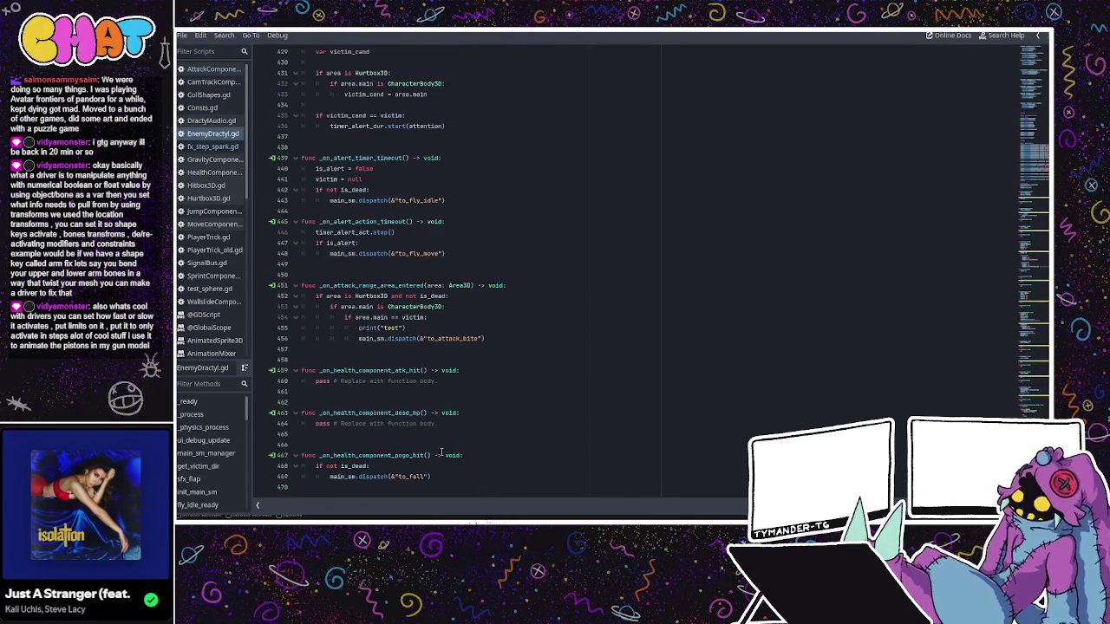
double_click(408, 476)
type("on_pogo")
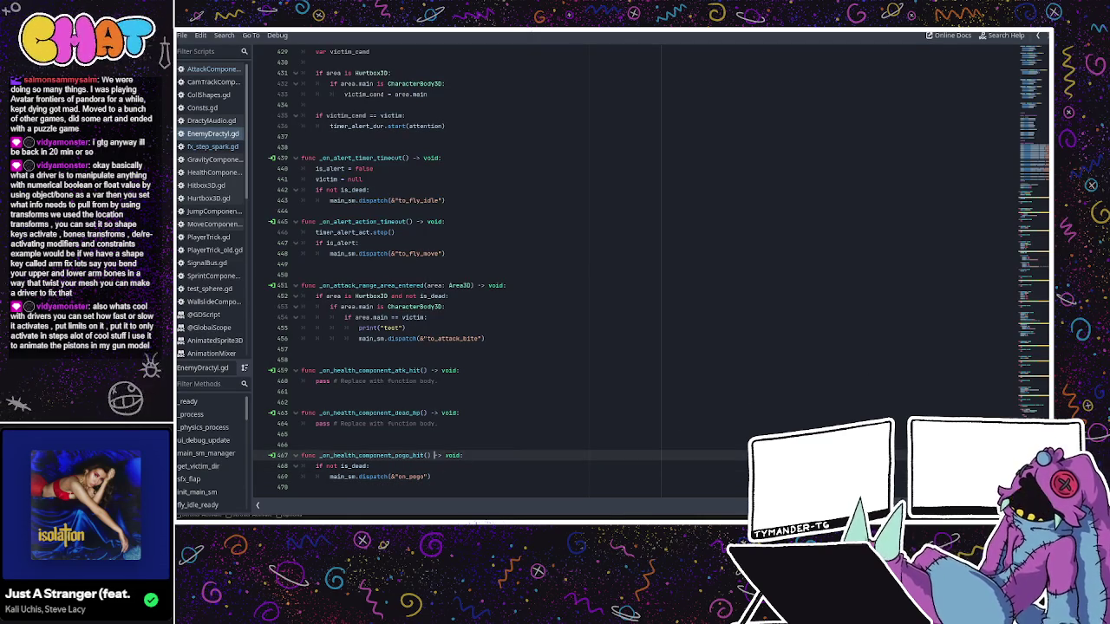
left_click(1038, 321)
left_click_drag(1039, 321, 1045, 259)
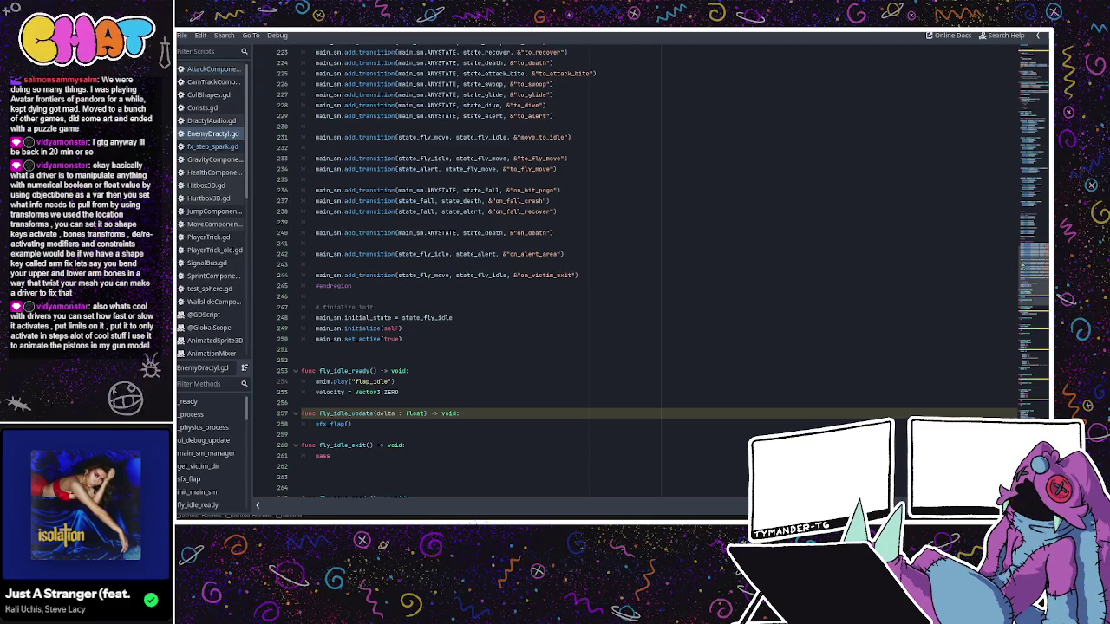
- Change the pogo-hit handler's dispatched event on line 469 to "on_pogo_hit"
scroll(435, 455, "down", 15)
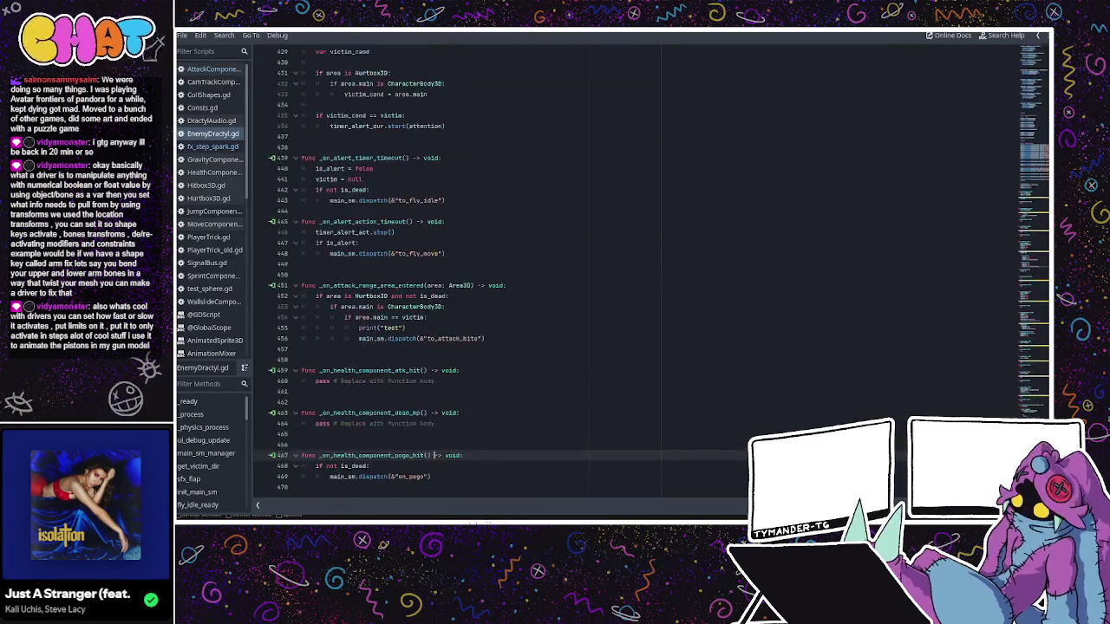
left_click(424, 476)
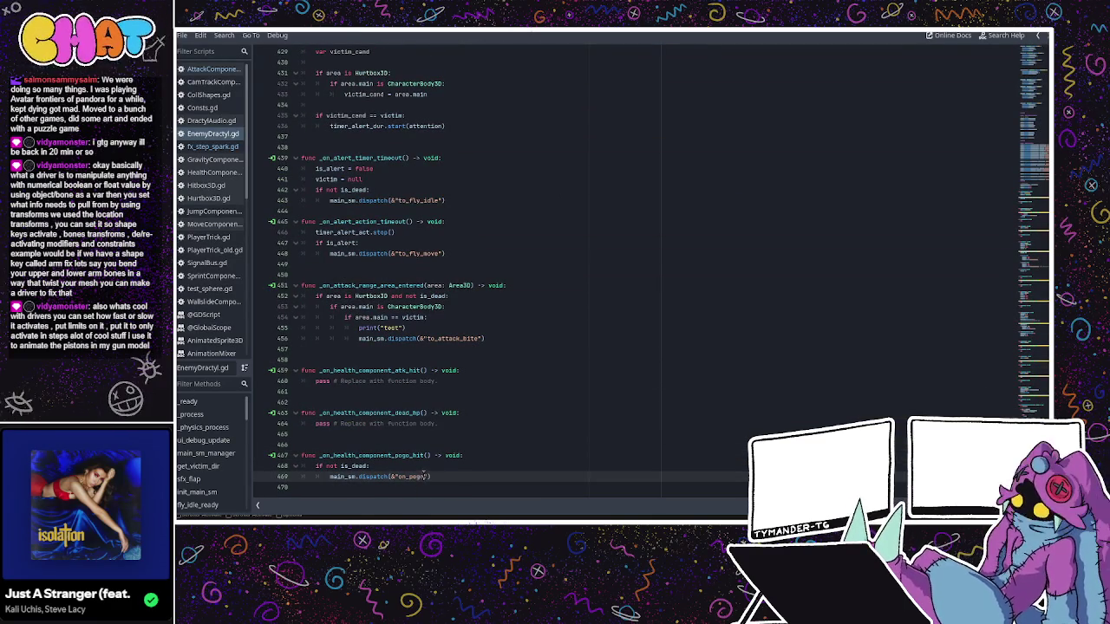
type("_hit")
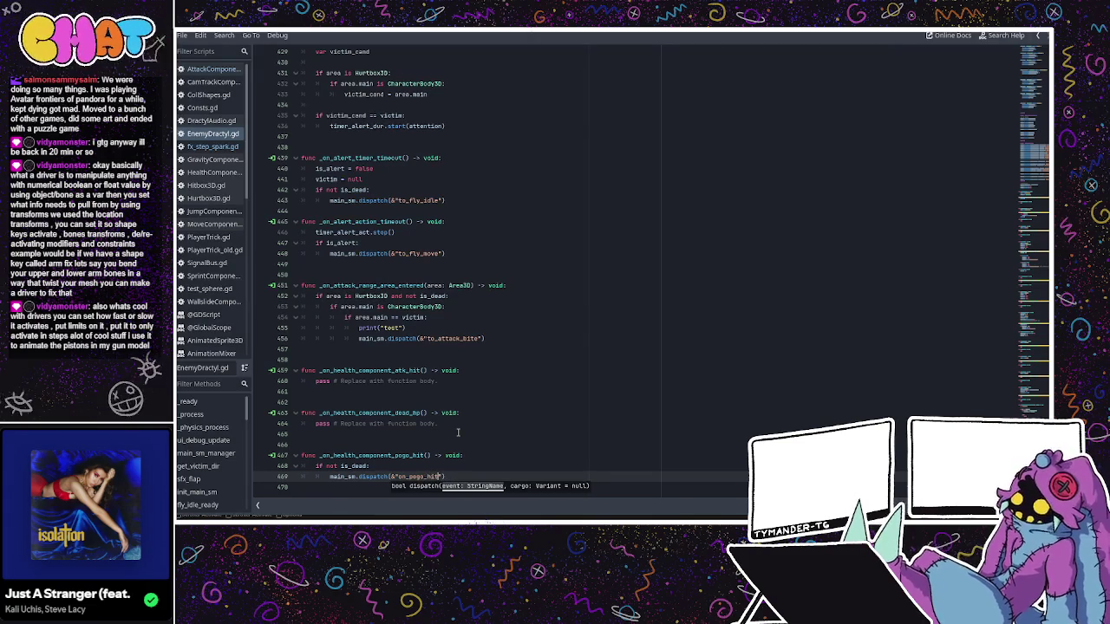
left_click(458, 432)
- Rename the fall-state transition event on line 236 from on_hit_pogo to on_pogo_hit
scroll(1039, 276, "up", 20)
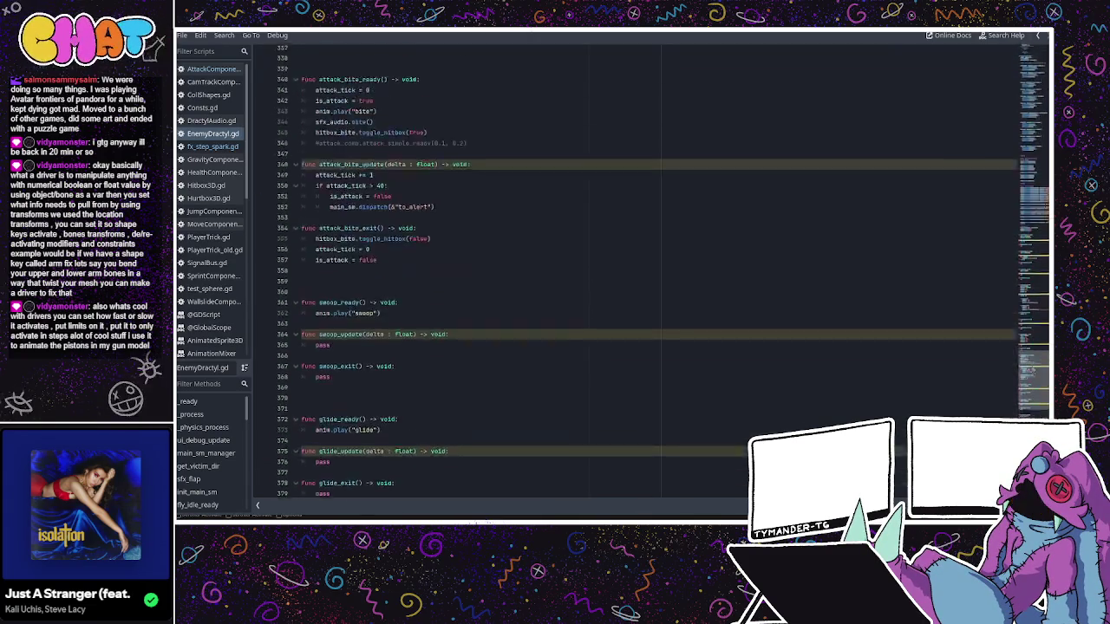
scroll(1039, 276, "up", 4)
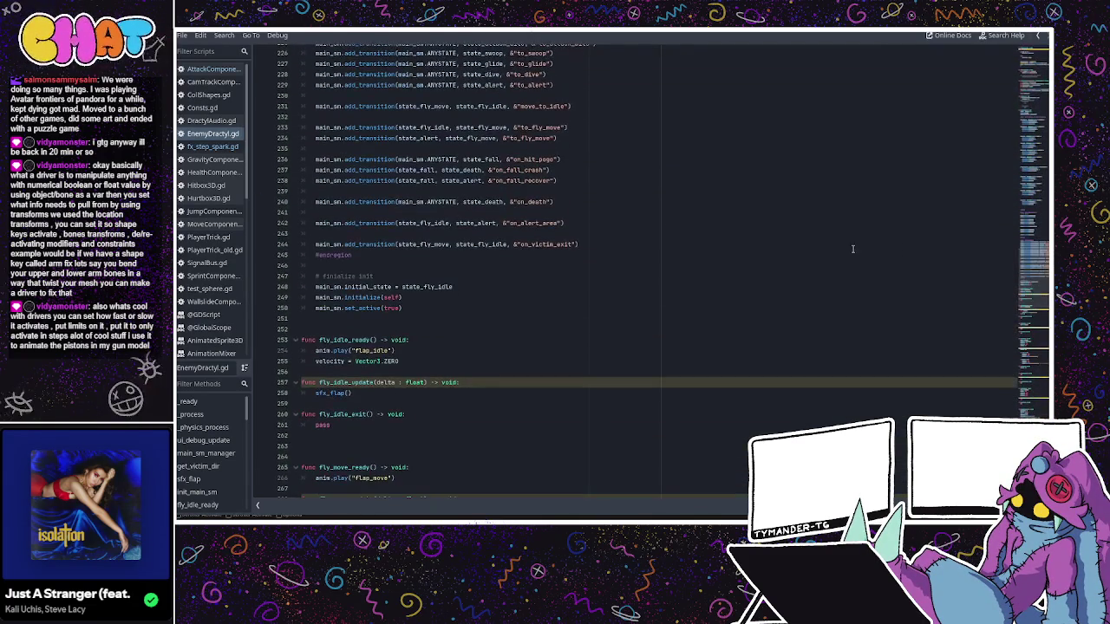
left_click(555, 159)
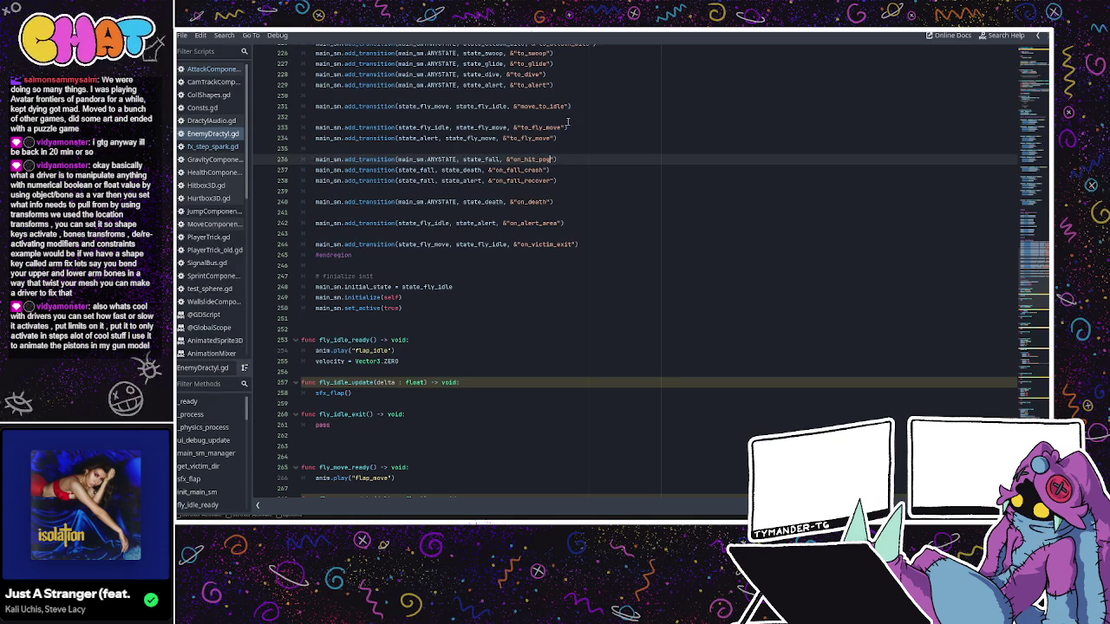
key("BackSpace")
key("BackSpace")
key("BackSpace")
key("BackSpace")
type("pogo_h")
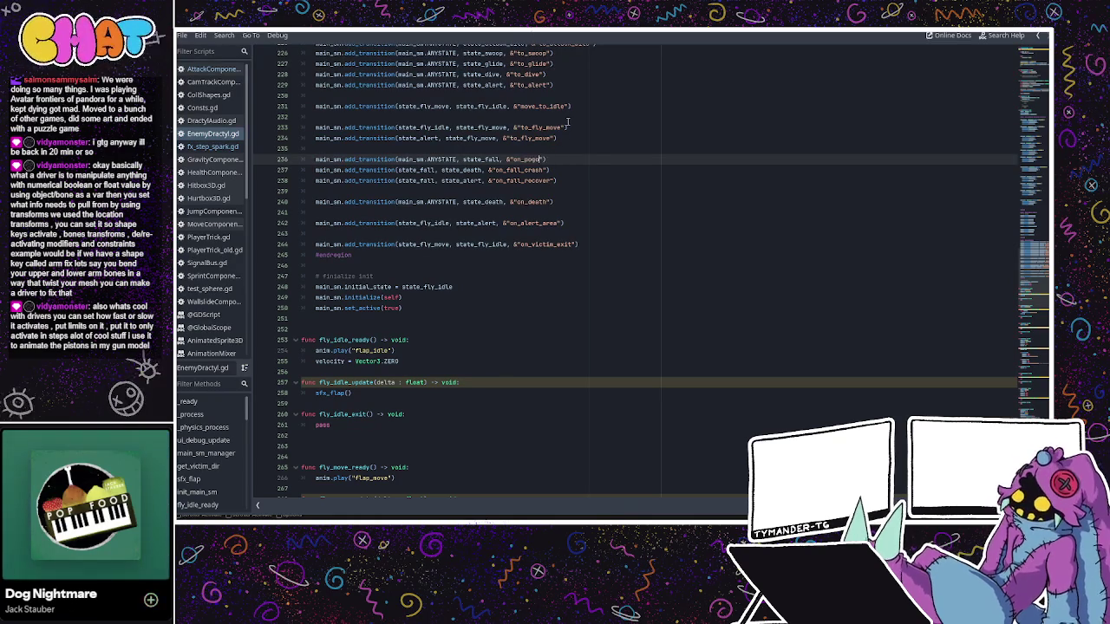
type("it")
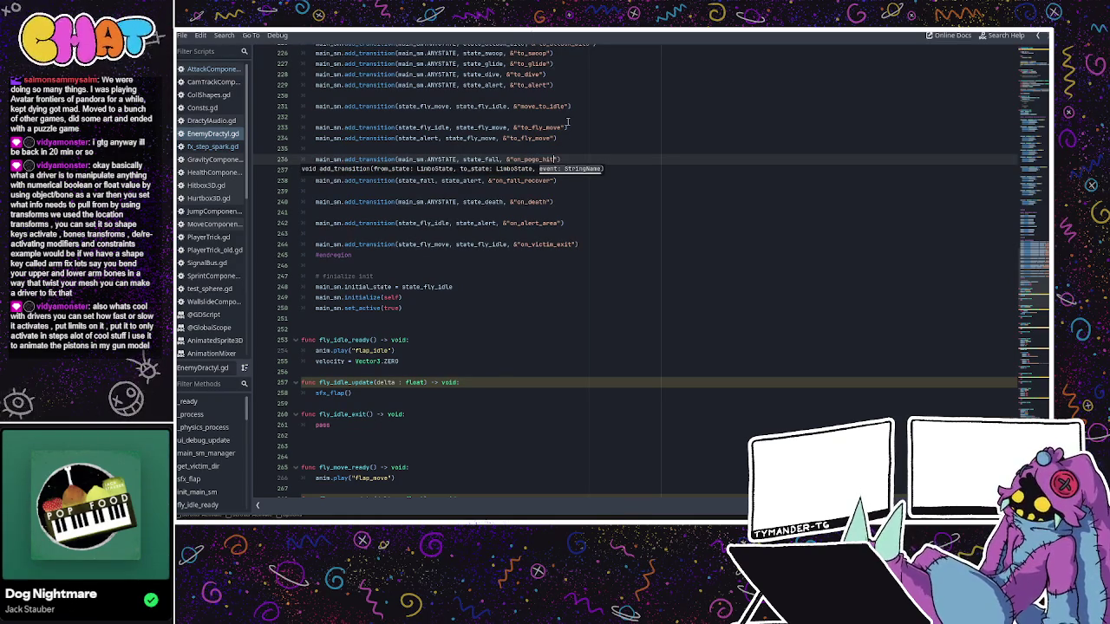
left_click(572, 127)
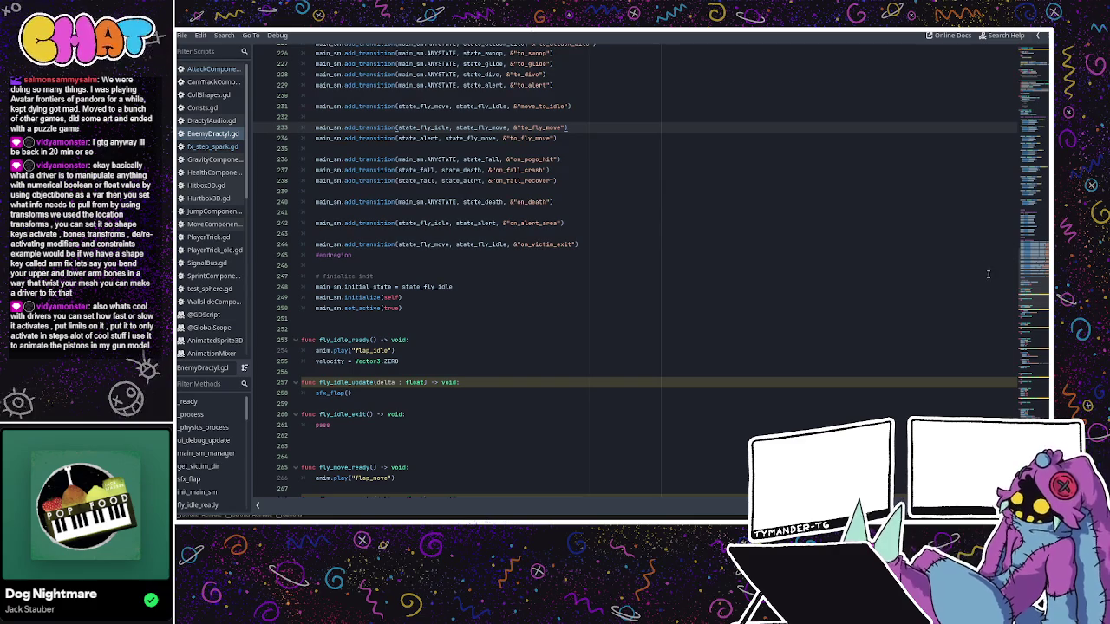
scroll(1038, 294, "down", 1)
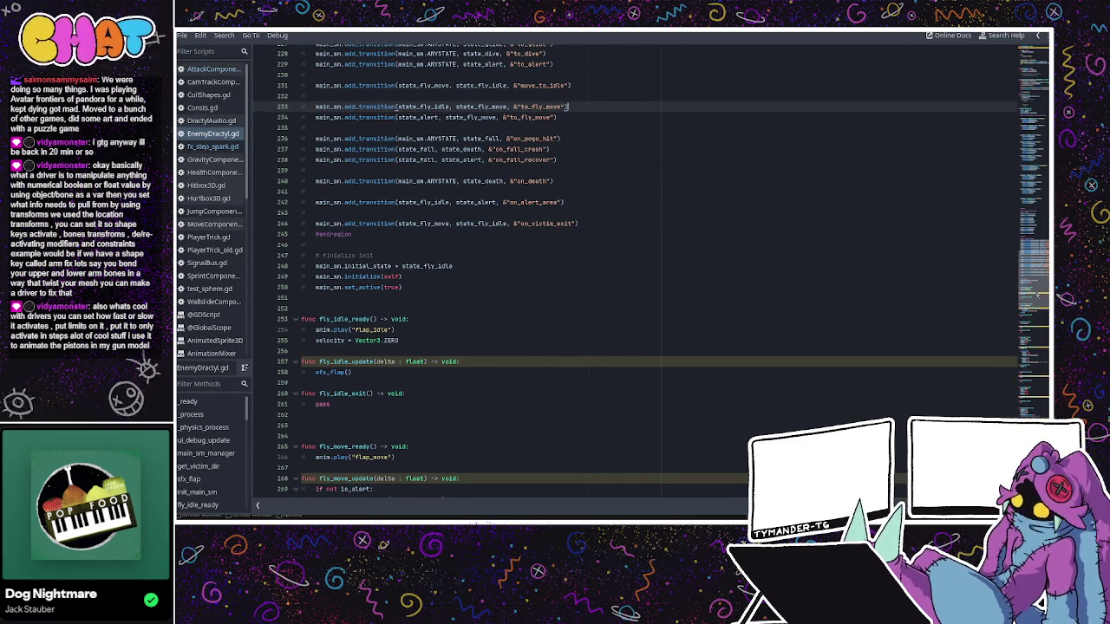
scroll(1038, 294, "down", 3)
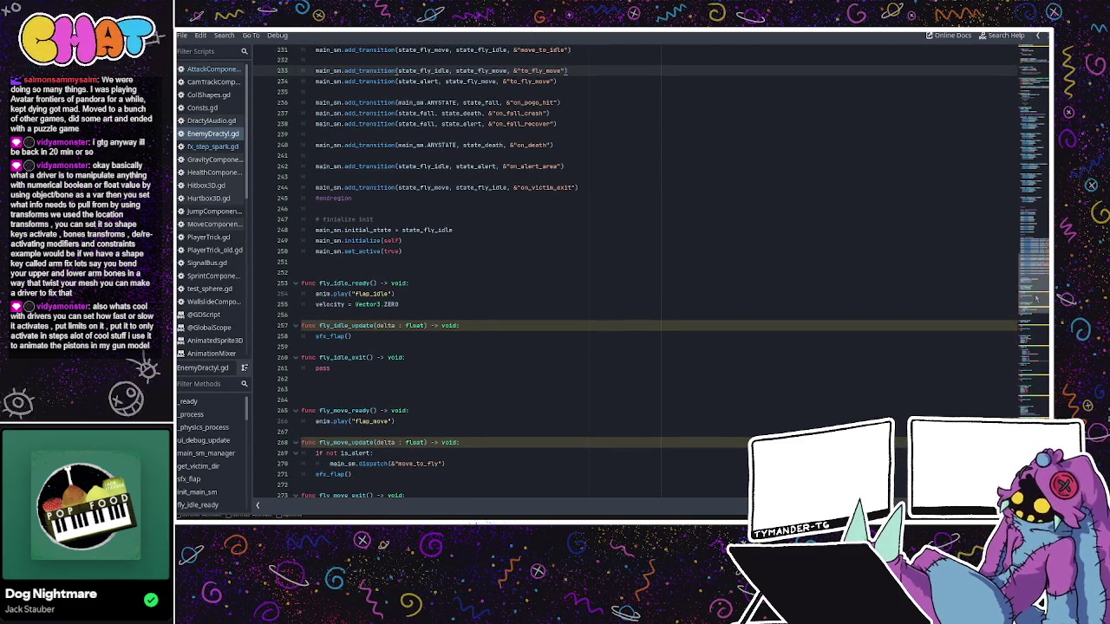
left_click_drag(1036, 298, 1036, 408)
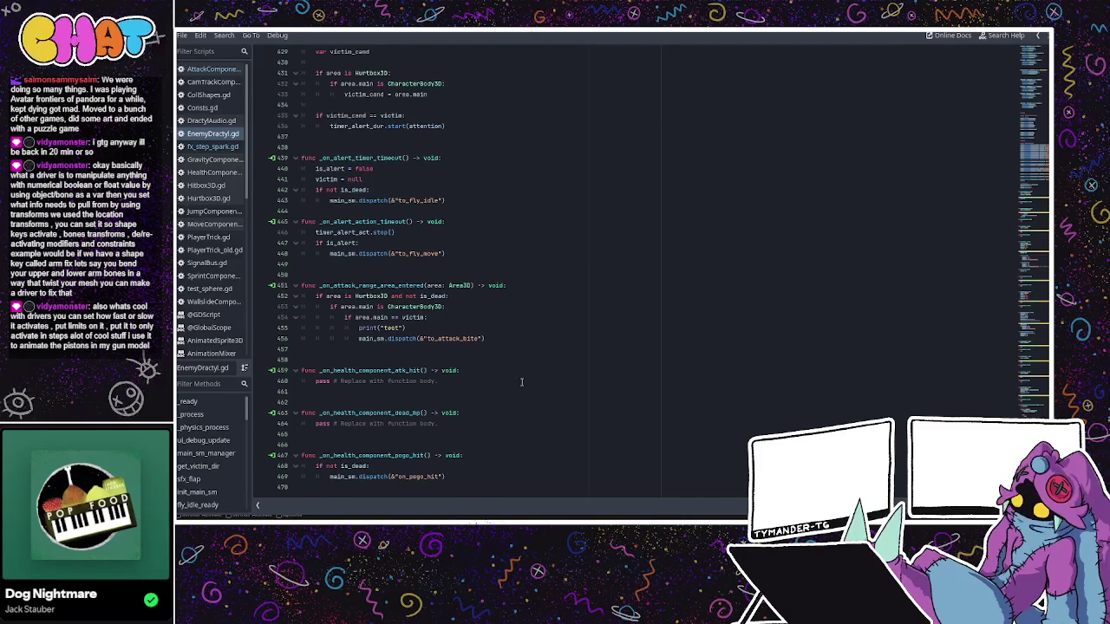
scroll(417, 304, "up", 5)
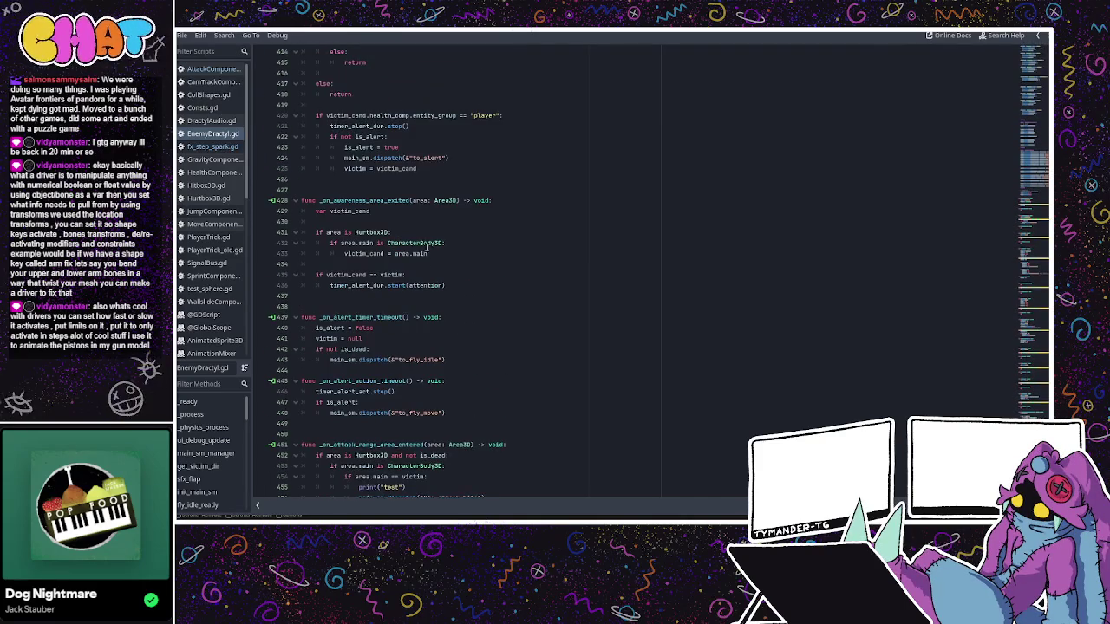
- Replace to_alert with on_alert_area in the awareness handler's dispatch on line 424
left_click(429, 158)
double_click(425, 159)
scroll(440, 222, "up", 4)
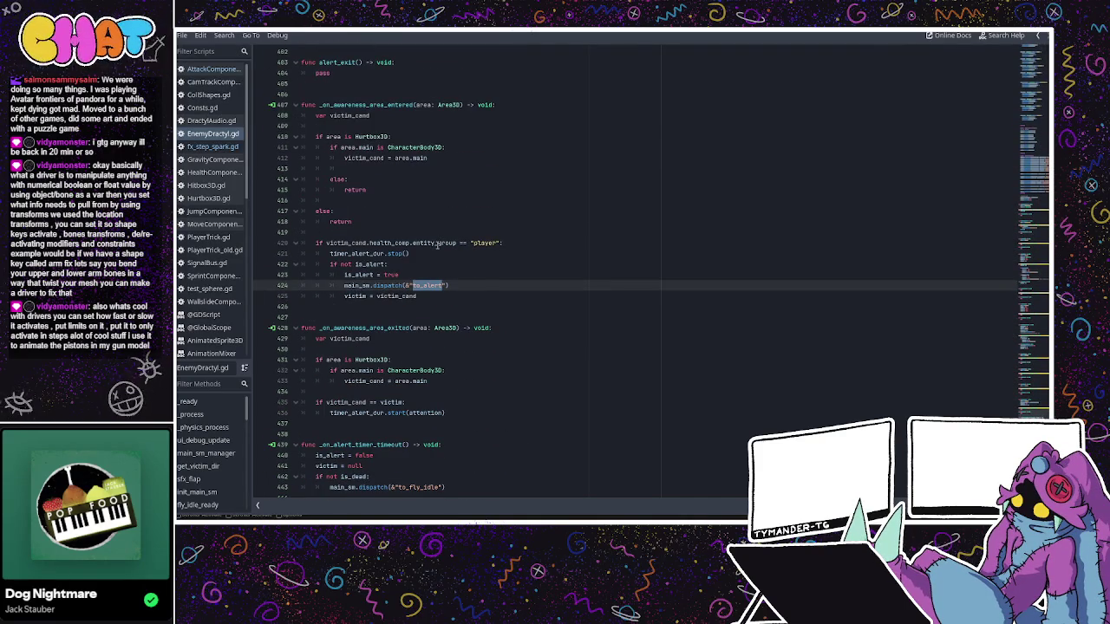
type("on_alert_")
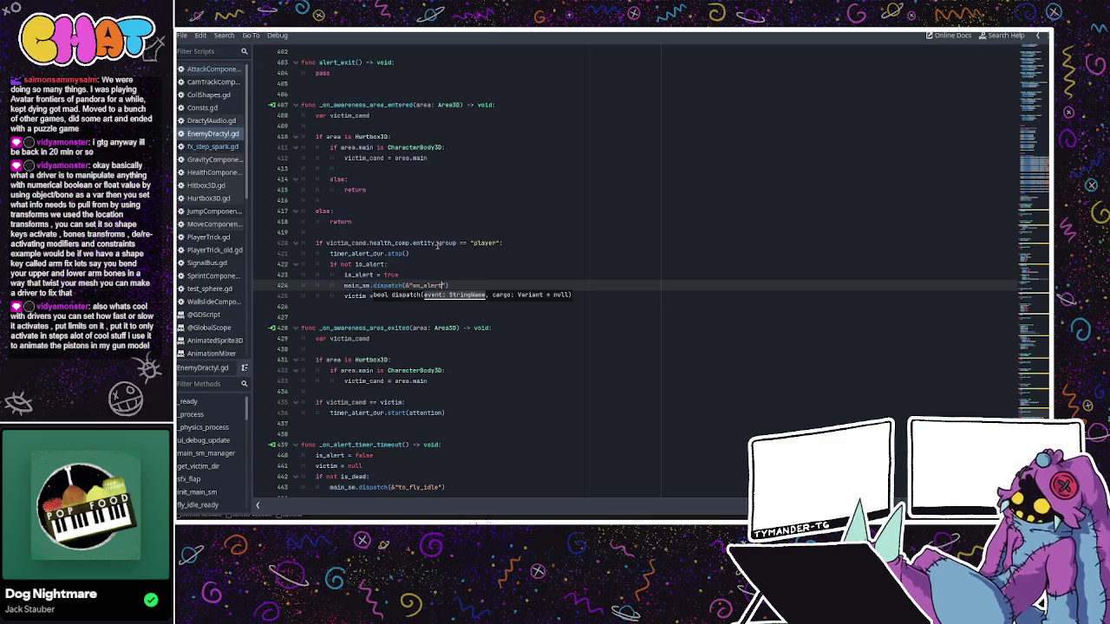
type("area")
left_click(438, 245)
left_click(438, 276)
scroll(443, 277, "down", 4)
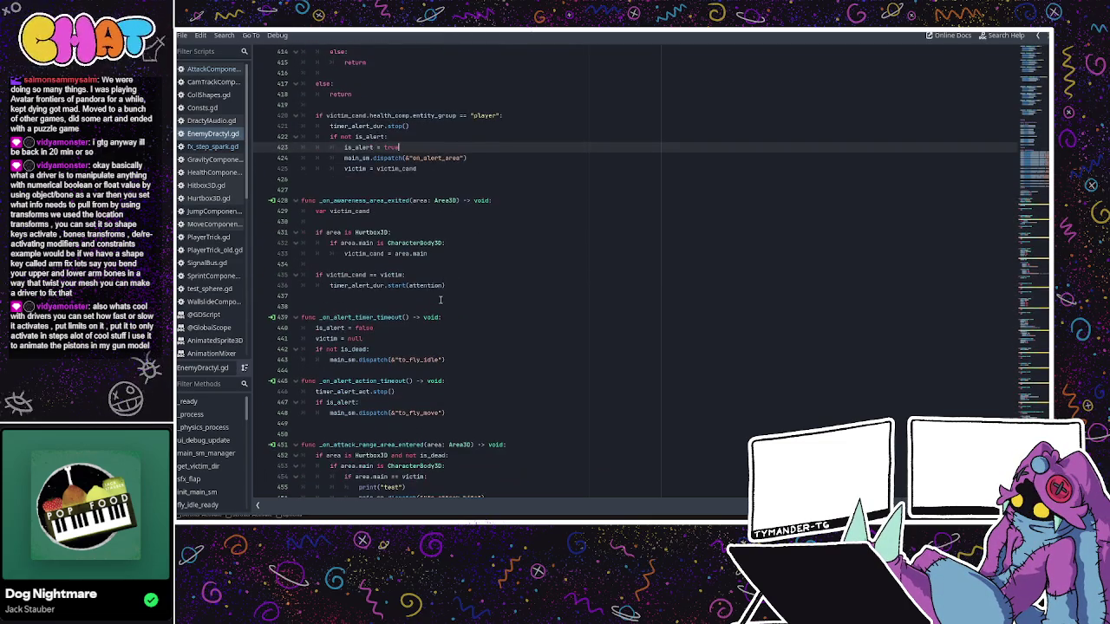
- Replace to_fly_idle with on_alert_exit in the alert timeout dispatch on line 443
double_click(417, 359)
left_click(479, 331)
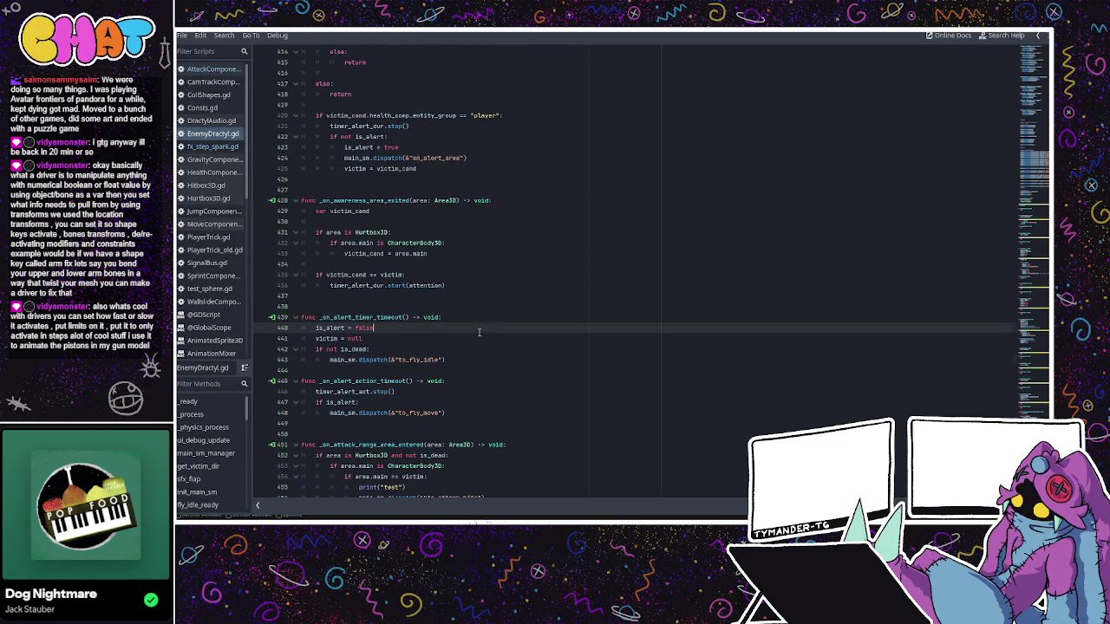
double_click(423, 359)
scroll(425, 362, "down", 2)
left_click(410, 357)
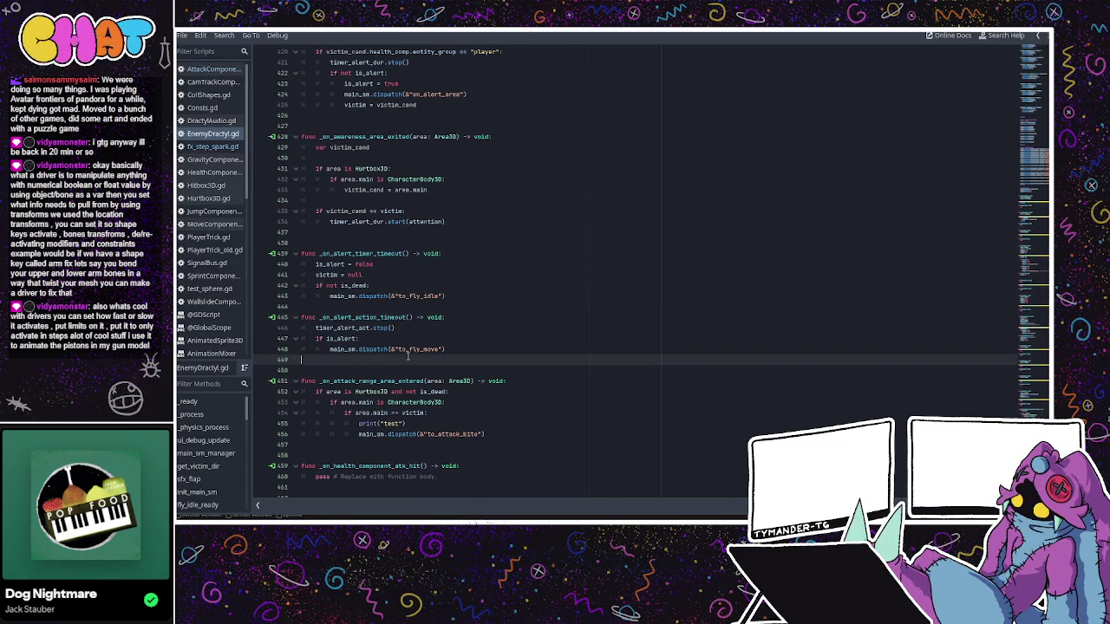
double_click(412, 349)
left_click(467, 344)
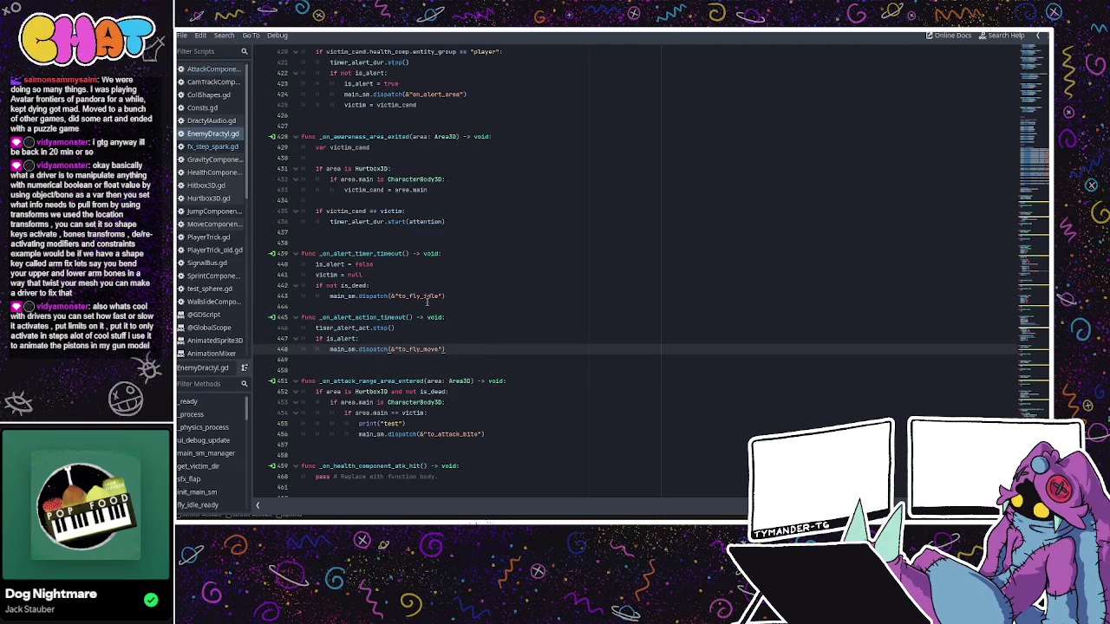
double_click(426, 297)
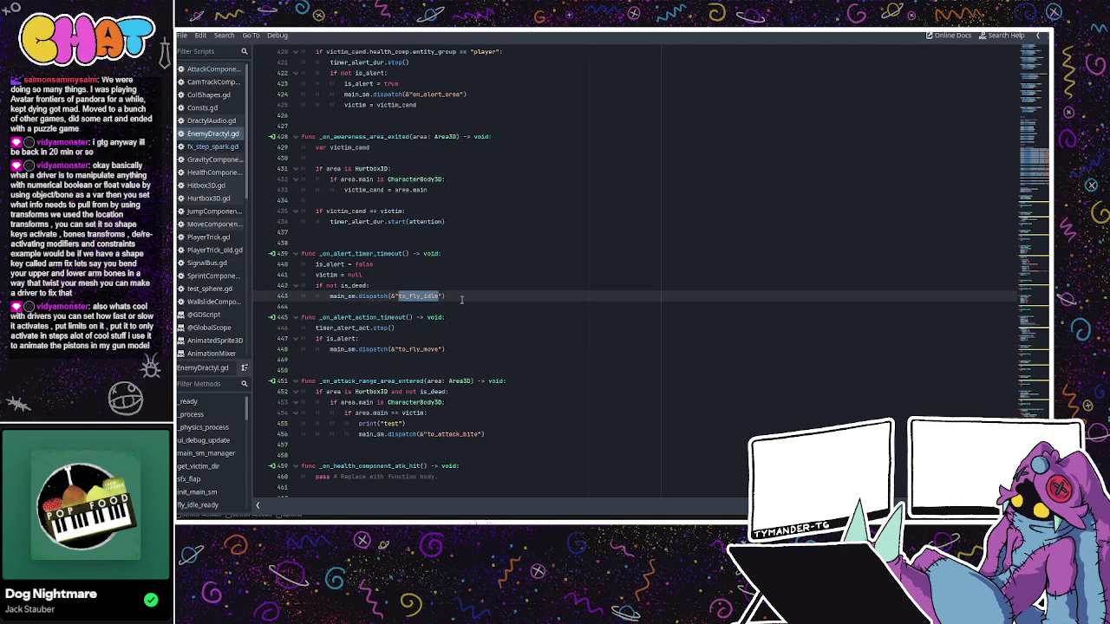
type("on")
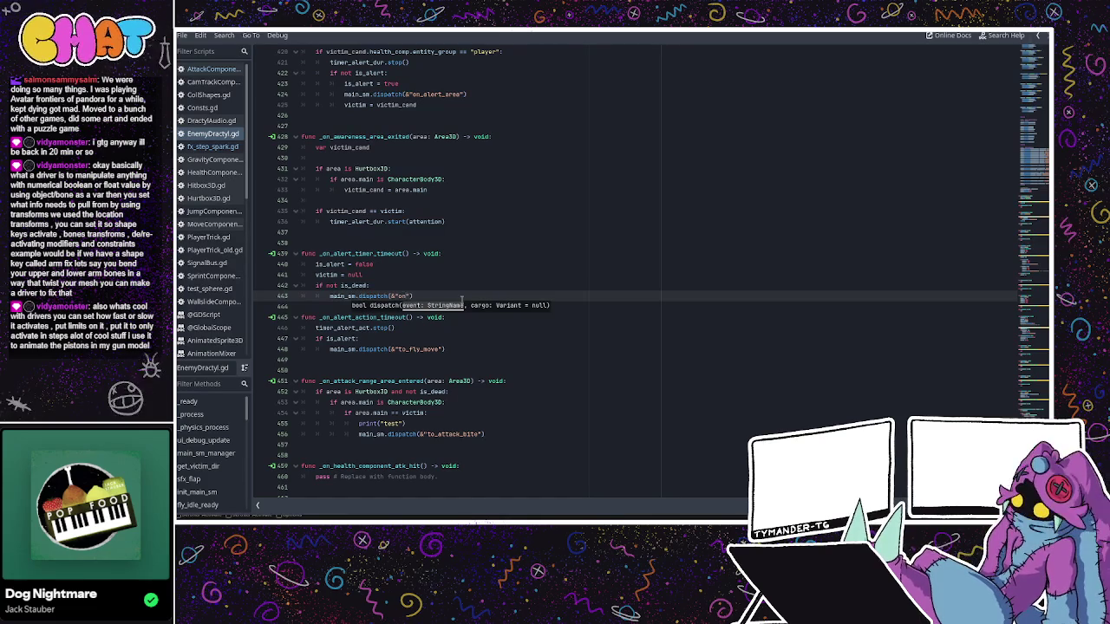
type("_")
type("victim_")
key("BackSpace")
key("BackSpace")
key("BackSpace")
type("e")
type("lert_")
type("exit")
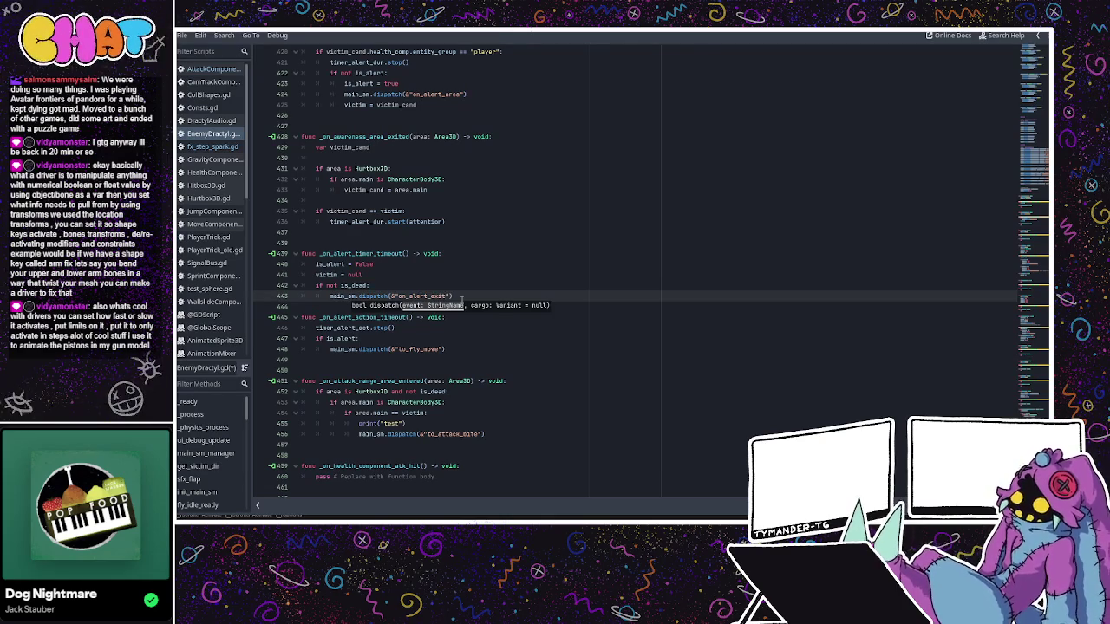
left_click(462, 296)
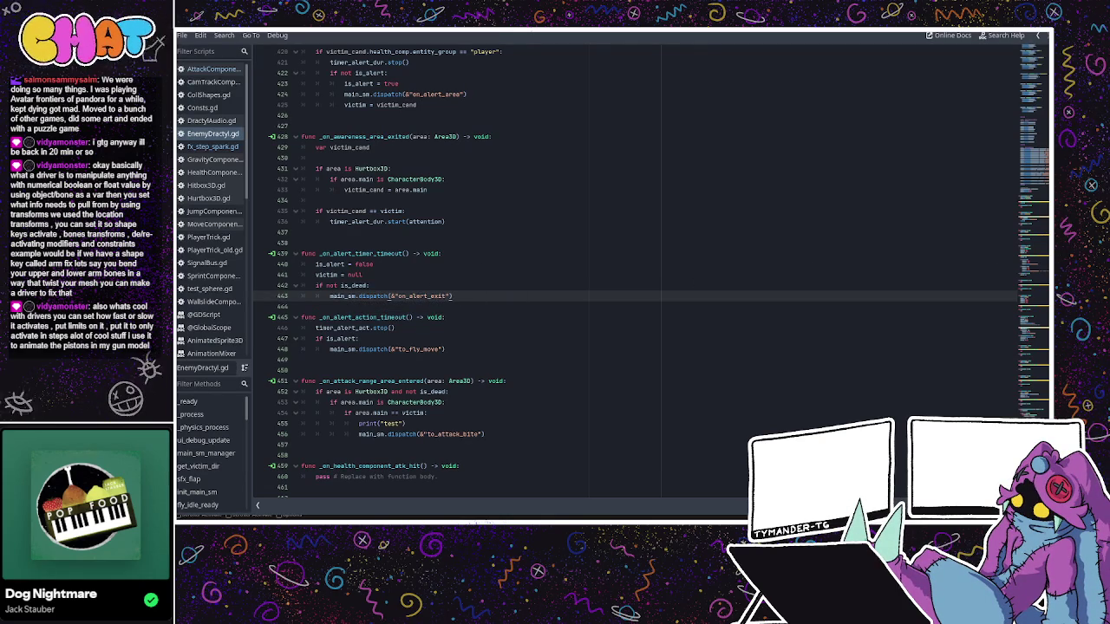
scroll(621, 340, "up", 20)
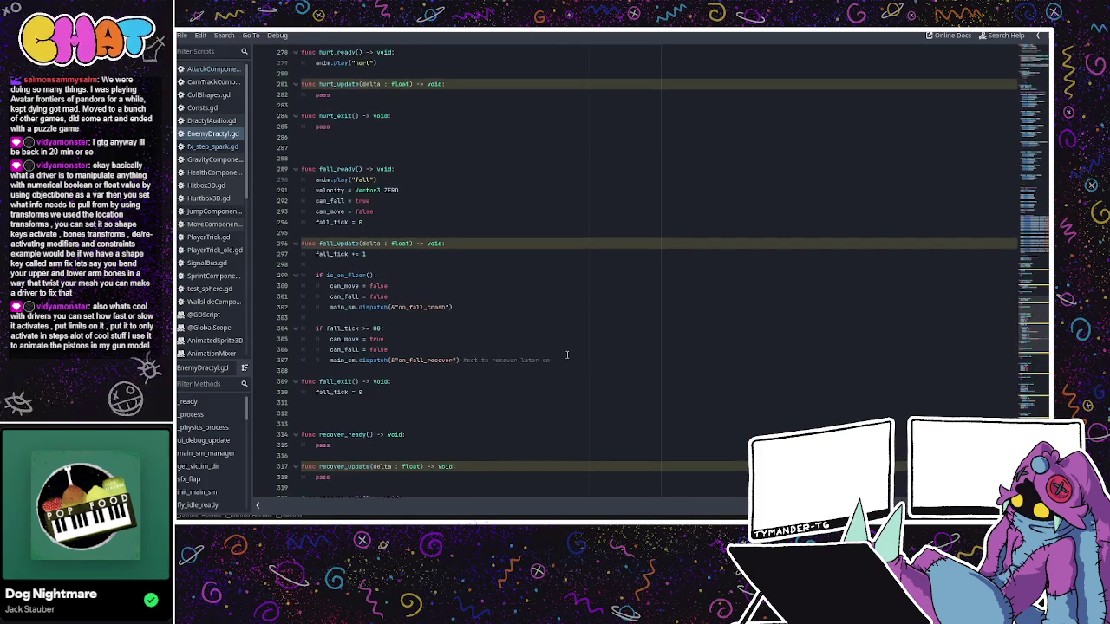
- Correct the on_victim_exit transition event to on_alert_exit
scroll(476, 365, "up", 15)
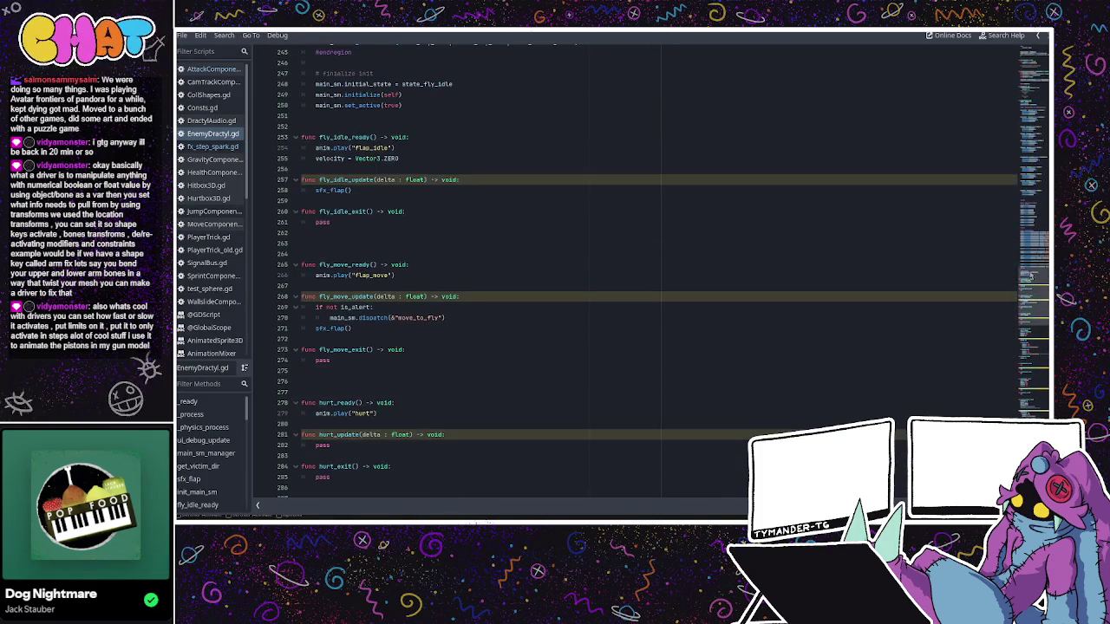
scroll(618, 203, "up", 1)
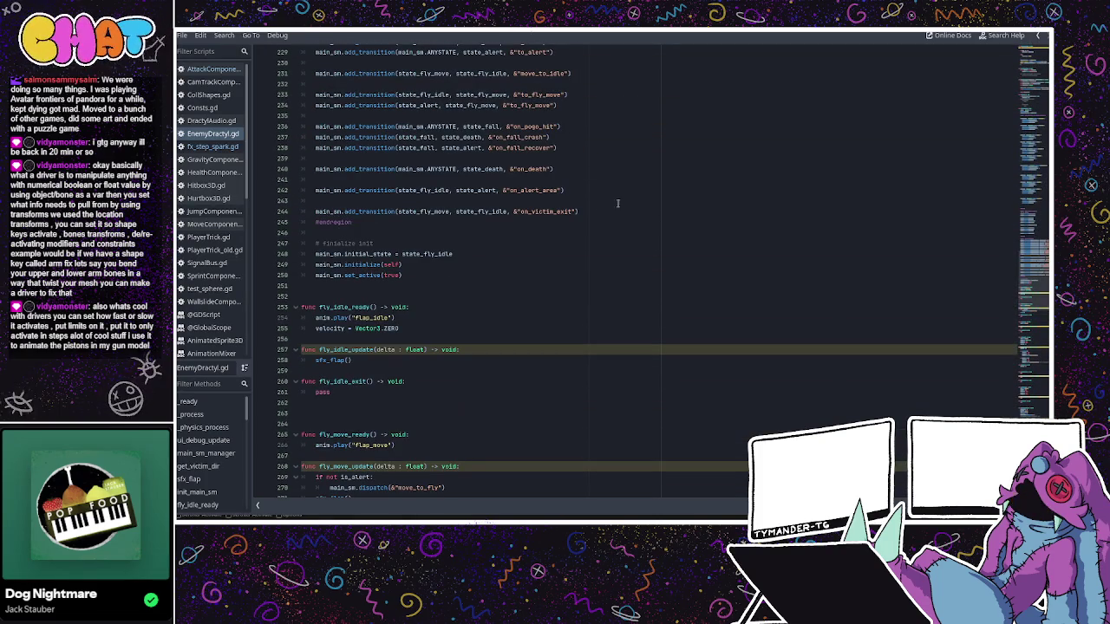
left_click(547, 211)
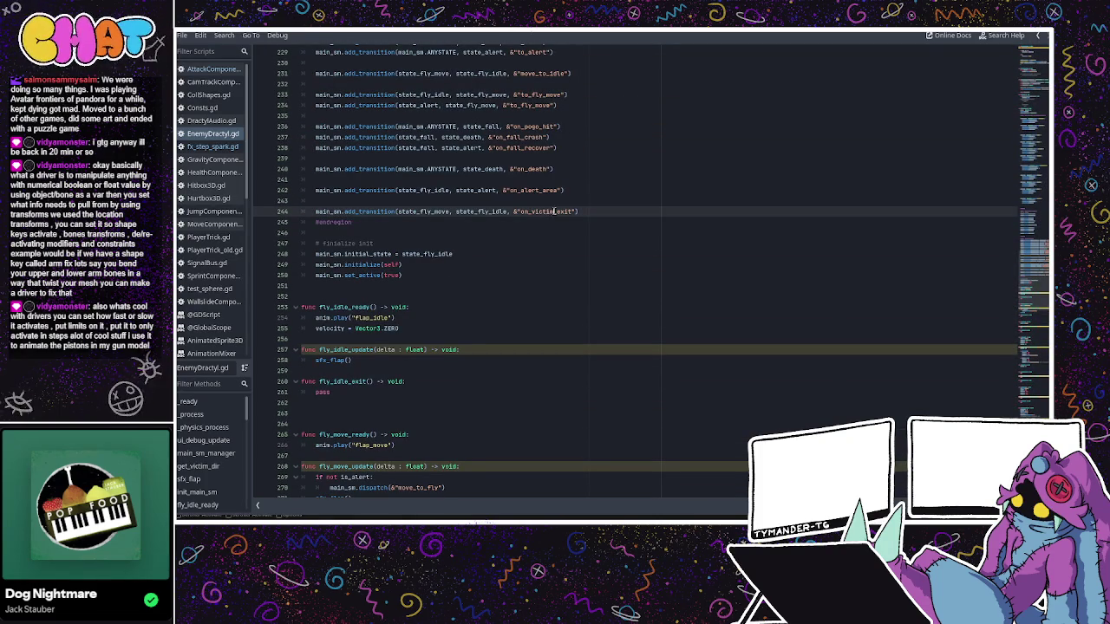
key("BackSpace")
key("BackSpace")
key("BackSpace")
type("alert")
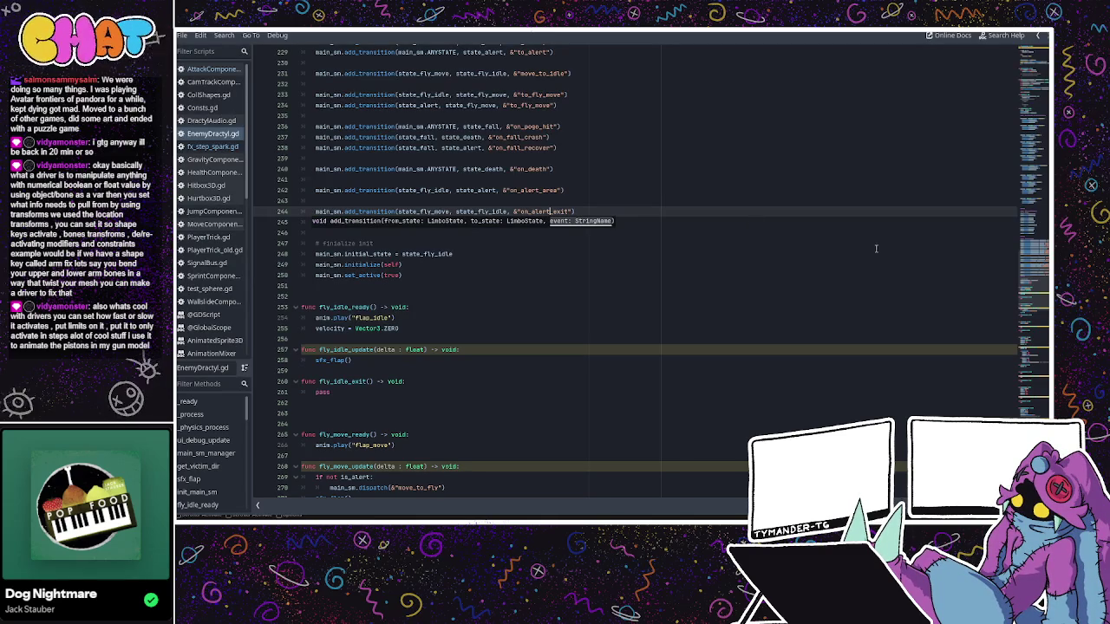
- Replace to_fly_move with on_alert_act_end in the alert-action timeout dispatch on line 448
left_click(1033, 286)
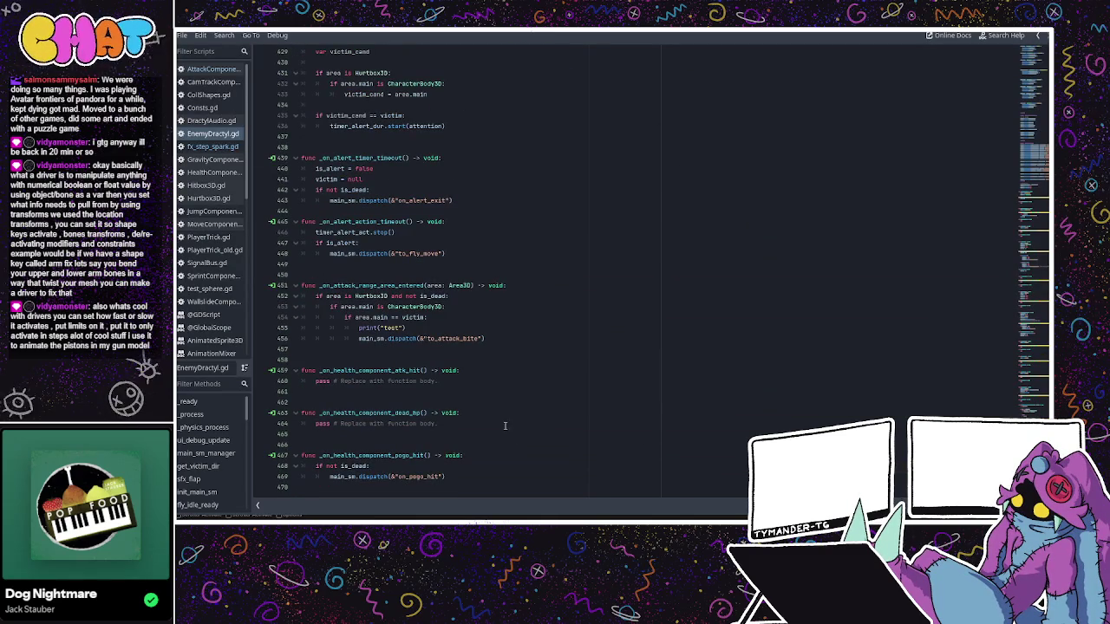
scroll(451, 281, "up", 1)
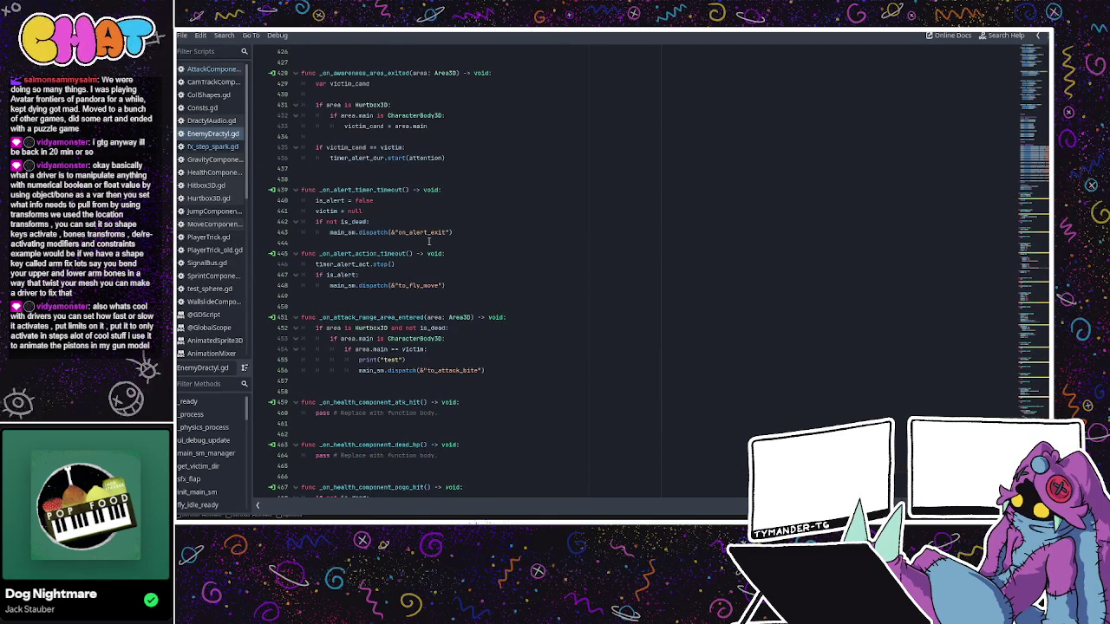
double_click(406, 284)
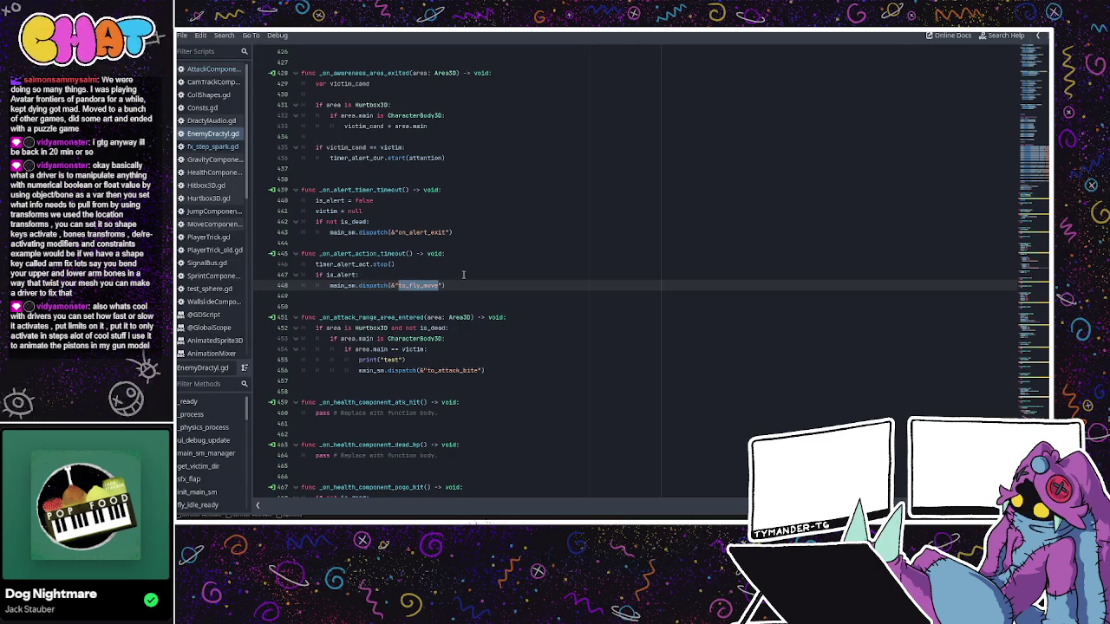
key("BackSpace")
type("on_alert")
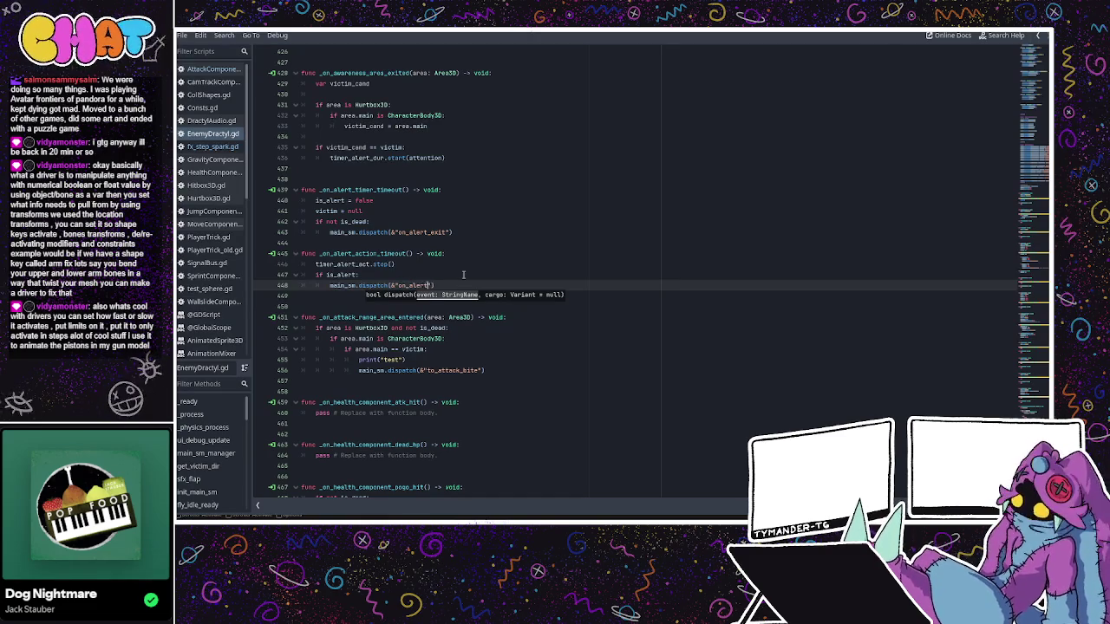
type("_action_end")
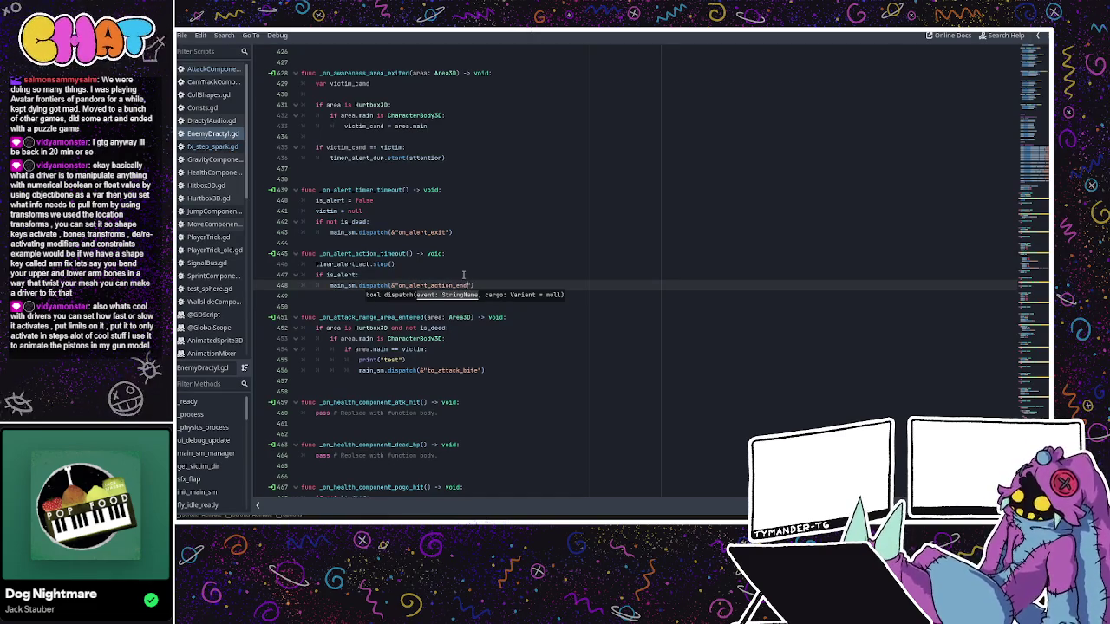
left_click(858, 273)
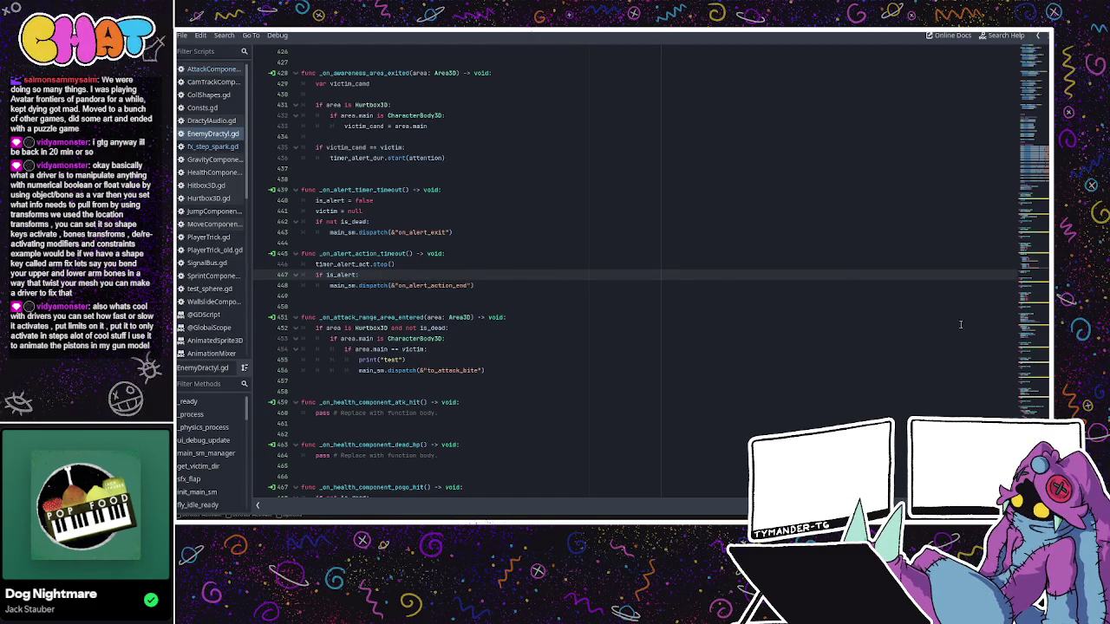
left_click(453, 286)
key("BackSpace")
key("BackSpace")
key("BackSpace")
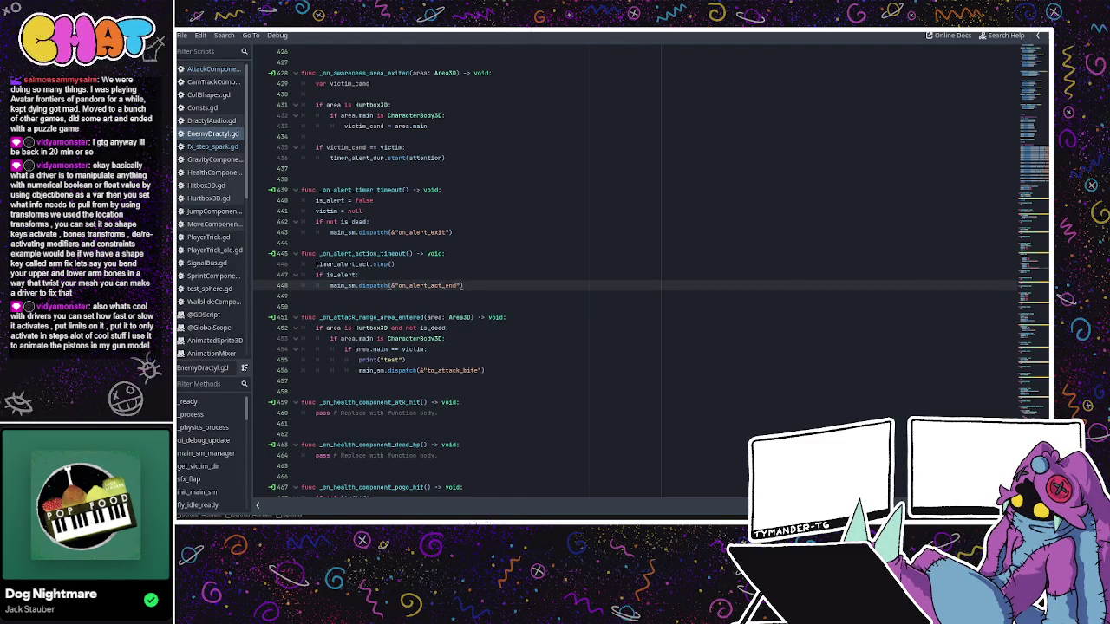
scroll(636, 363, "up", 20)
scroll(636, 363, "down", 2)
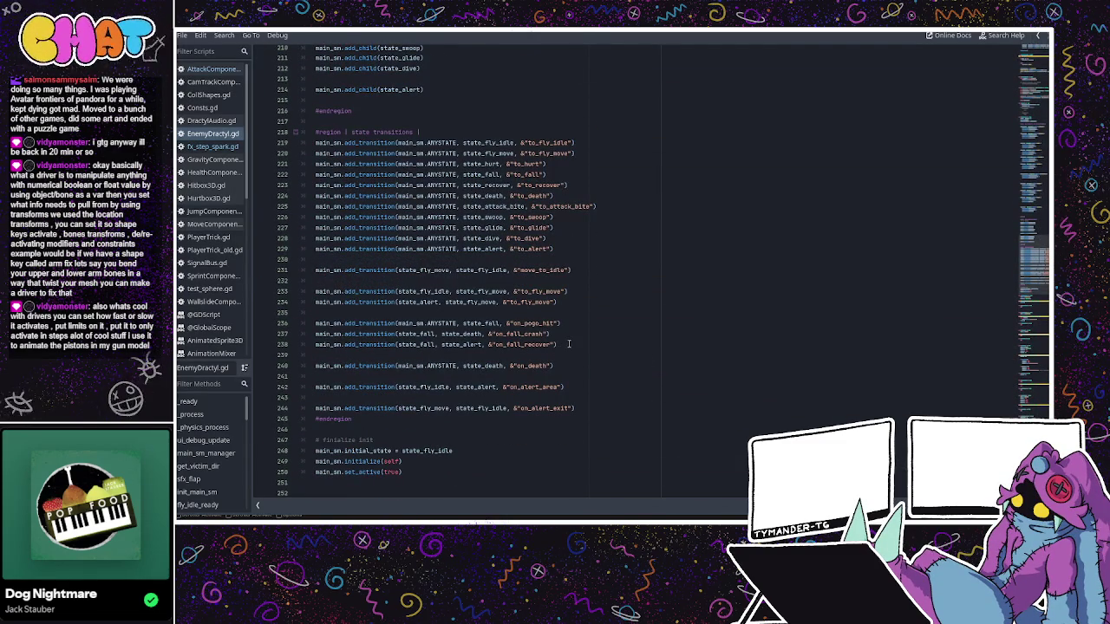
- Remove the blank line after the on_alert_area transition and paste a copy of it on line 244
left_click(567, 389)
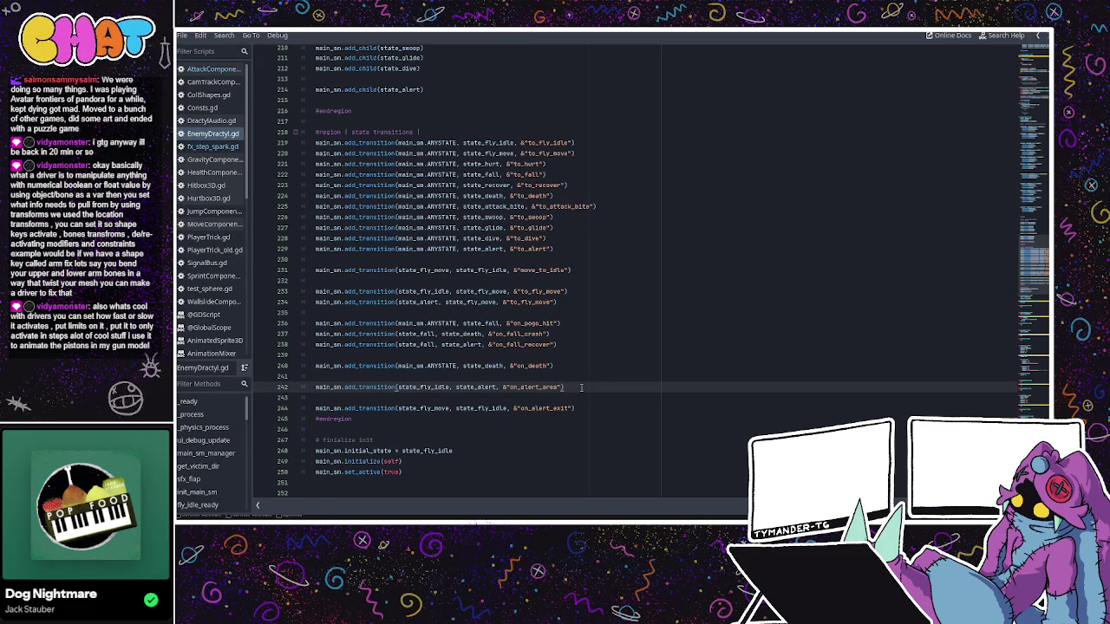
key("End")
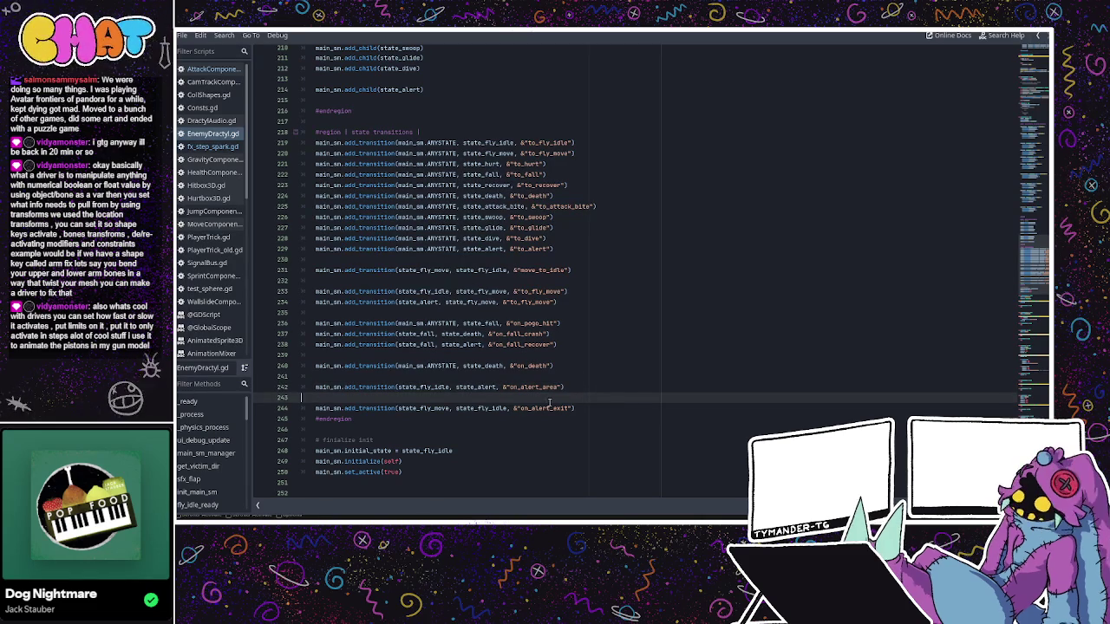
key("Delete")
left_click(593, 398)
key("Return")
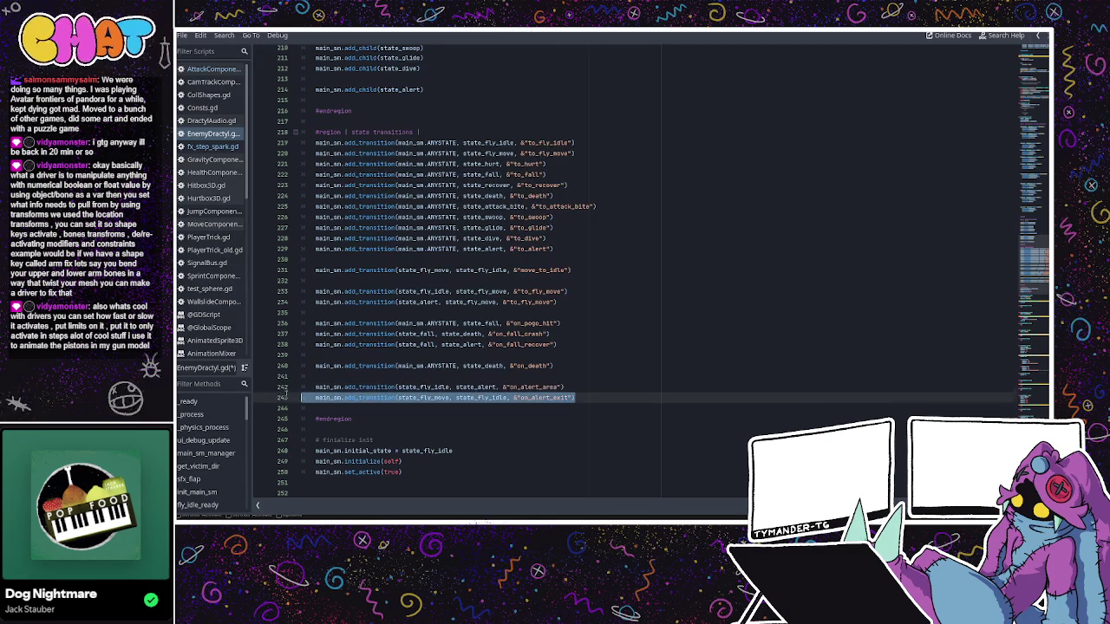
left_click(535, 388)
mouse_move(565, 388)
left_mouse_down()
mouse_move(298, 366)
mouse_move(314, 388)
left_mouse_up()
key("ctrl+c")
left_click(336, 408)
key("ctrl+v")
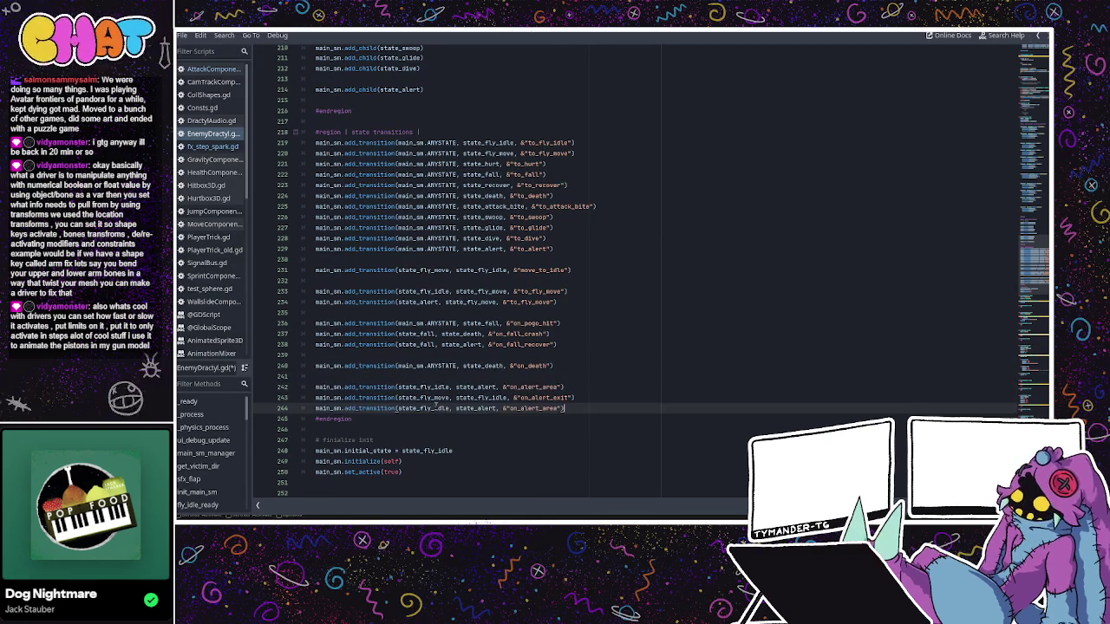
- Make state_alert the copied transition's source state, undoing a stray paste
left_click(433, 407)
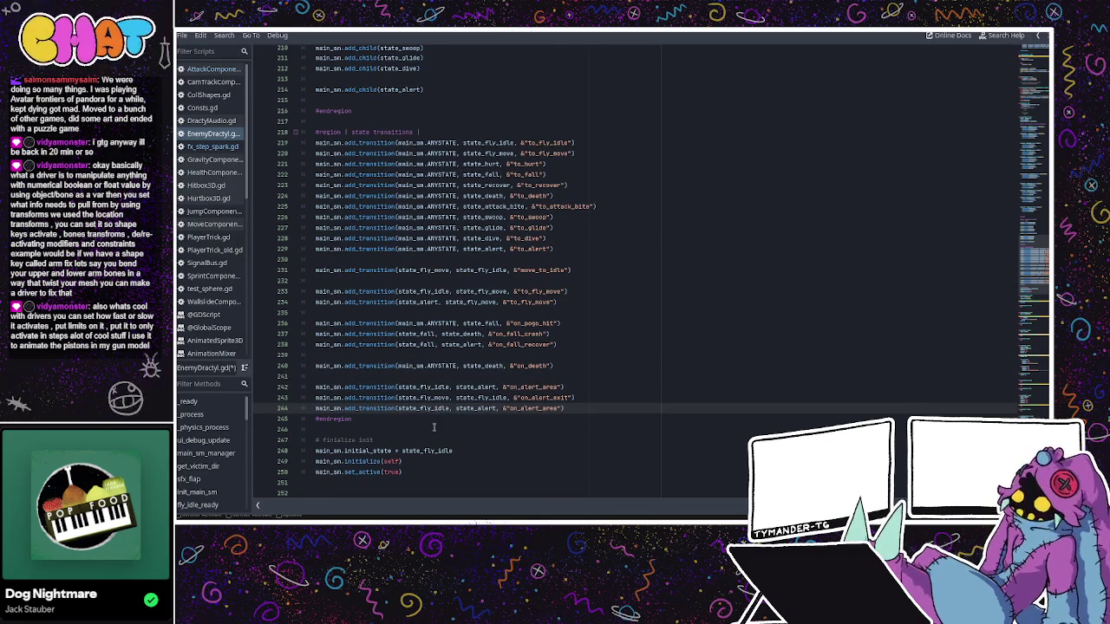
double_click(476, 408)
key("ctrl+c")
double_click(424, 408)
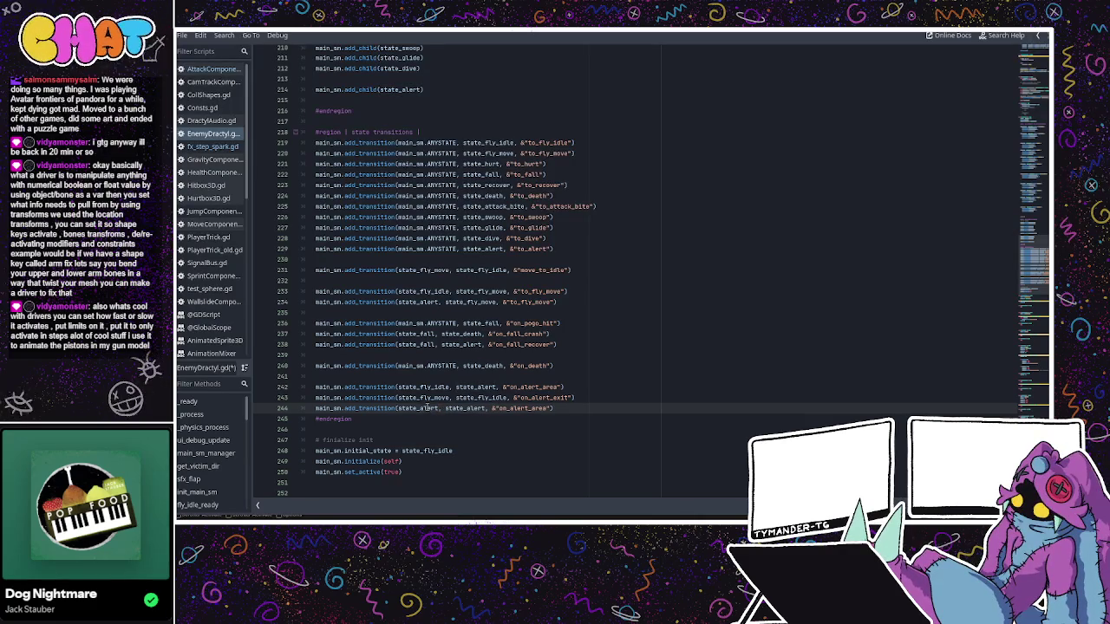
key("ctrl+v")
double_click(424, 397)
key("ctrl+c")
left_click(442, 408, "ctrl")
key("ctrl+v")
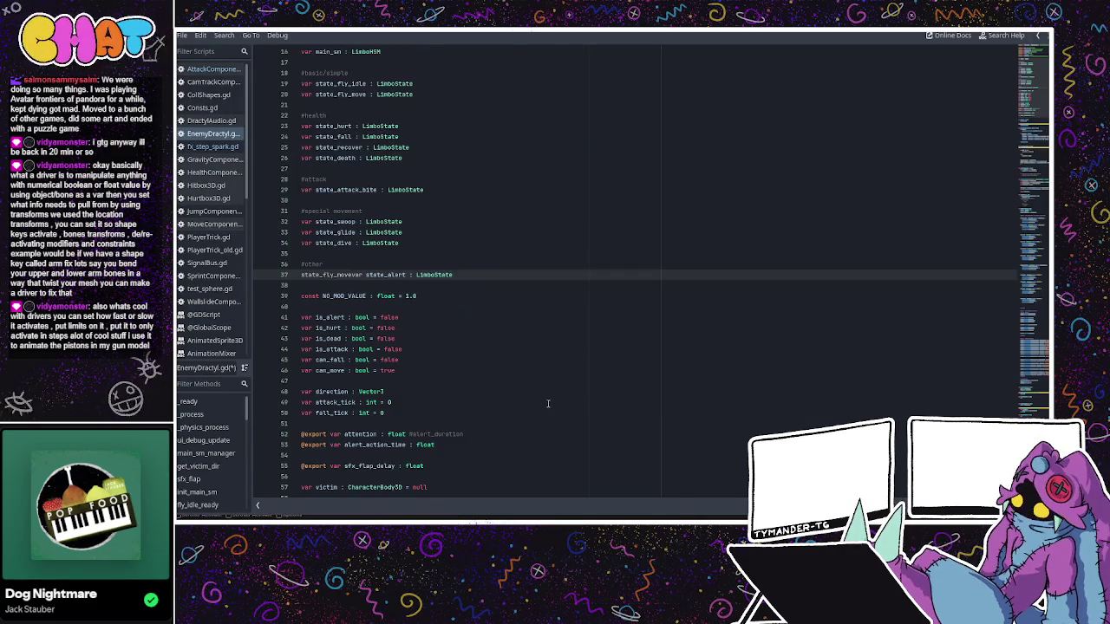
key("ctrl+z")
- Set the new transition's target state to state_fly_move
scroll(636, 335, "down", 3)
scroll(637, 335, "down", 3)
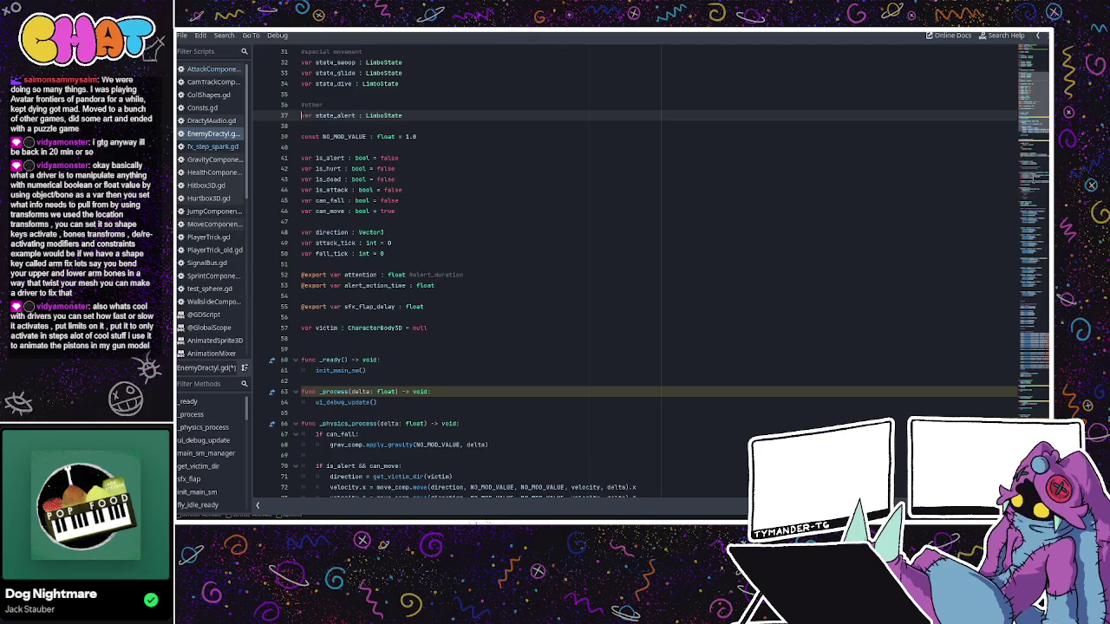
mouse_move(1032, 95)
left_mouse_down()
mouse_move(1028, 260)
mouse_move(1013, 291)
left_mouse_up()
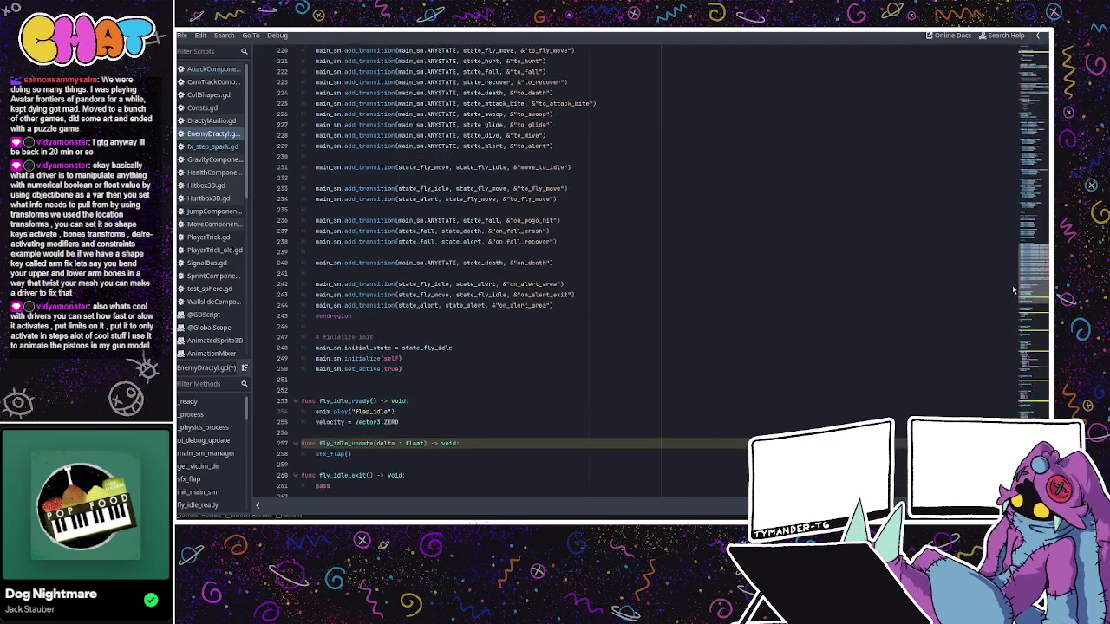
left_click(531, 263)
triple_click(460, 306)
left_click(481, 264)
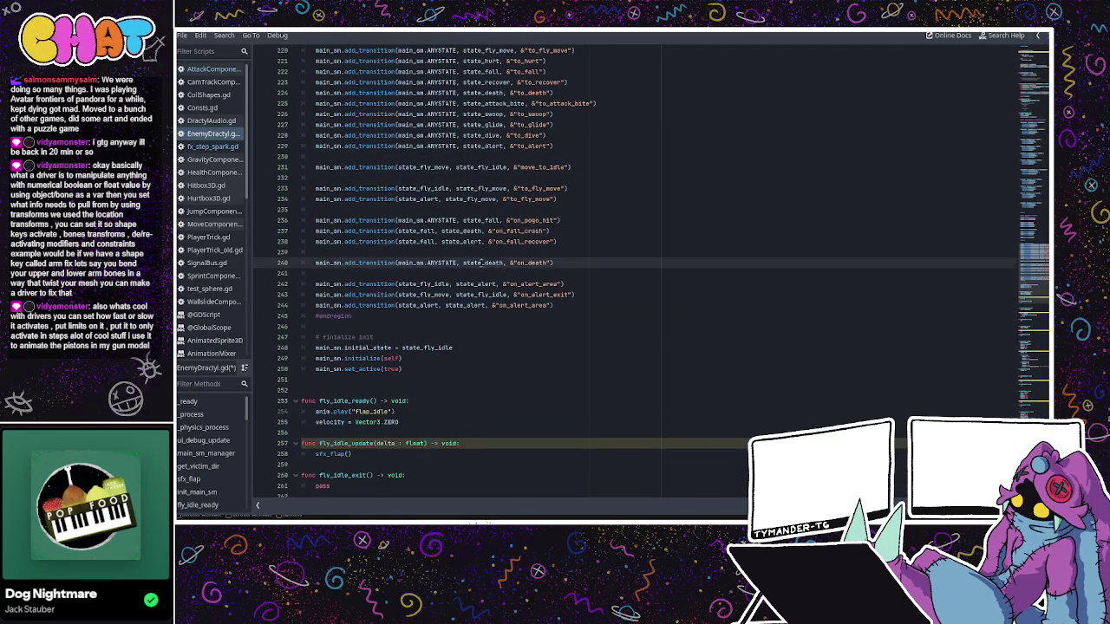
double_click(460, 305)
type("state_fly_move")
left_click(489, 274)
- Change the new transition's event to on_alert_act_end and add a blank line below it
left_click(572, 304)
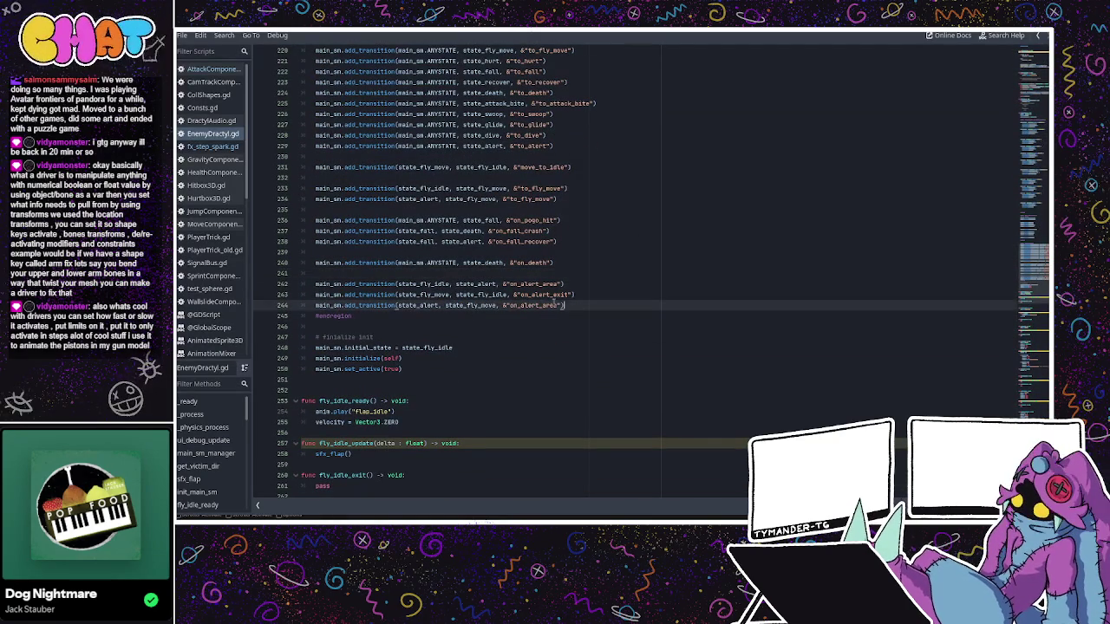
double_click(545, 305)
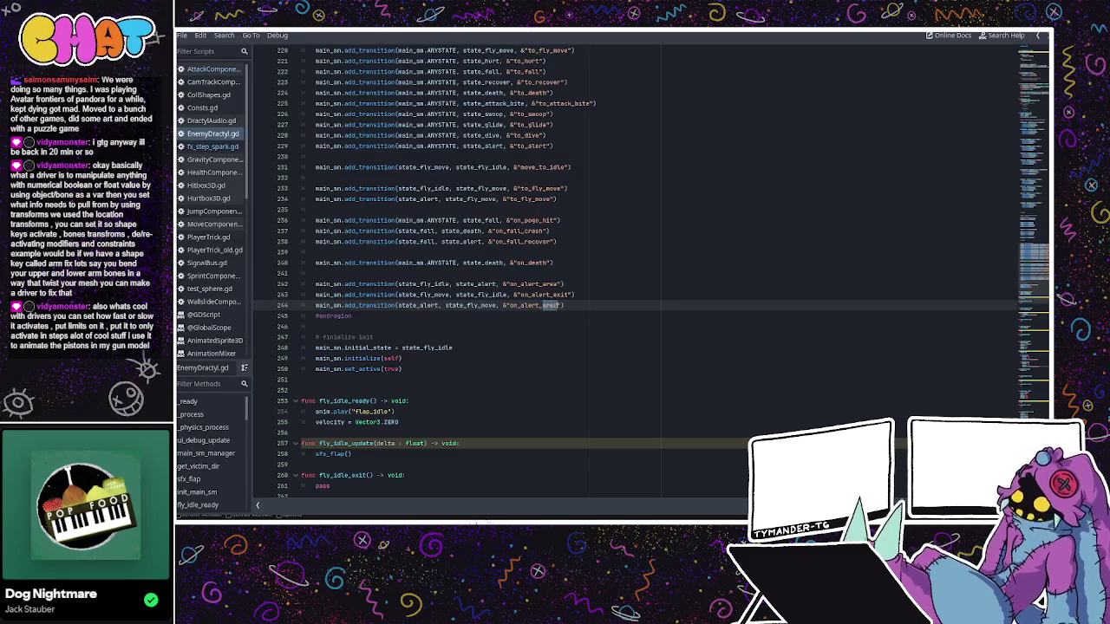
type("act_end")
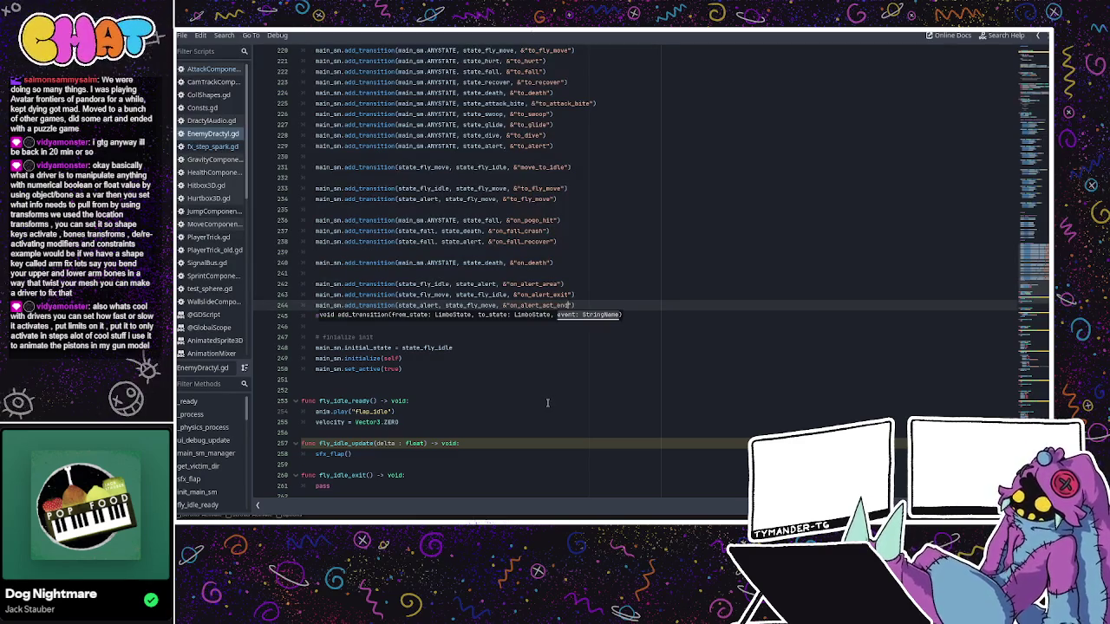
left_click(503, 283)
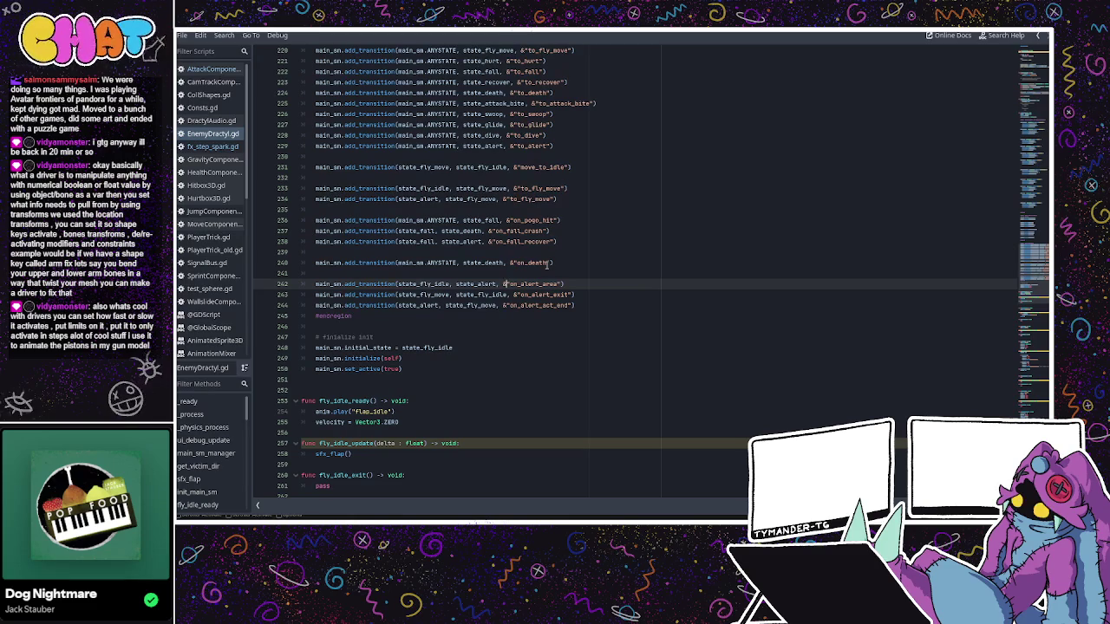
left_click(473, 252)
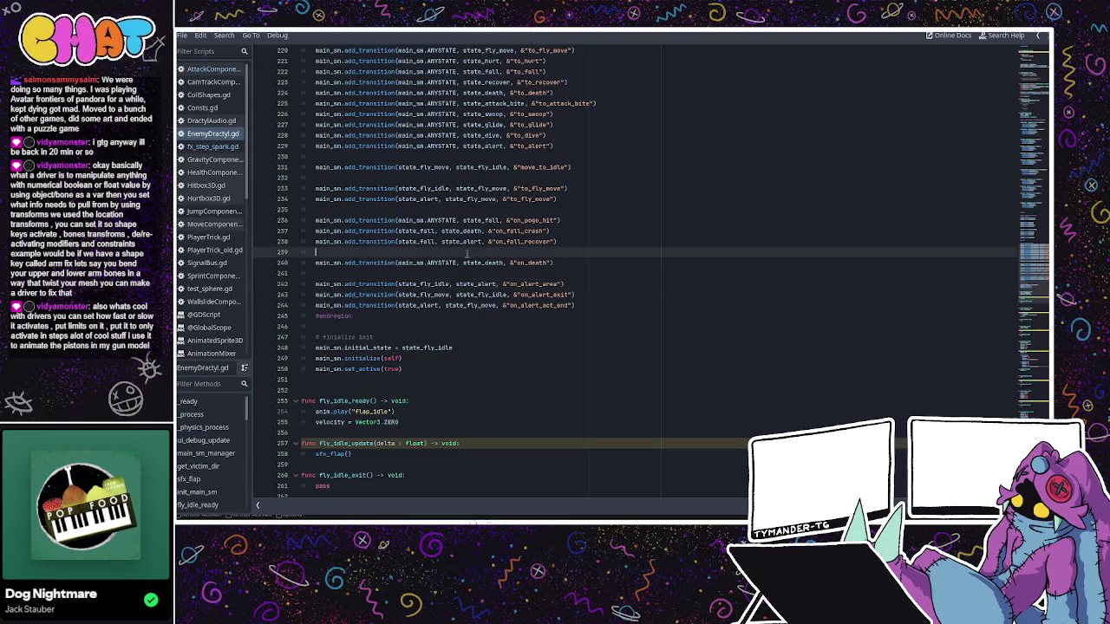
left_click(594, 307)
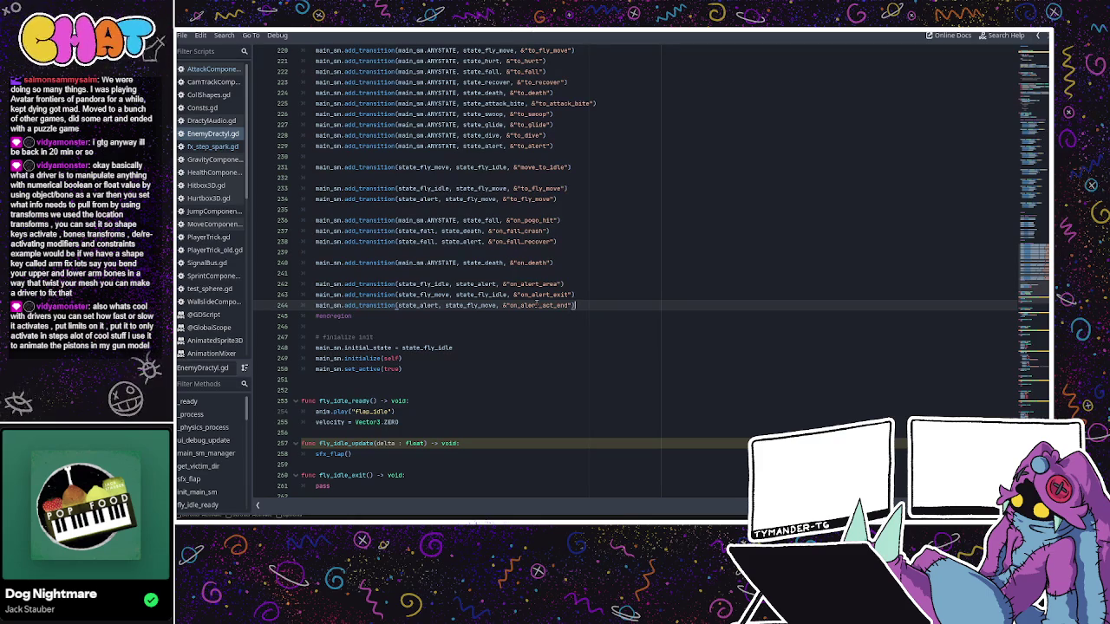
left_click(563, 285)
left_click(584, 307)
key("Return")
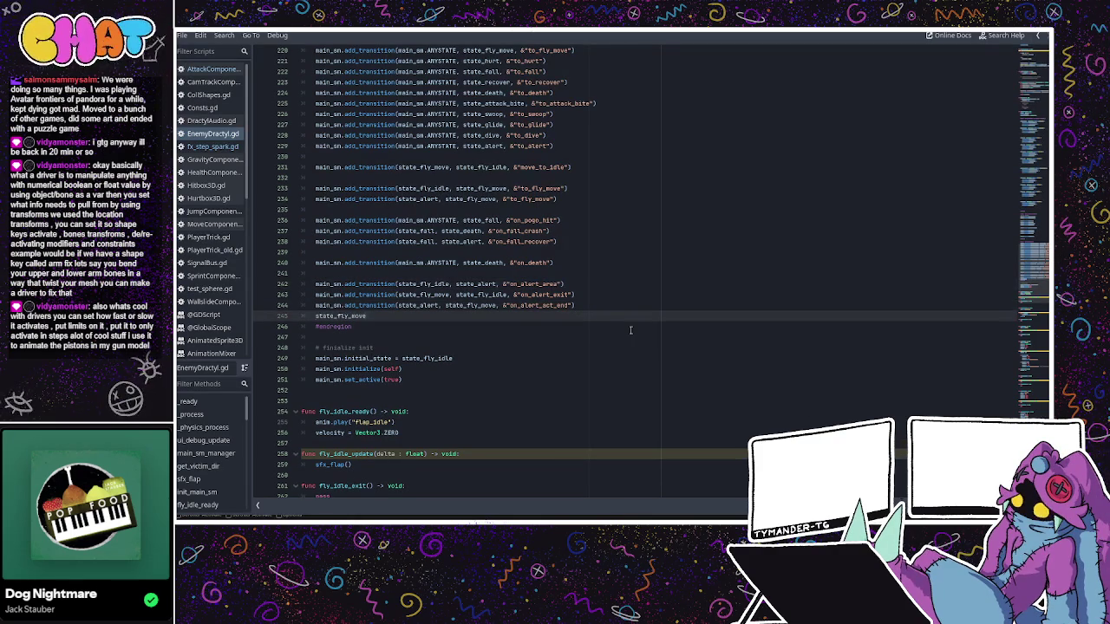
- Duplicate the on_alert_act_end transition onto lines 245 and 246
mouse_move(575, 306)
left_mouse_down()
mouse_move(317, 306)
mouse_move(317, 316)
mouse_move(316, 305)
left_mouse_up()
key("ctrl+c")
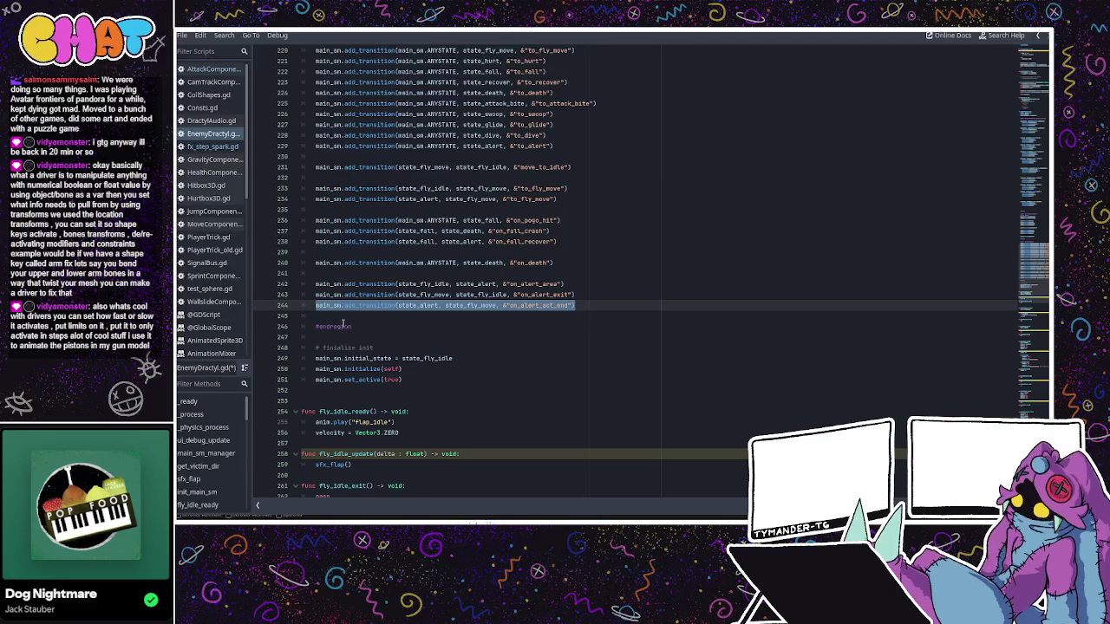
left_click(317, 315)
key("ctrl+v")
key("Return")
key("ctrl+v")
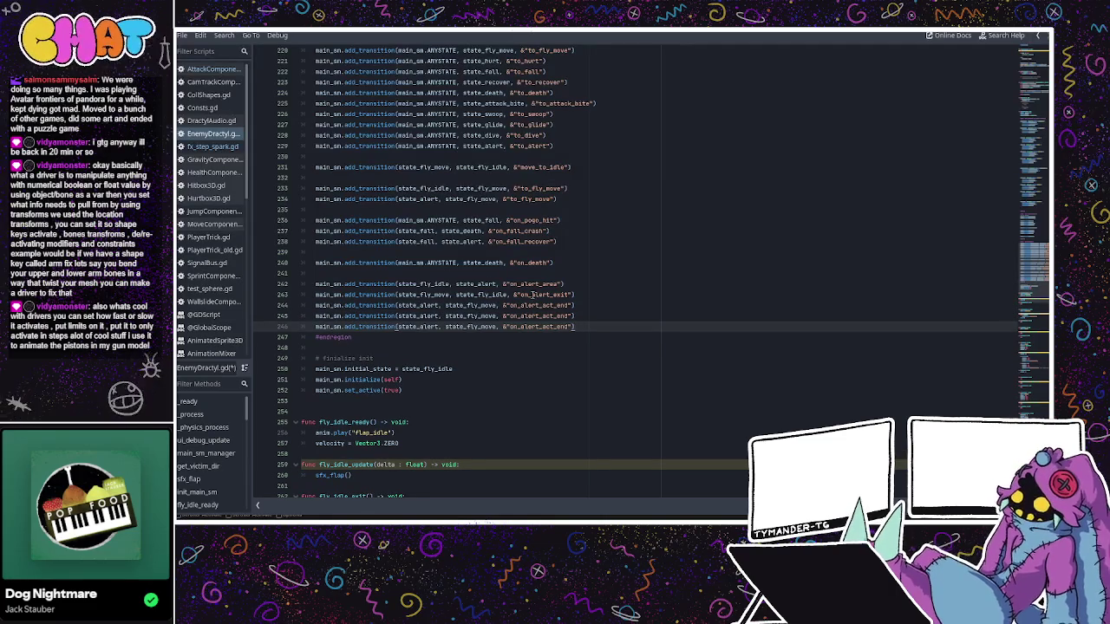
- Rename the copies' events to on_alert_attack and on_attack_end
left_click_drag(569, 316, 548, 317)
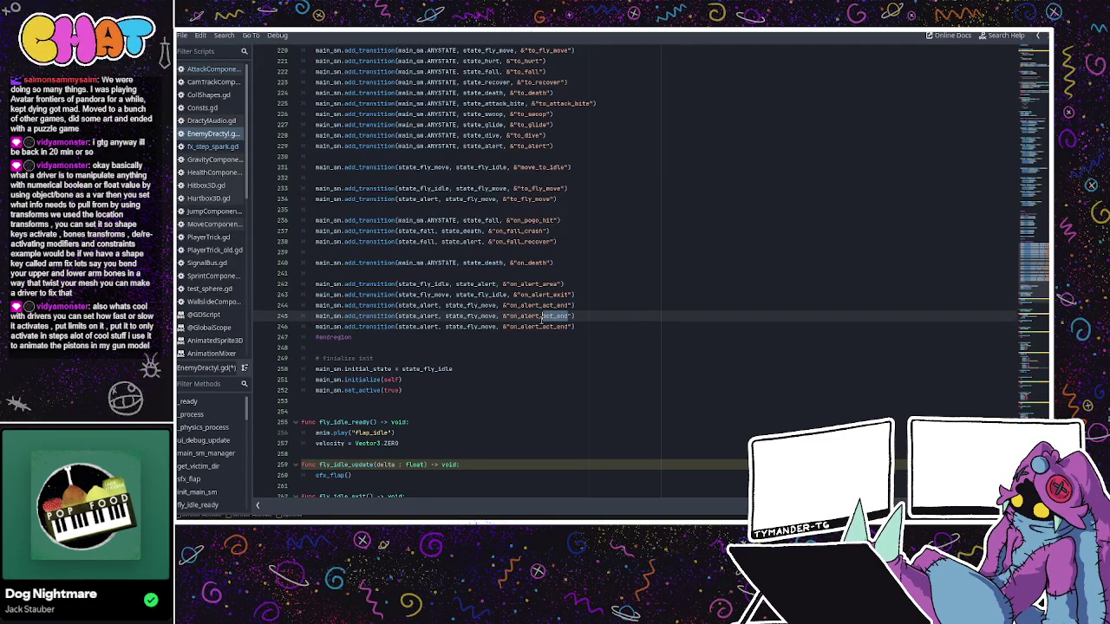
type("attack")
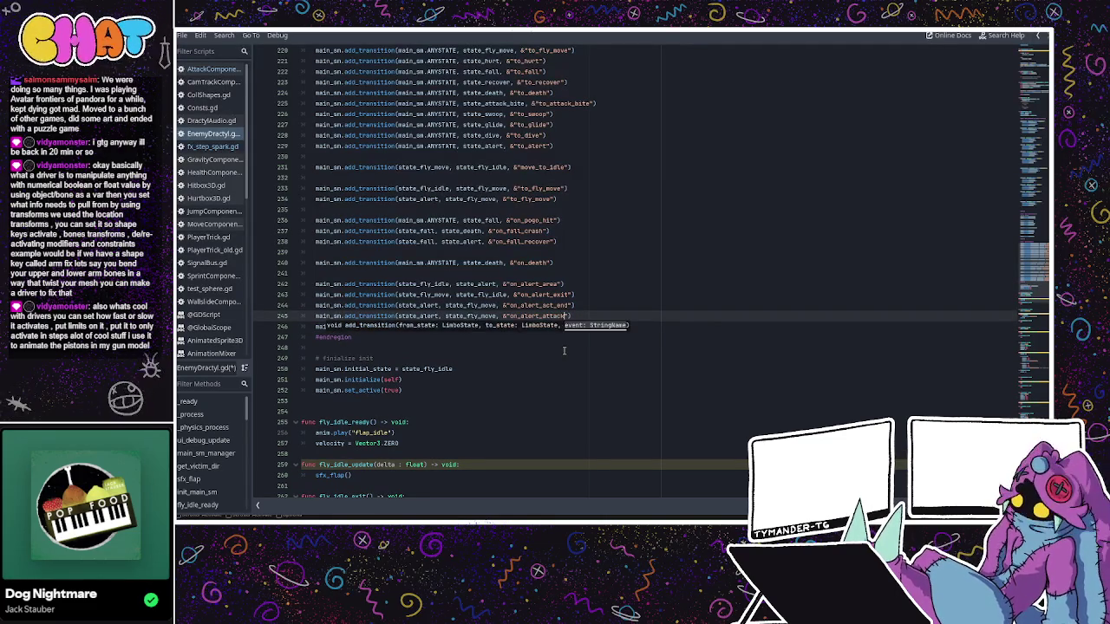
left_click(531, 307)
left_click(555, 327)
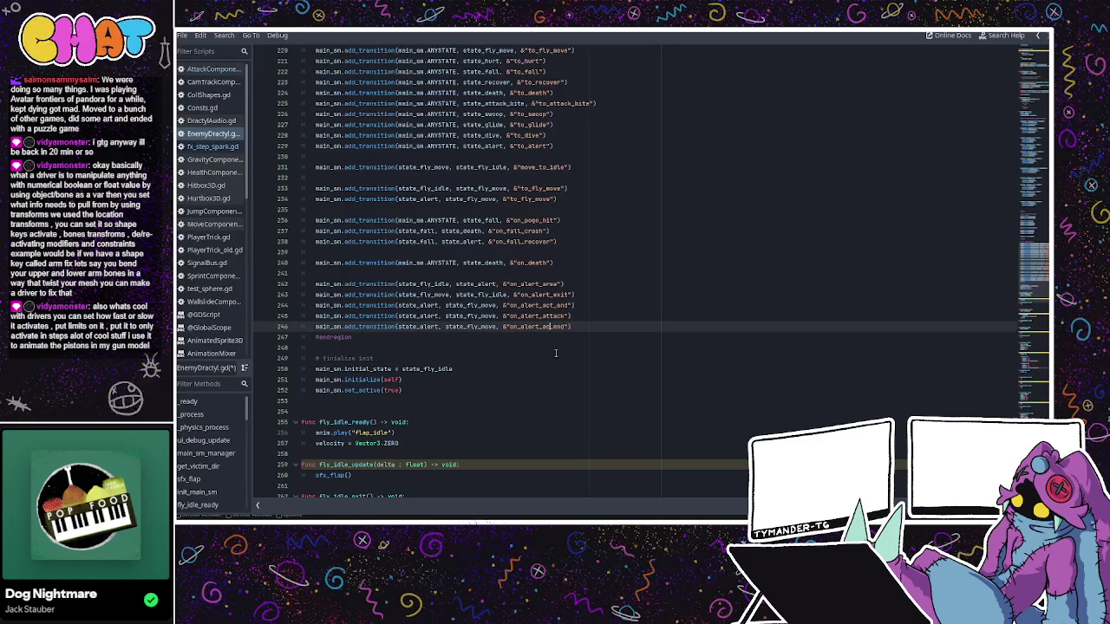
type("attack")
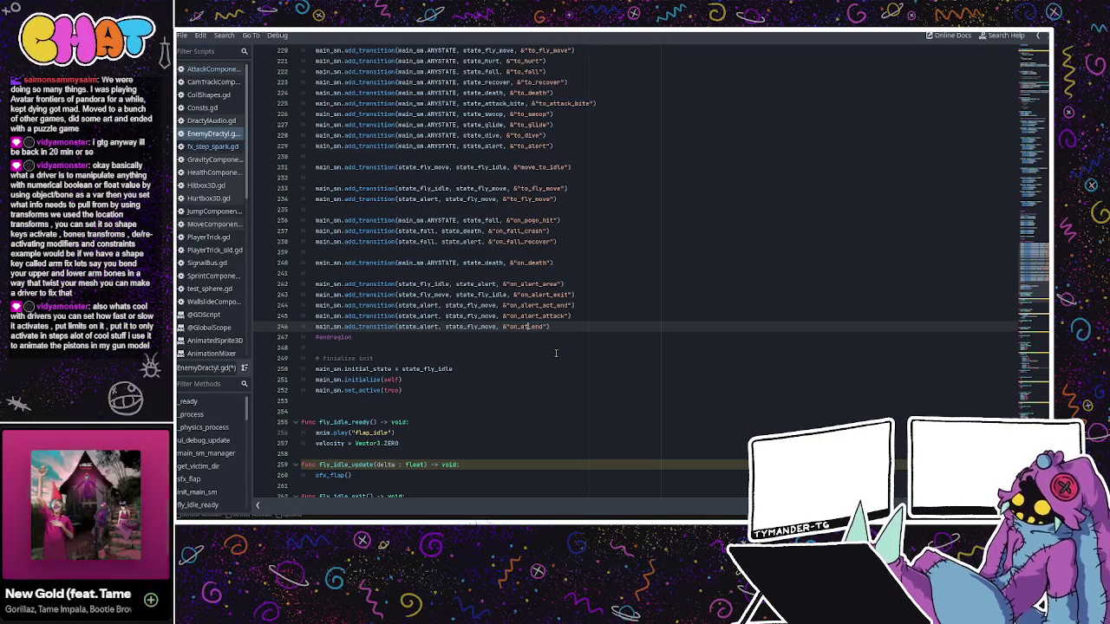
- Make line 245 transition from state_fly_move to state_attack_bite
left_click(537, 317)
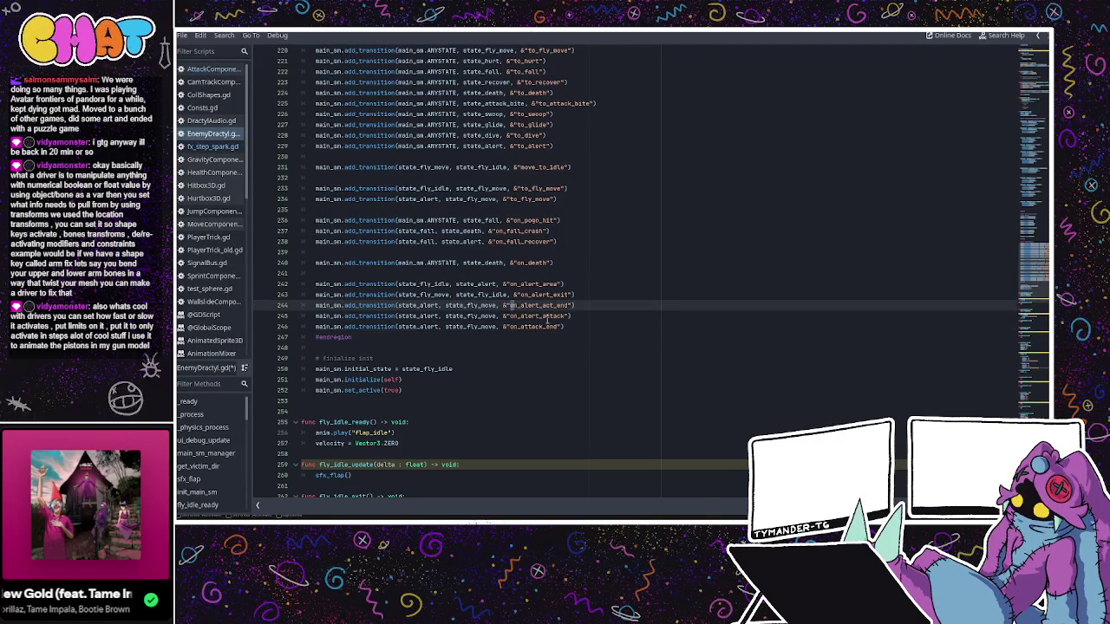
double_click(469, 317)
double_click(419, 318)
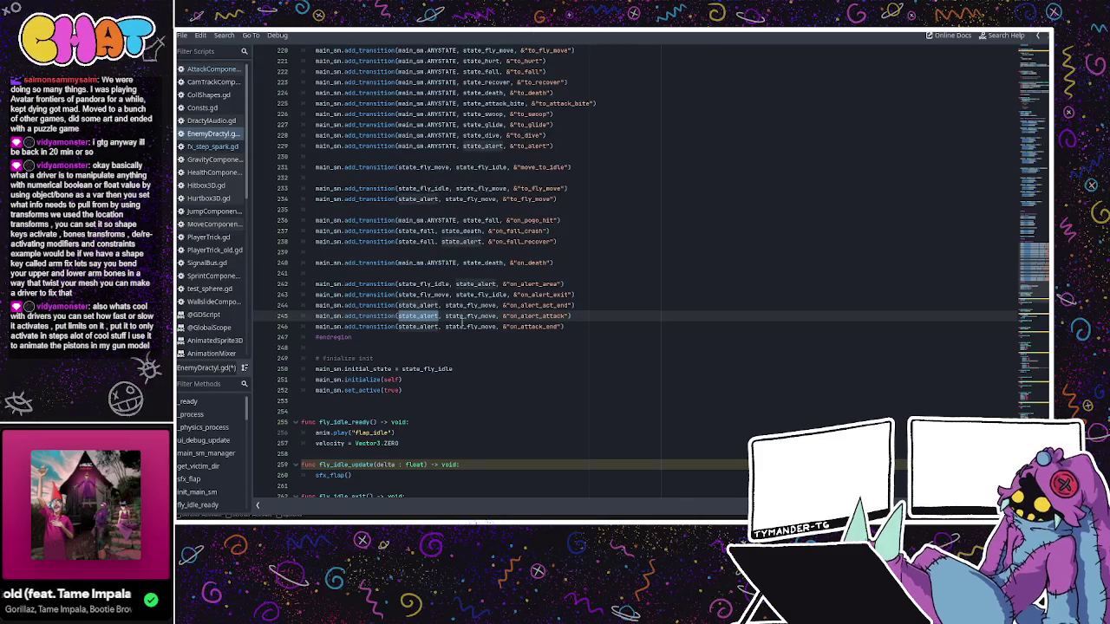
double_click(473, 305)
key("ctrl+v")
double_click(481, 316)
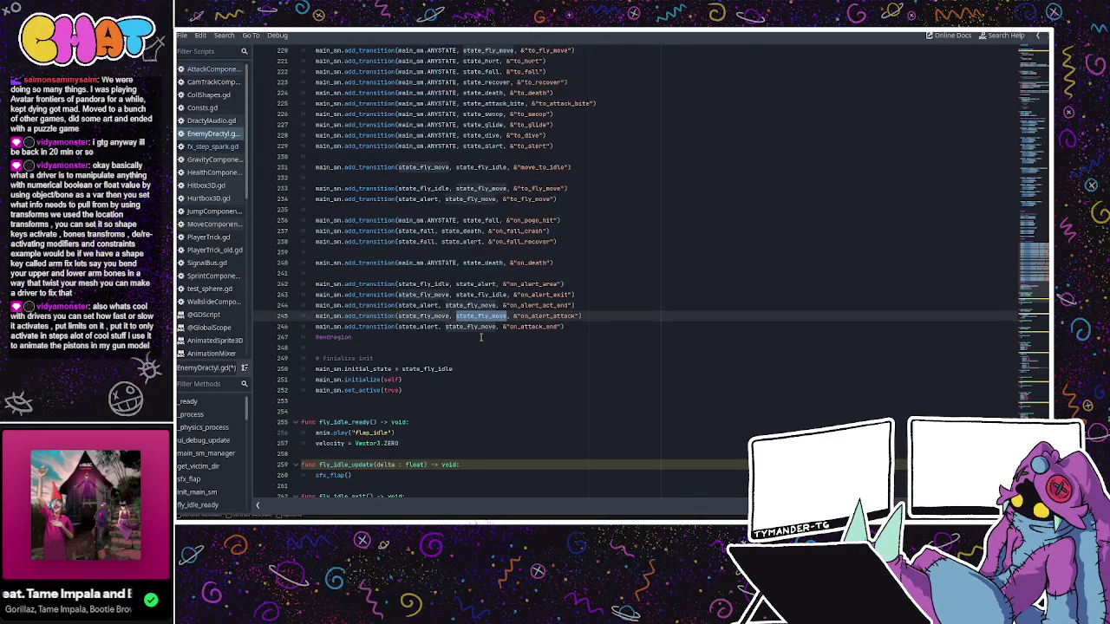
type("state_")
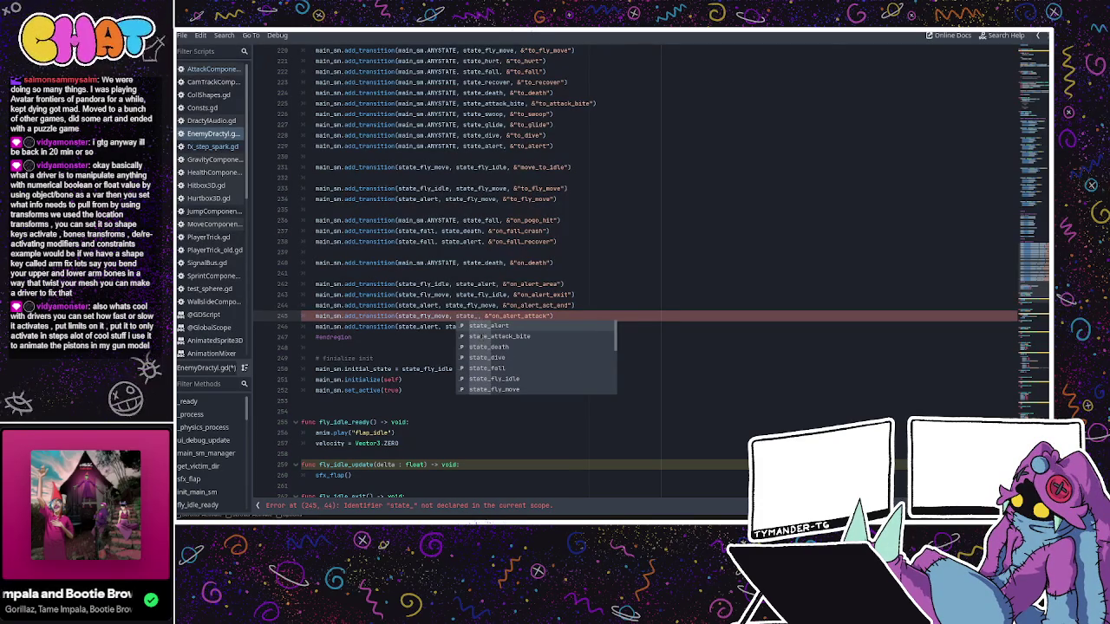
type("bite")
key("Return")
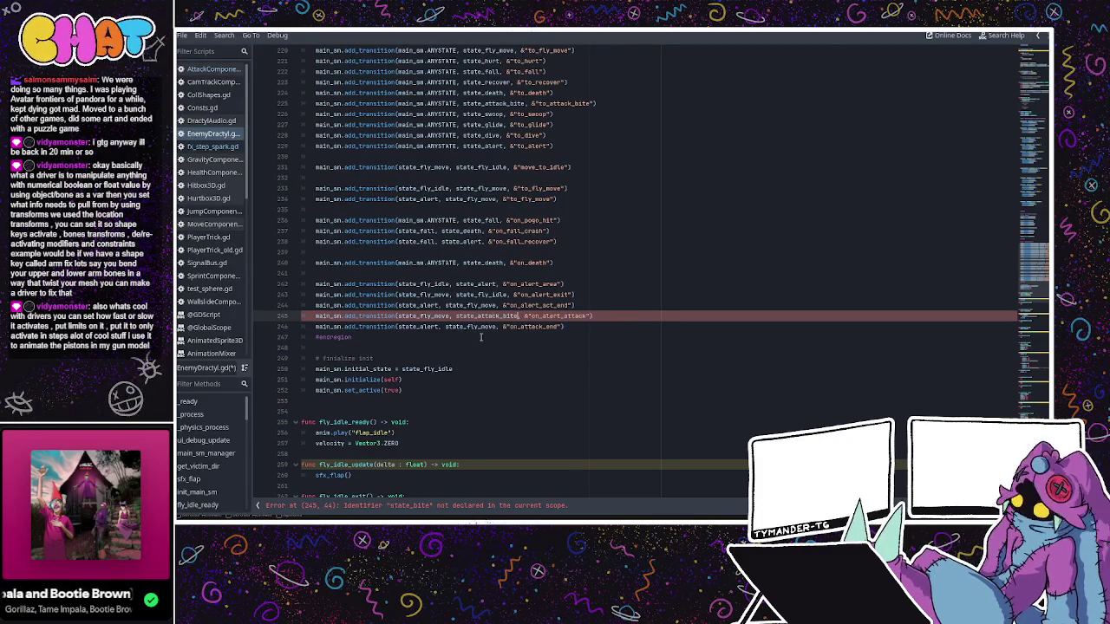
- Make line 246 transition from state_attack_bite to state_alert
left_click(482, 326)
left_click(481, 316)
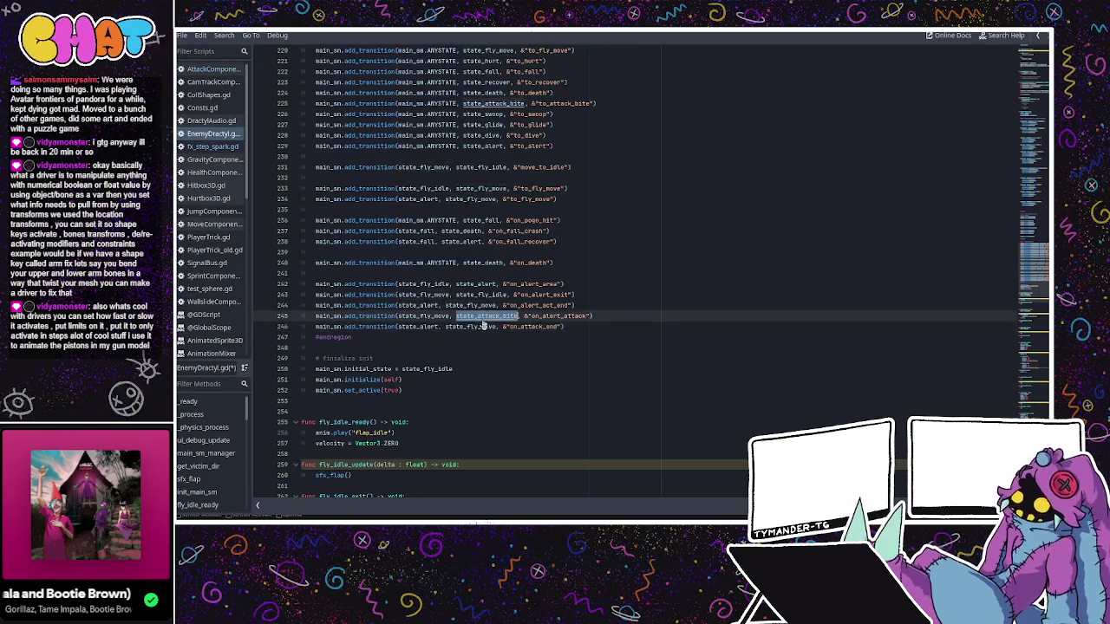
left_click(424, 327)
double_click(424, 327)
key("ctrl+v")
double_click(415, 305)
key("ctrl+c")
double_click(490, 326)
key("ctrl+v")
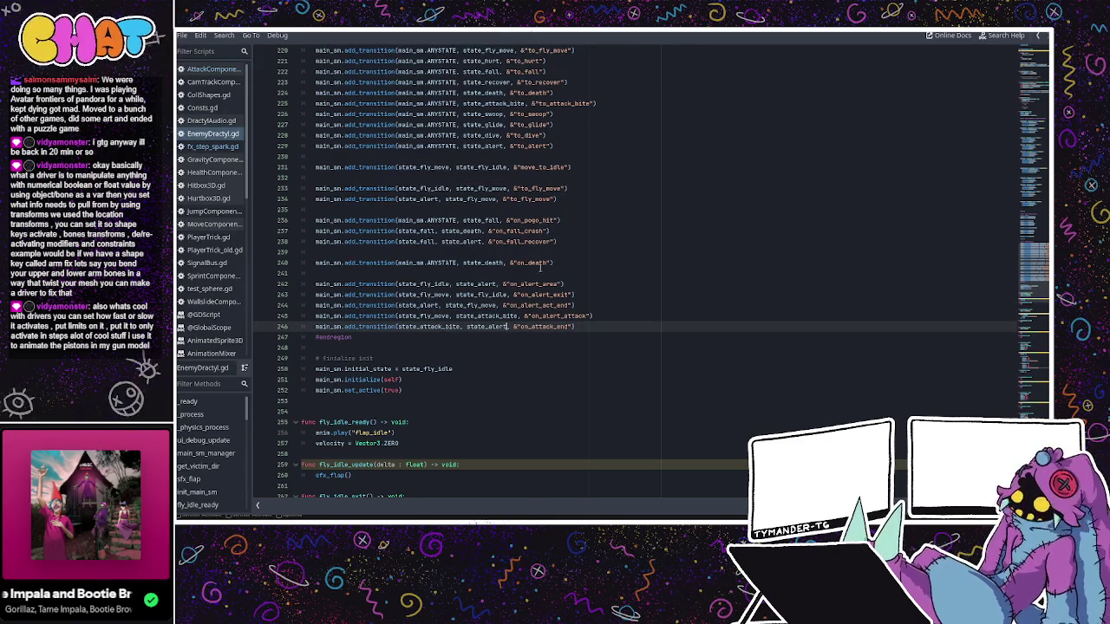
scroll(550, 262, "down", 5)
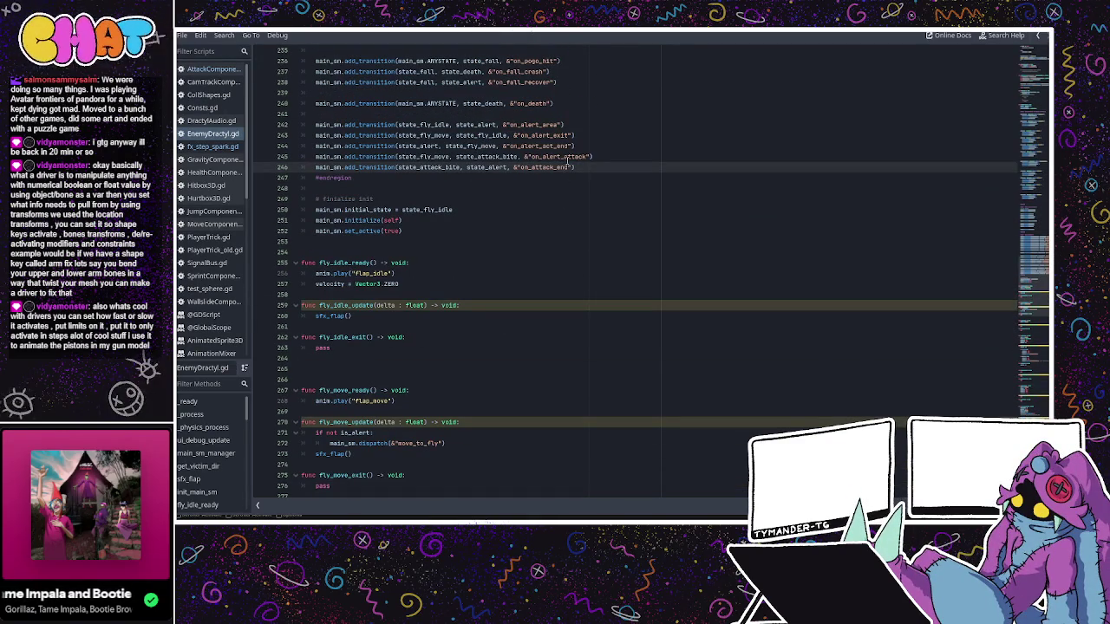
- Replace to_attack_bite with on_alert_attack in _on_attack_range_area_entered on line 458
left_click(589, 104)
left_click(538, 147)
scroll(543, 192, "down", 20)
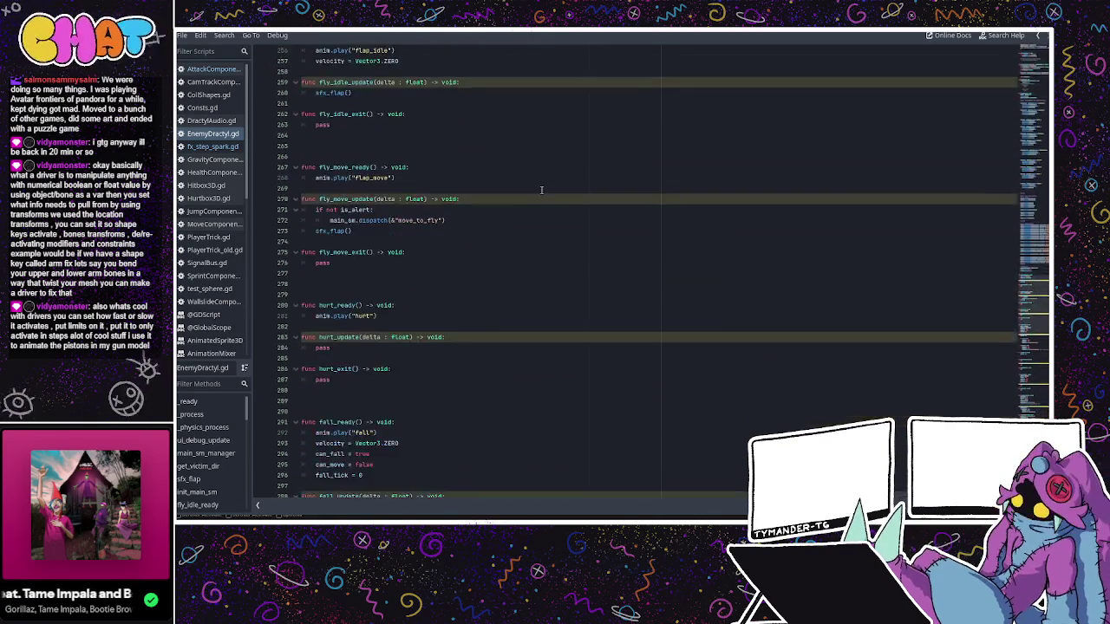
scroll(533, 184, "down", 20)
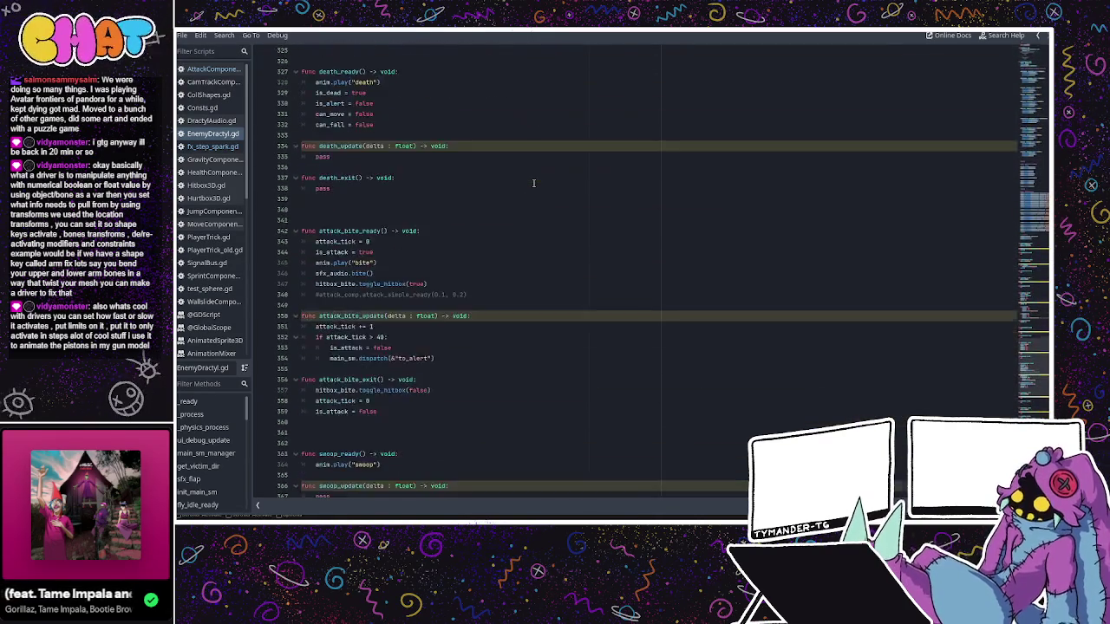
scroll(533, 183, "down", 13)
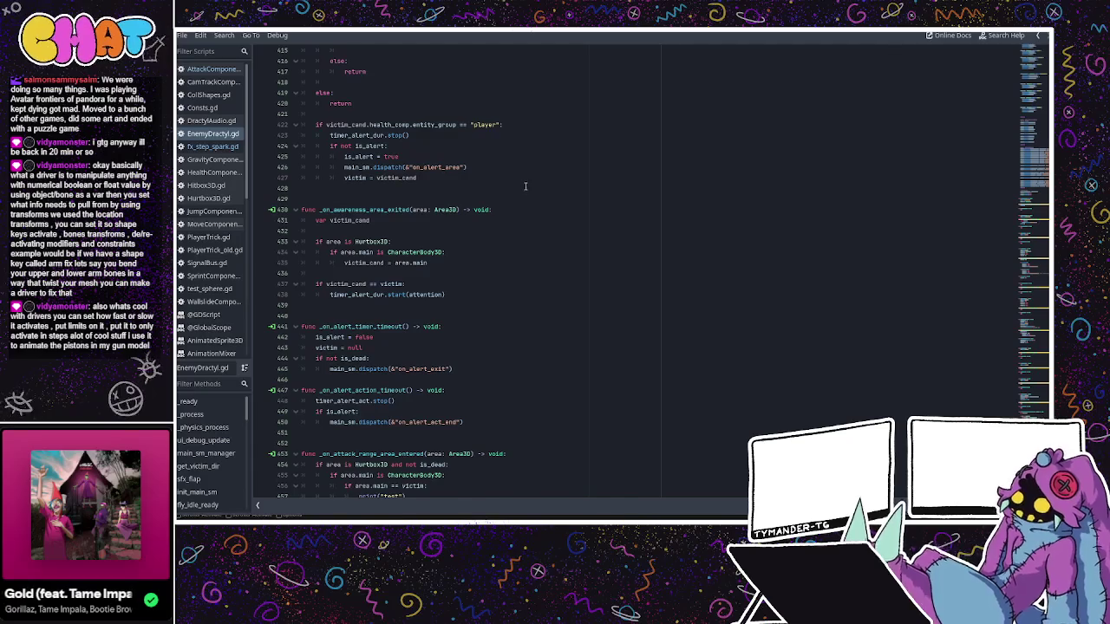
scroll(525, 186, "down", 4)
scroll(496, 192, "down", 1)
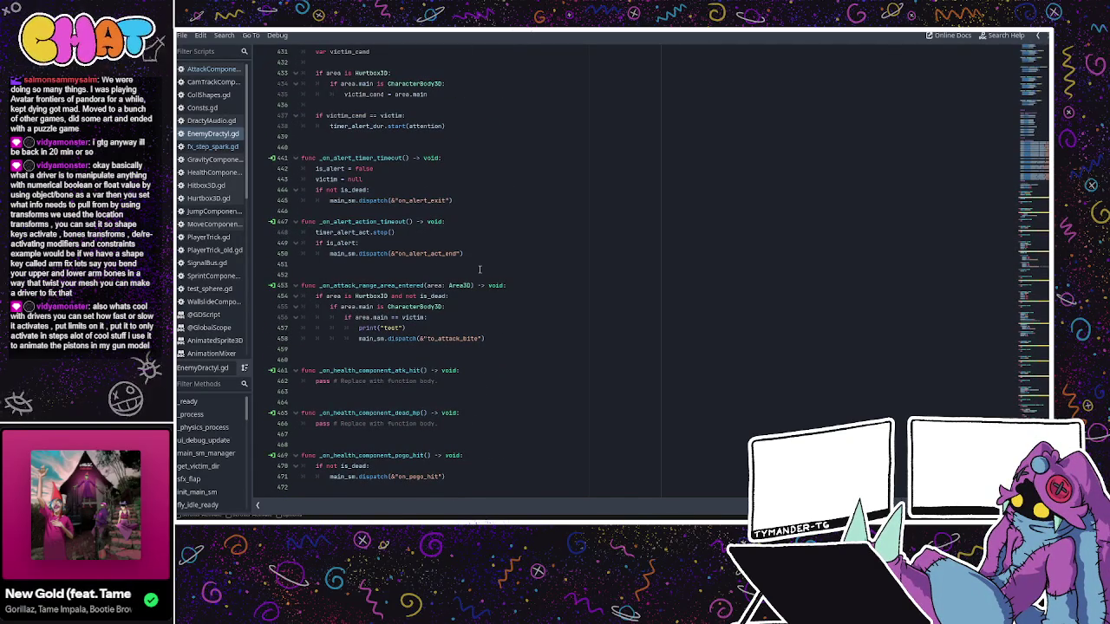
double_click(468, 339)
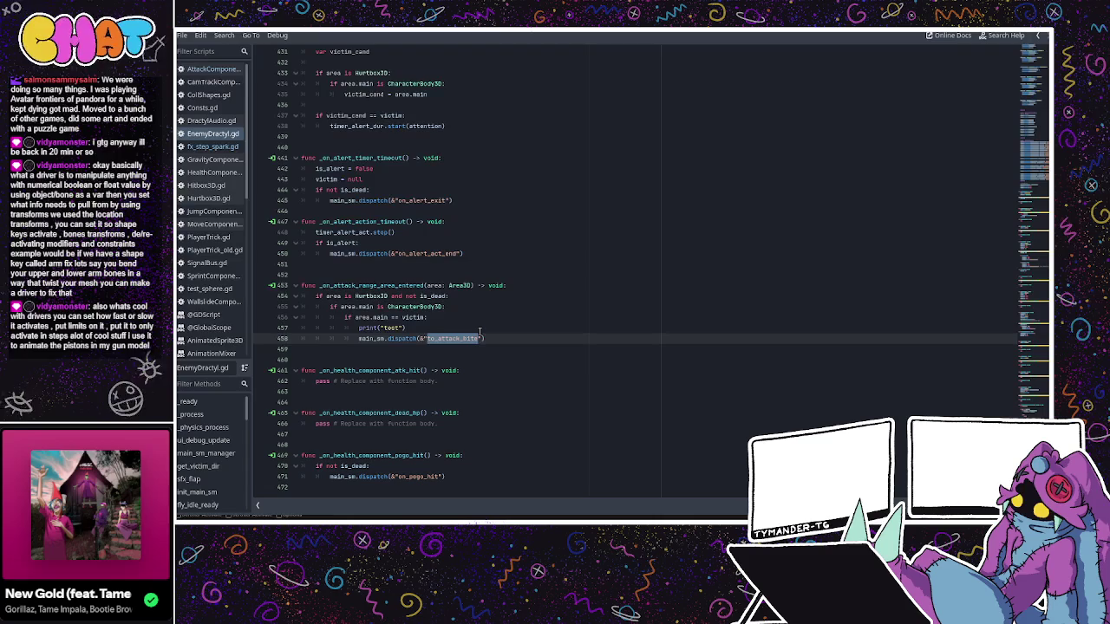
type("on")
type("a")
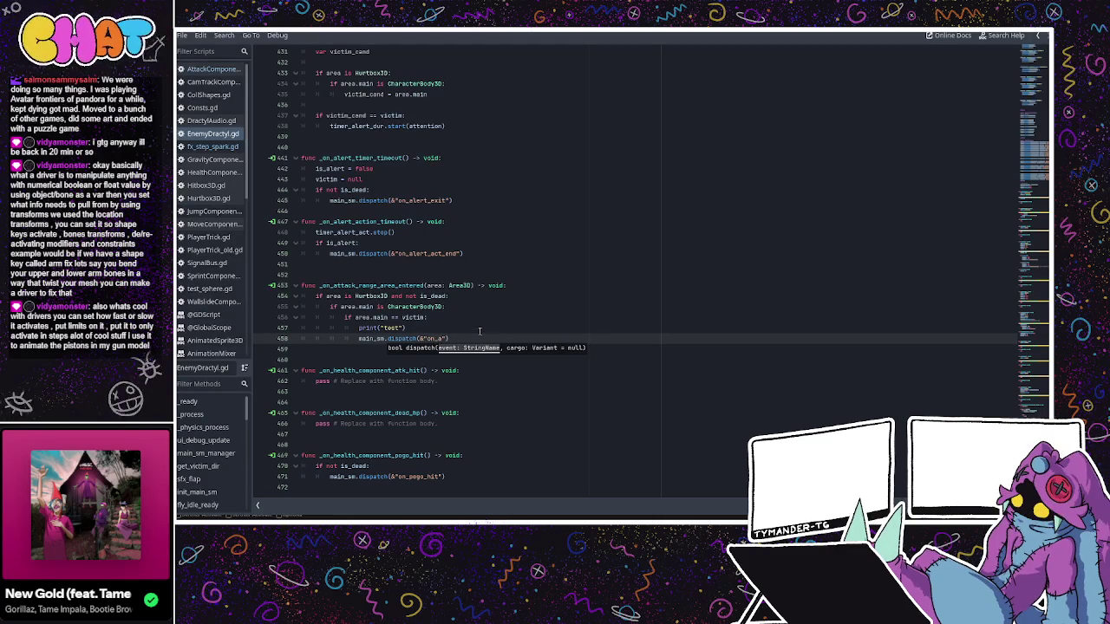
type("tack")
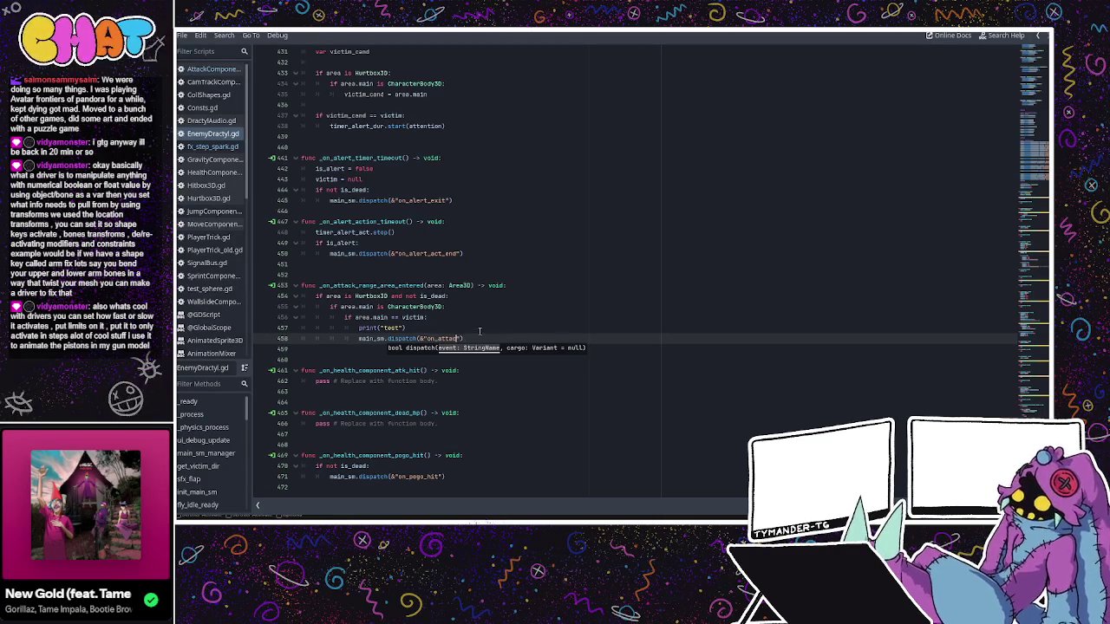
type("ert_a")
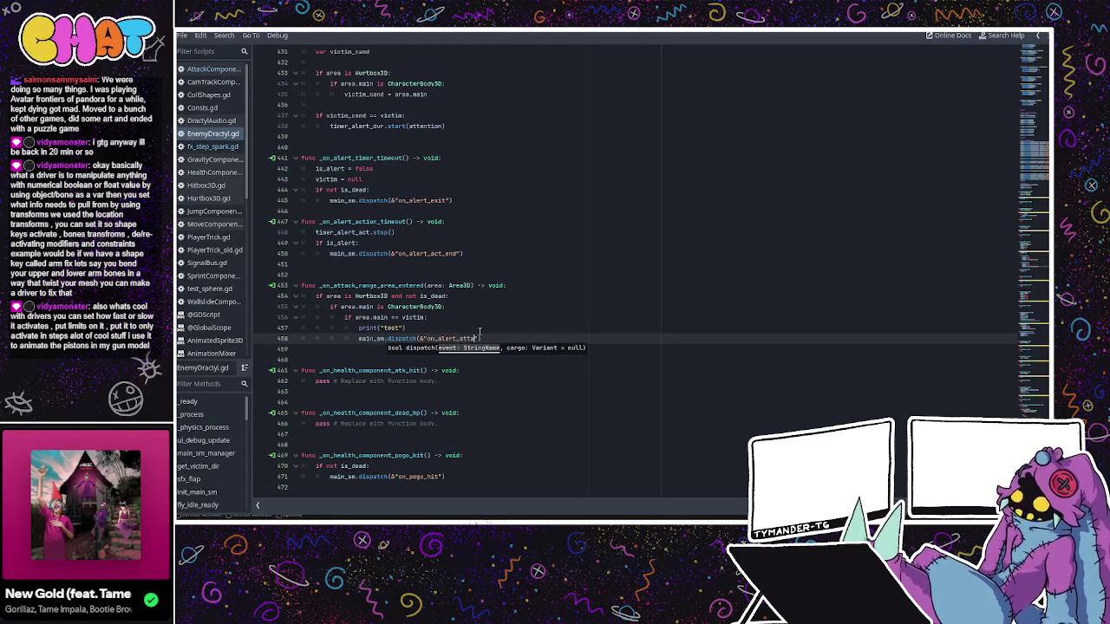
type("ck")
left_click(477, 325)
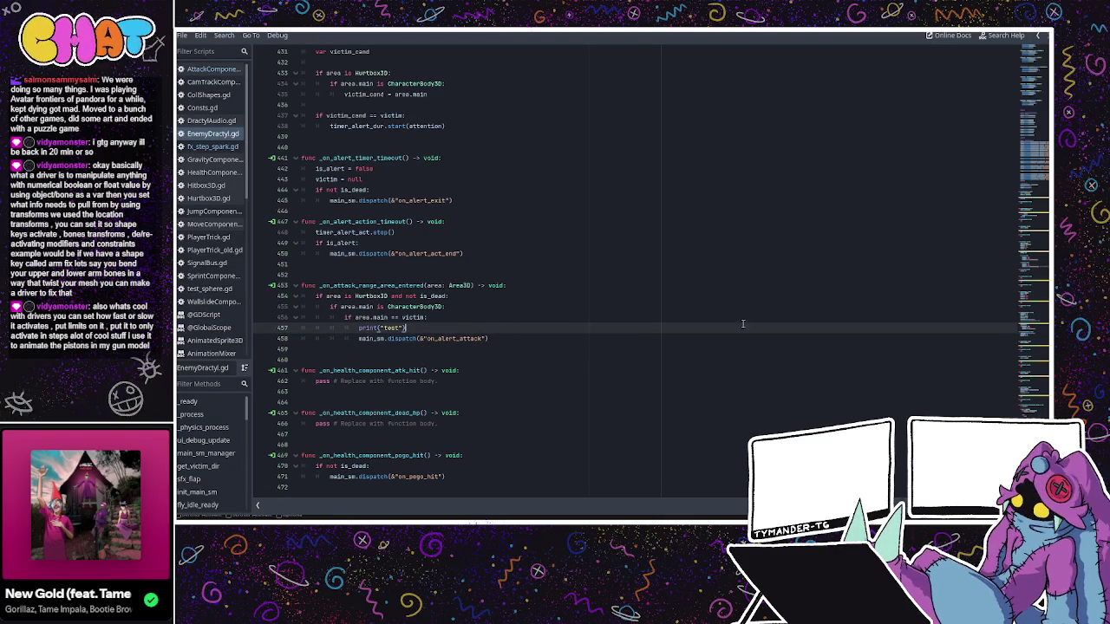
scroll(651, 277, "up", 20)
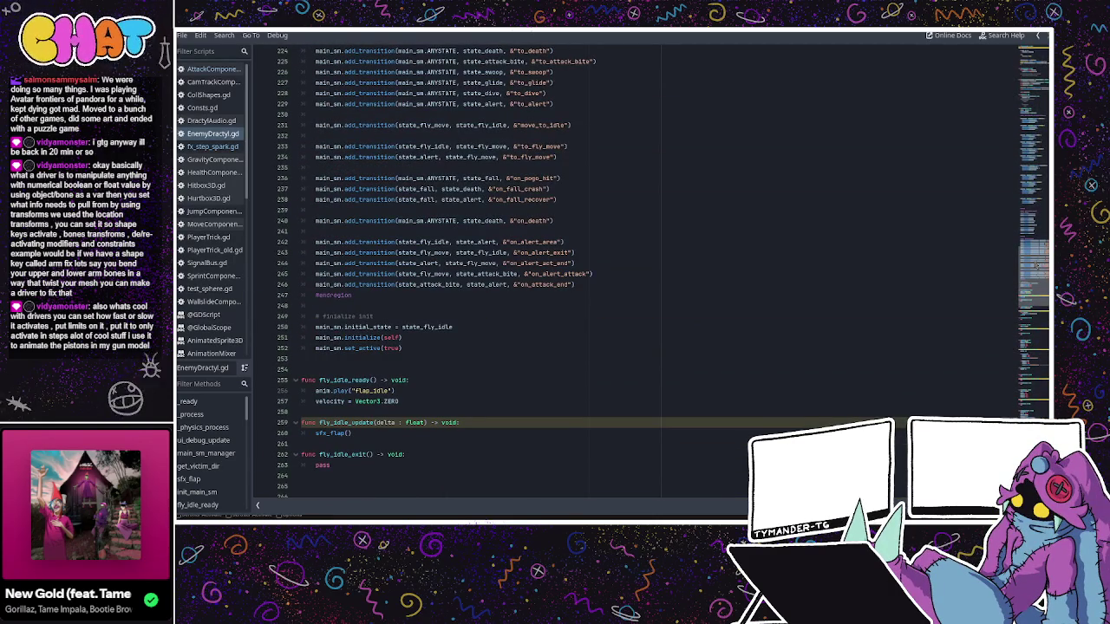
- Change attack_bite_update's dispatch on line 354 from to_alert to on_attack_end
scroll(651, 278, "down", 20)
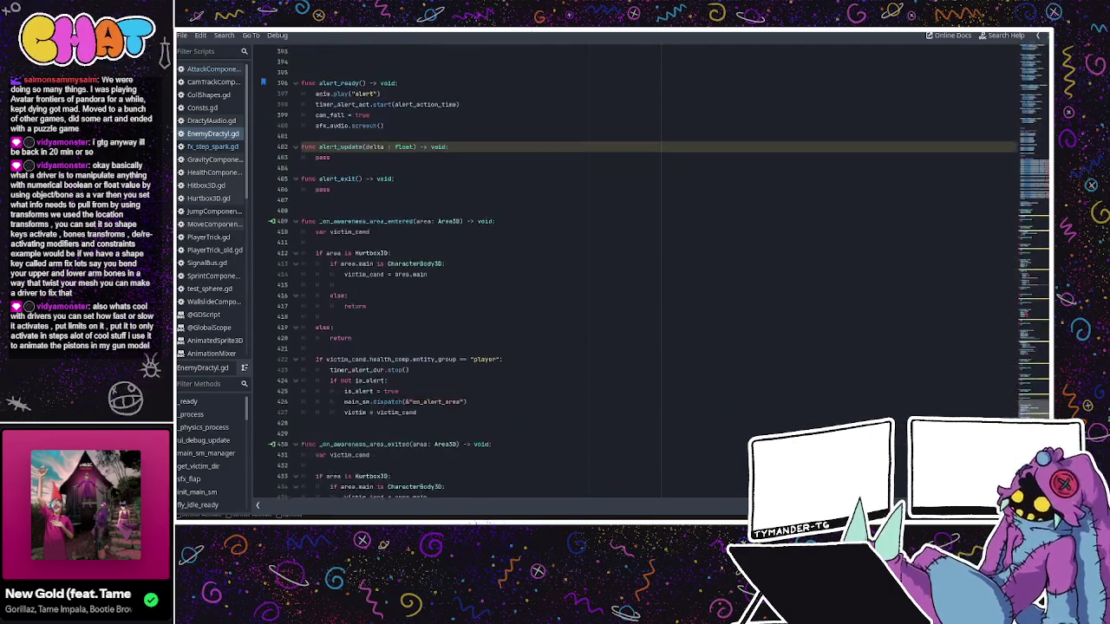
scroll(874, 410, "down", 1)
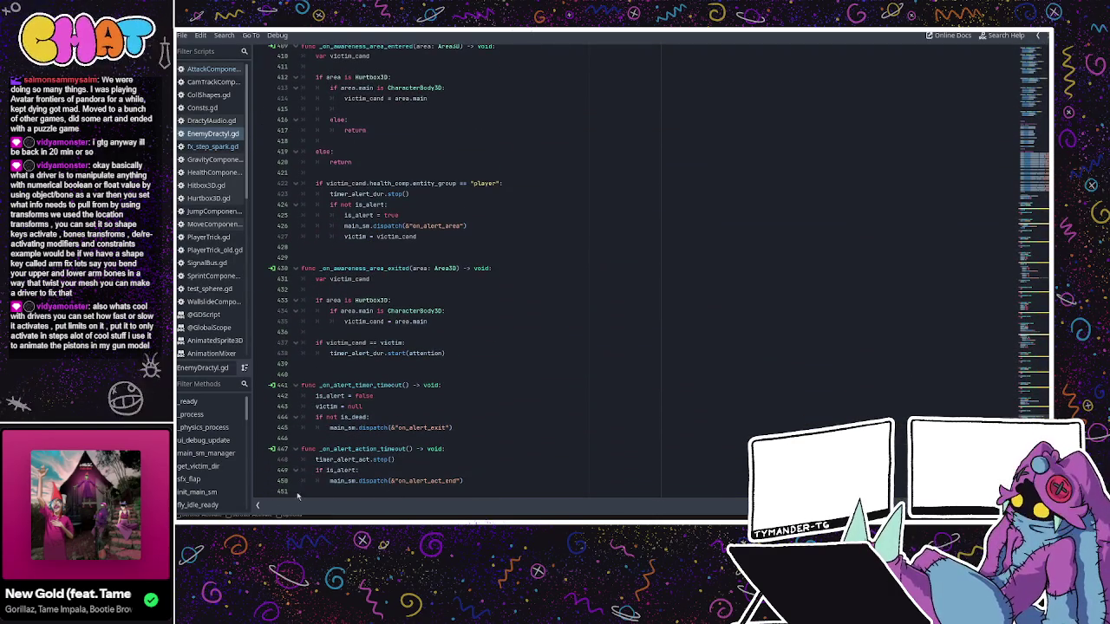
scroll(220, 462, "down", 8)
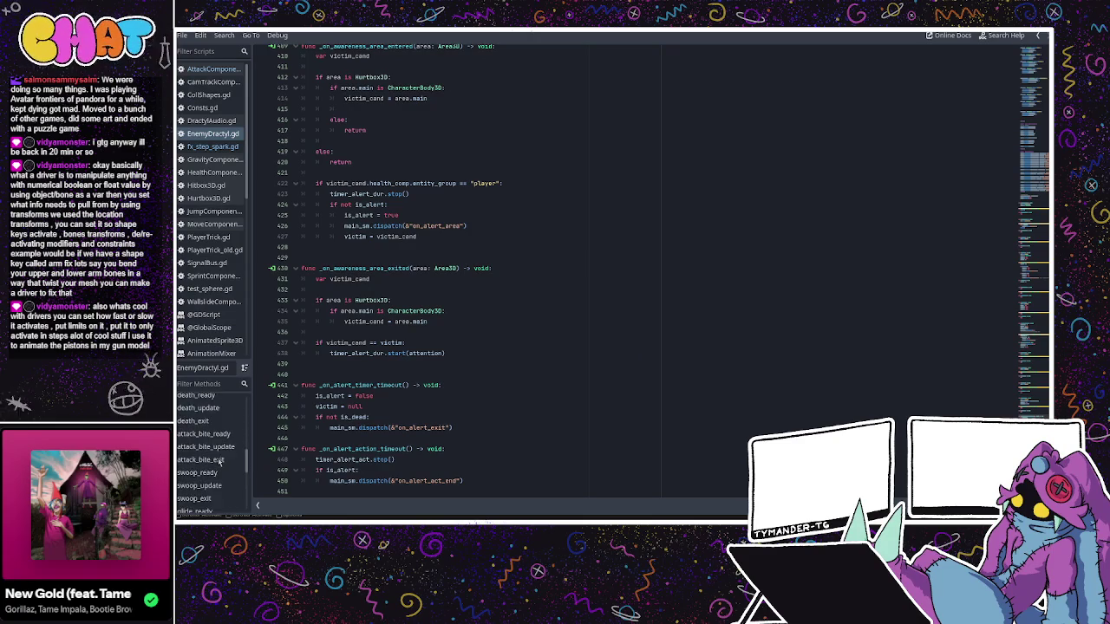
scroll(220, 459, "up", 2)
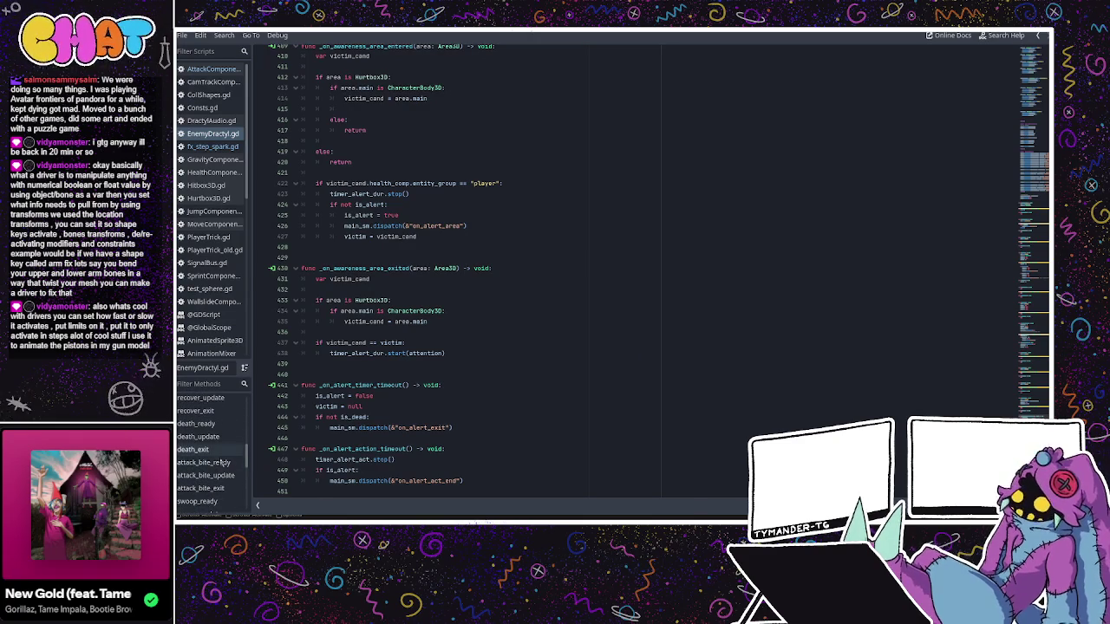
left_click(219, 462)
scroll(419, 347, "down", 1)
double_click(404, 372)
type("on_a")
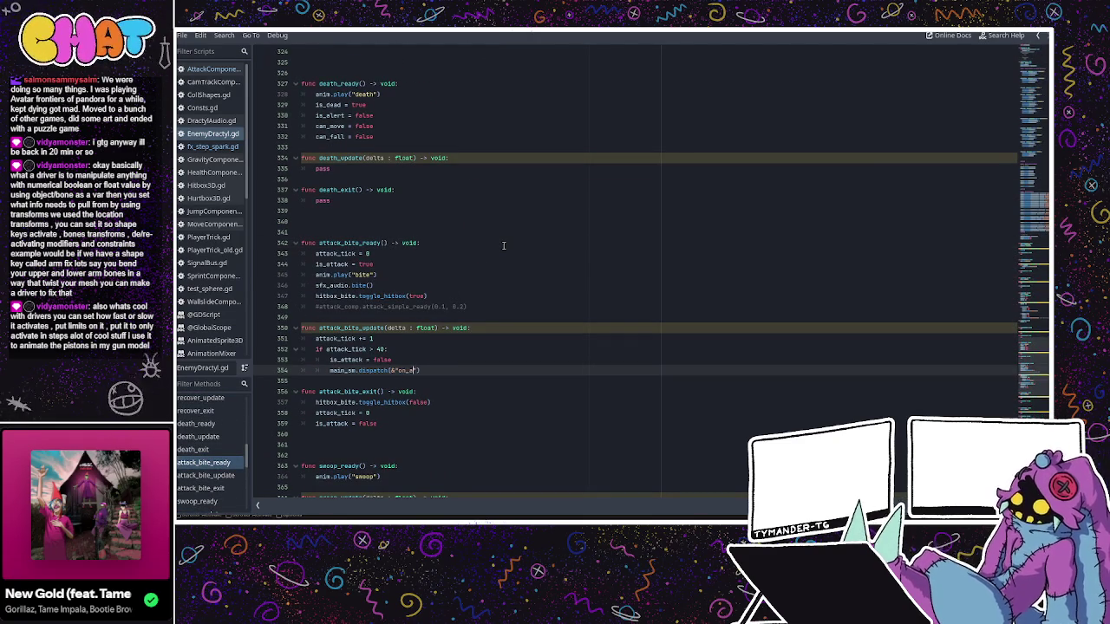
type("ttack_end")
left_click(499, 265)
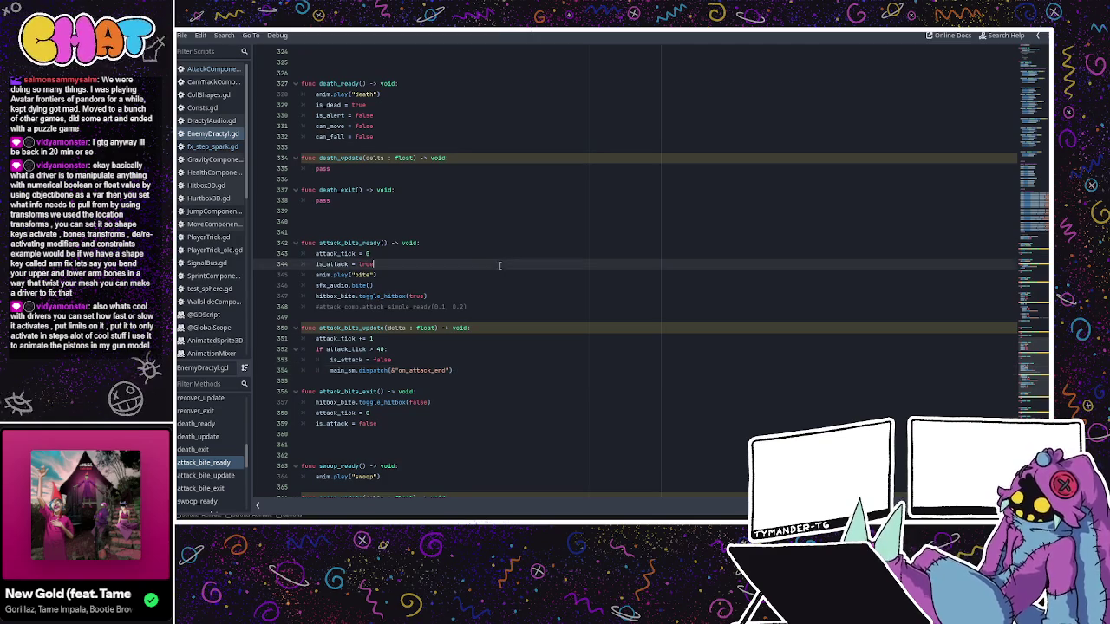
scroll(502, 268, "up", 9)
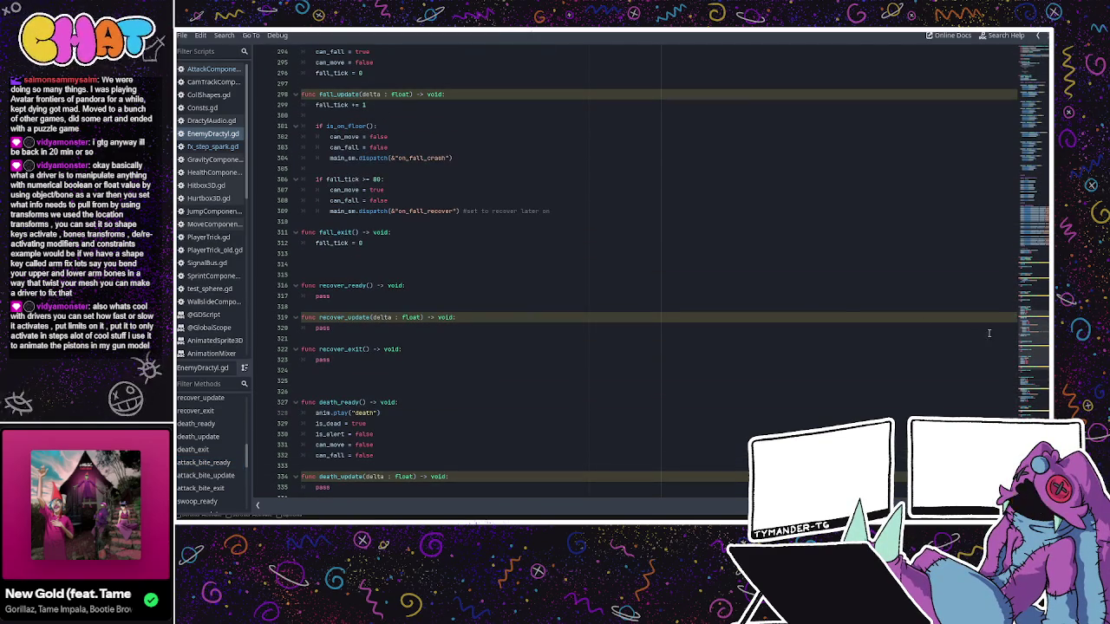
- Extend the line-96 to_fly_idle condition with 'and not is_hurt', using autocomplete
mouse_move(1022, 332)
left_mouse_down()
mouse_move(1026, 115)
mouse_move(1027, 125)
left_mouse_up()
double_click(421, 292)
left_click(442, 291)
double_click(438, 292)
left_click(440, 280)
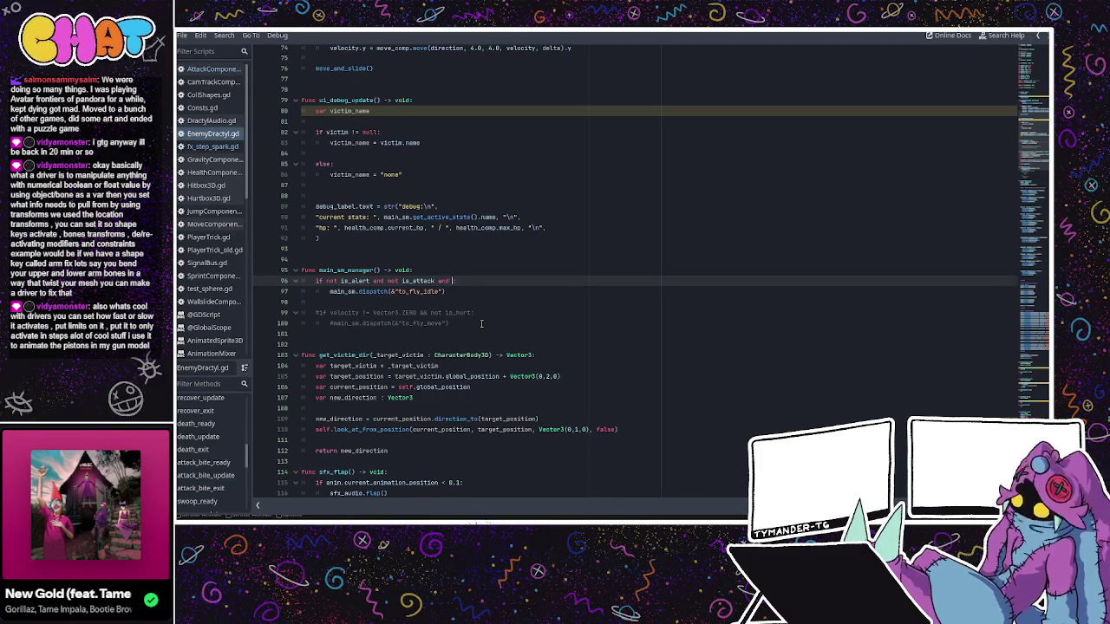
type("not is_")
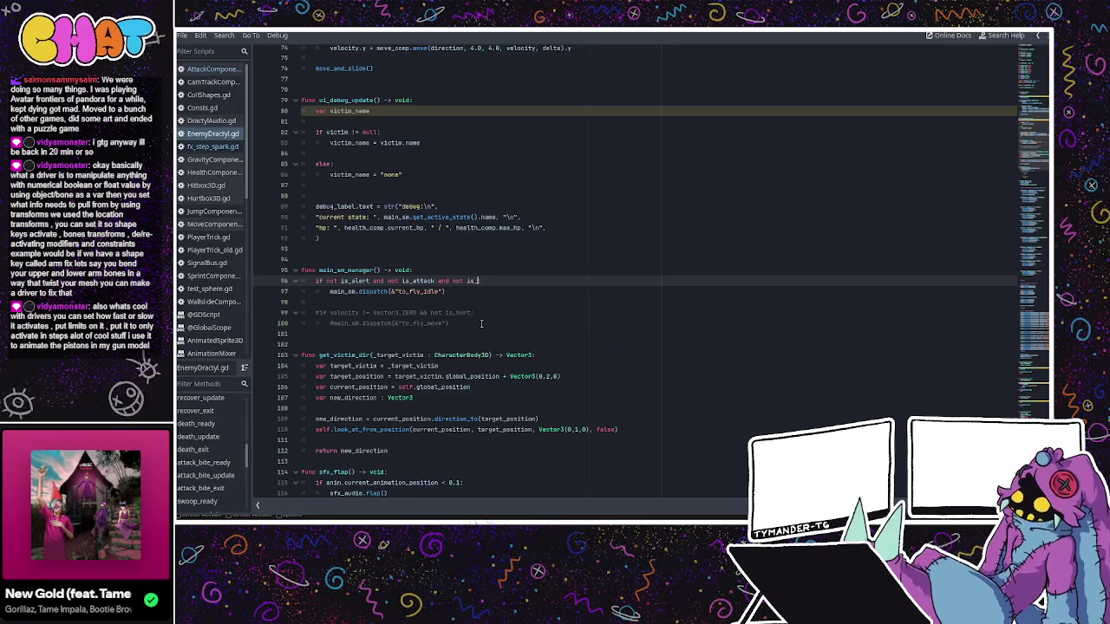
type("dead and not s")
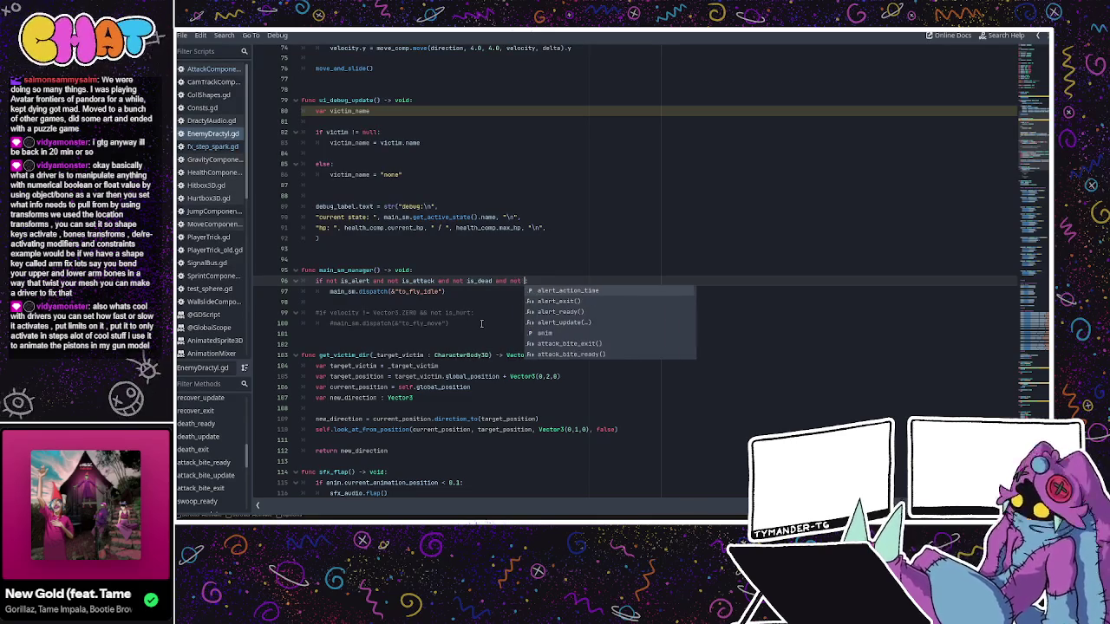
key("BackSpace")
type("is_")
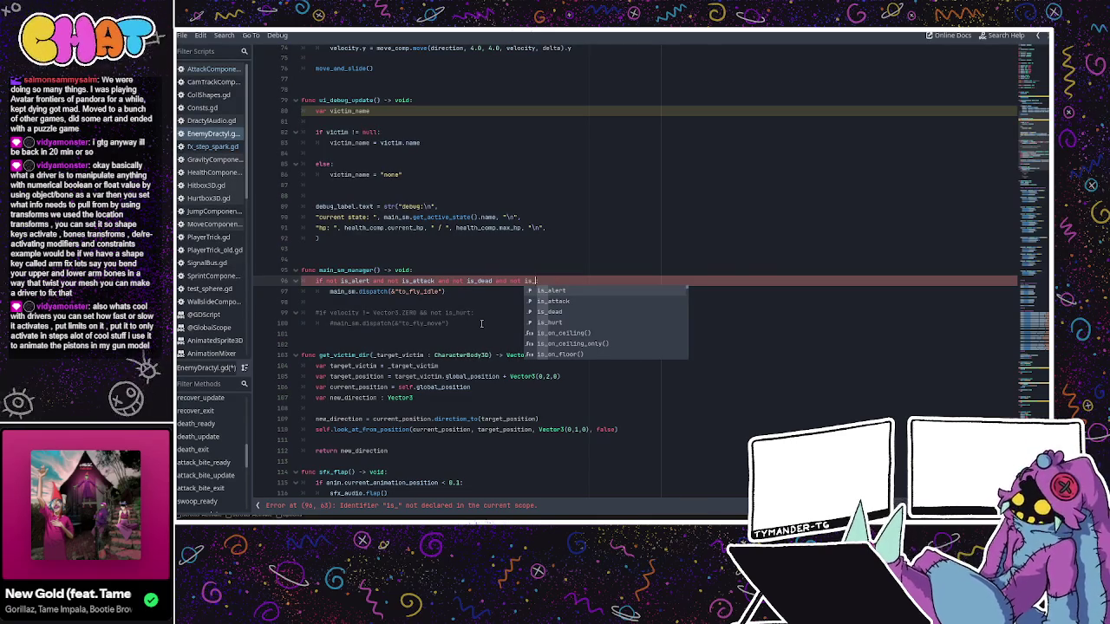
type("h")
key("Return")
type(":")
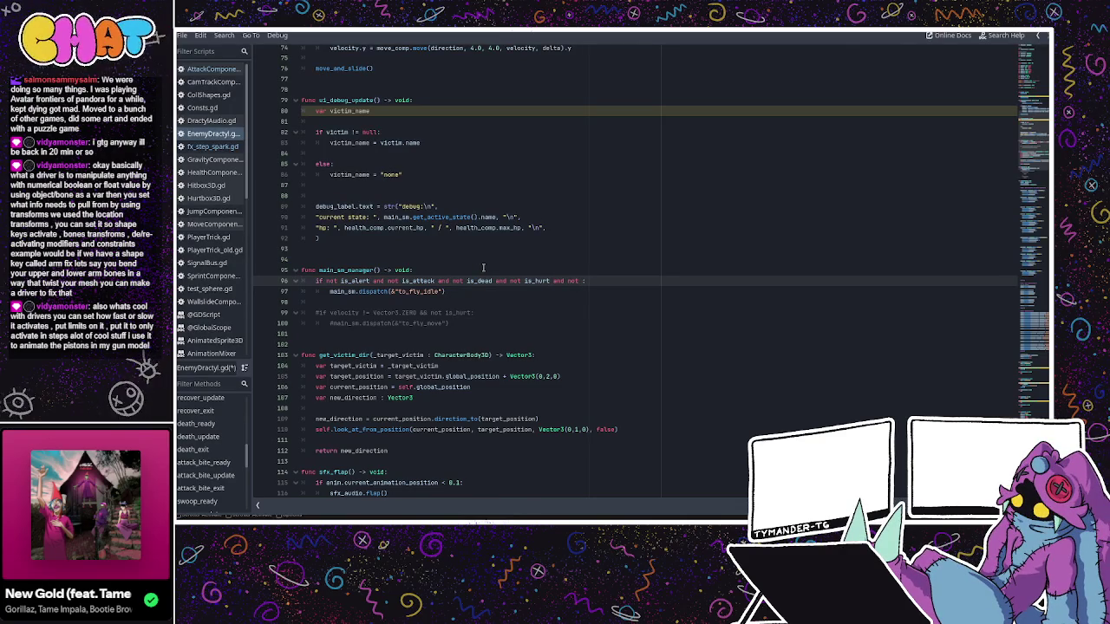
type("can_fall")
- Review the updated condition against the main_sm_manager function header
left_click(483, 269)
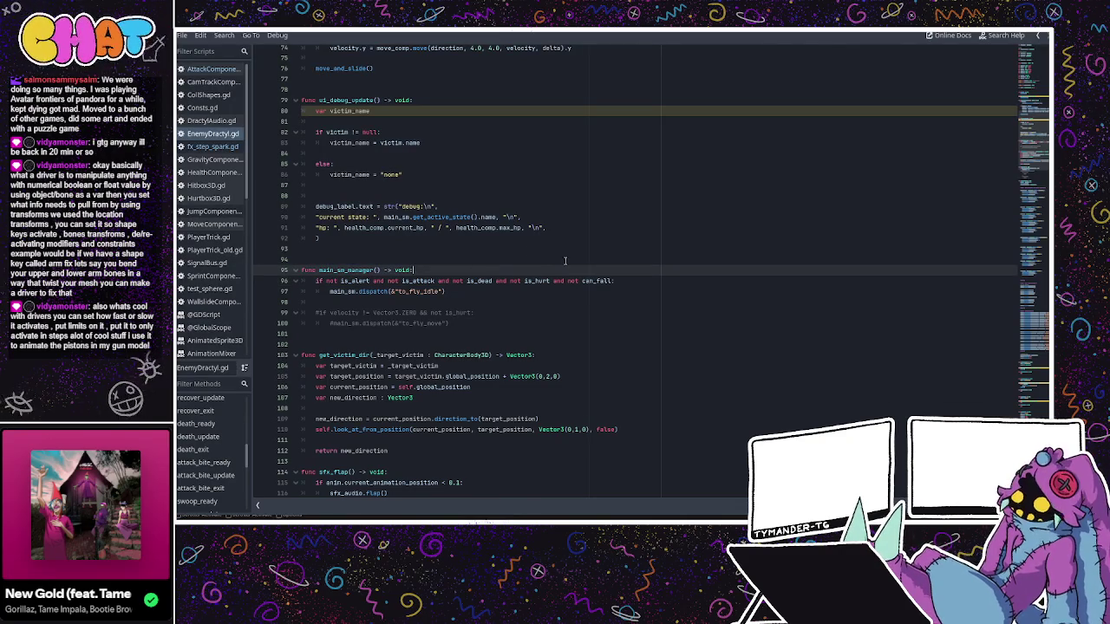
left_click(550, 281)
double_click(538, 281)
double_click(347, 269)
left_click(488, 281)
left_click(488, 291)
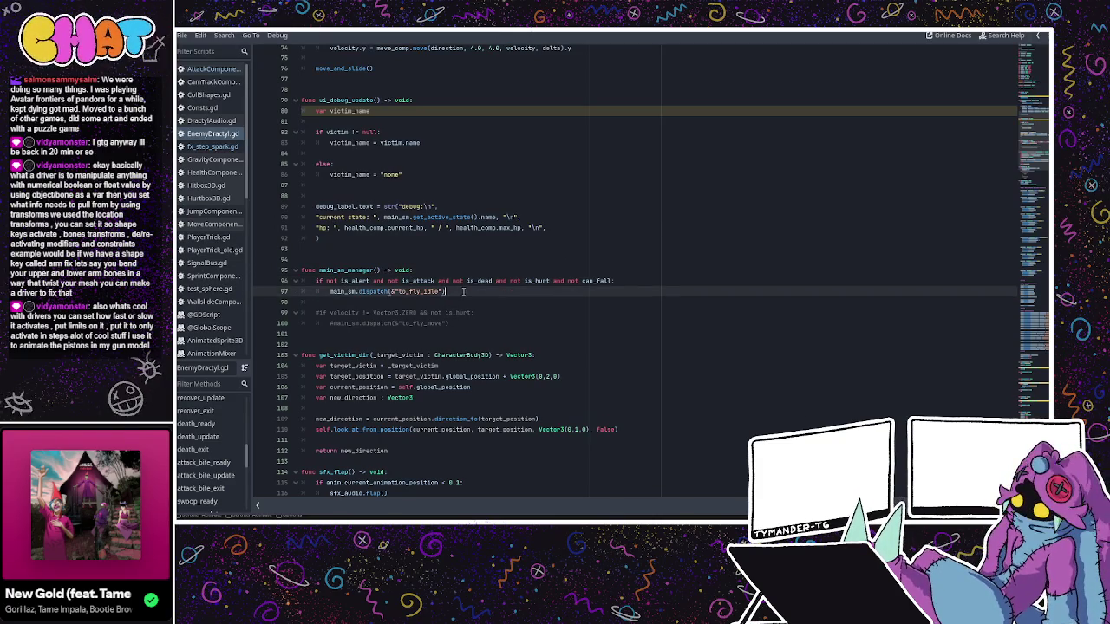
scroll(483, 268, "up", 3)
scroll(483, 268, "up", 10)
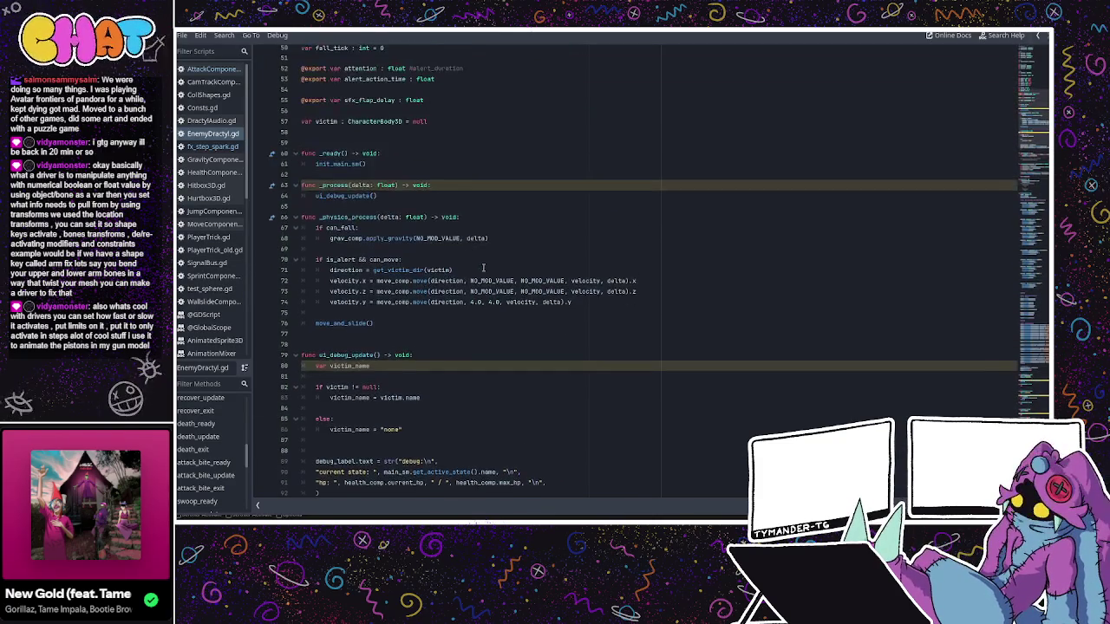
scroll(482, 268, "down", 5)
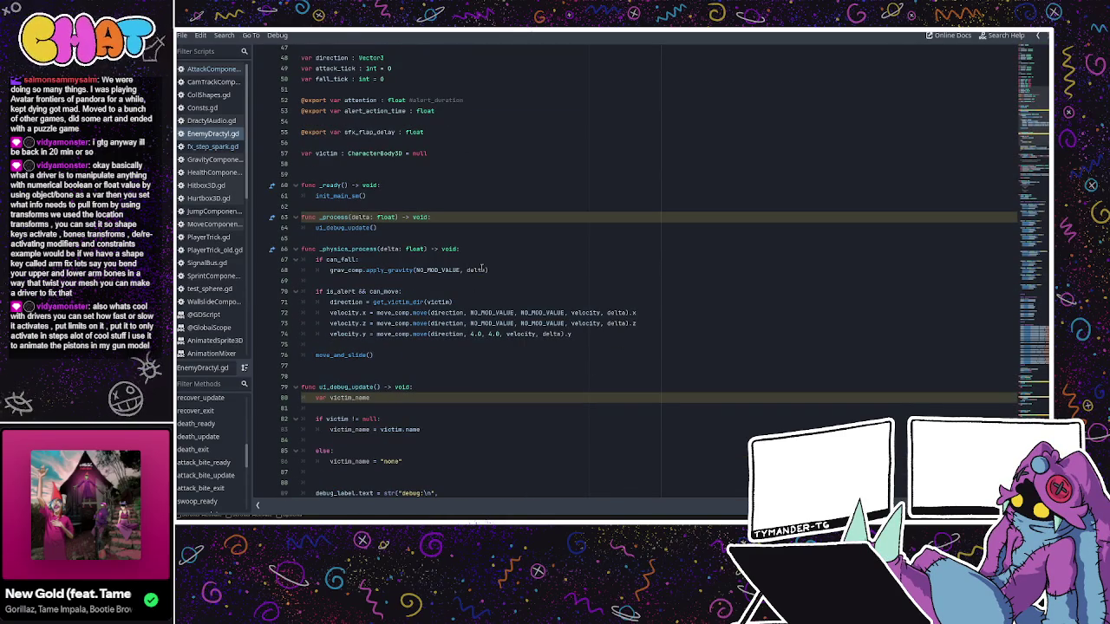
scroll(482, 268, "down", 20)
scroll(675, 302, "down", 10)
scroll(675, 302, "down", 20)
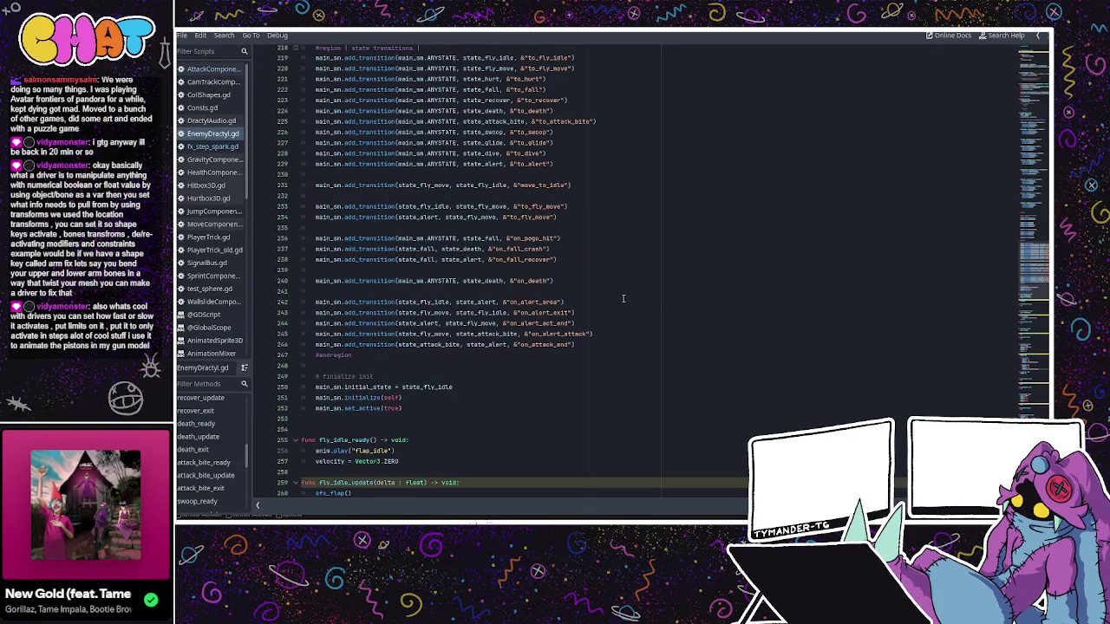
double_click(542, 313)
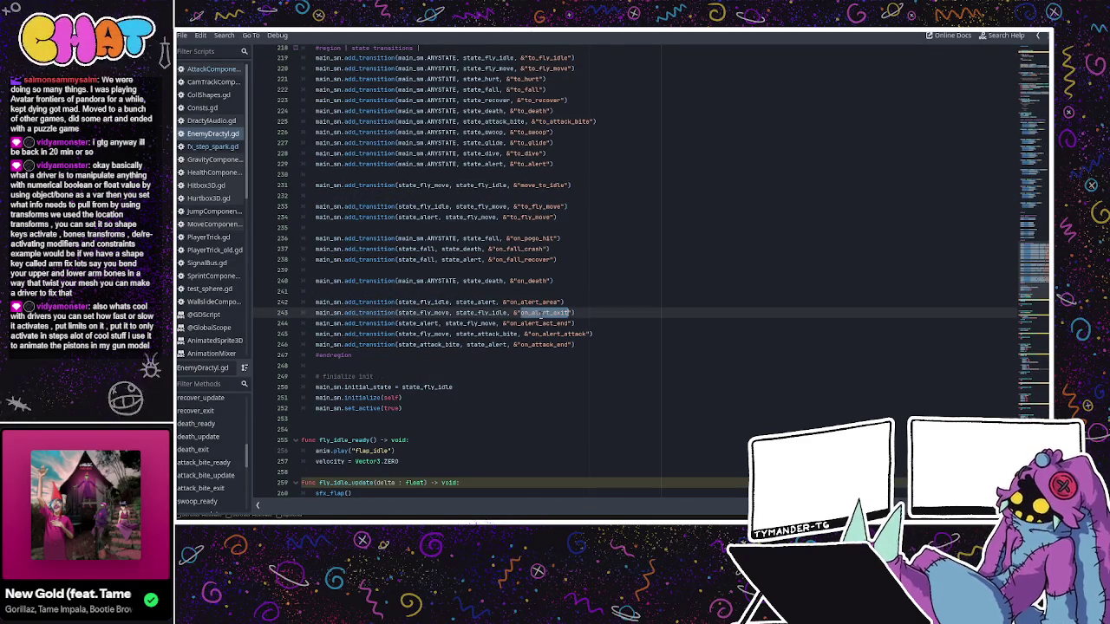
scroll(607, 296, "up", 20)
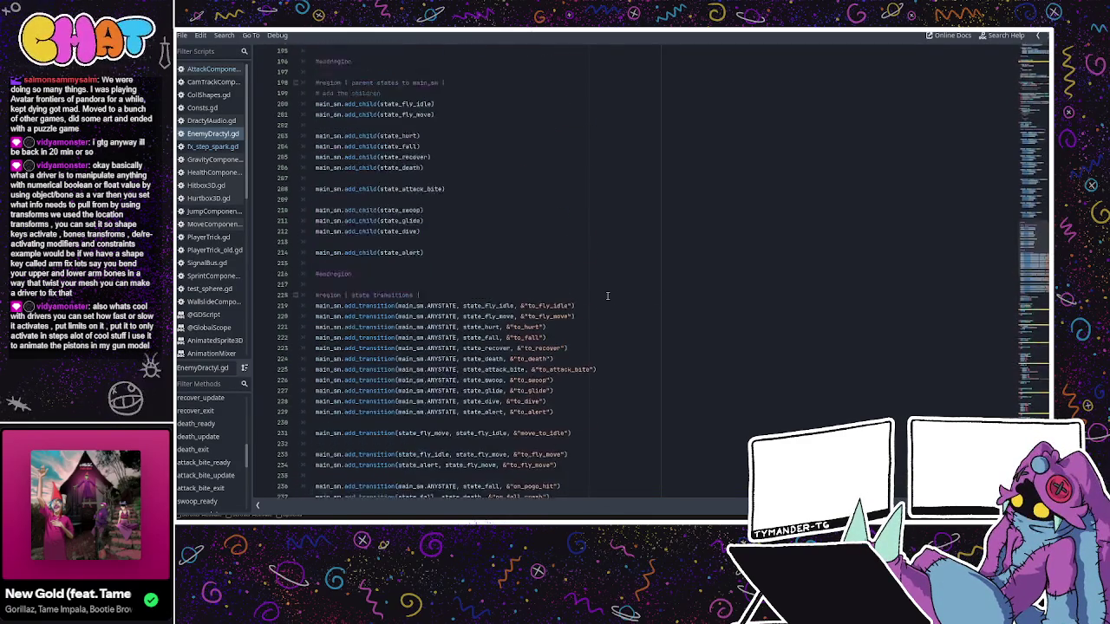
scroll(601, 296, "up", 14)
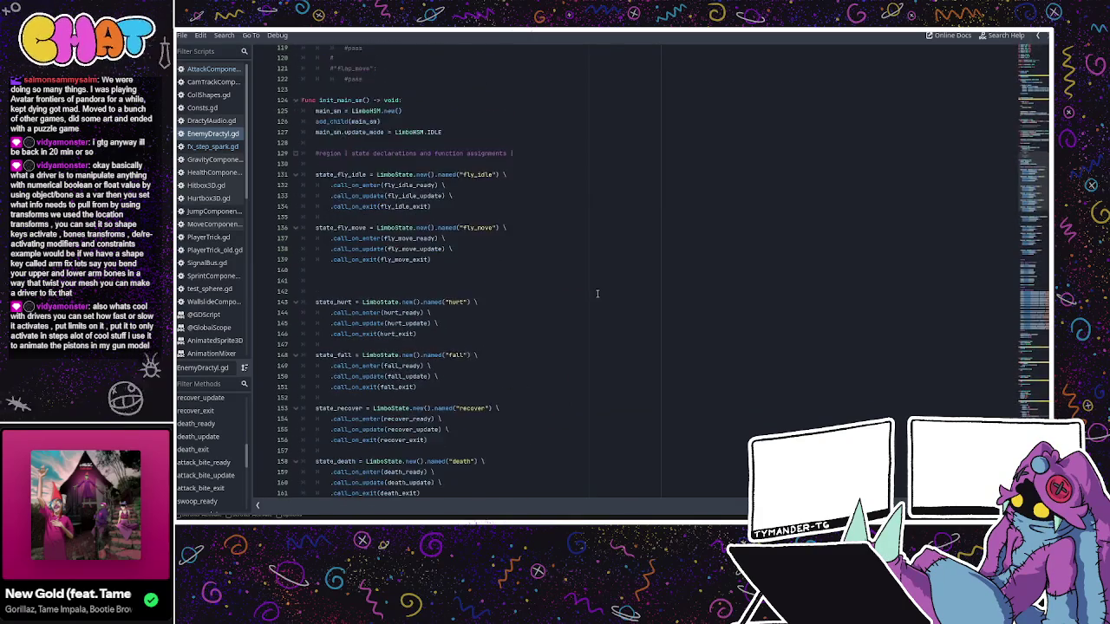
scroll(503, 266, "up", 4)
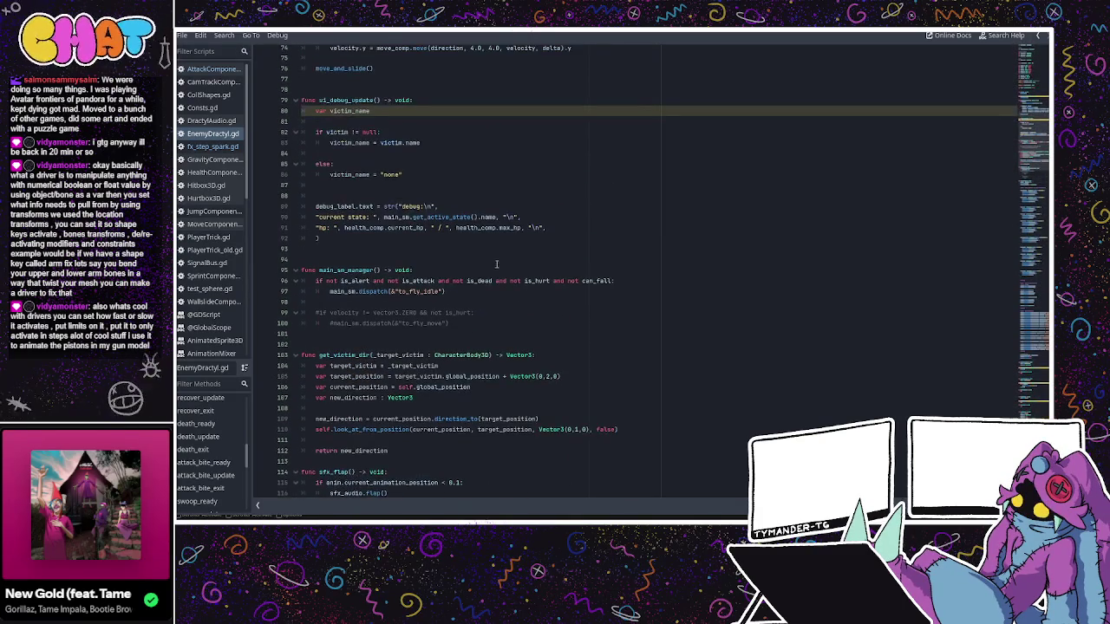
double_click(410, 291)
- Change the event dispatched on line 97 from to_fly_idle to on_alert_exit
type("d")
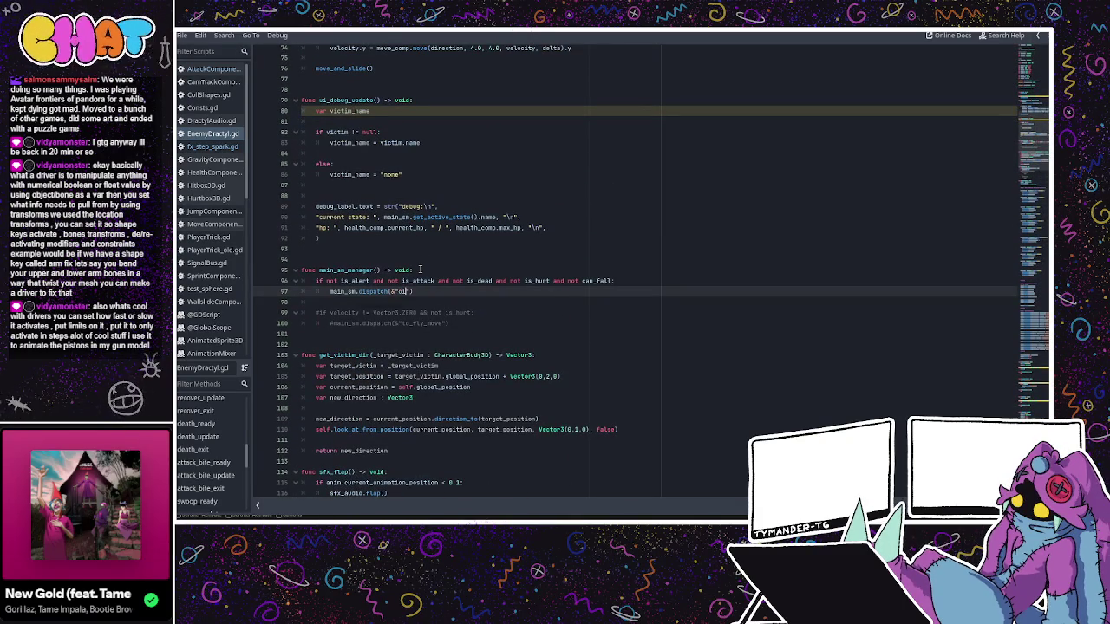
type("alert")
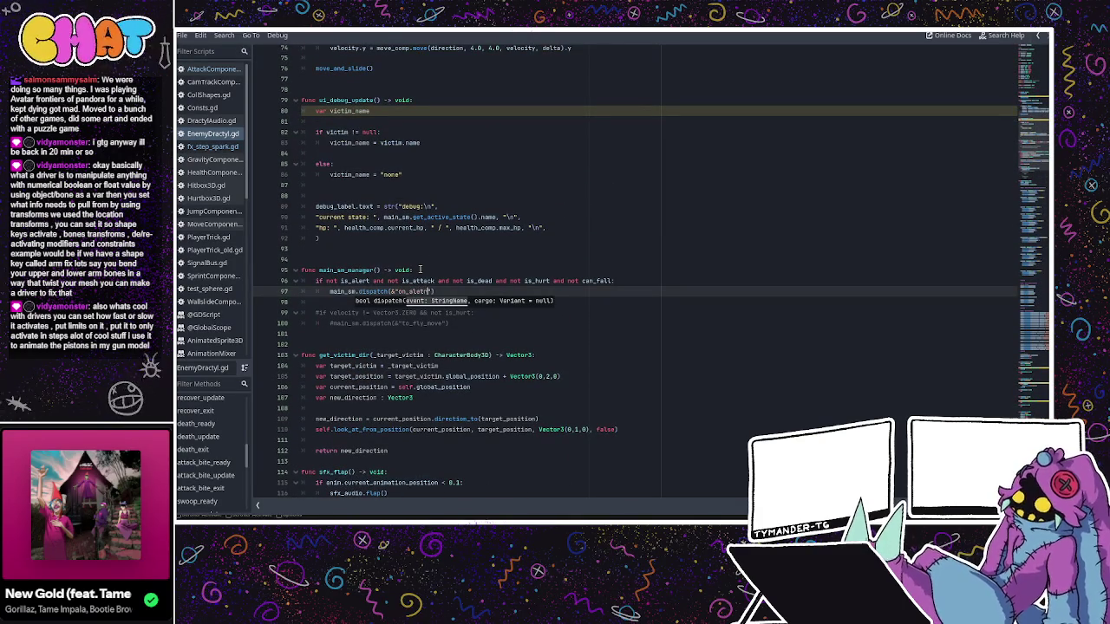
type("ate")
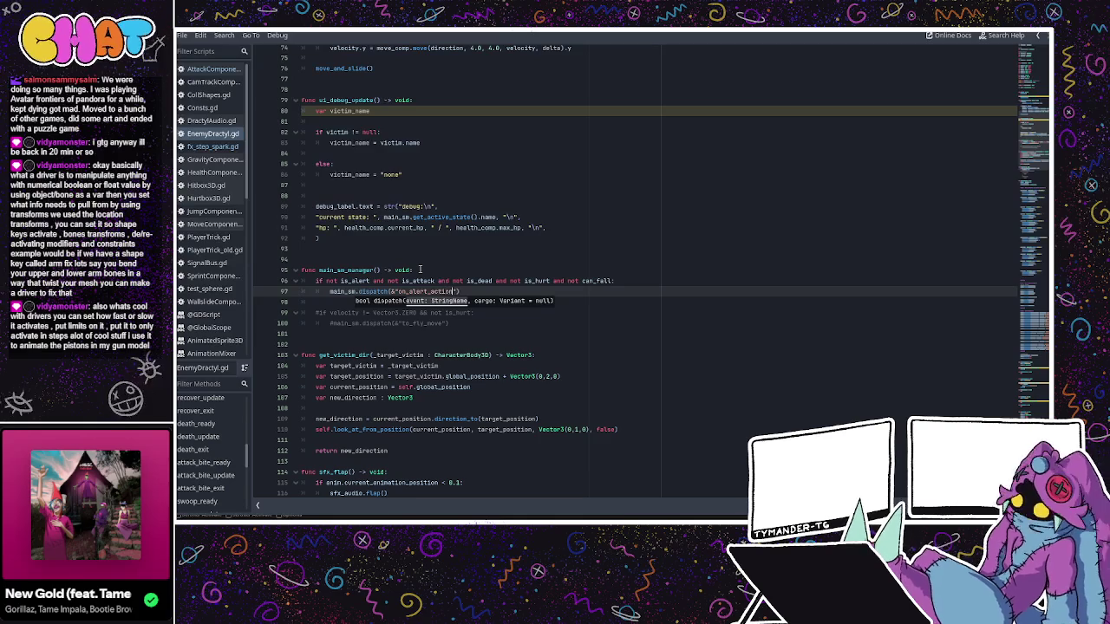
key("BackSpace")
key("BackSpace")
key("BackSpace")
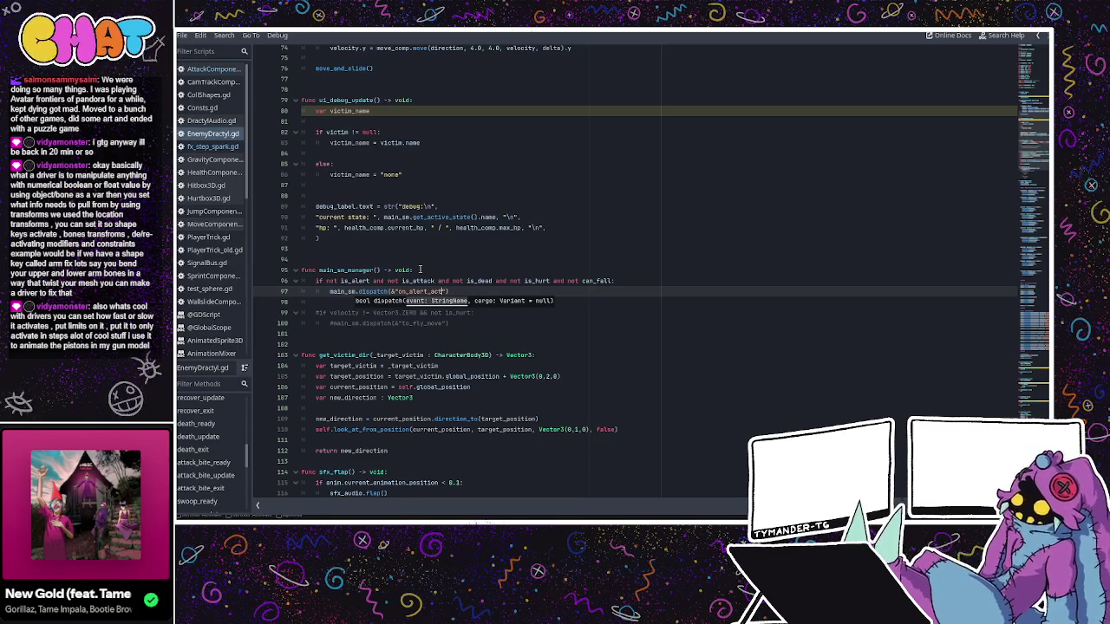
type("exit")
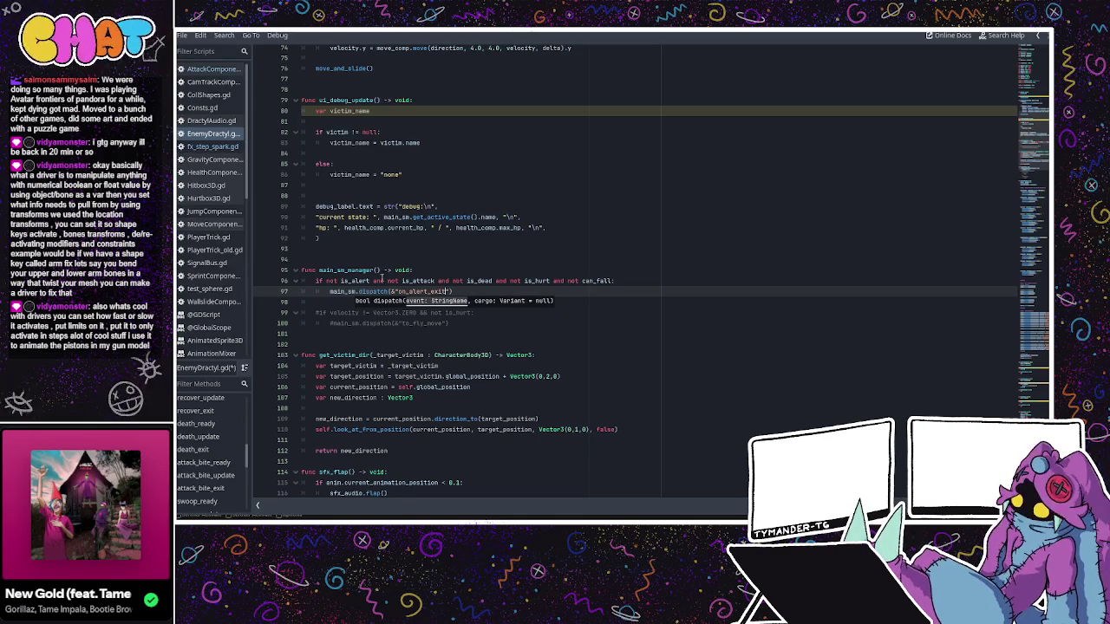
- Delete the dead, hurt and fall checks from line 96, then switch to Blender
left_click_drag(434, 282, 614, 282)
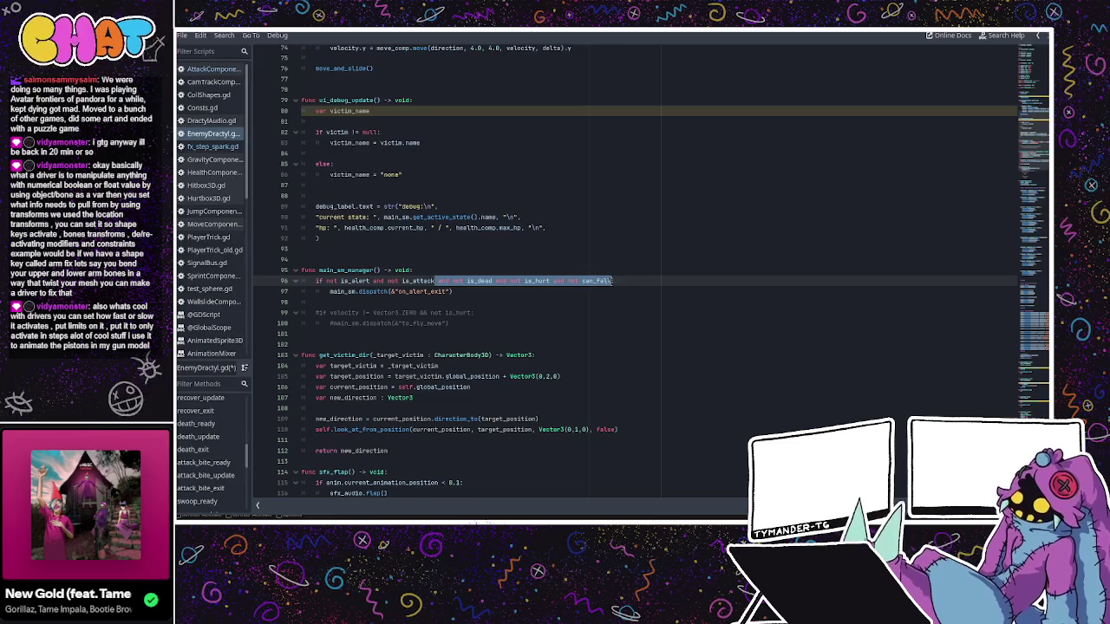
key("BackSpace")
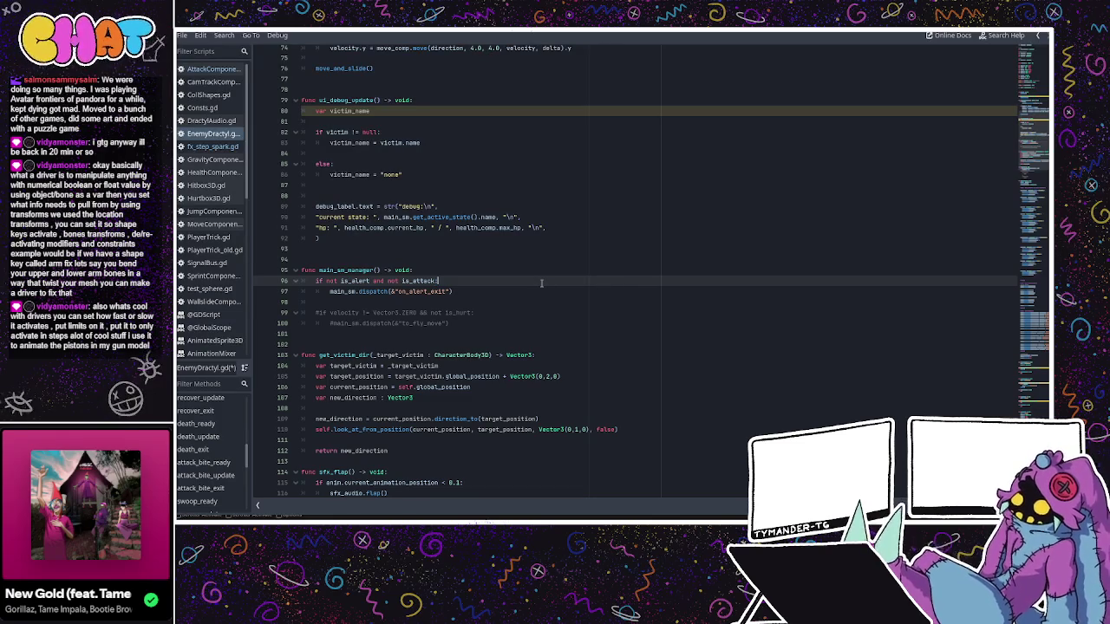
scroll(525, 276, "up", 10)
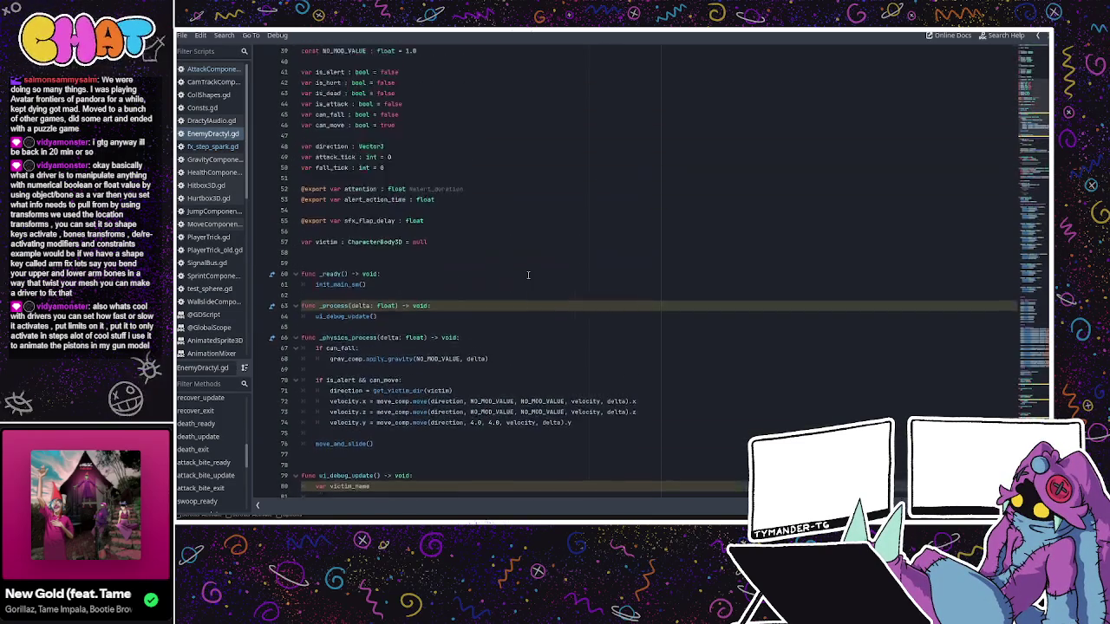
key("alt+Tab")
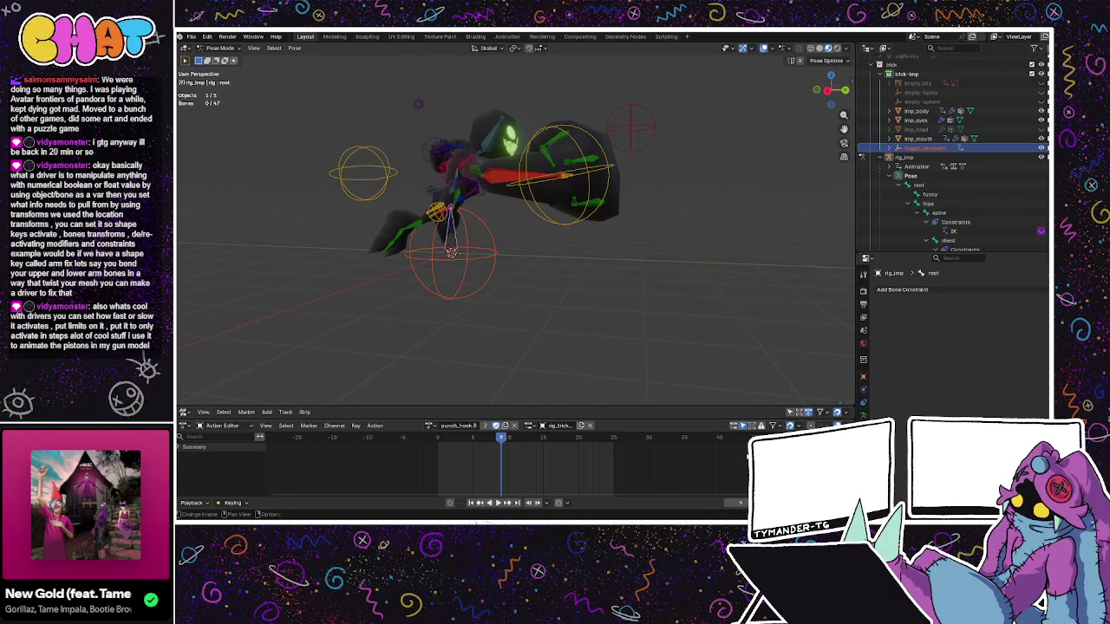
- Return to Godot's EnemyDractyl scene, orbit the Dractyl model, and launch the game
key("alt+Tab")
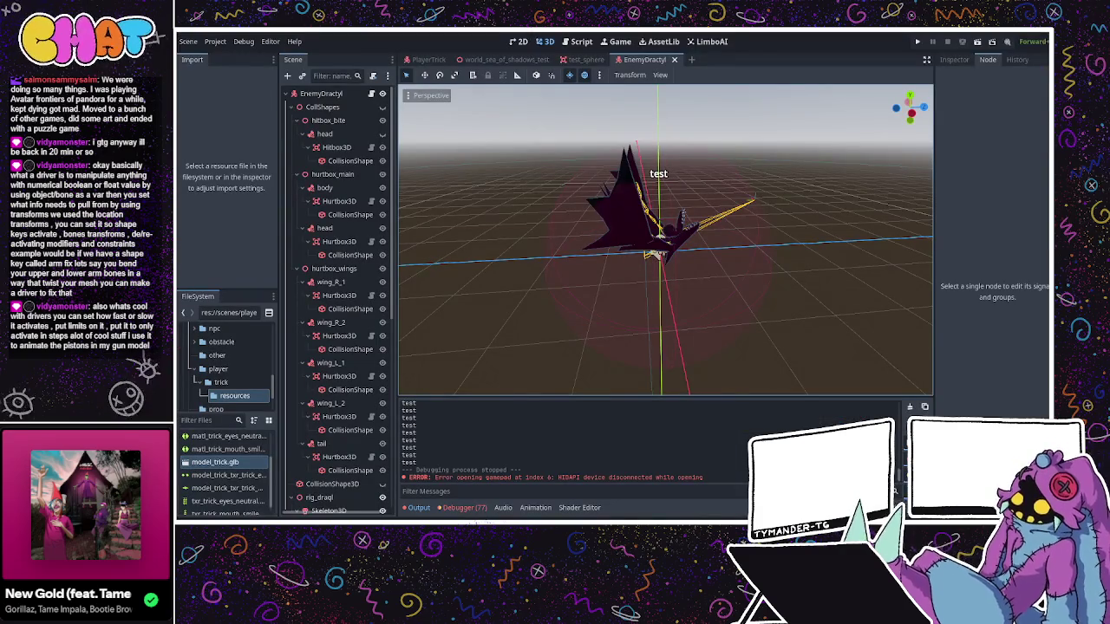
left_click_drag(815, 227, 720, 231)
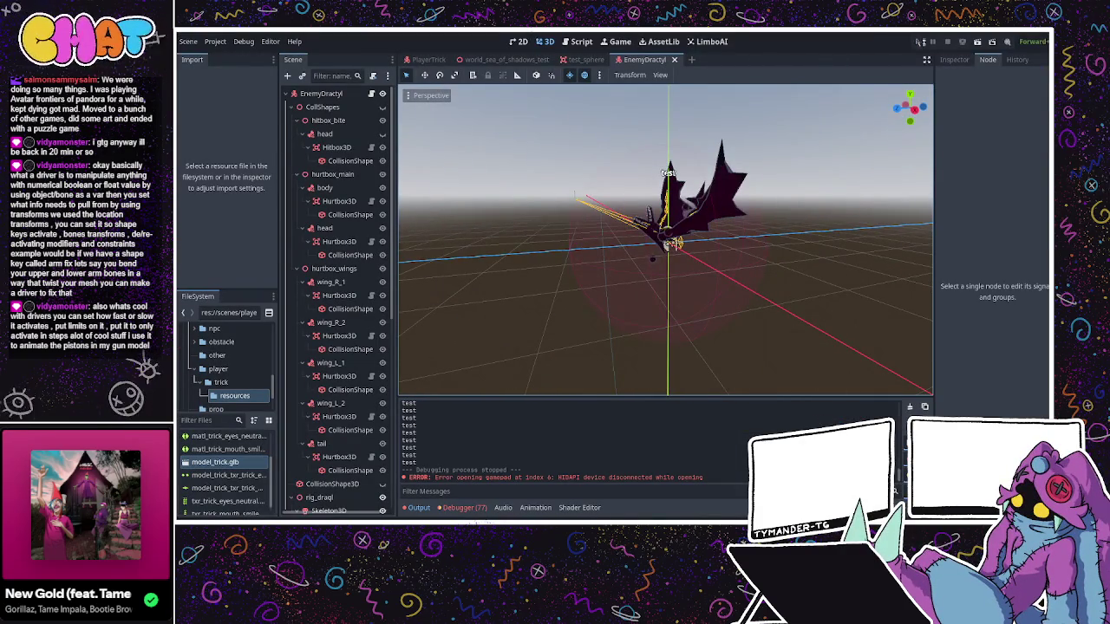
left_click(921, 40)
- Run, jump and dash the player near the Dractyl, then stop the game with F8
key("w")
key("space")
key("shift")
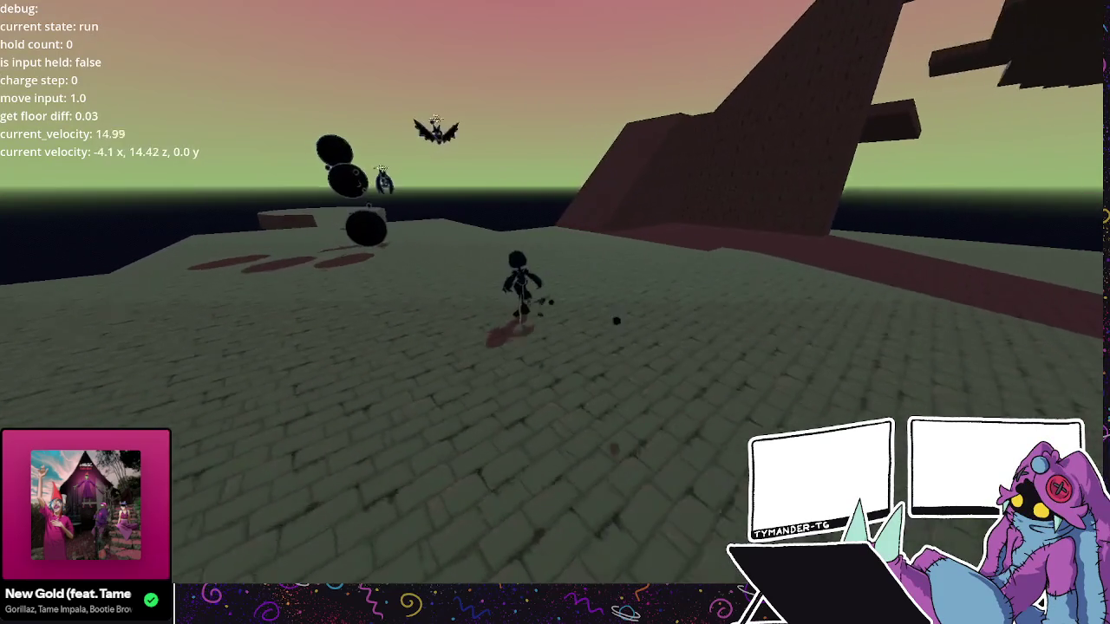
key("space")
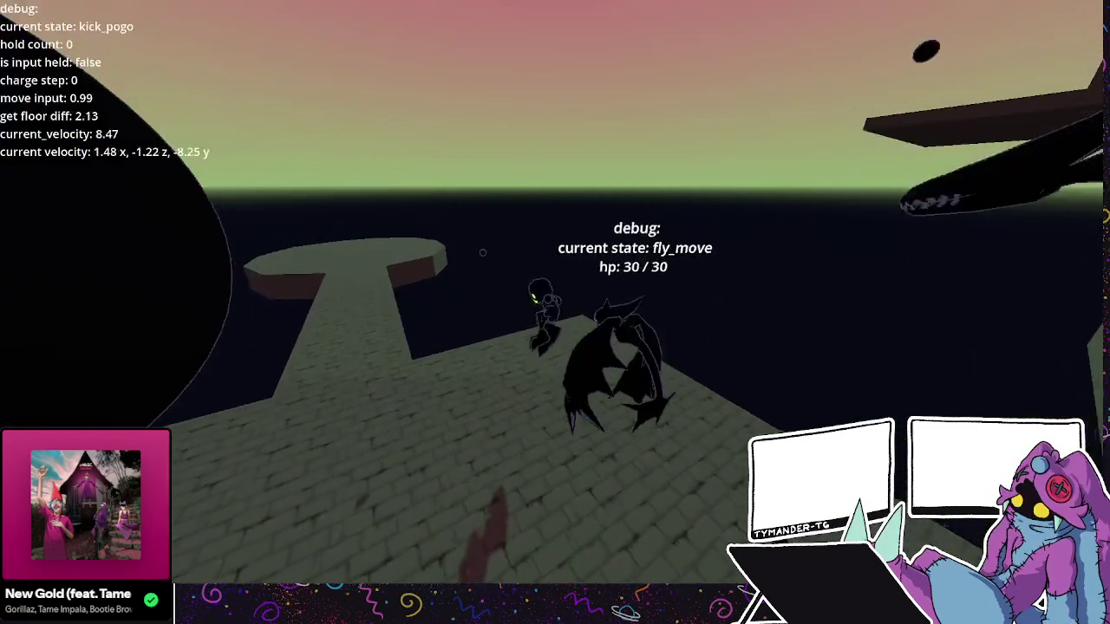
key("space")
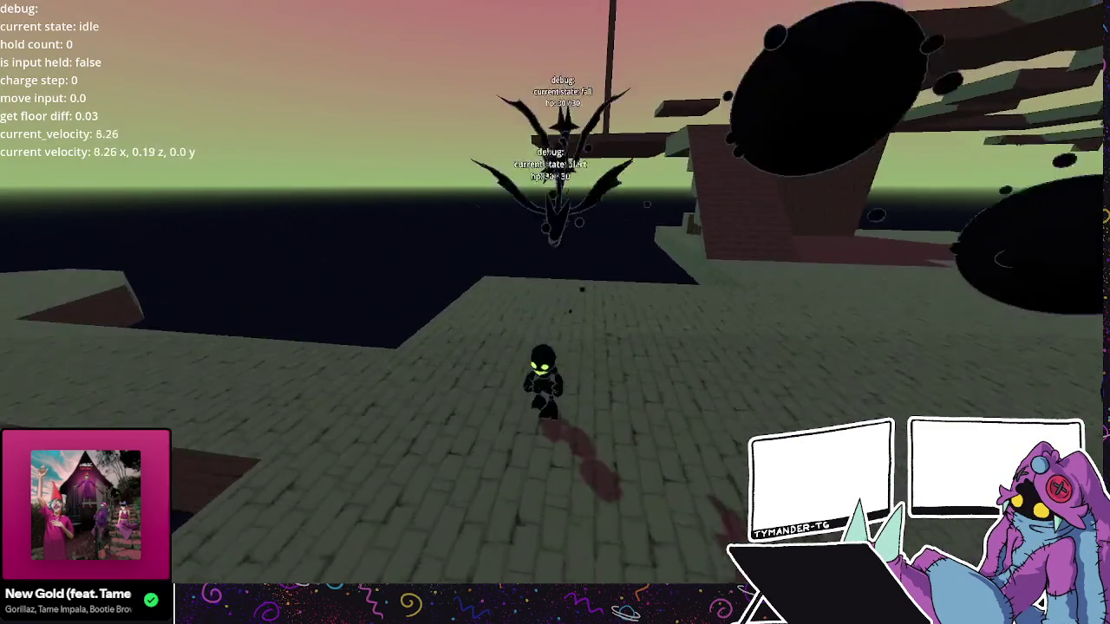
key("space")
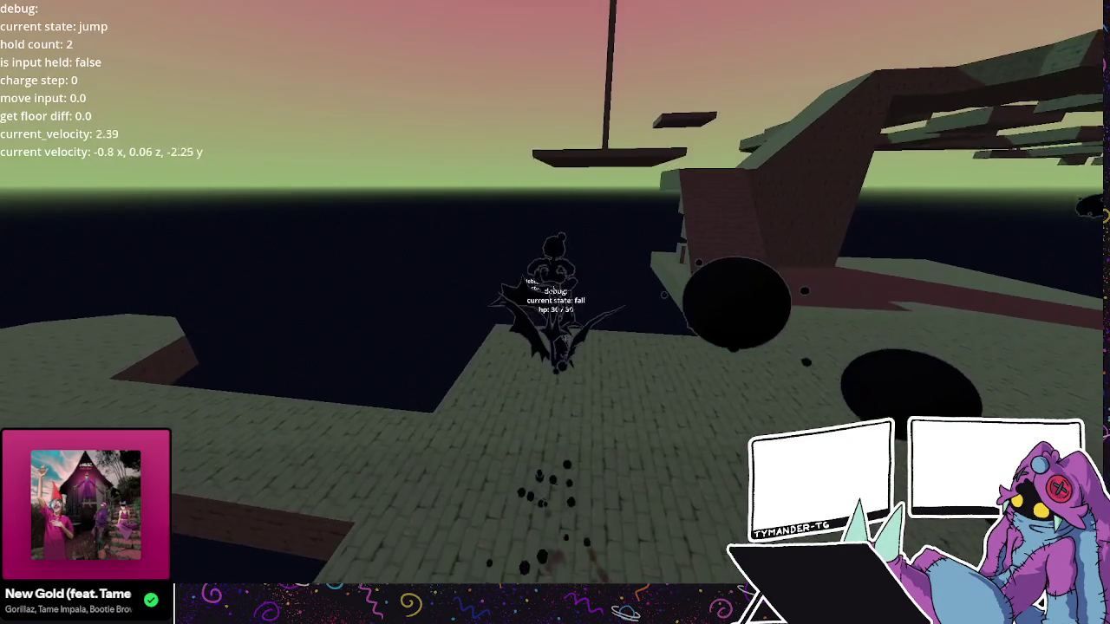
key("space")
key("space")
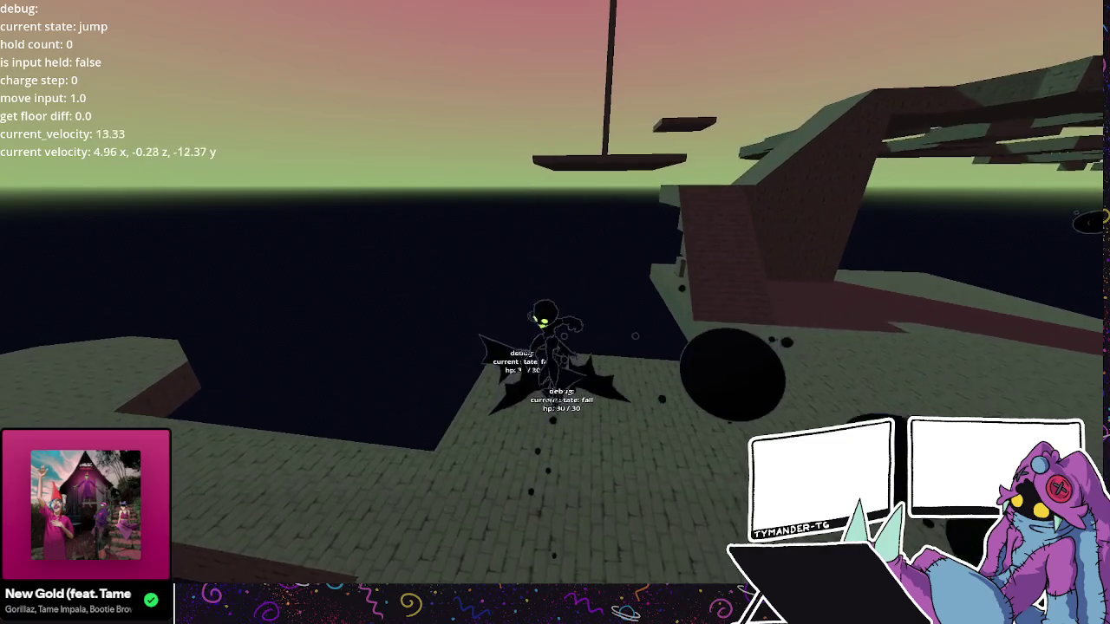
key("w")
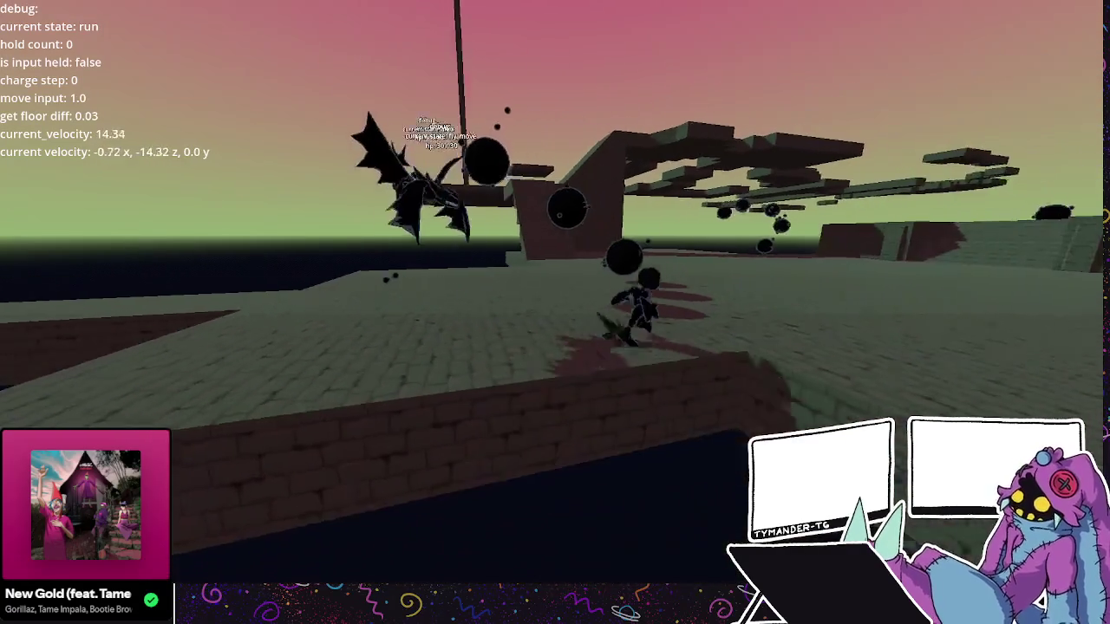
key("w")
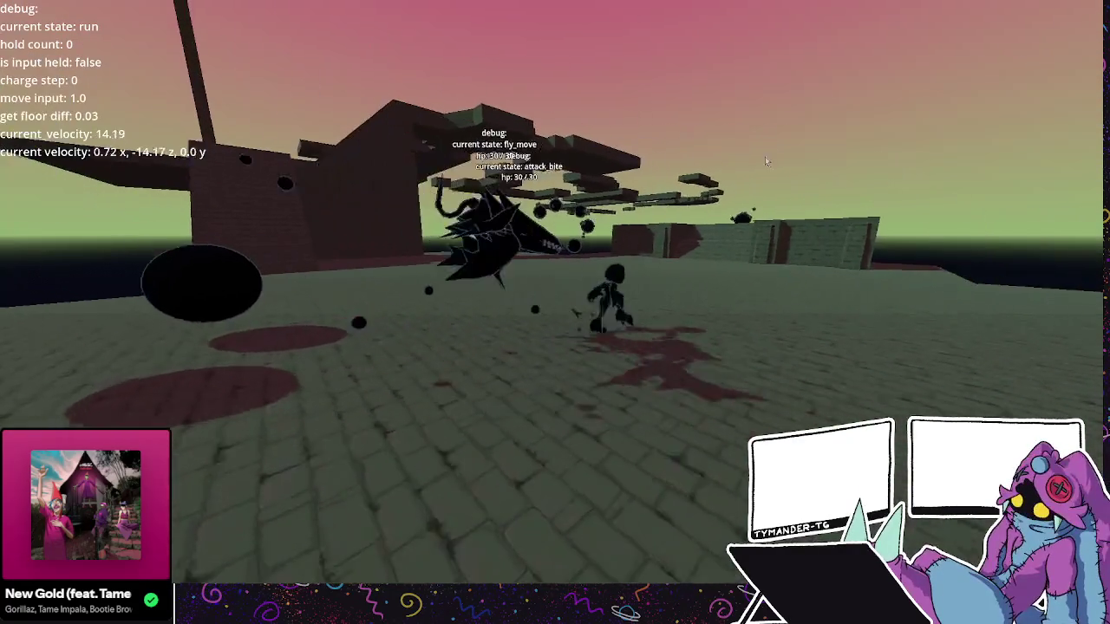
key("F8")
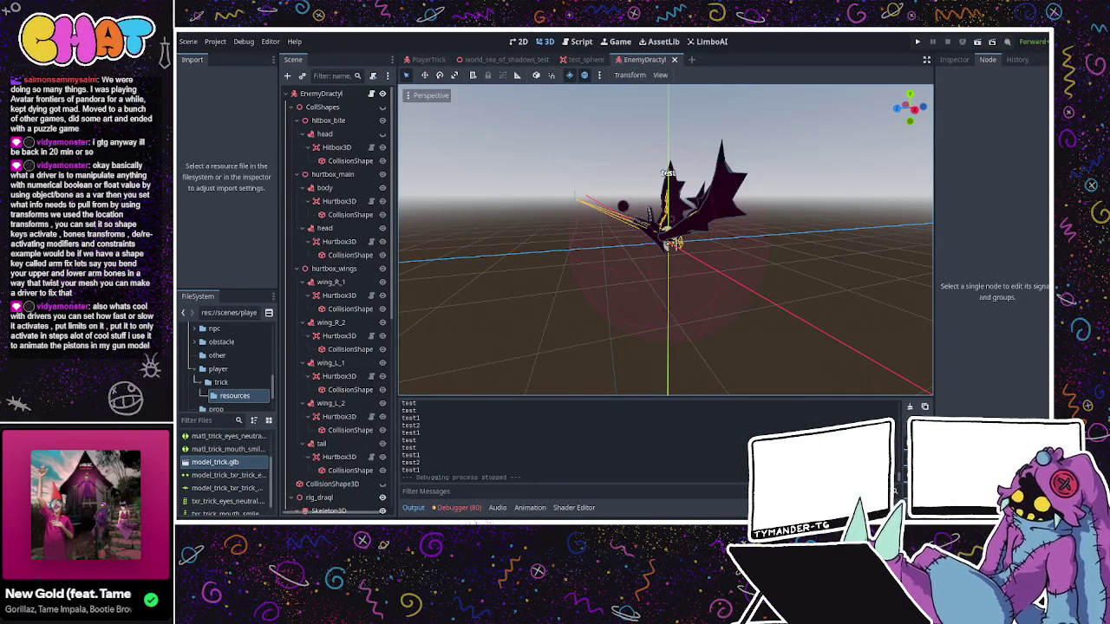
- Open EnemyDractyl.gd and search it for the "to_alert" transition
key("ctrl+F3")
scroll(515, 295, "down", 10)
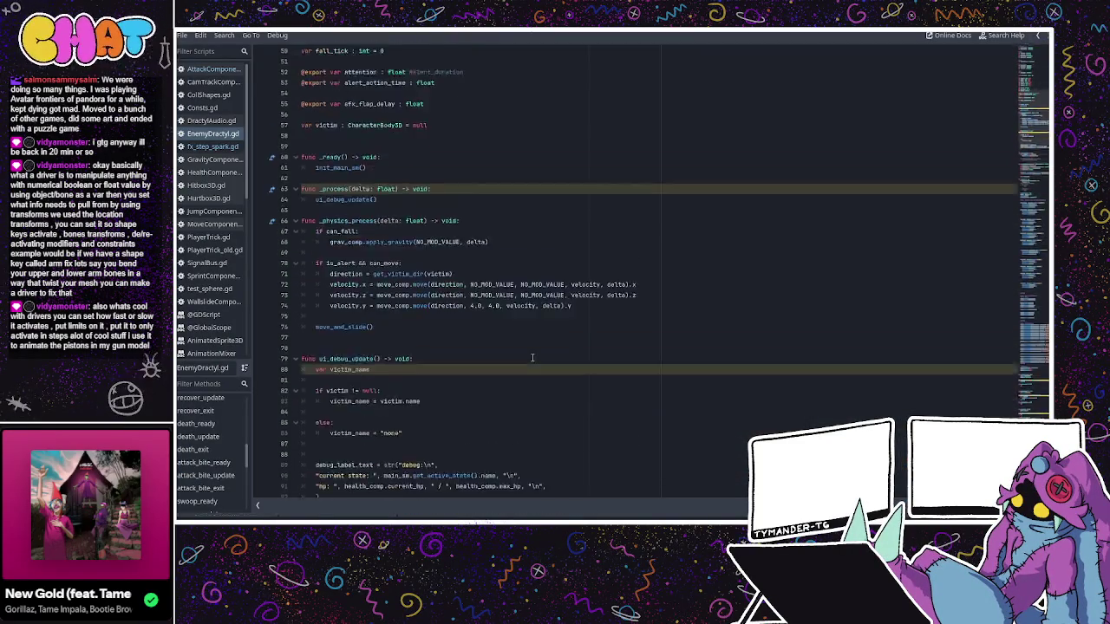
scroll(514, 295, "down", 18)
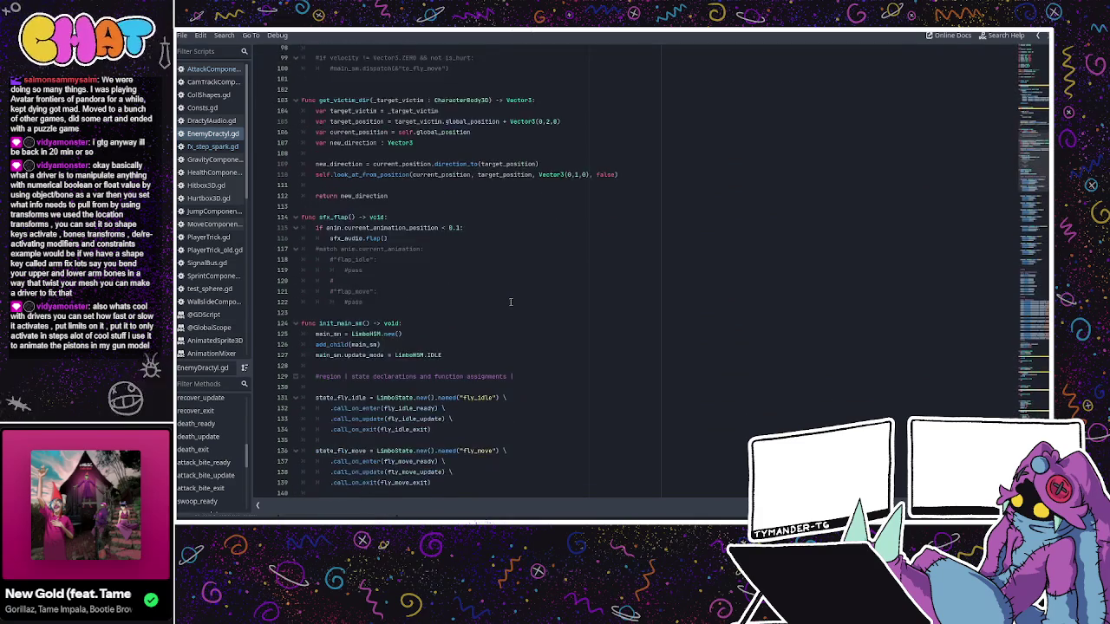
scroll(510, 293, "down", 20)
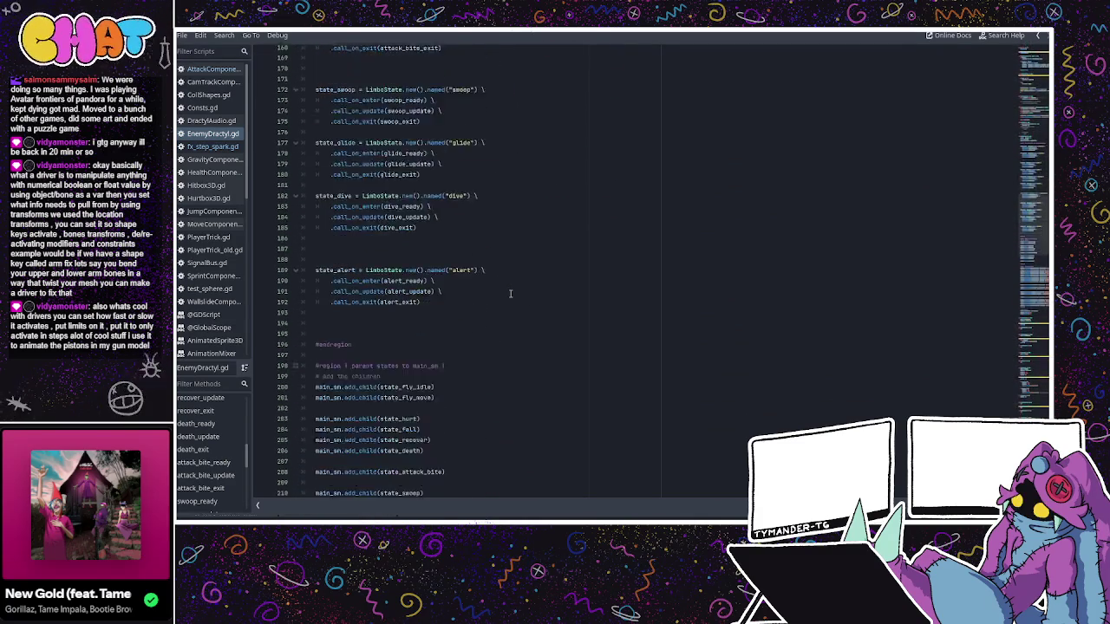
key("ctrl+f")
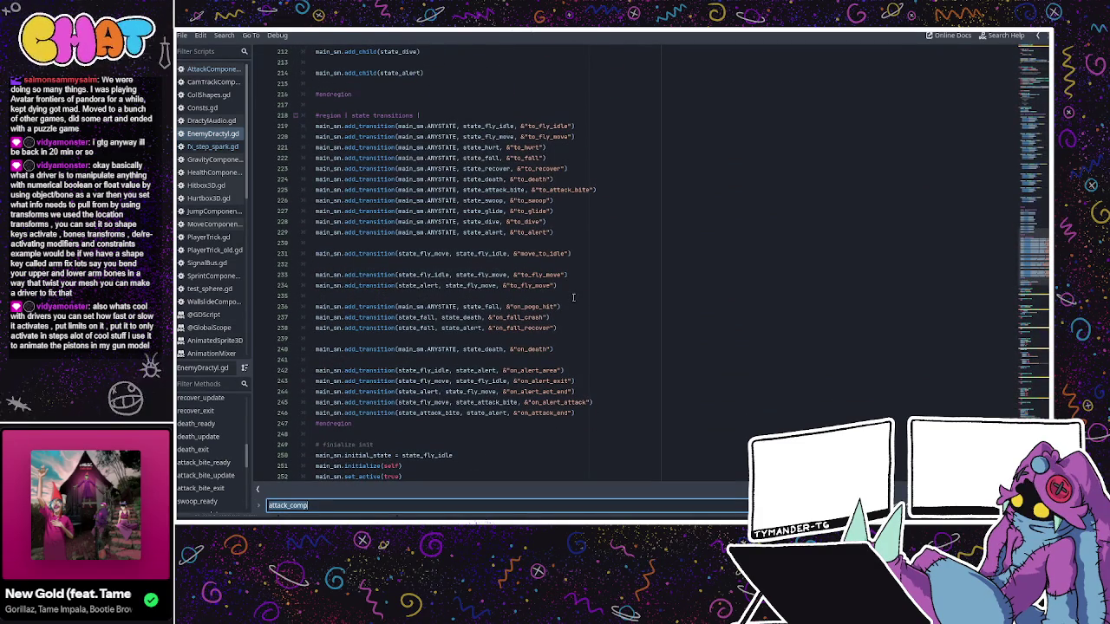
type("a")
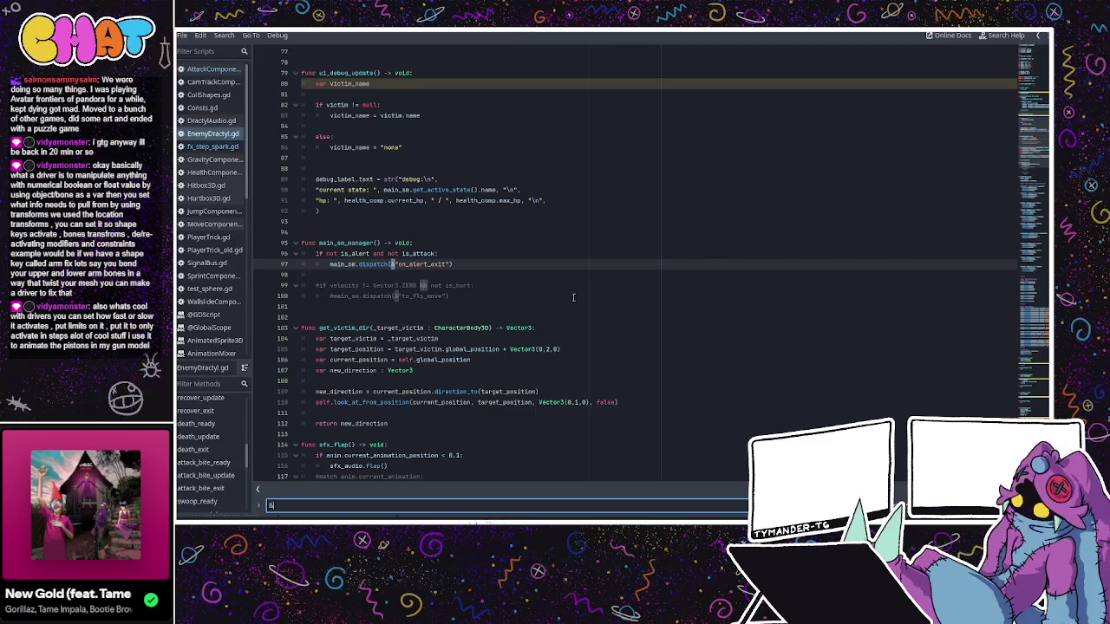
type("\"to_alert")
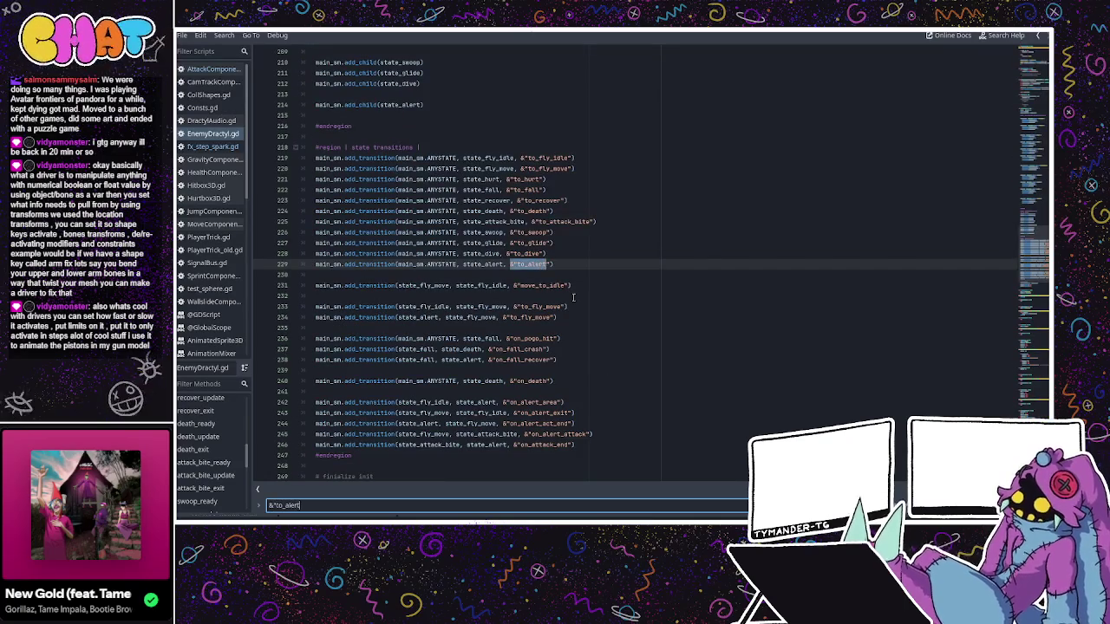
left_click(573, 253)
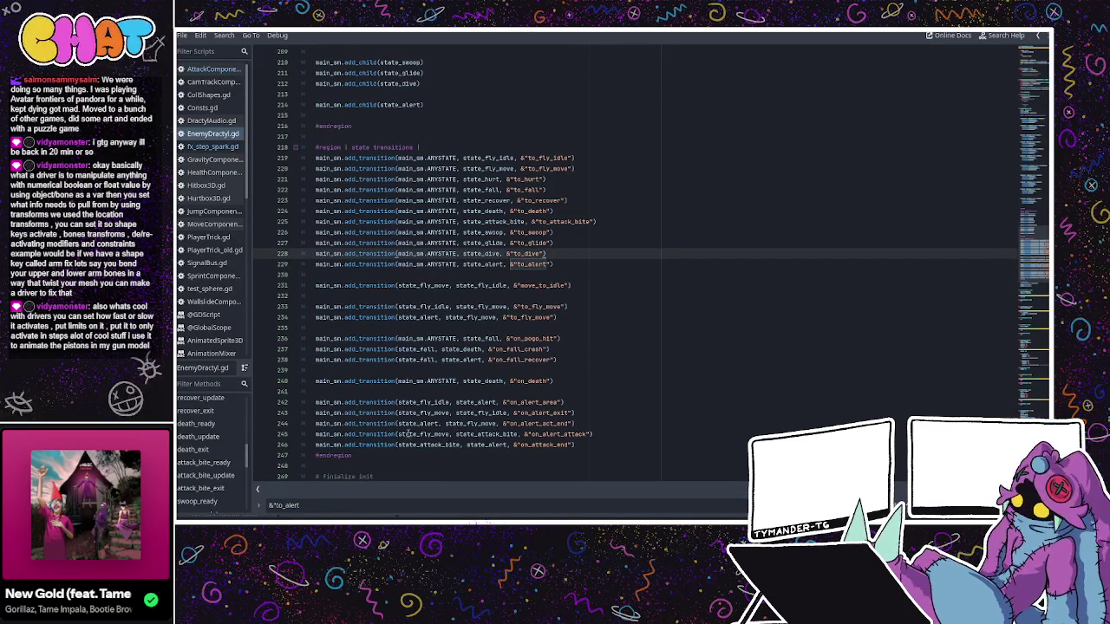
- Inspect the death, fall and on_fall_recover transitions, then scroll down to fall_update
scroll(516, 375, "down", 6)
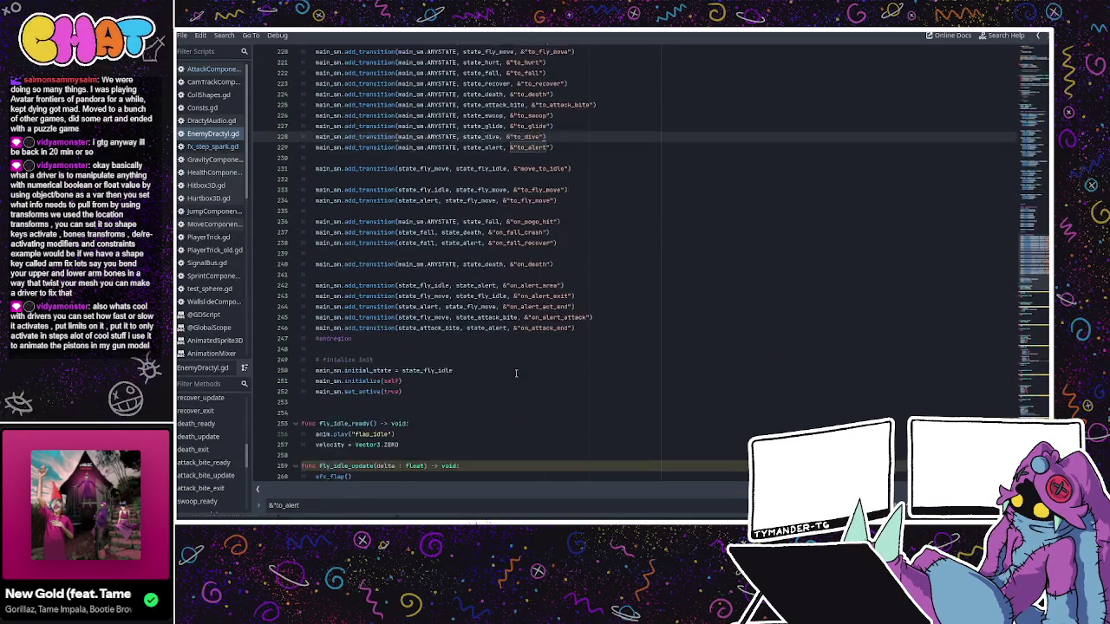
scroll(534, 381, "down", 10)
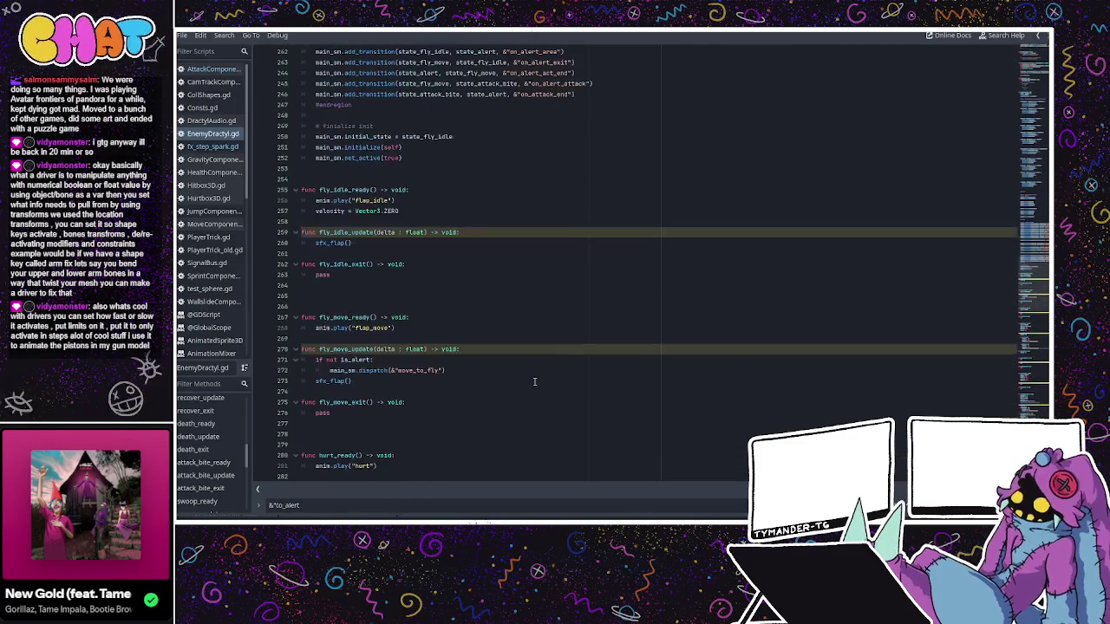
scroll(534, 382, "down", 7)
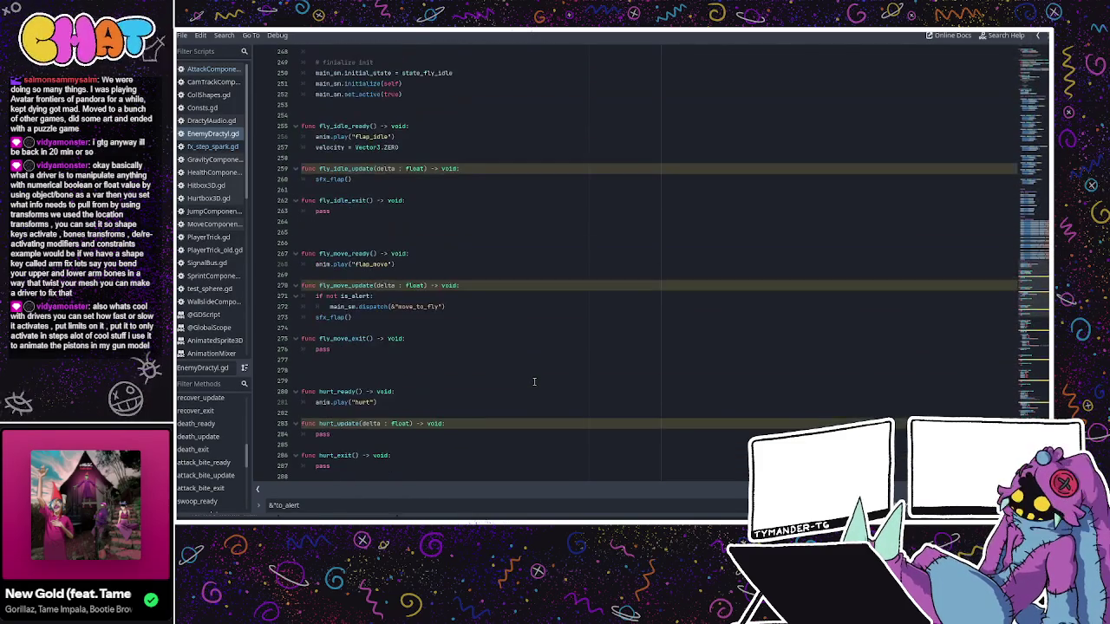
scroll(503, 381, "up", 18)
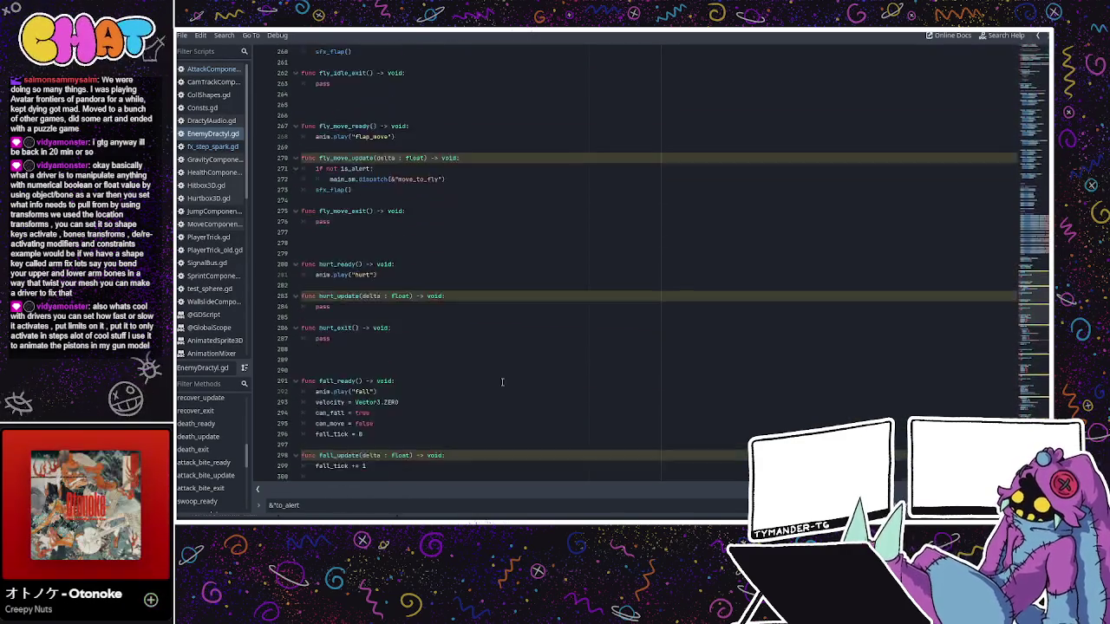
left_click(476, 223)
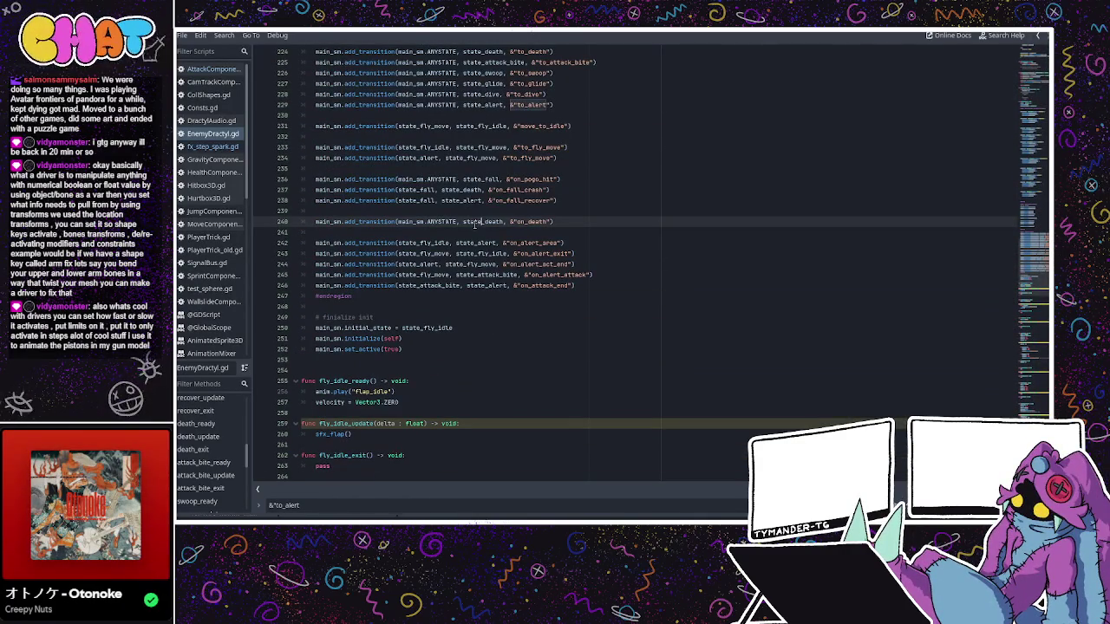
left_click(471, 191)
double_click(461, 200)
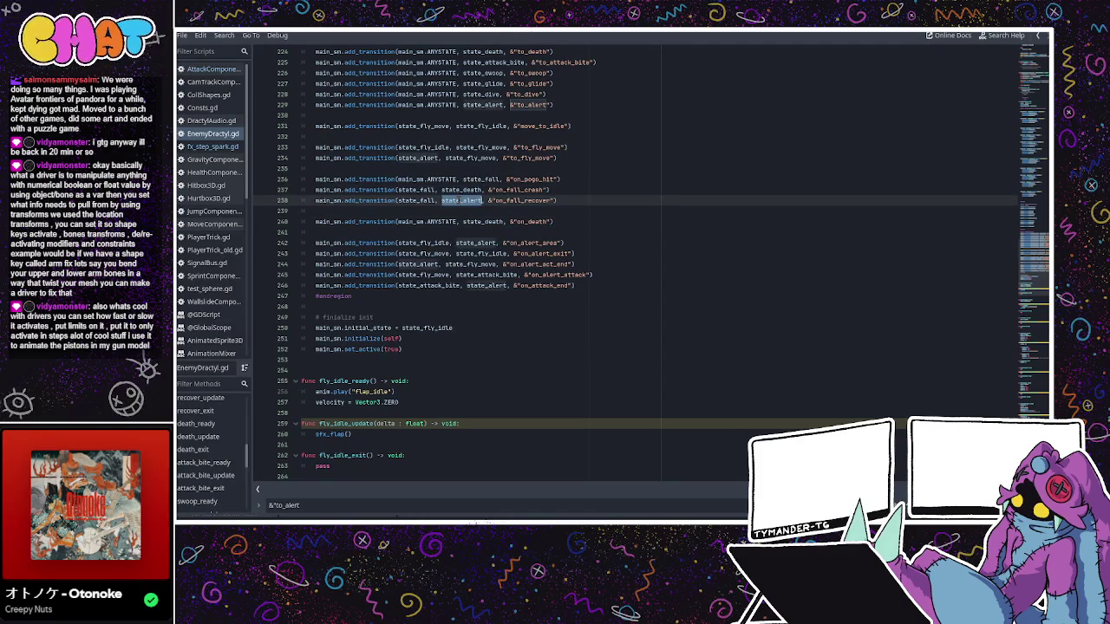
double_click(521, 200)
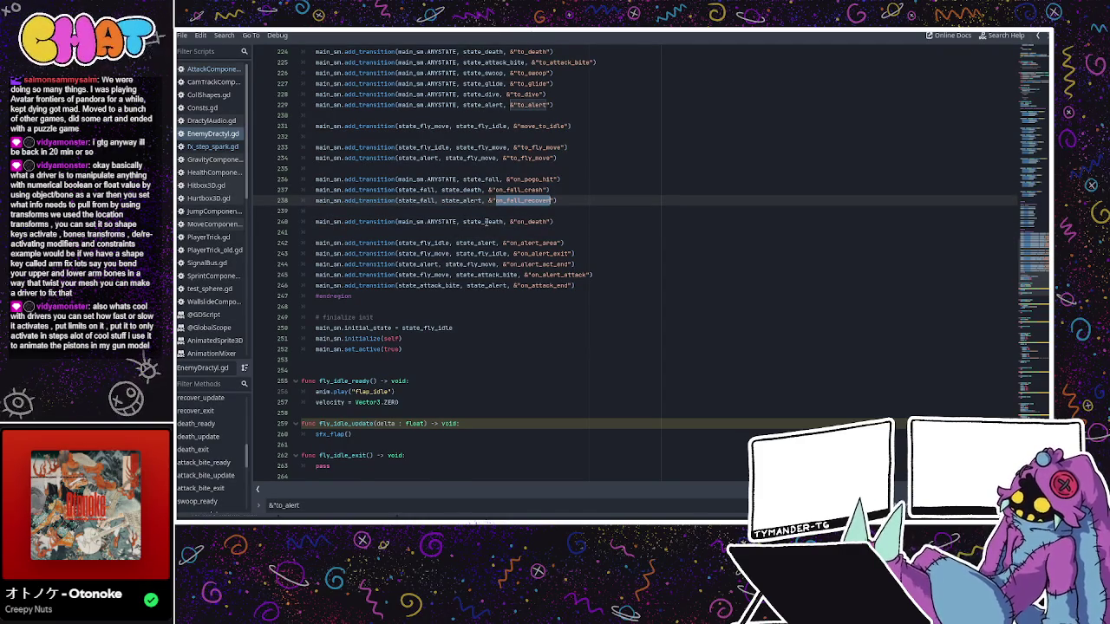
scroll(486, 222, "down", 5)
scroll(486, 222, "down", 15)
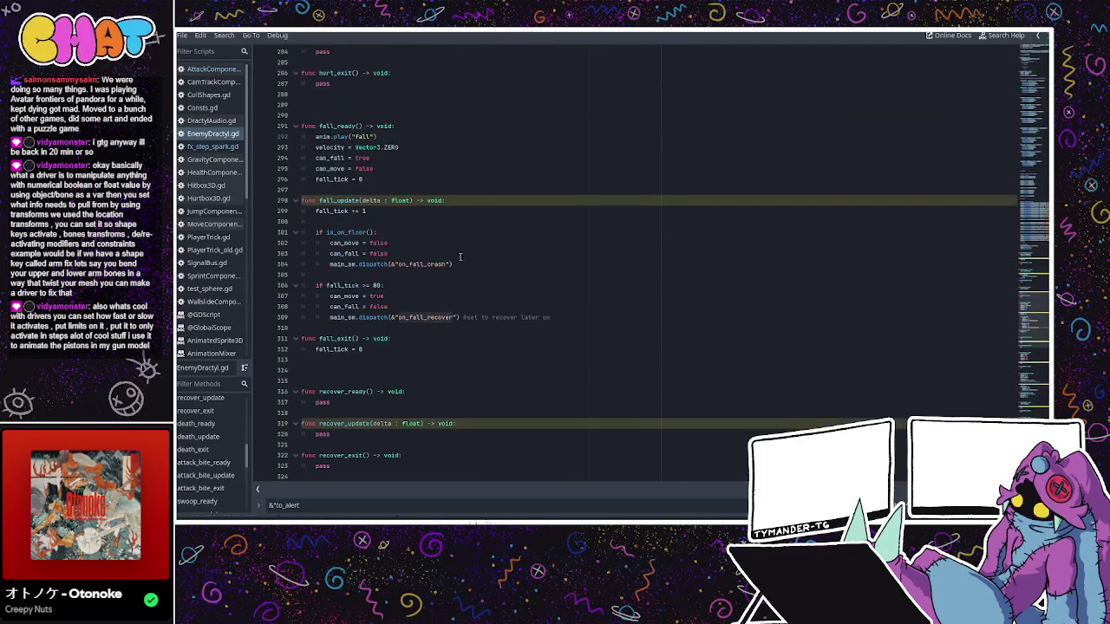
- Change fall_update's 'if fall_tick >= 80' to 200, then return to the 3D scene
left_click(389, 285)
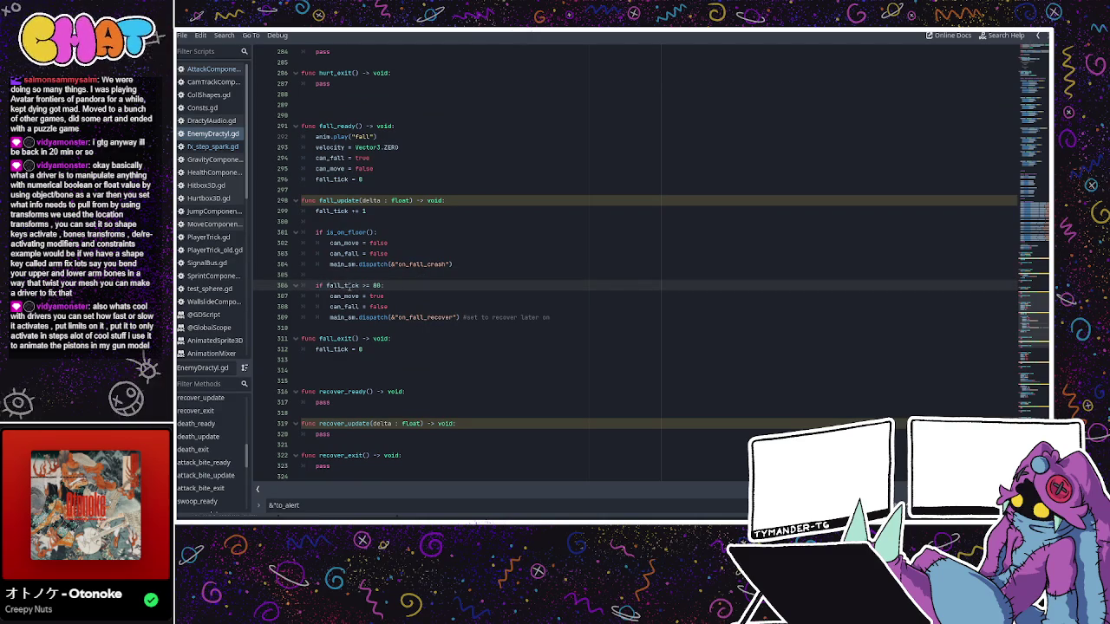
left_click(369, 211)
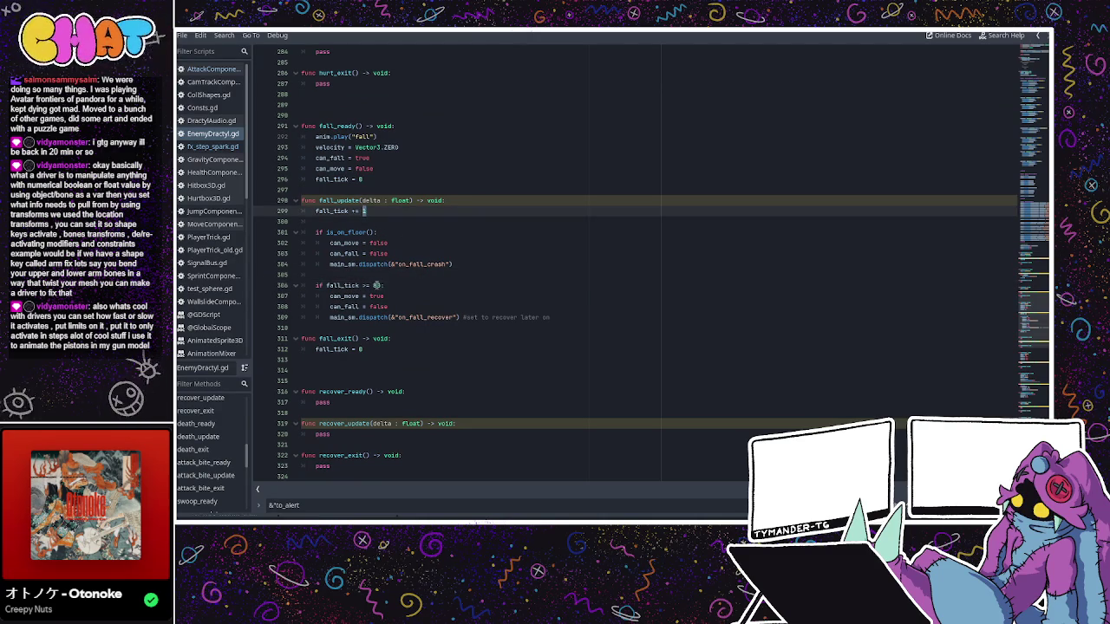
left_click(375, 285)
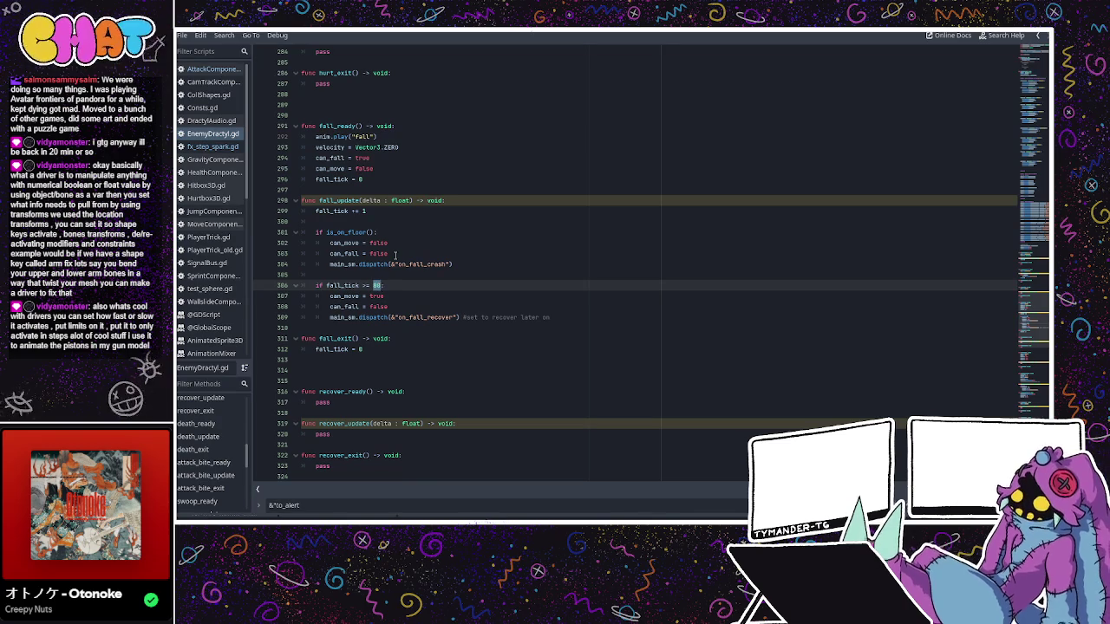
type("200")
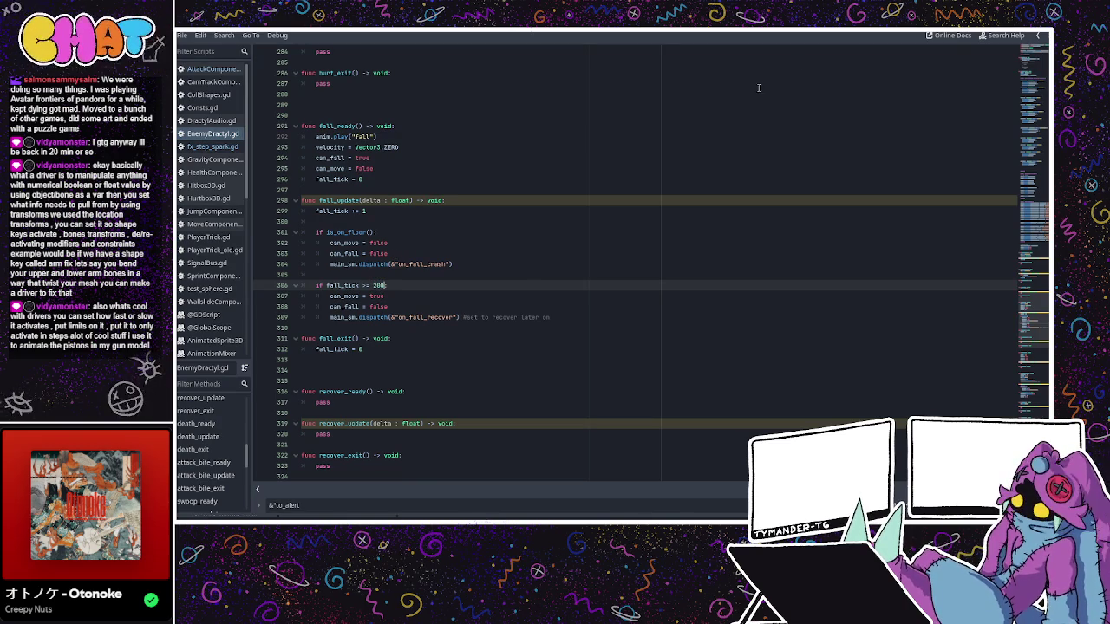
key("ctrl+F2")
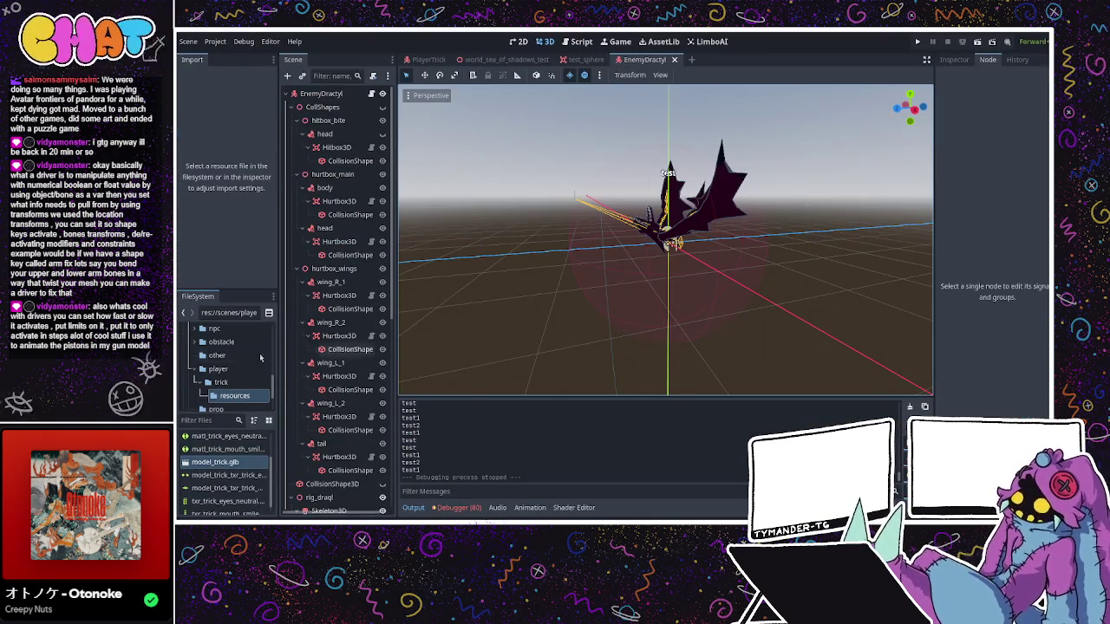
- Check the Dractyl GravityComponent's Weight and Terminal Velocity, then switch to the PlayerTrick scene
scroll(339, 330, "down", 5)
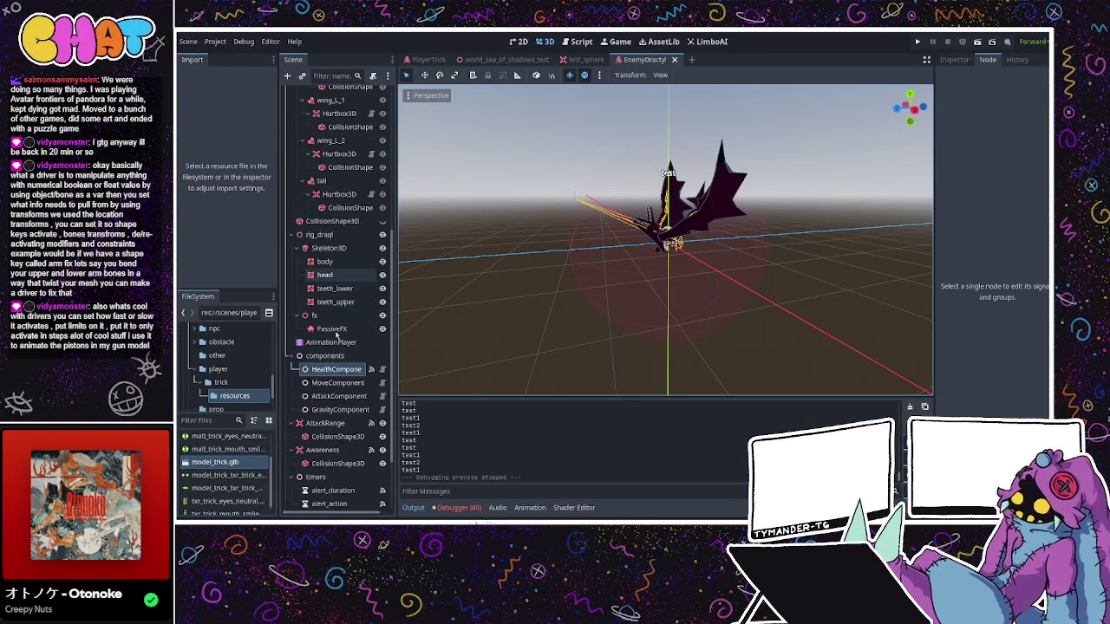
left_click(340, 326)
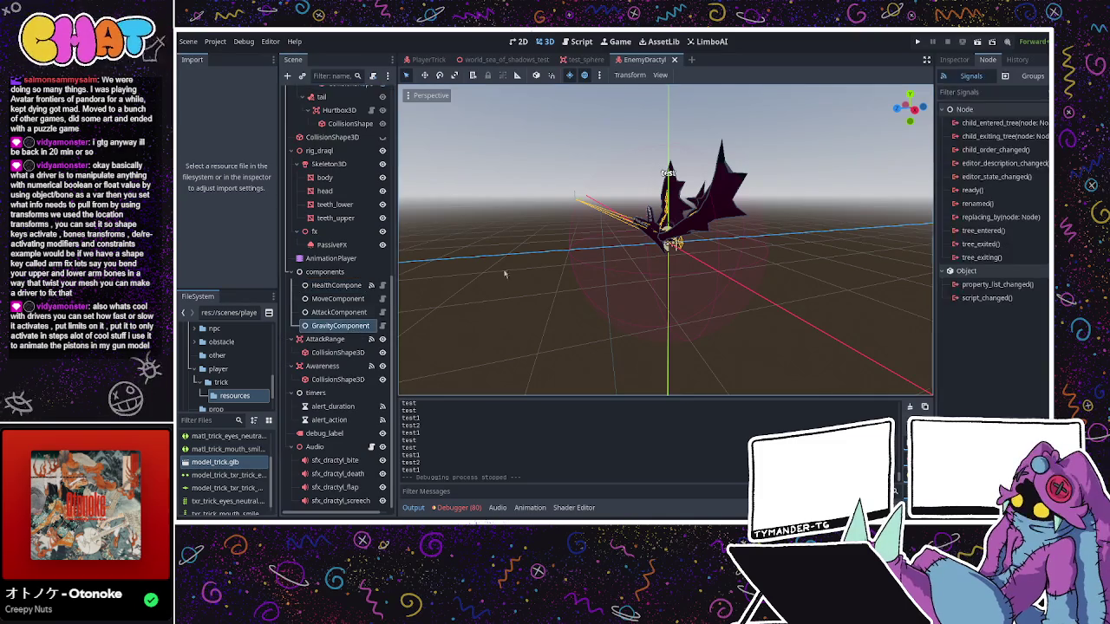
left_click(954, 59)
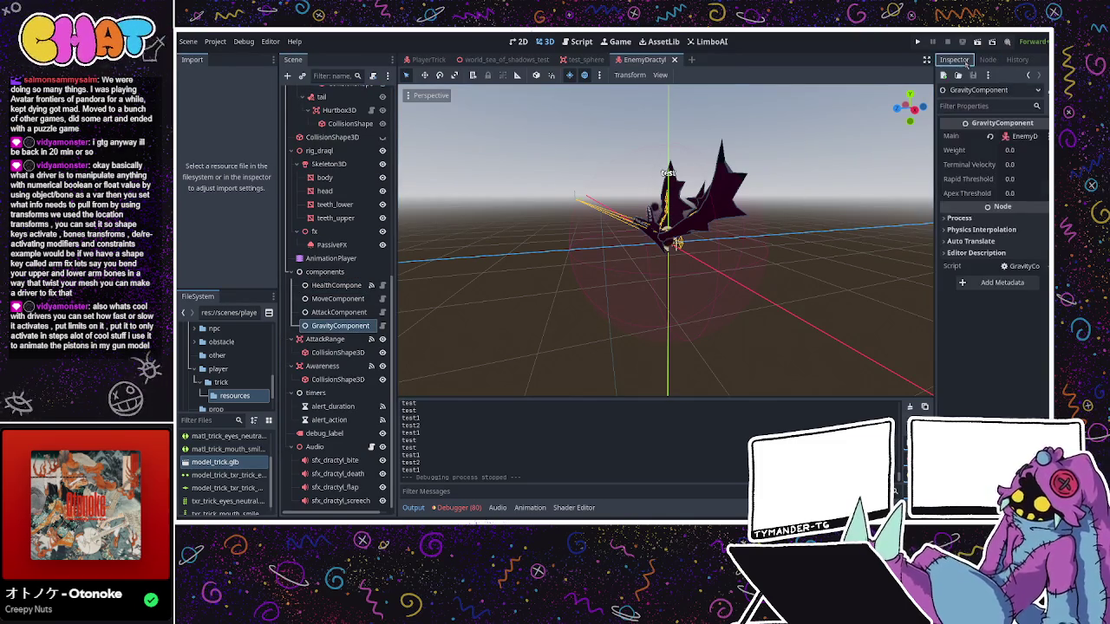
left_click(1019, 150)
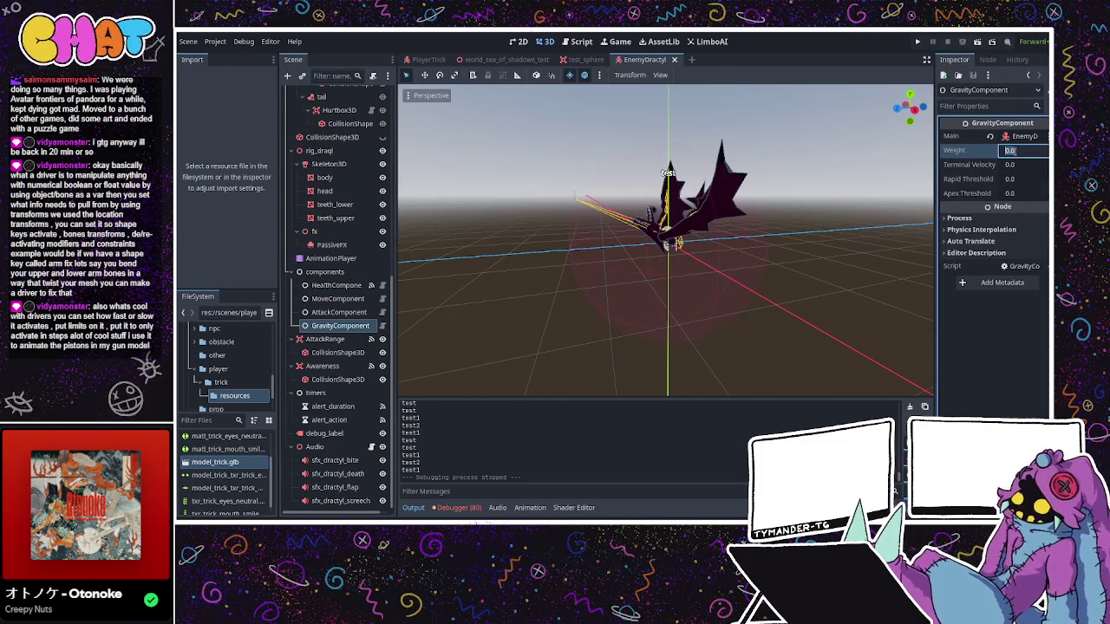
left_click(1015, 165)
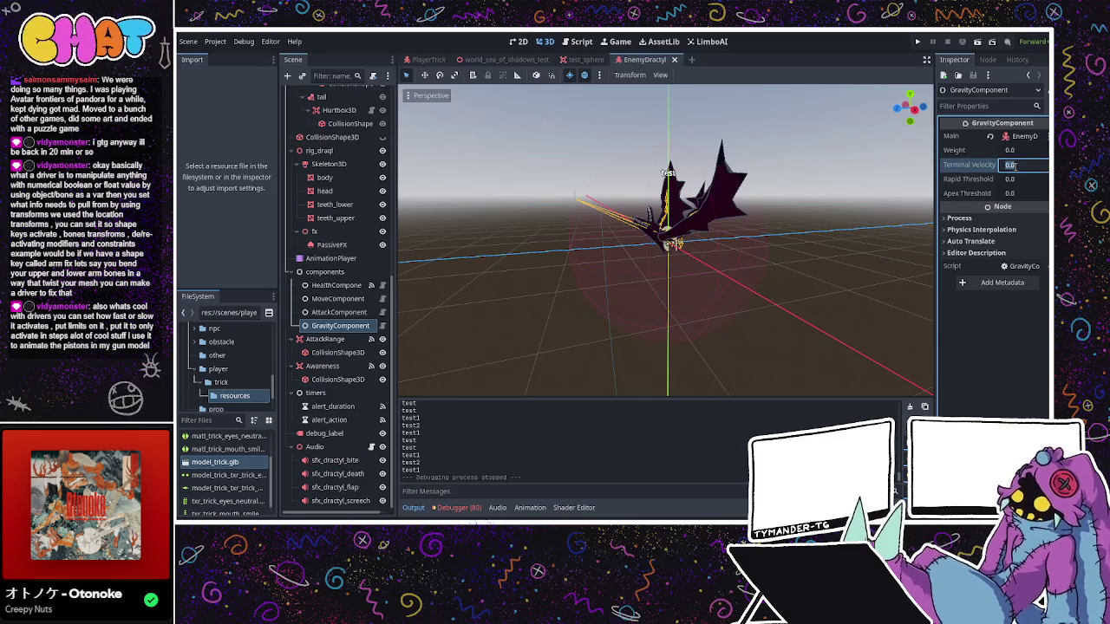
left_click(1015, 151)
left_click(1010, 166)
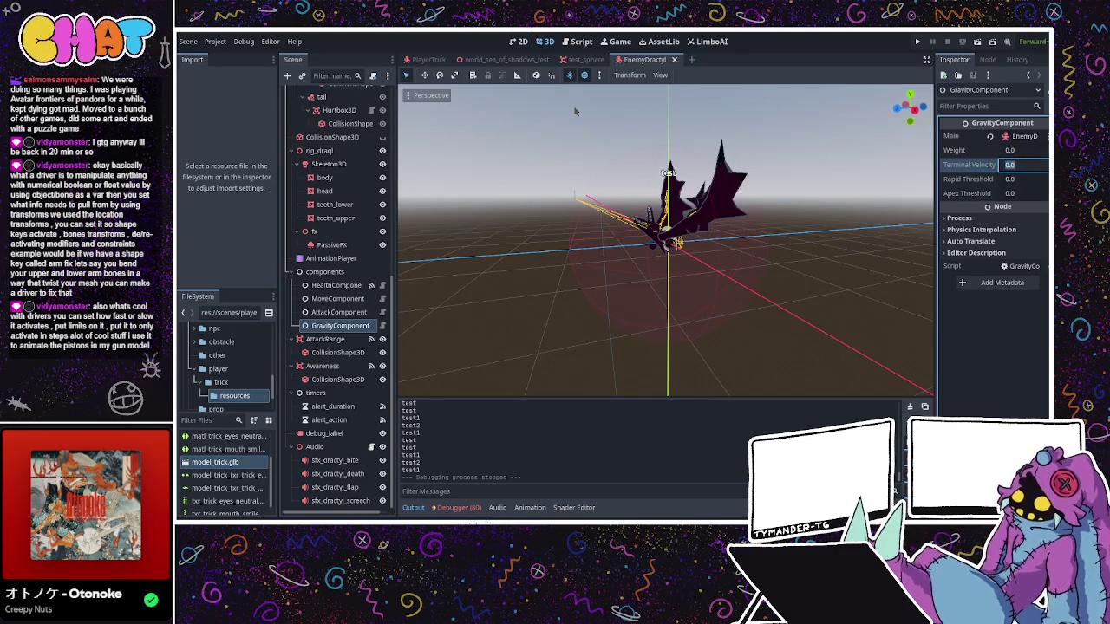
left_click(428, 59)
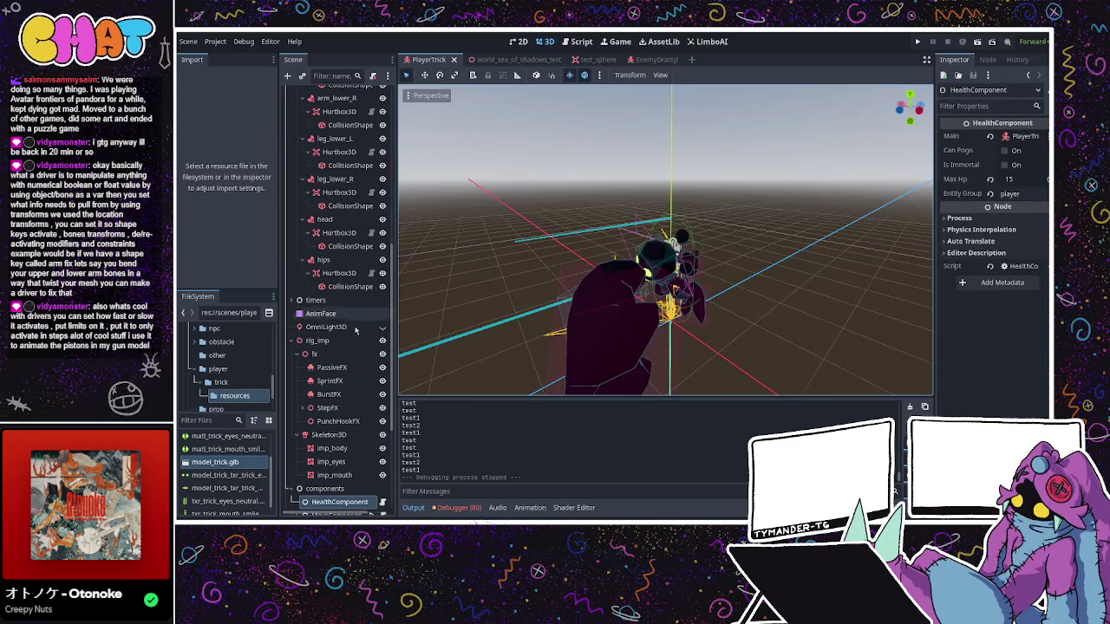
- Select the GravityComponent node and return to the EnemyDractyl scene
scroll(360, 364, "up", 3)
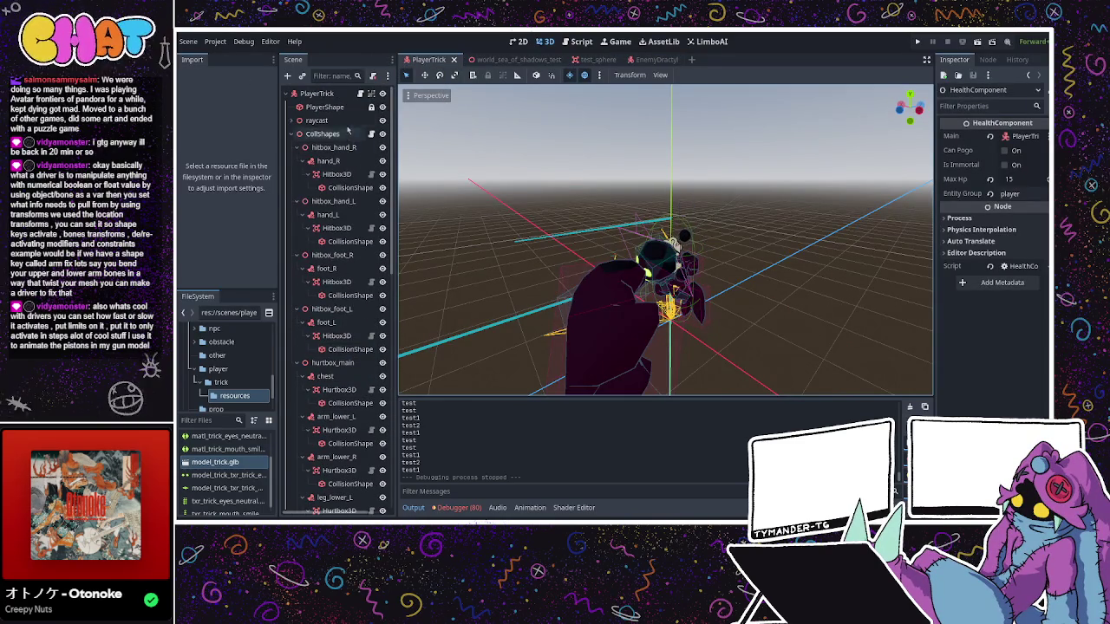
scroll(336, 284, "down", 8)
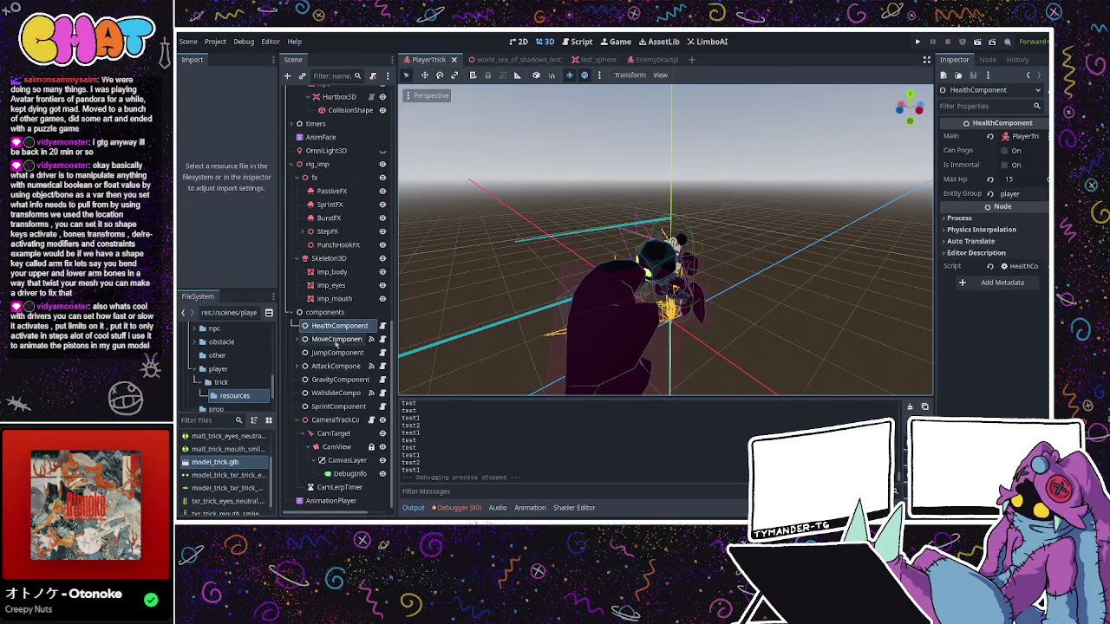
left_click(339, 380)
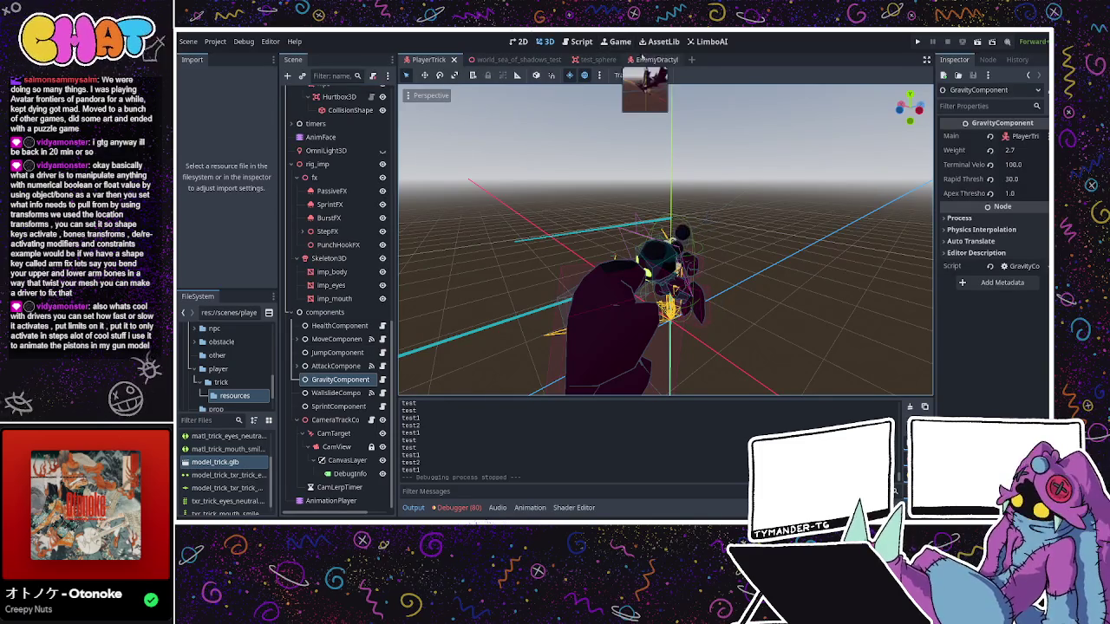
left_click(652, 59)
- Set Weight 6.0 and Terminal Velocity 100.0, save the scene, and run the game
left_click(1010, 150)
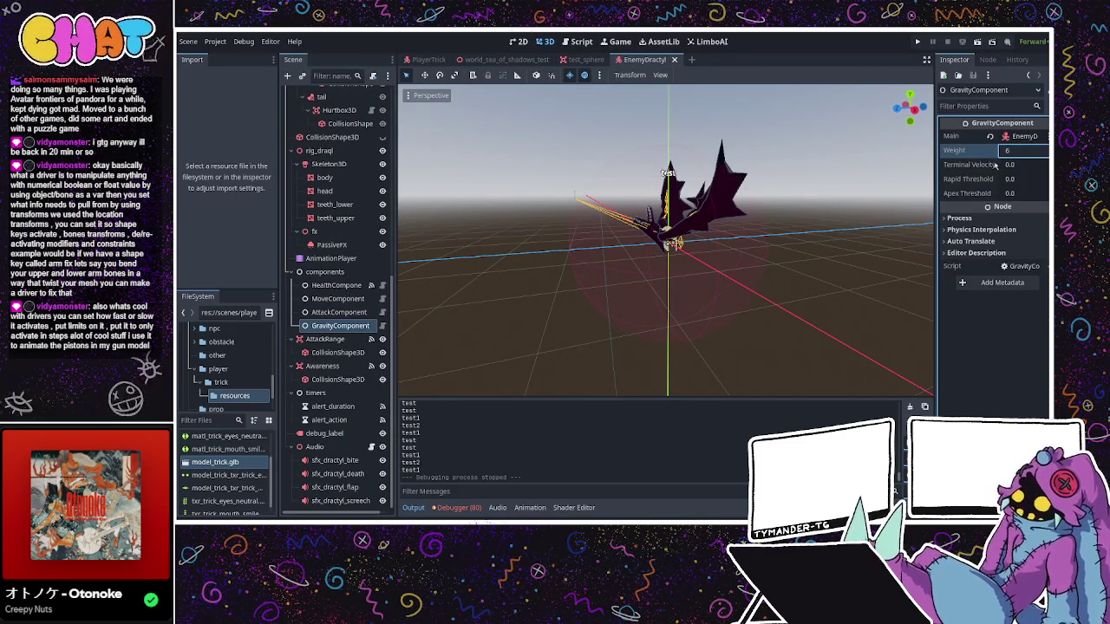
type("6")
left_click(1023, 166)
left_click(1024, 166)
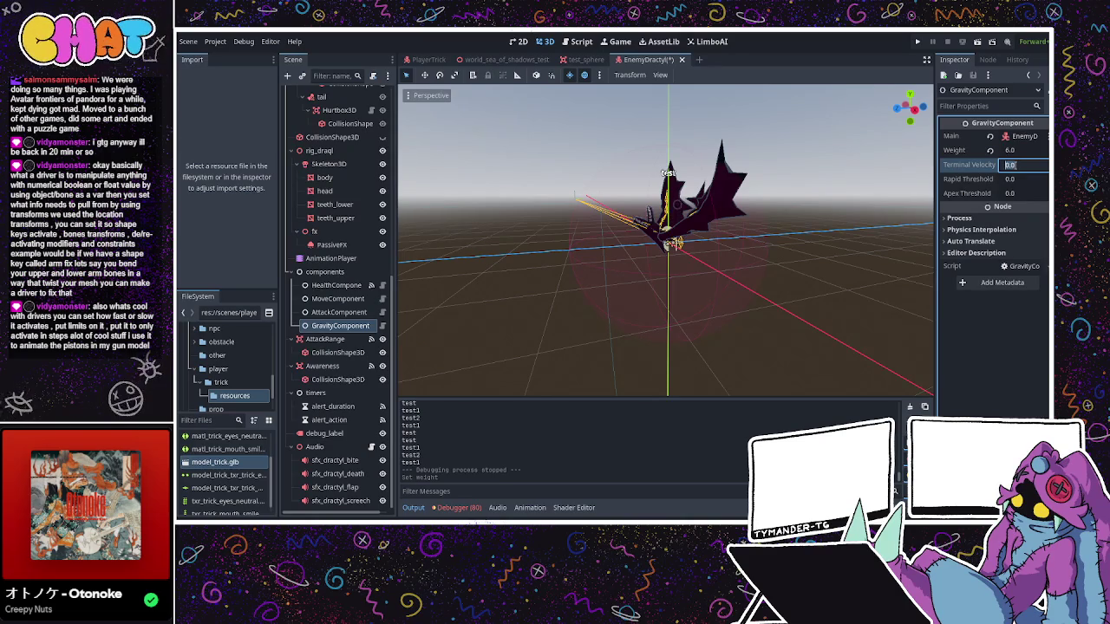
type("10")
key("Return")
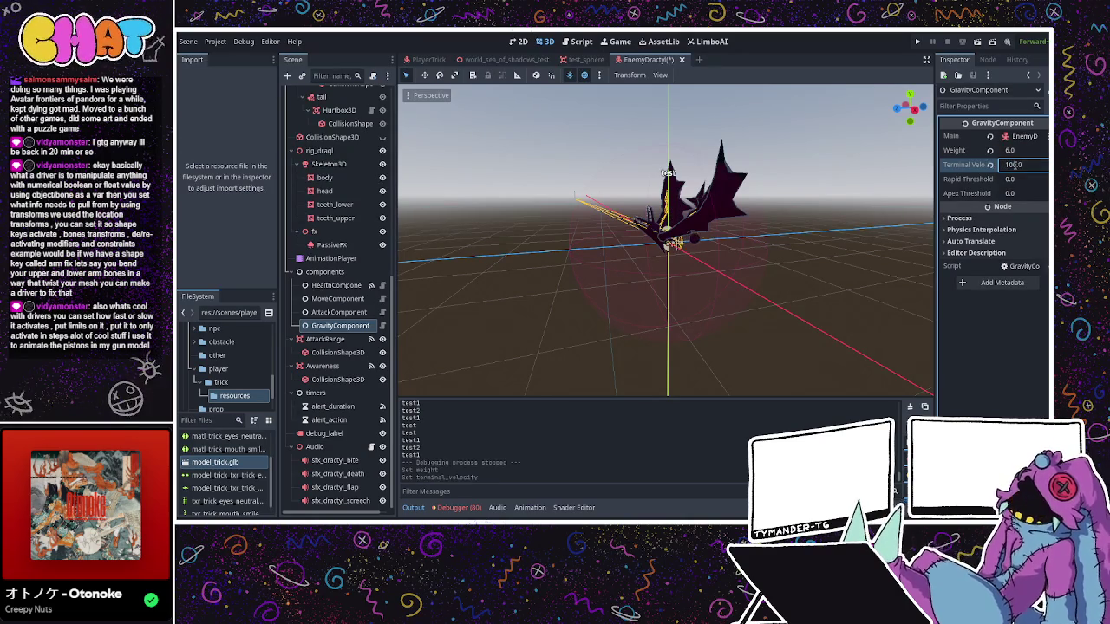
key("ctrl+s")
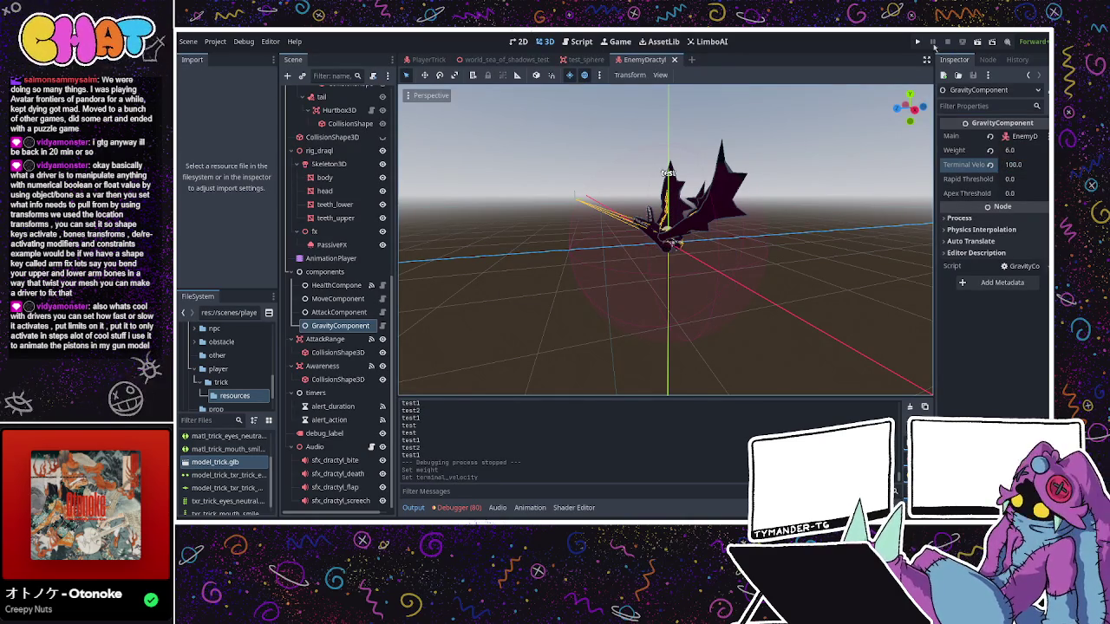
left_click(919, 43)
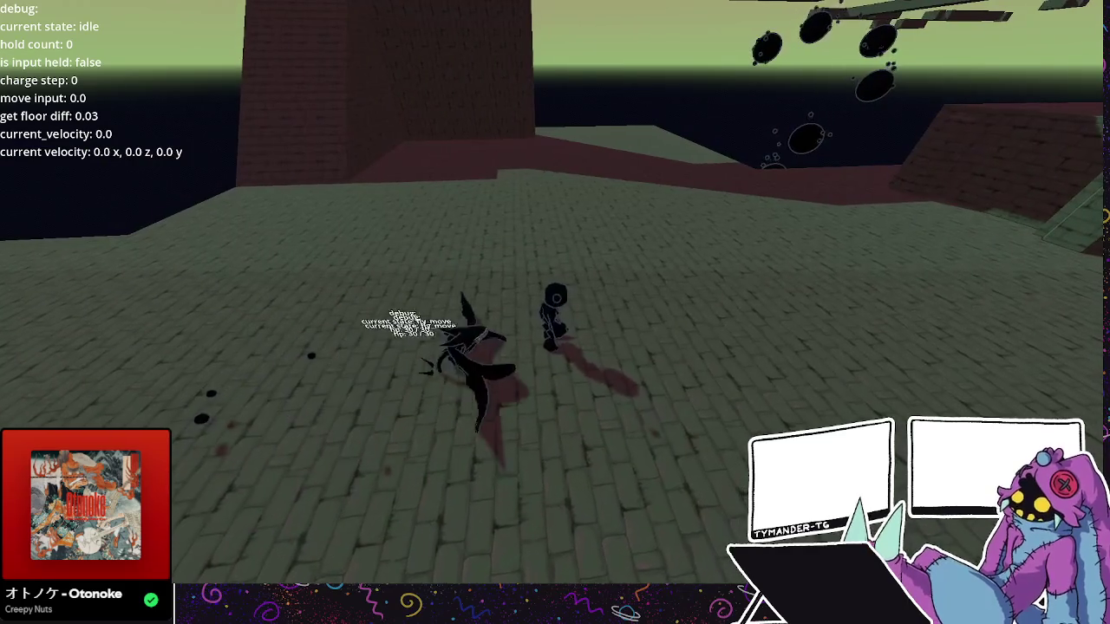
- Stop the play test with F8 and return to the EnemyDractyl script
key("F8")
scroll(347, 260, "up", 10)
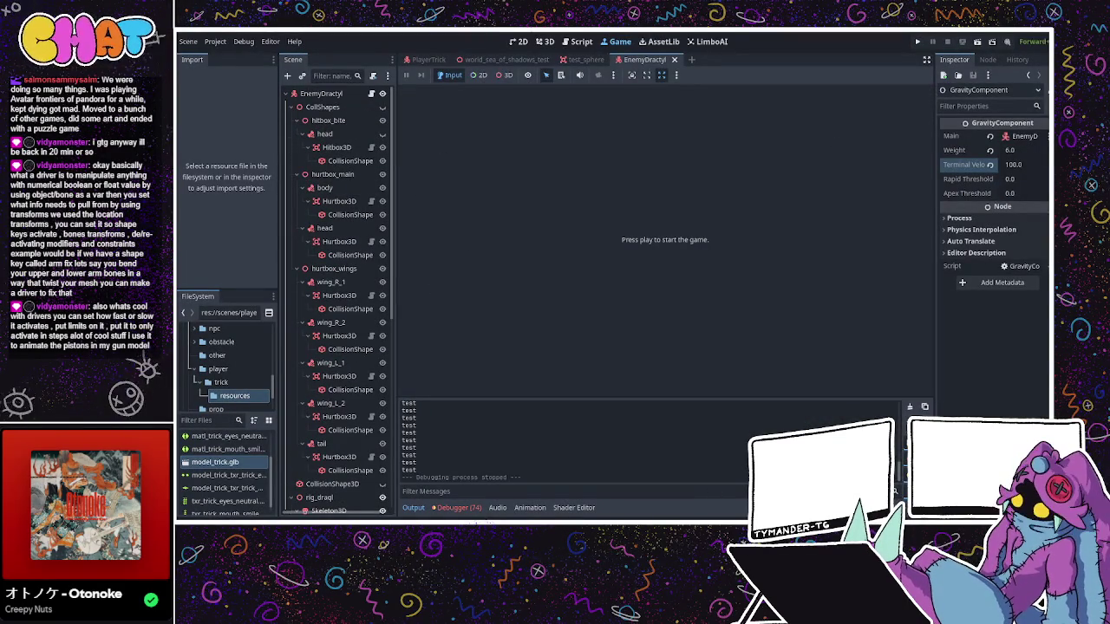
key("ctrl+F3")
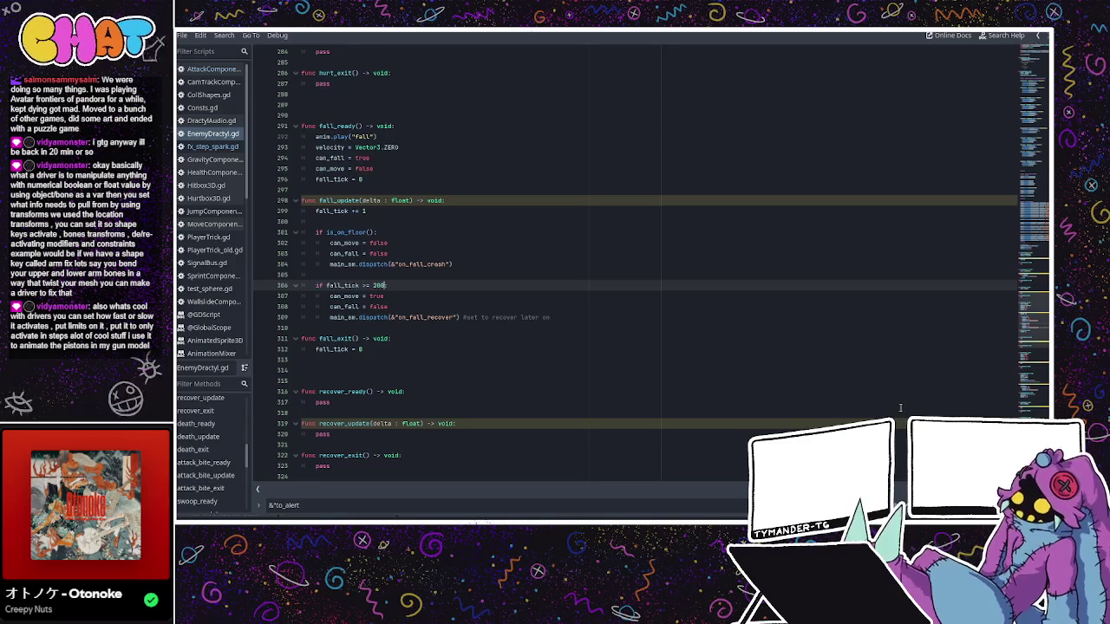
- Search EnemyDractyl.gd for grav_comp, step through the matches, then search can_fall instead
scroll(900, 408, "up", 15)
scroll(559, 279, "up", 18)
scroll(552, 282, "up", 9)
scroll(529, 284, "up", 4)
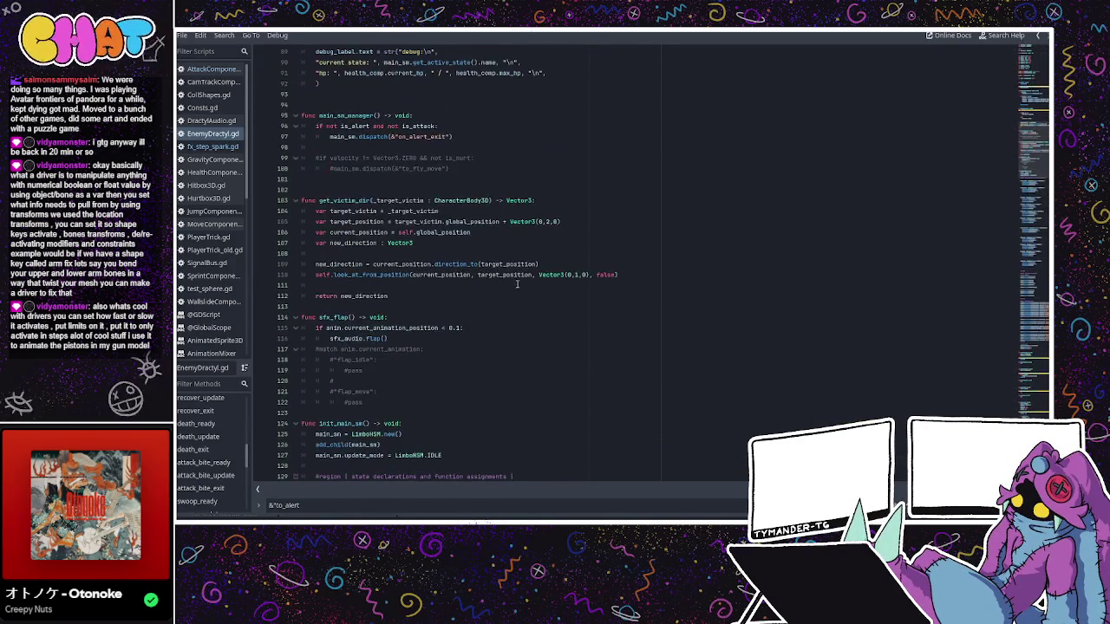
scroll(421, 167, "up", 3)
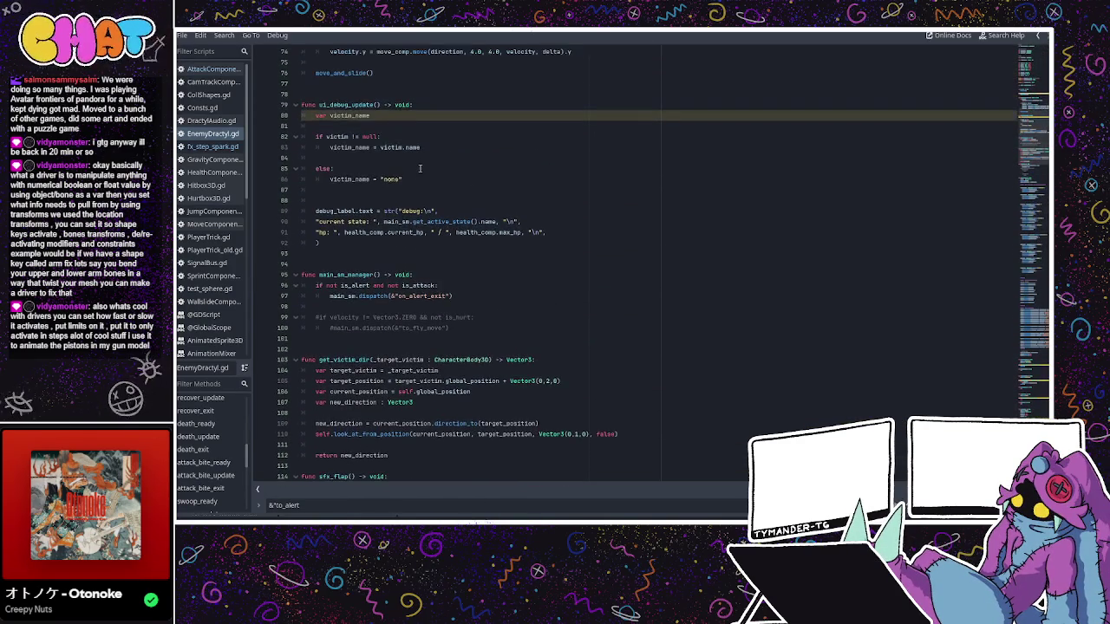
key("ctrl+f")
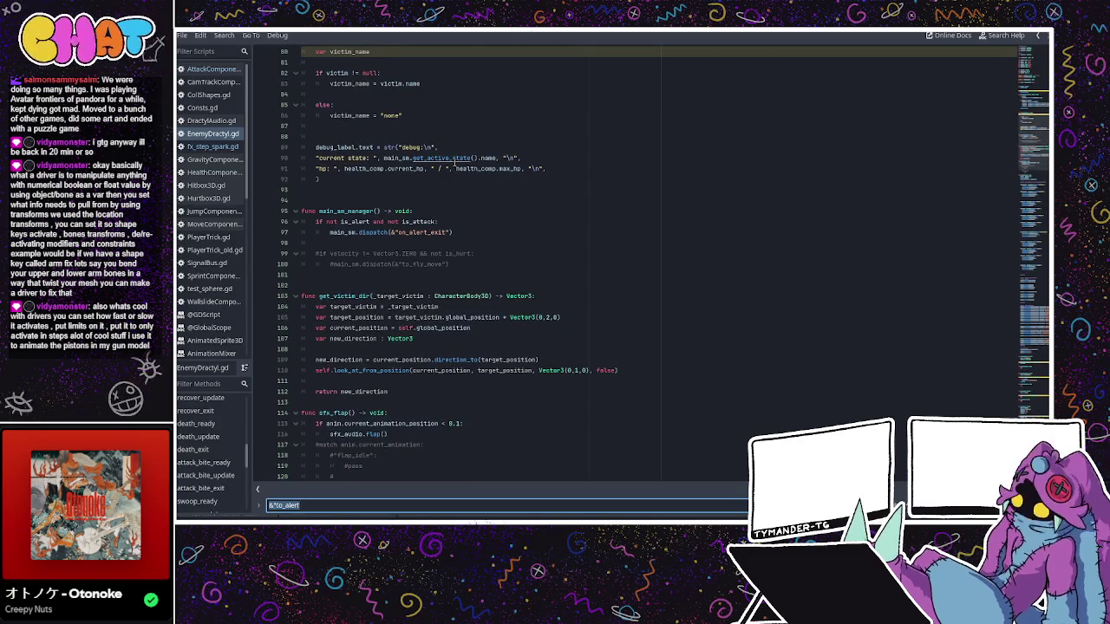
type("grav_comp")
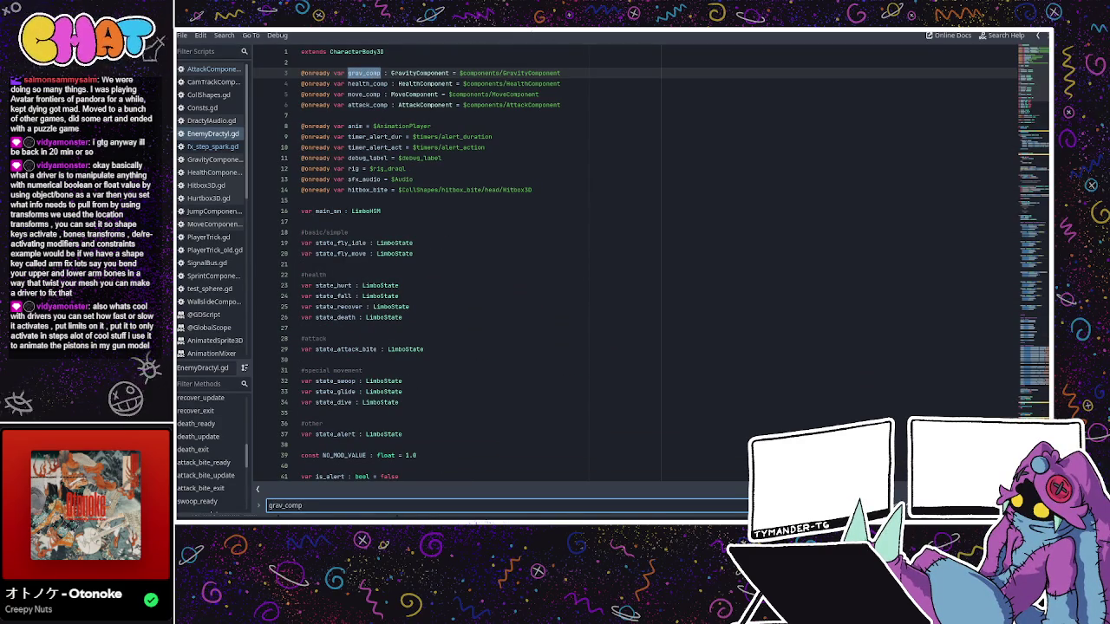
key("Return")
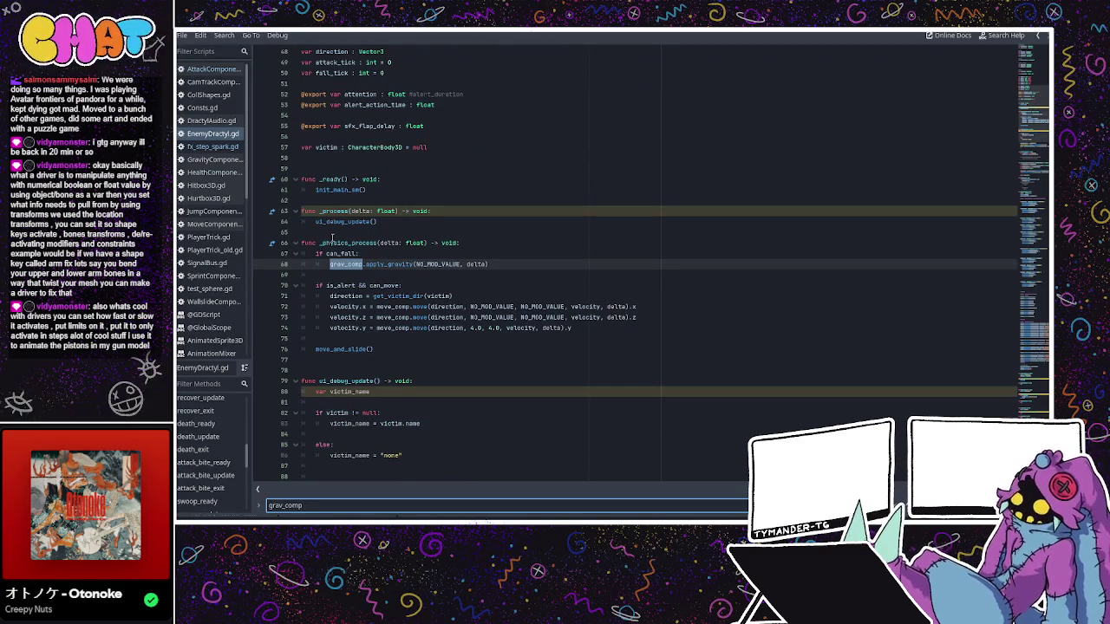
left_click_drag(320, 504, 266, 505)
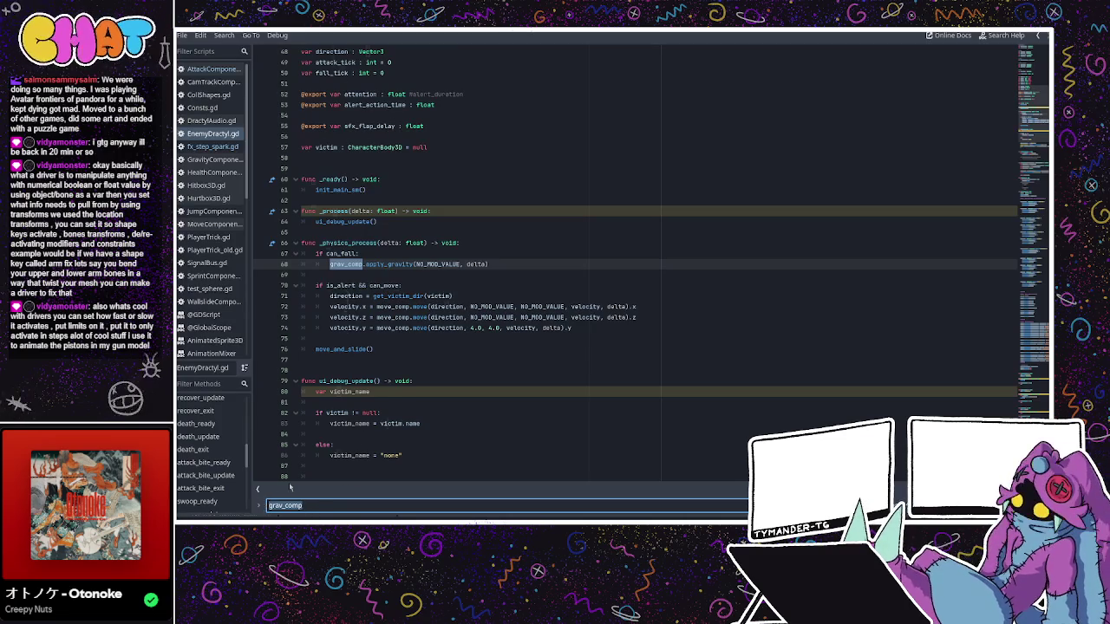
type("can_fall")
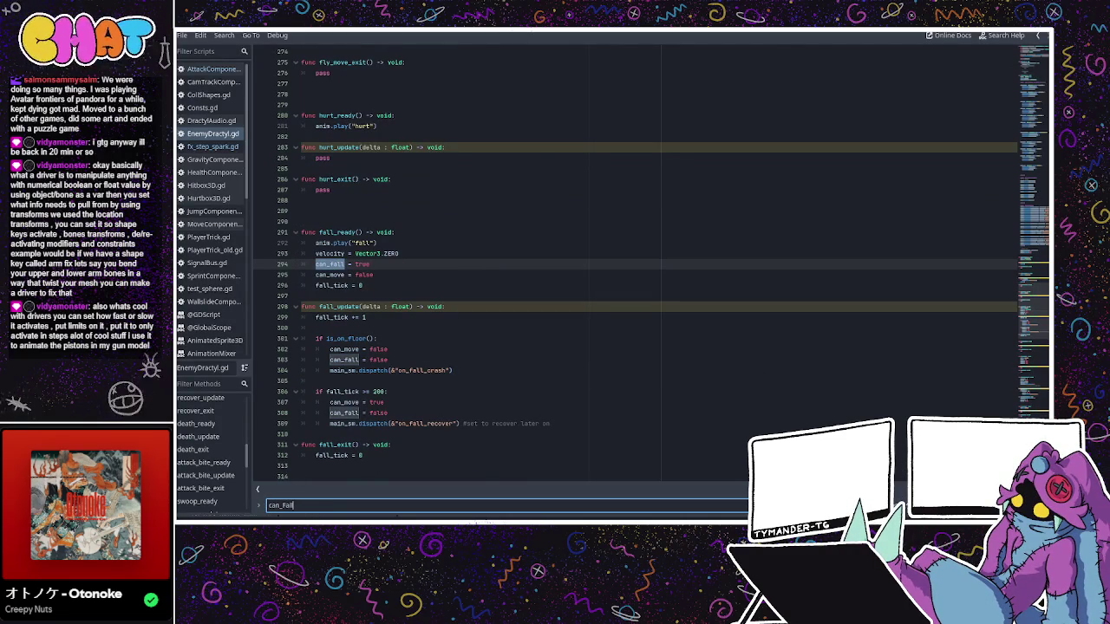
- Change 'can_fall = true' to 'can_fall = false' on line 399, then jump to the can_fall declaration
key("Return")
key("Return")
key("Return")
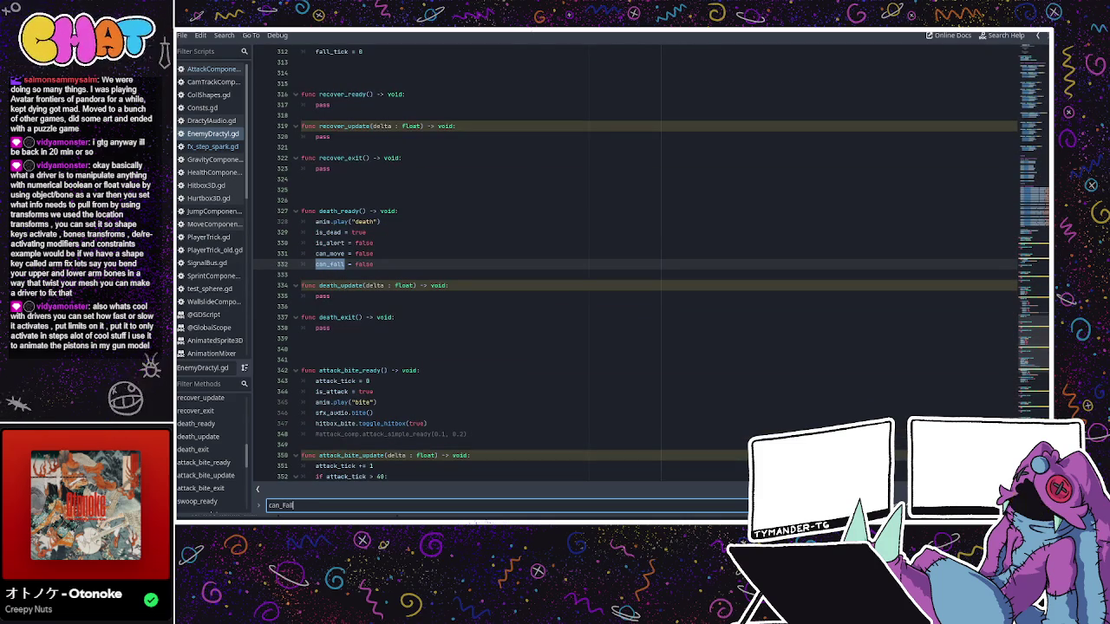
key("Return")
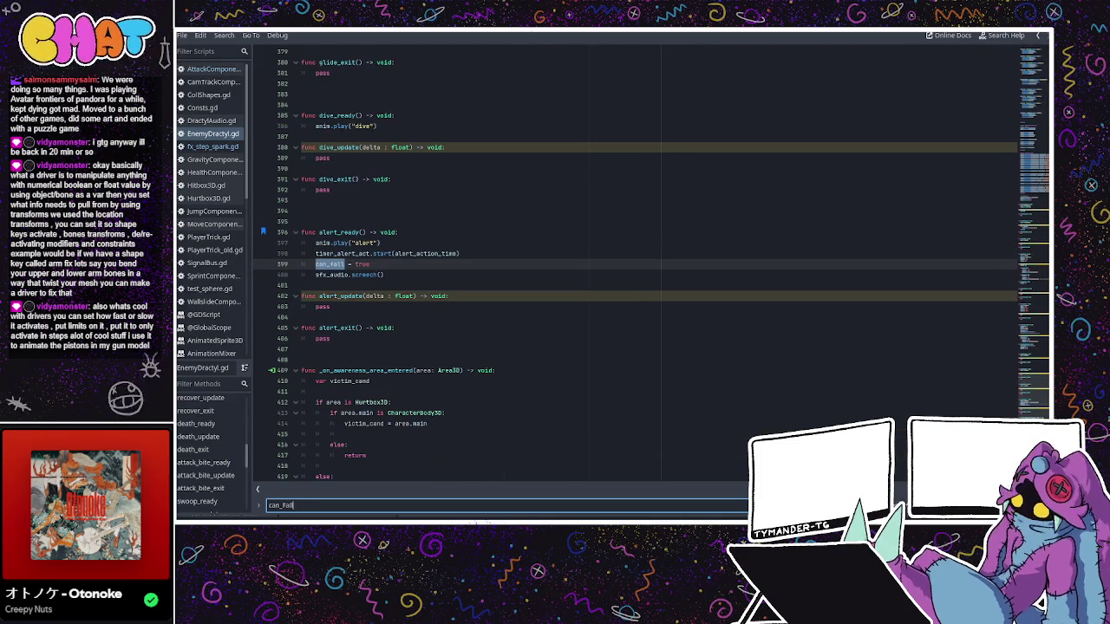
left_click(368, 267)
double_click(363, 265)
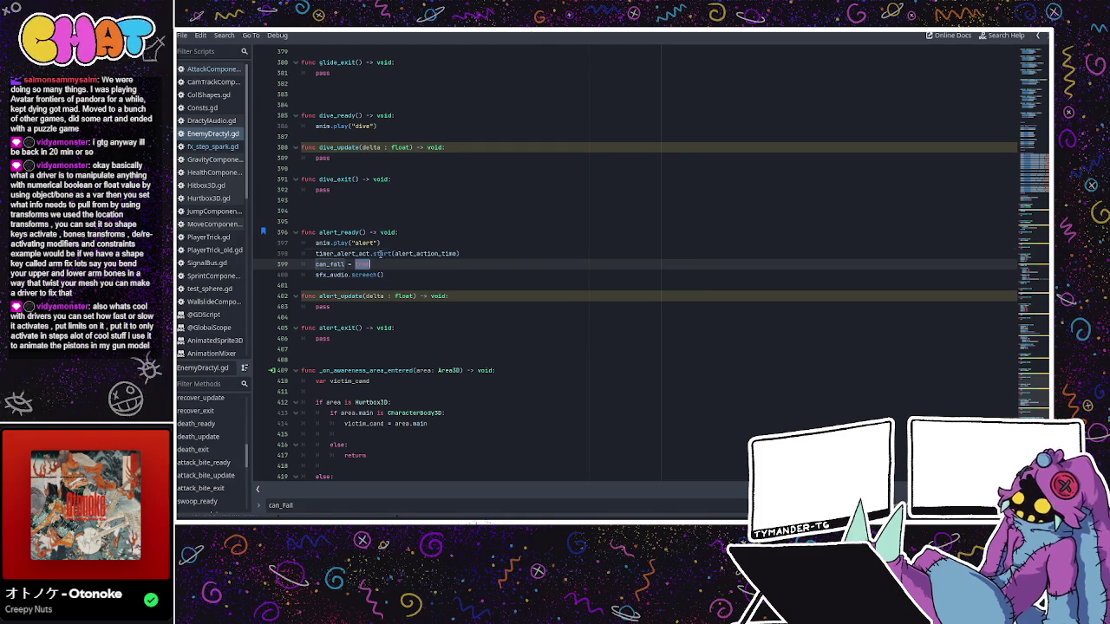
type("tru")
left_click(424, 268)
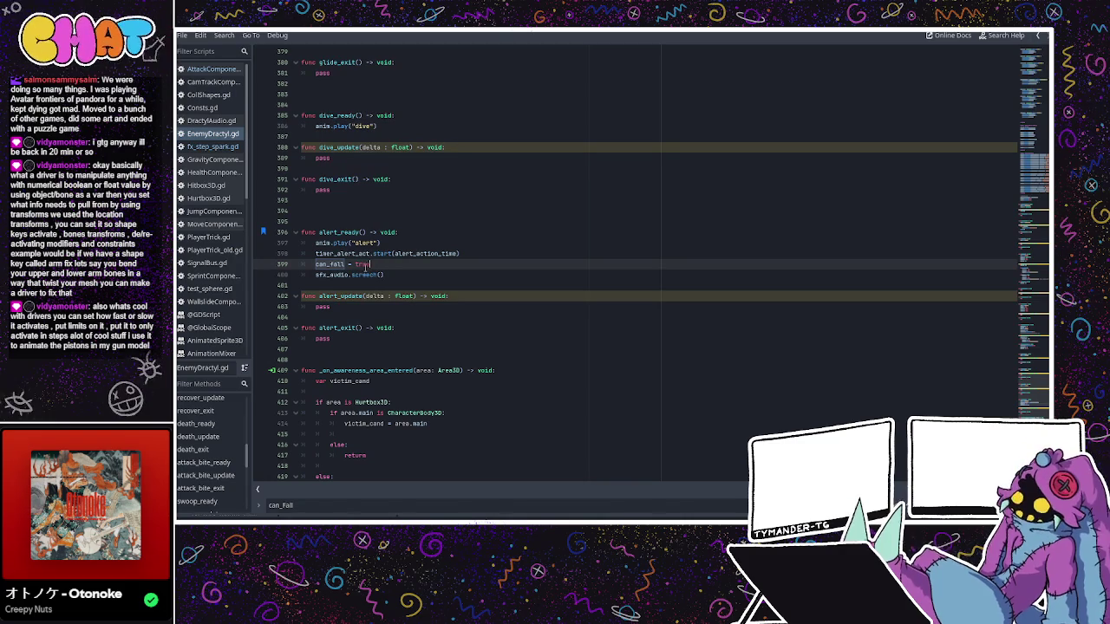
triple_click(364, 264)
left_click(368, 264)
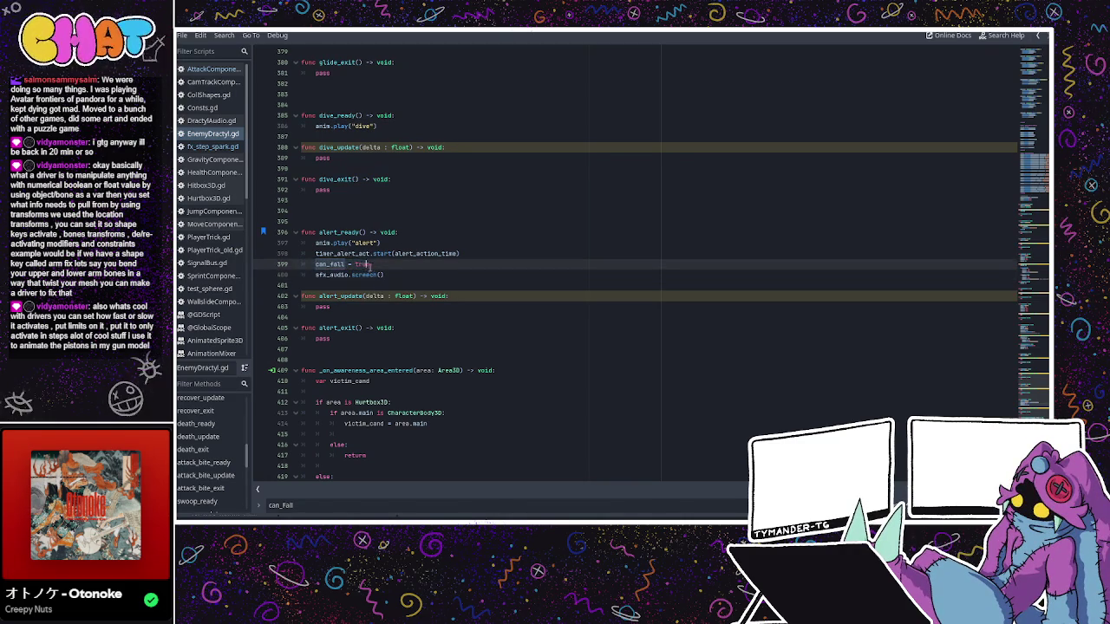
type("fa")
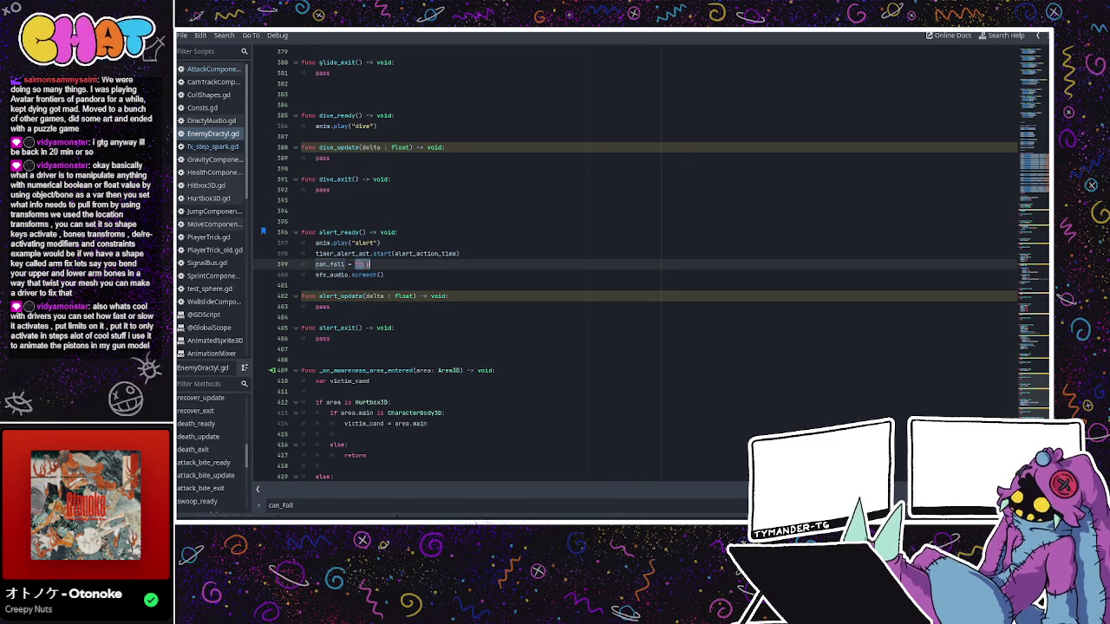
type("ll")
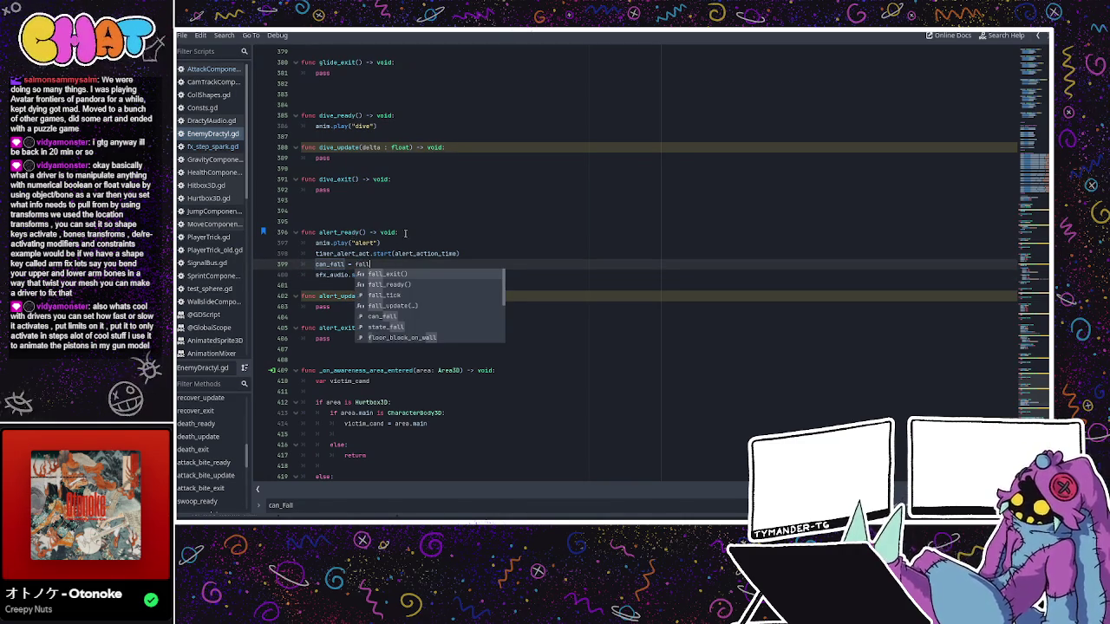
scroll(443, 258, "down", 4)
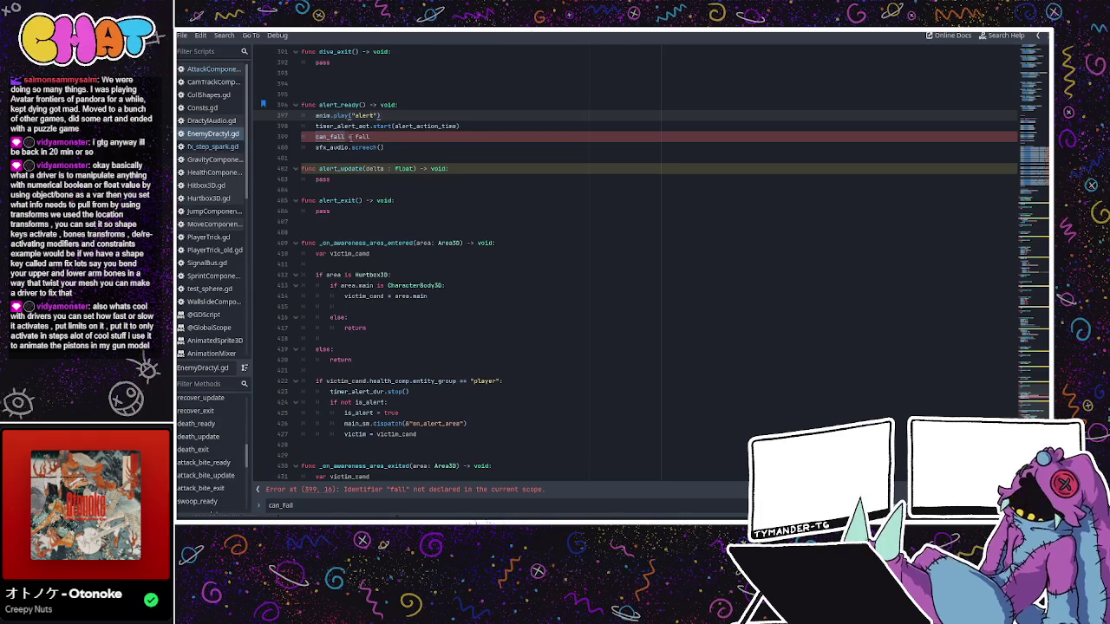
left_click(374, 137)
key("BackSpace")
key("BackSpace")
key("BackSpace")
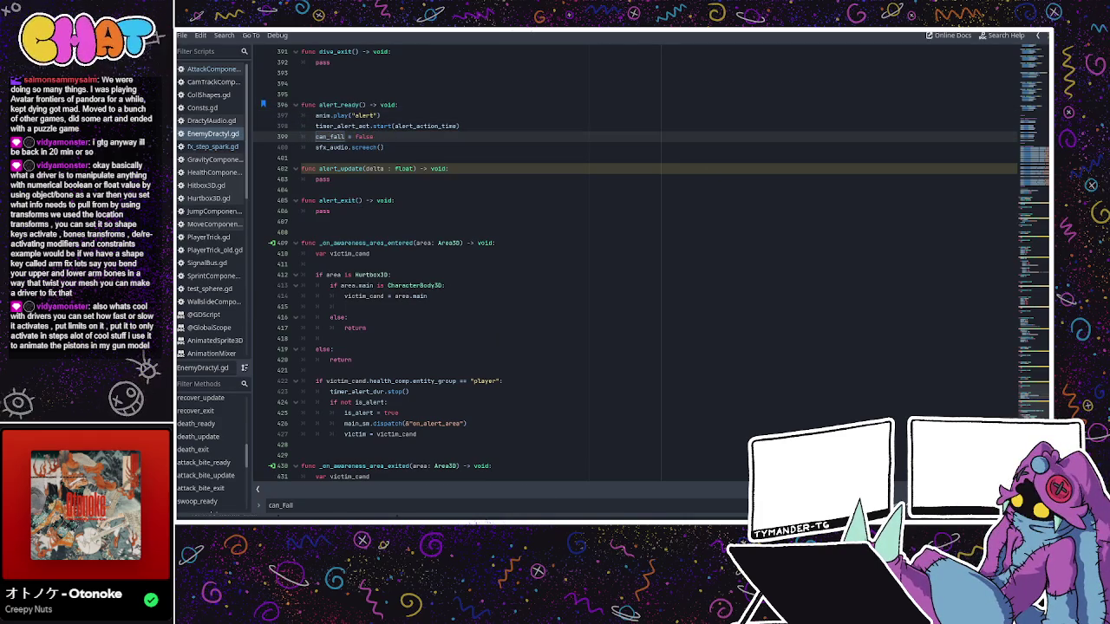
left_click(329, 137, "ctrl")
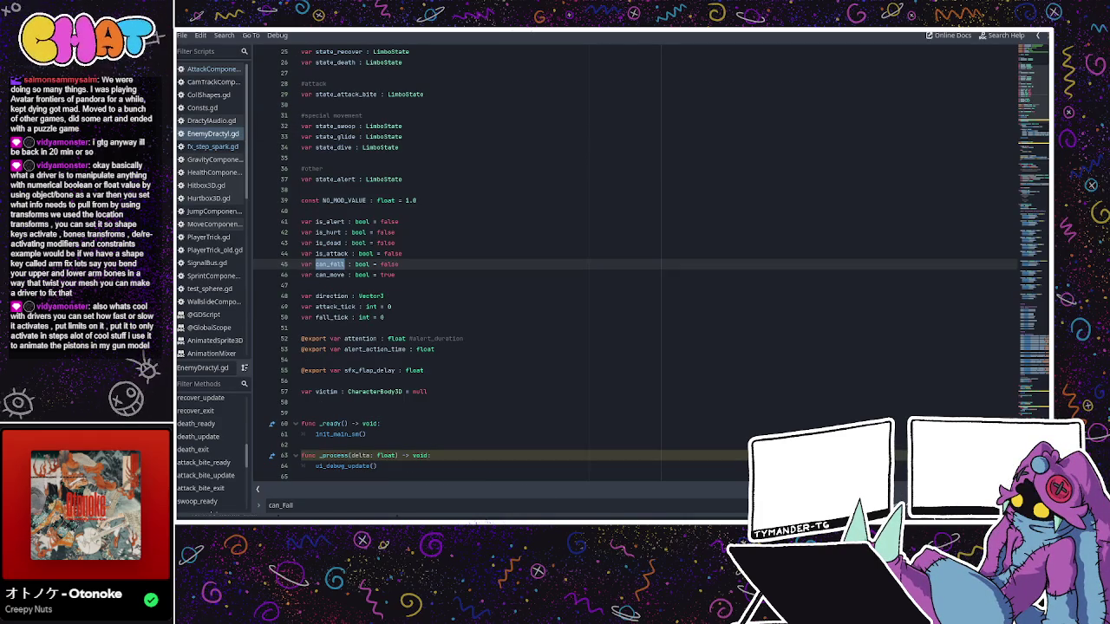
- Run the game and move the character back and forth, jumping onto ledges past the dractyls
key("alt+Tab")
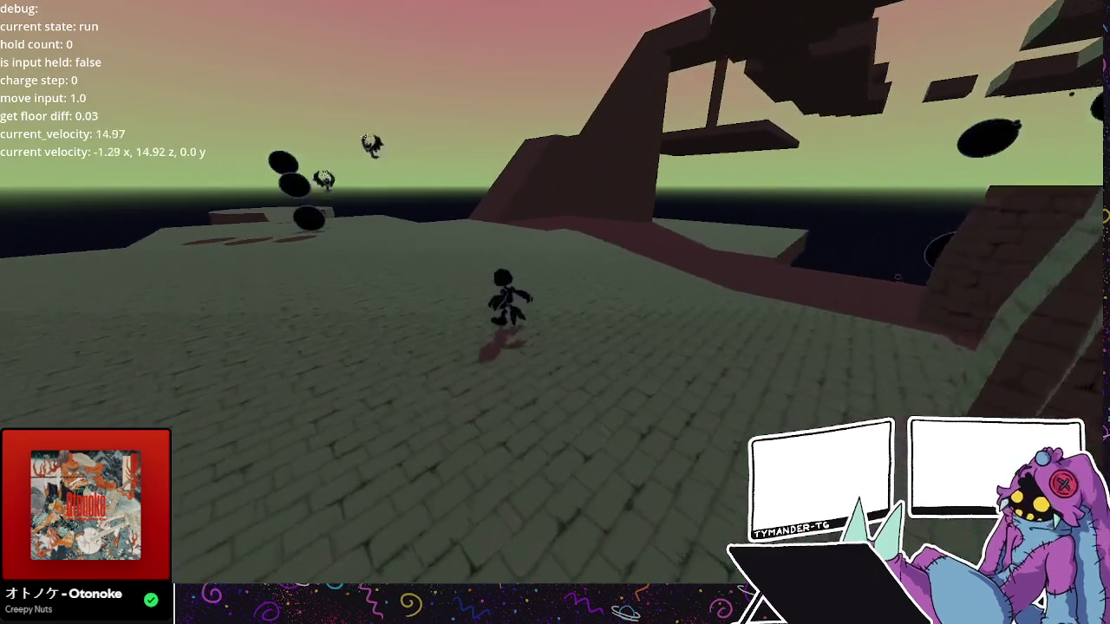
key("s")
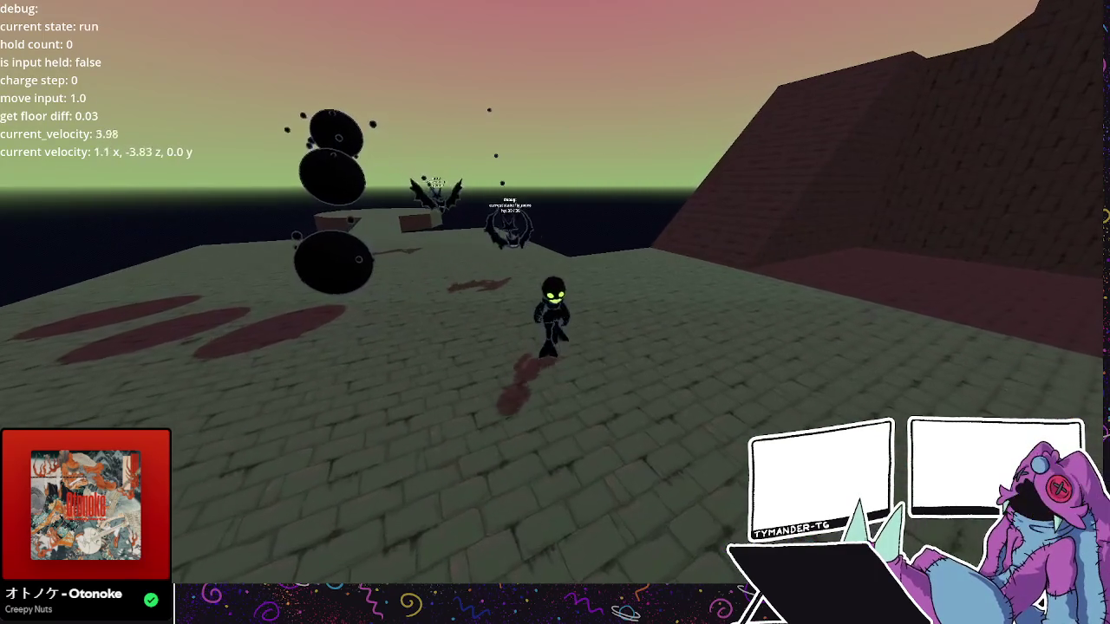
key("w")
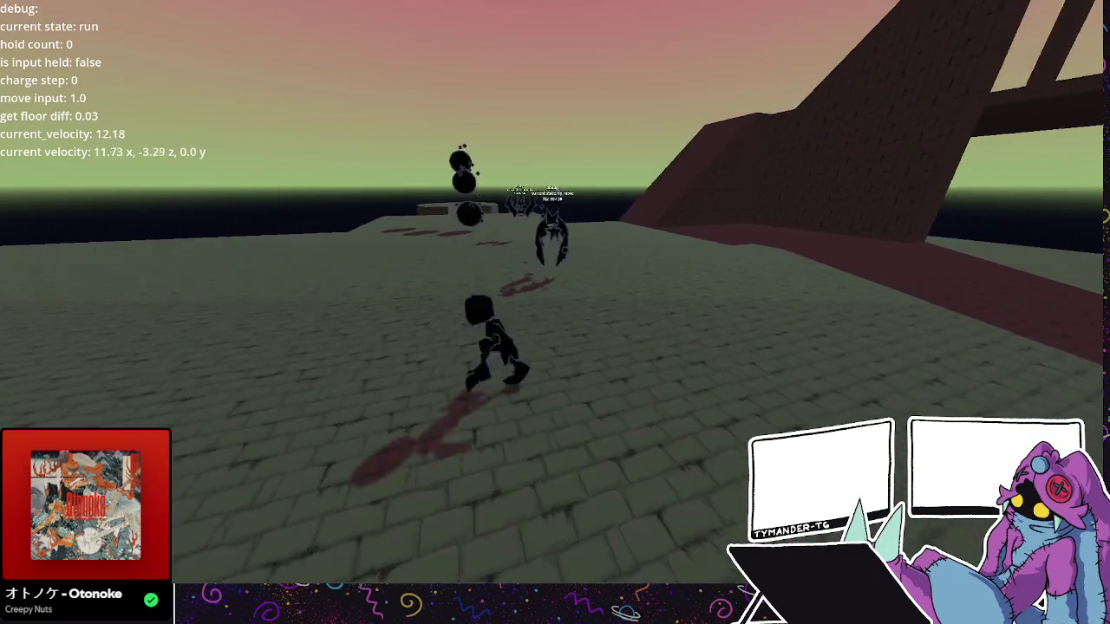
key("space")
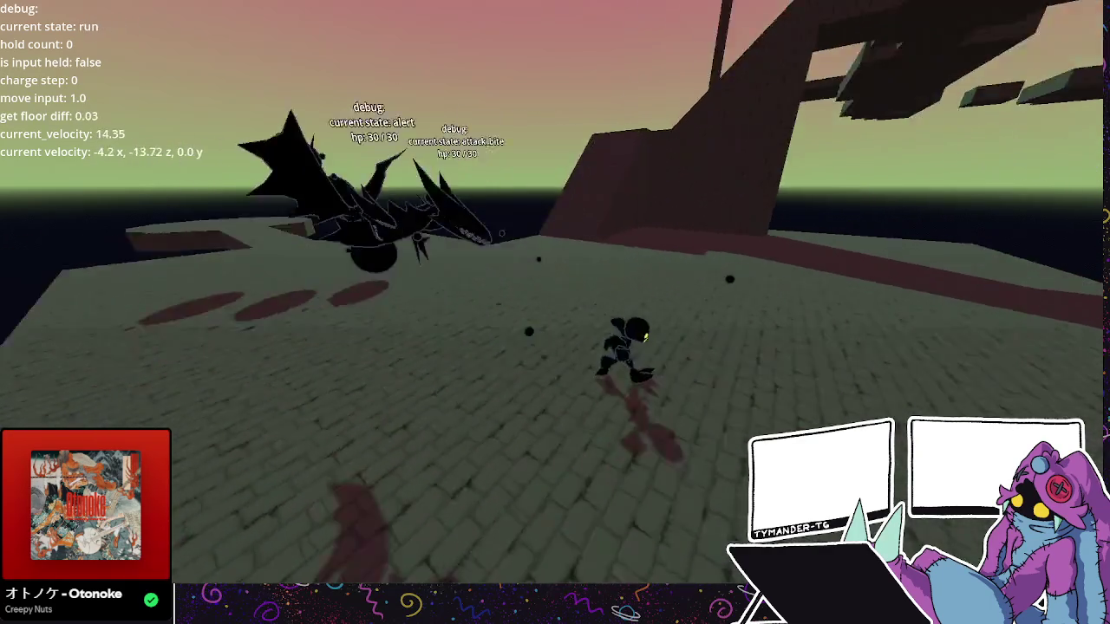
key("space")
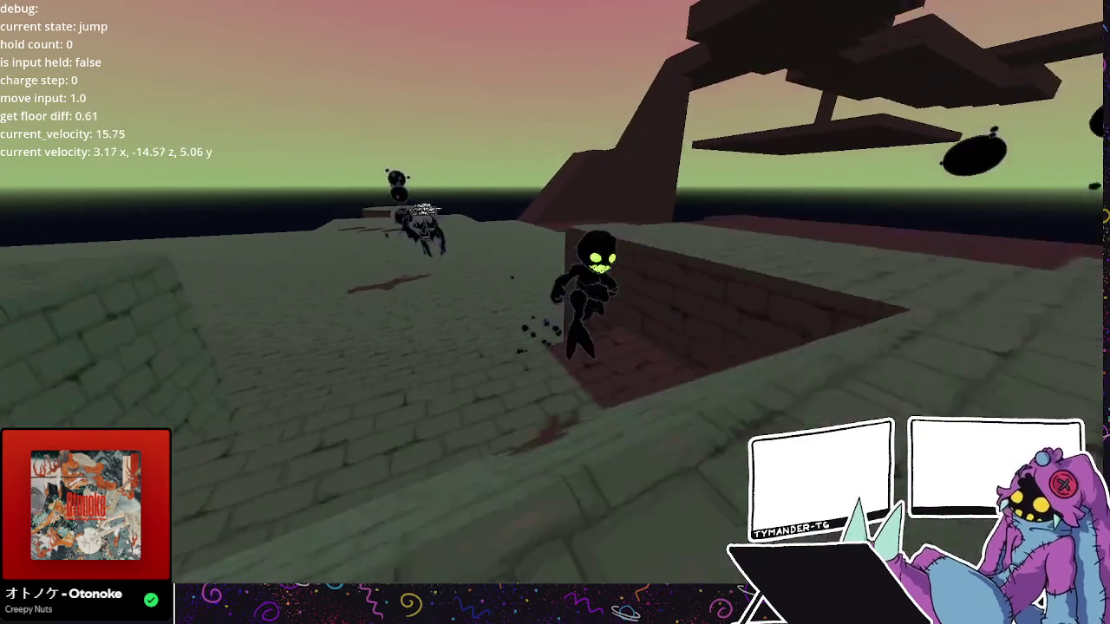
key("space")
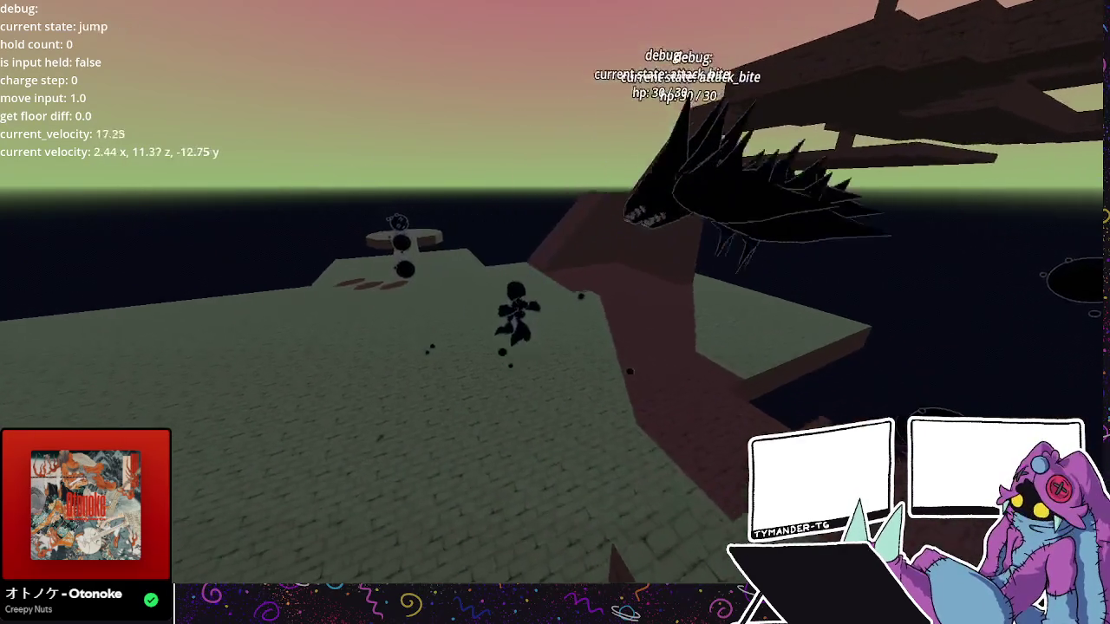
key("space")
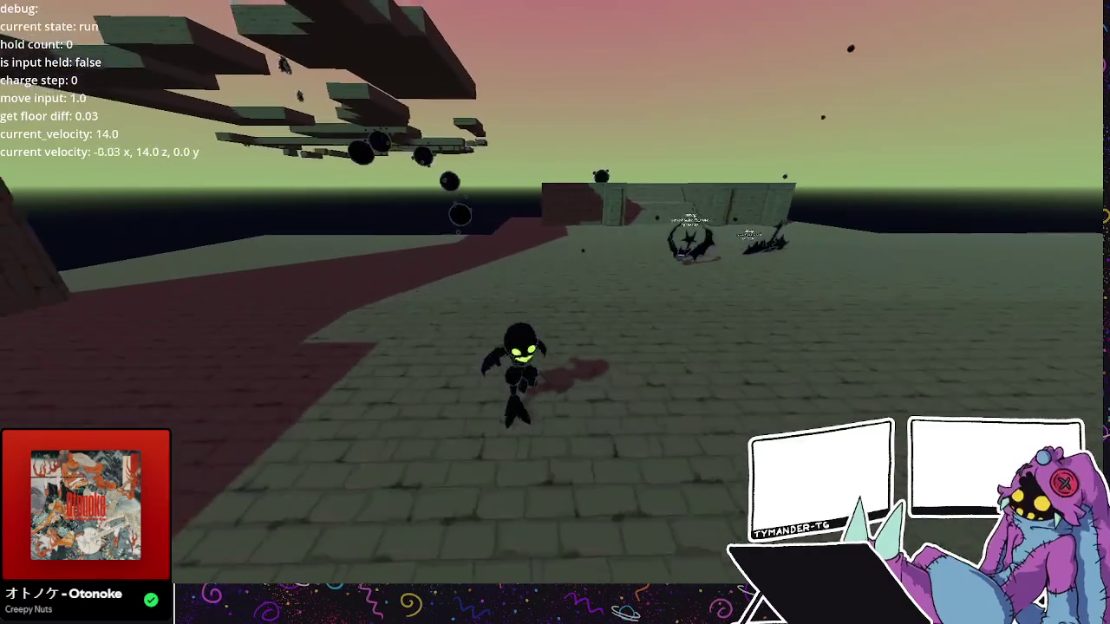
key("space")
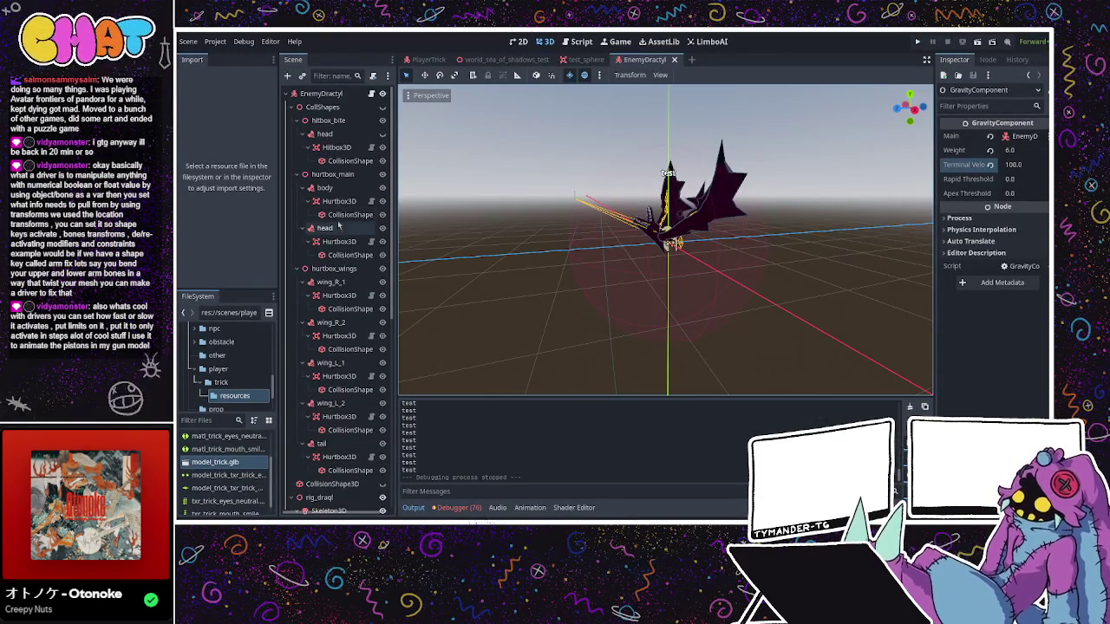
left_click(371, 94)
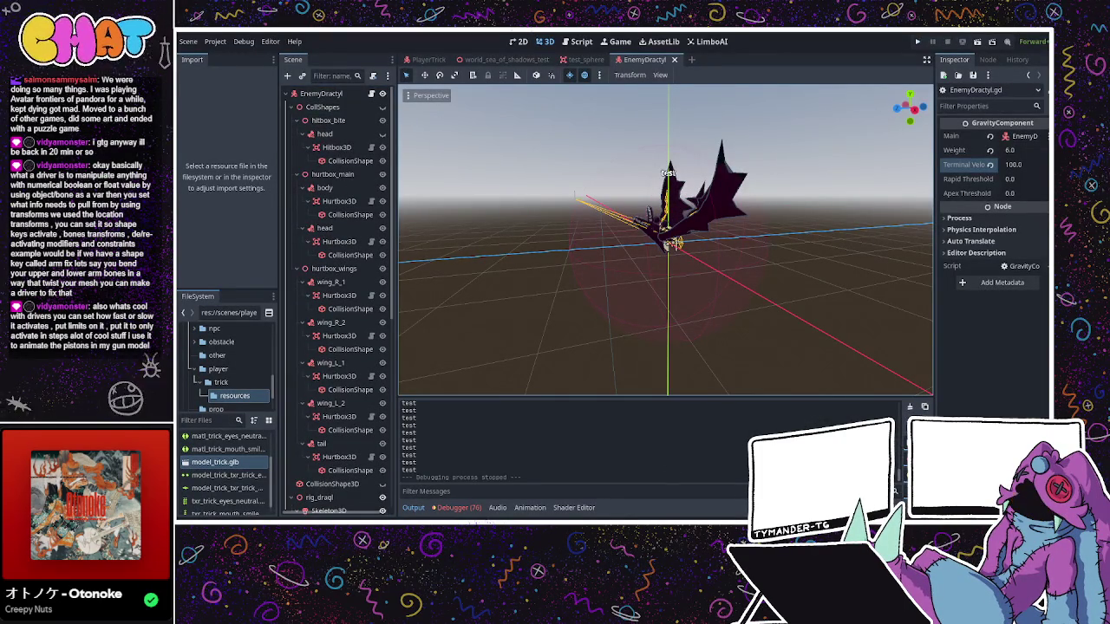
key("ctrl+F3")
scroll(463, 306, "down", 5)
scroll(471, 205, "down", 3)
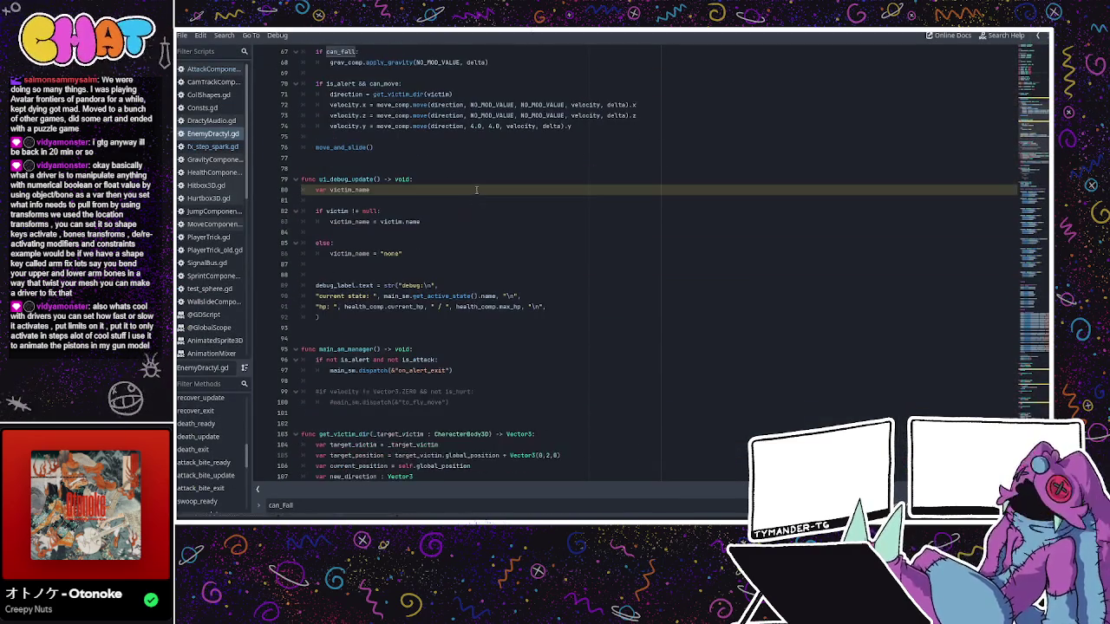
scroll(449, 170, "down", 5)
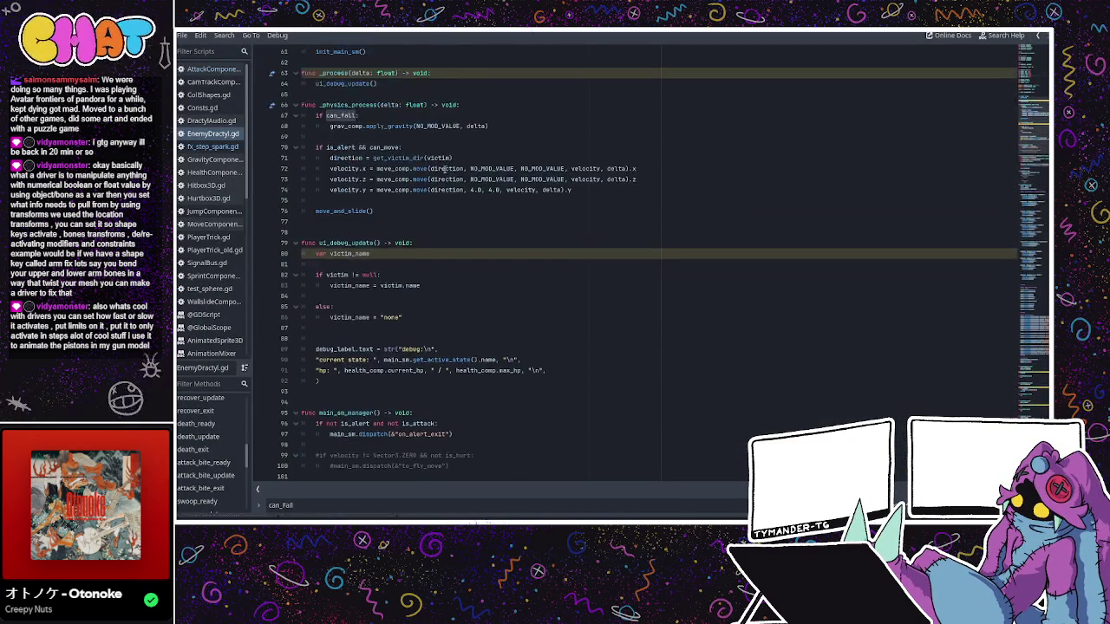
scroll(436, 239, "down", 2)
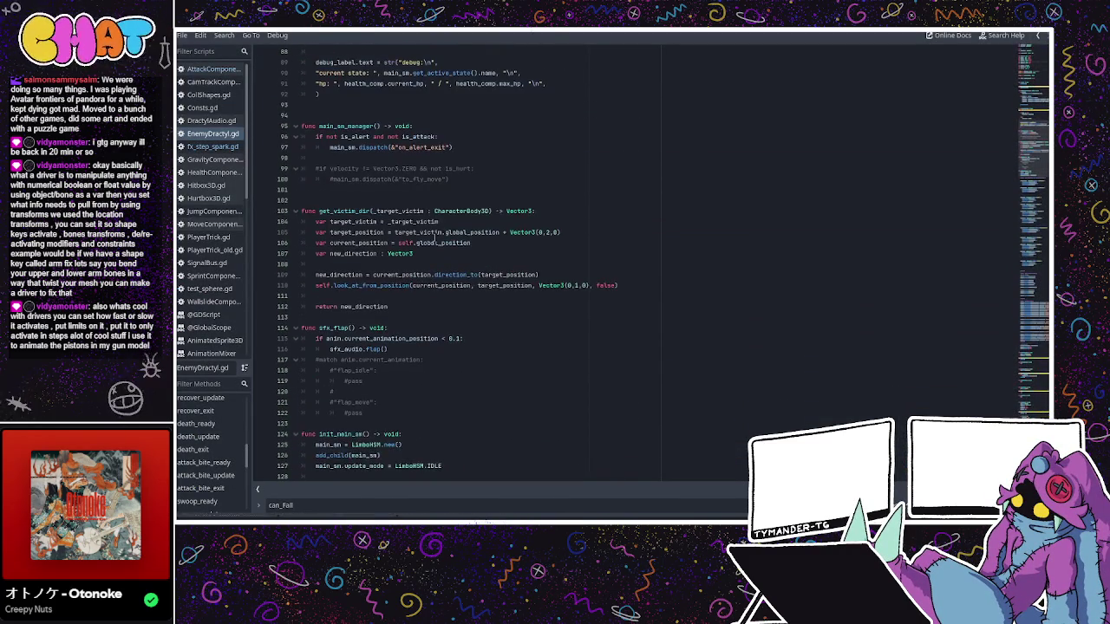
left_click(440, 222)
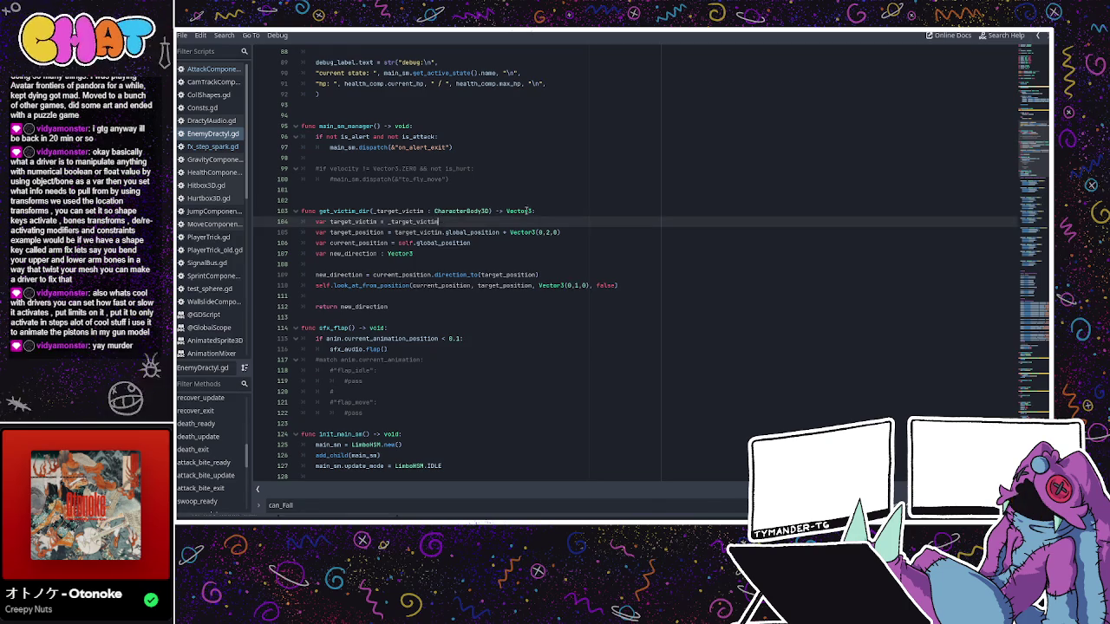
scroll(486, 217, "up", 5)
scroll(525, 210, "down", 3)
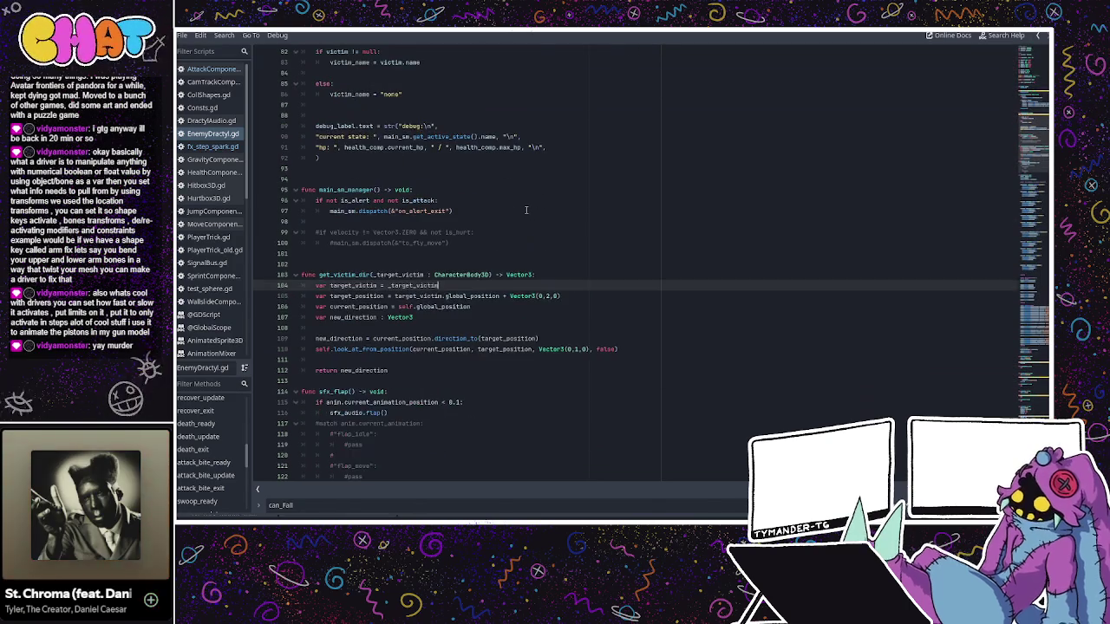
scroll(469, 231, "down", 3)
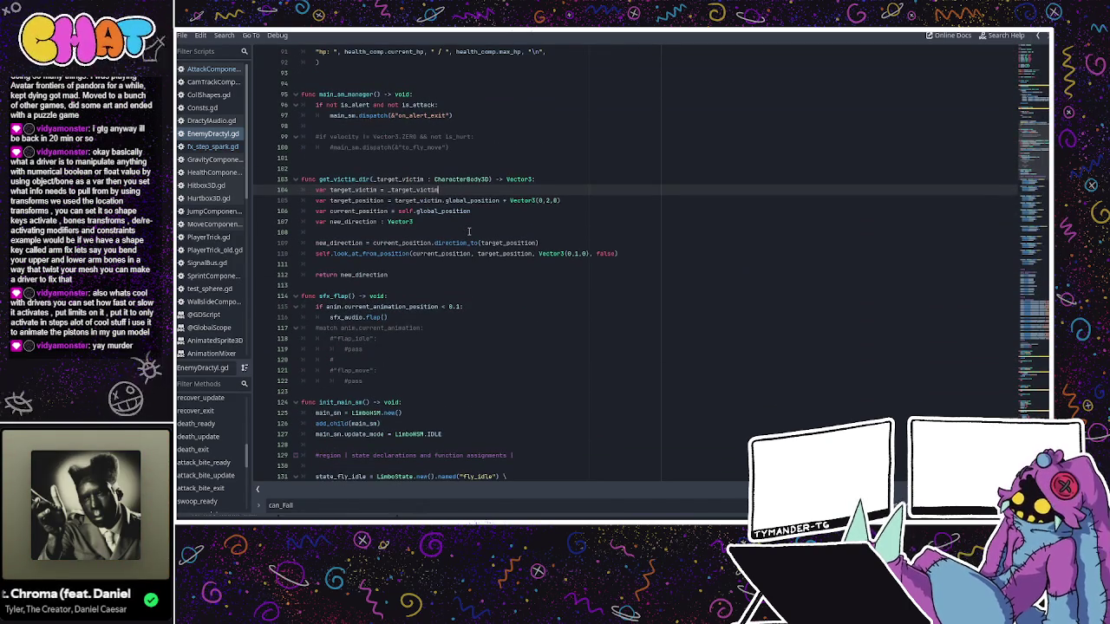
scroll(508, 221, "up", 2)
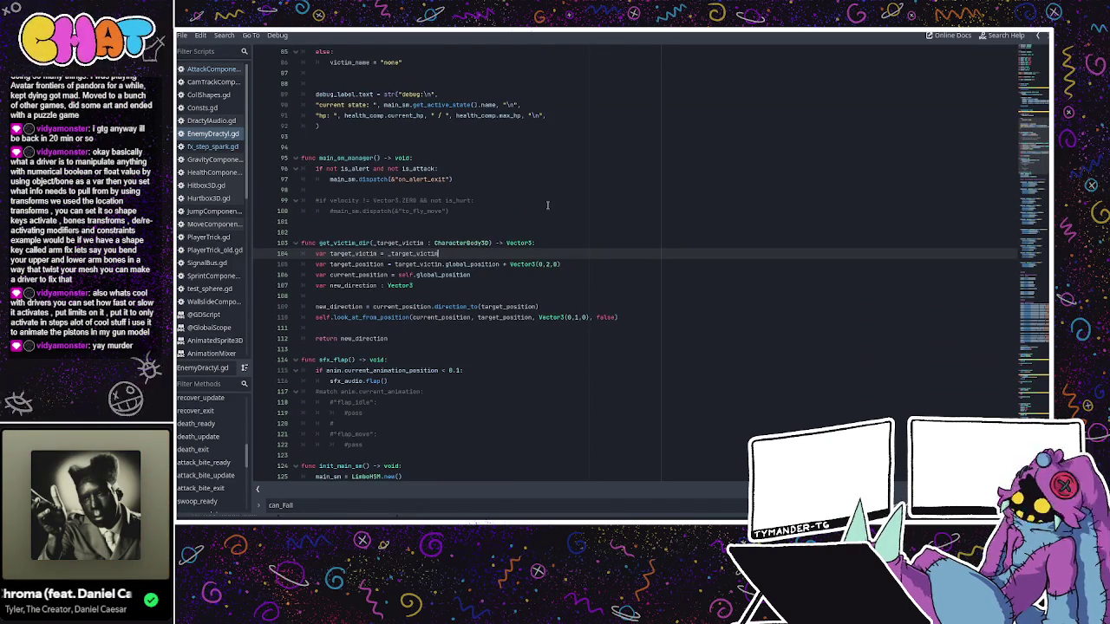
key("alt+Tab")
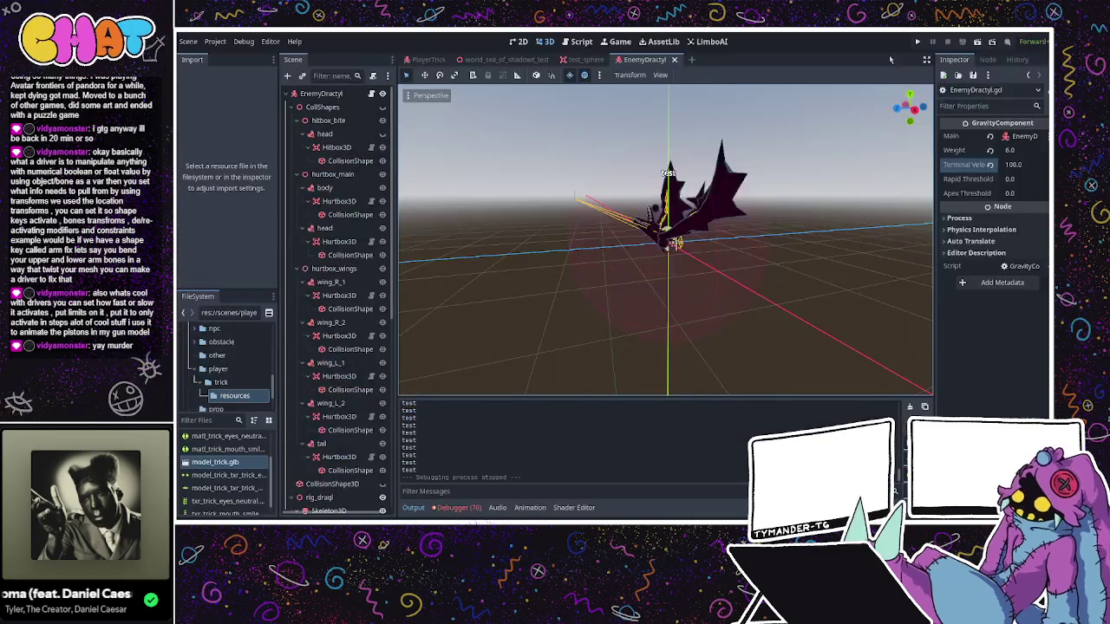
left_click_drag(685, 145, 475, 144)
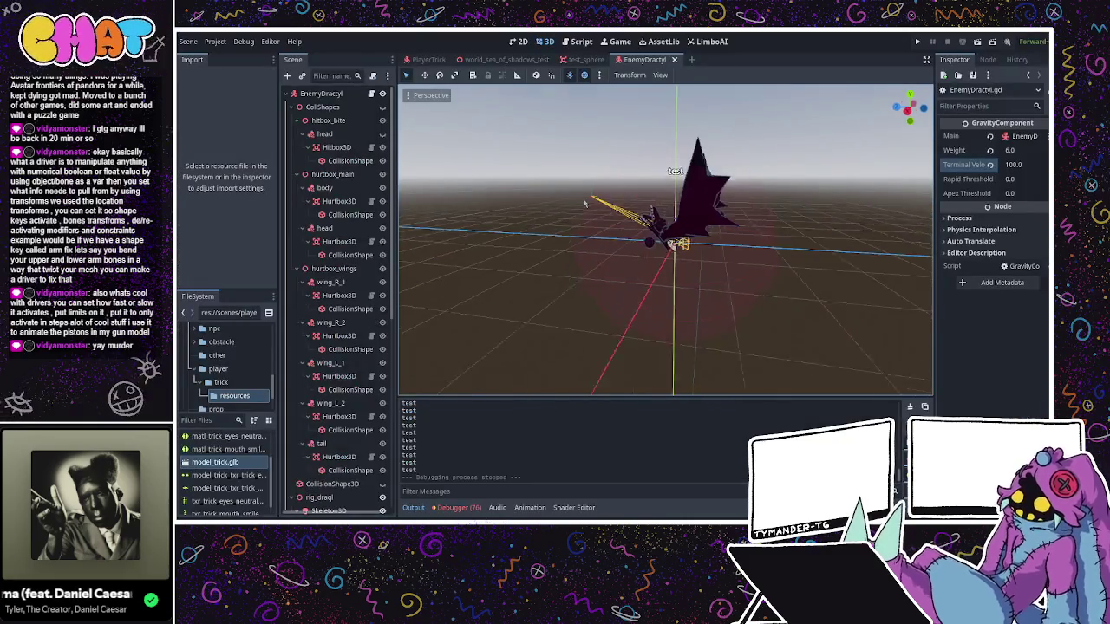
left_click(465, 126)
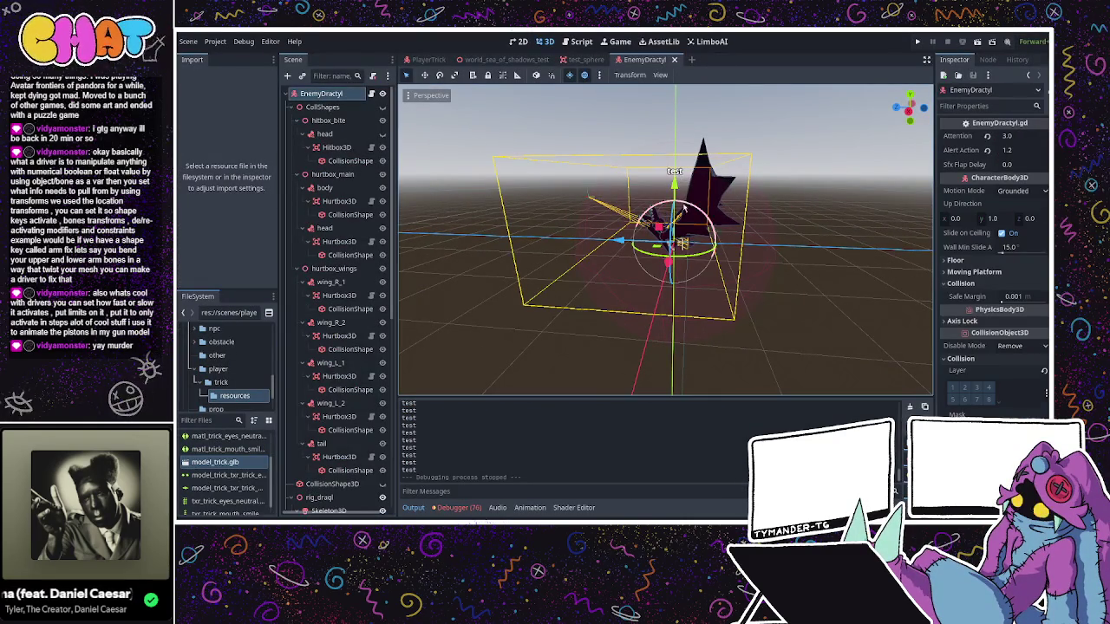
left_click_drag(697, 208, 630, 209)
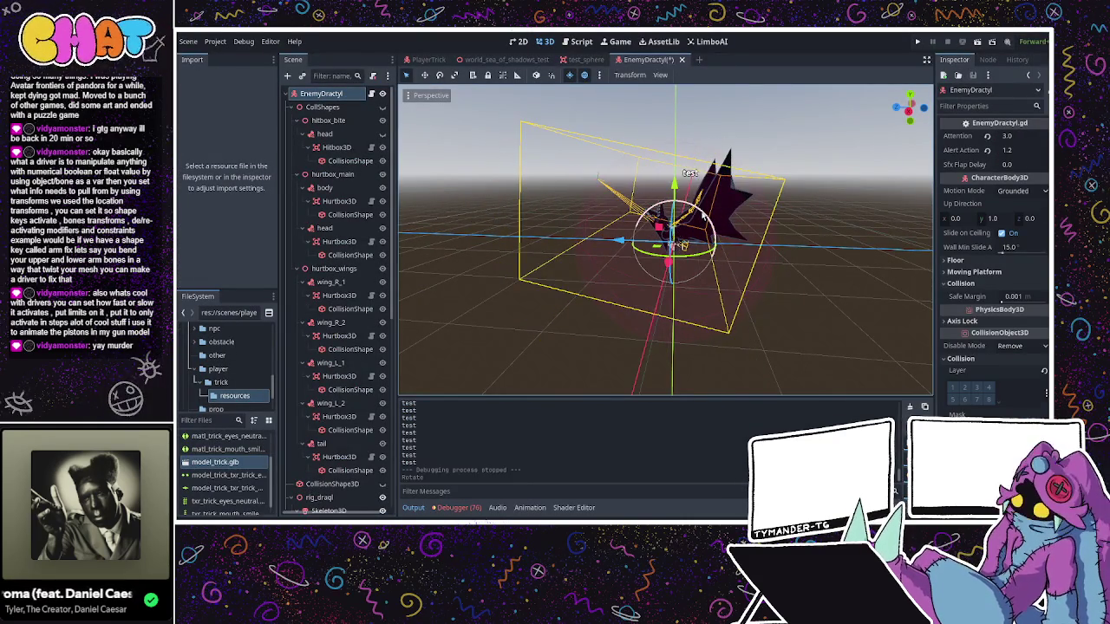
key("ctrl+z")
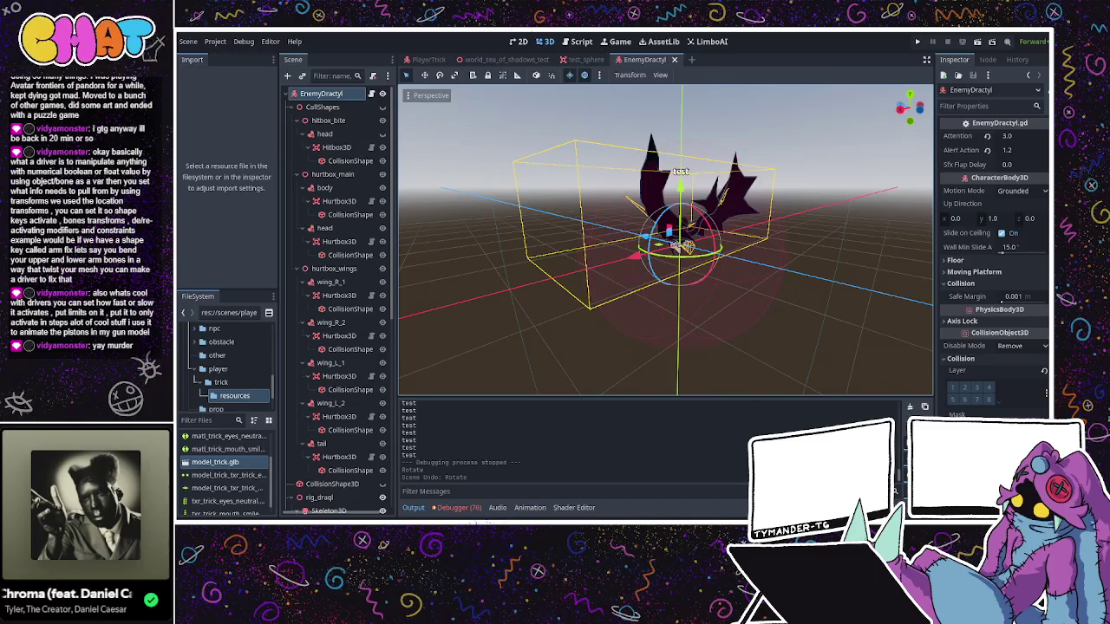
key("ctrl+F3")
- Add an empty line after 'fall_tick = 0' in fall_ready
scroll(529, 337, "down", 15)
scroll(530, 336, "down", 20)
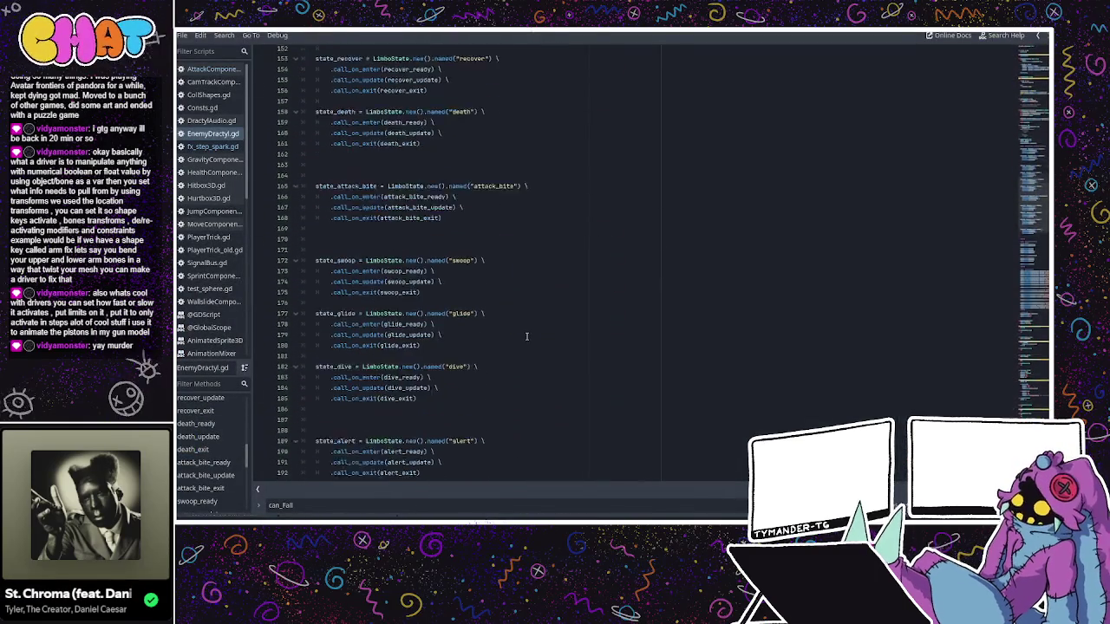
scroll(527, 336, "down", 20)
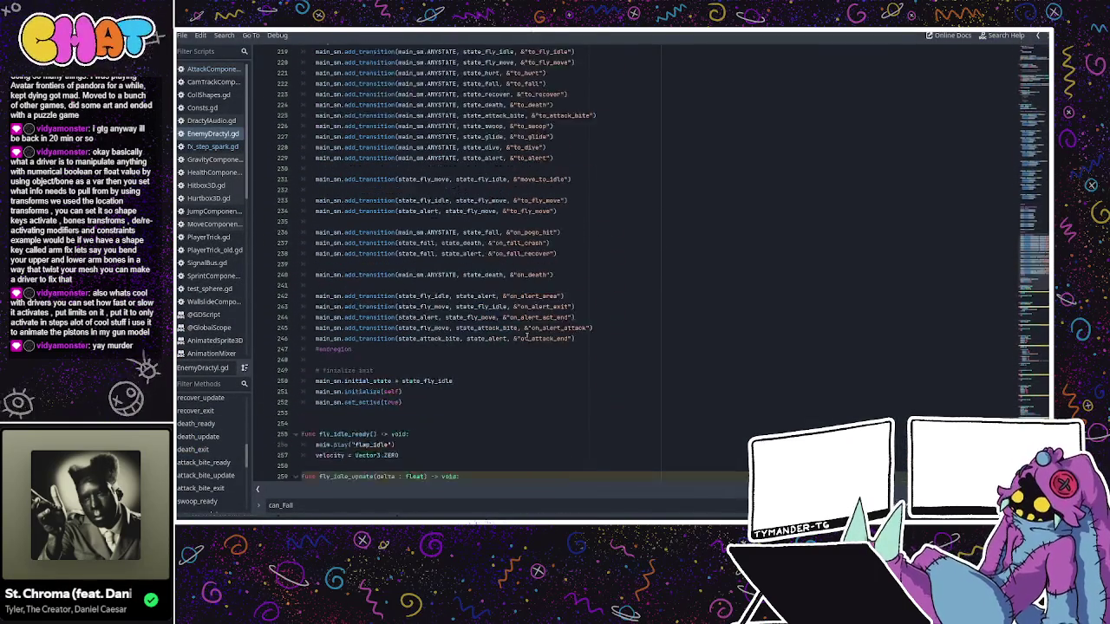
scroll(526, 336, "down", 5)
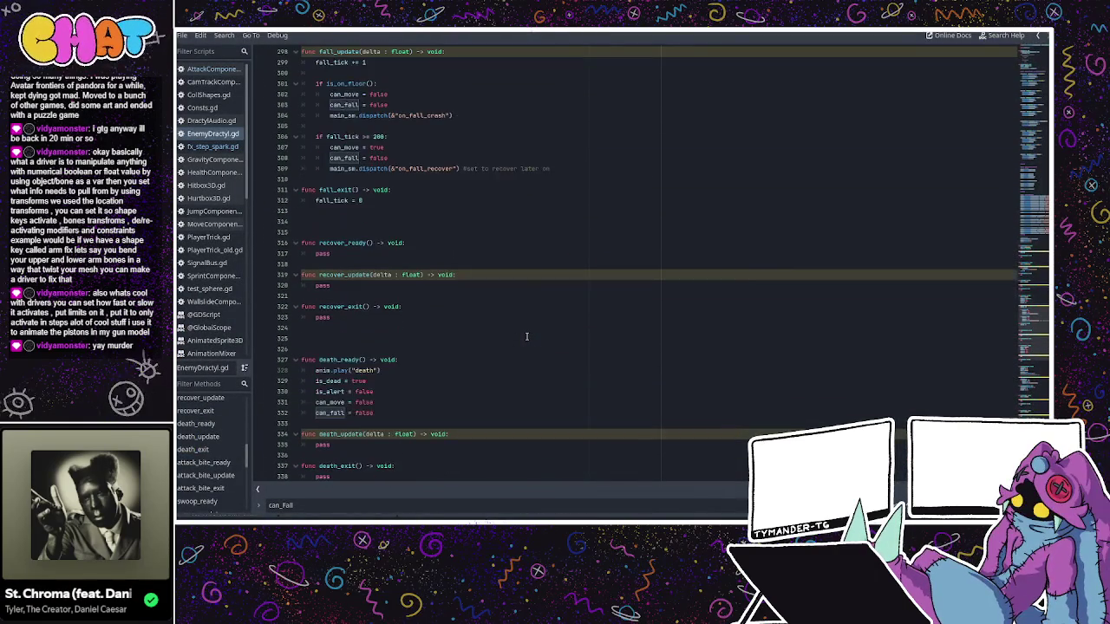
scroll(527, 336, "down", 4)
left_click(413, 243)
scroll(399, 200, "up", 8)
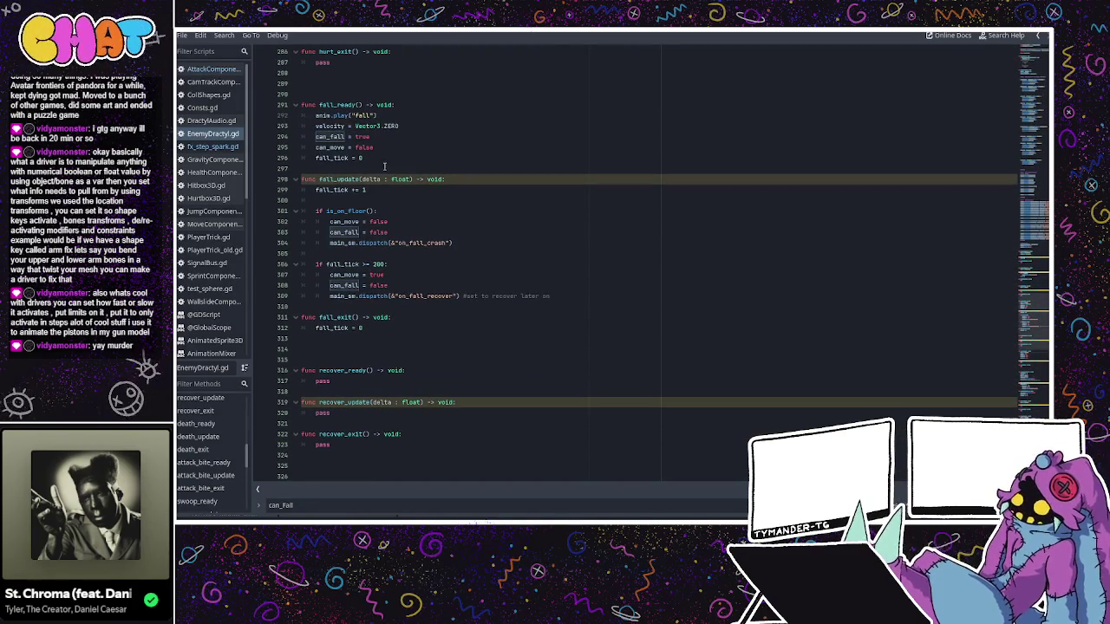
left_click(395, 162)
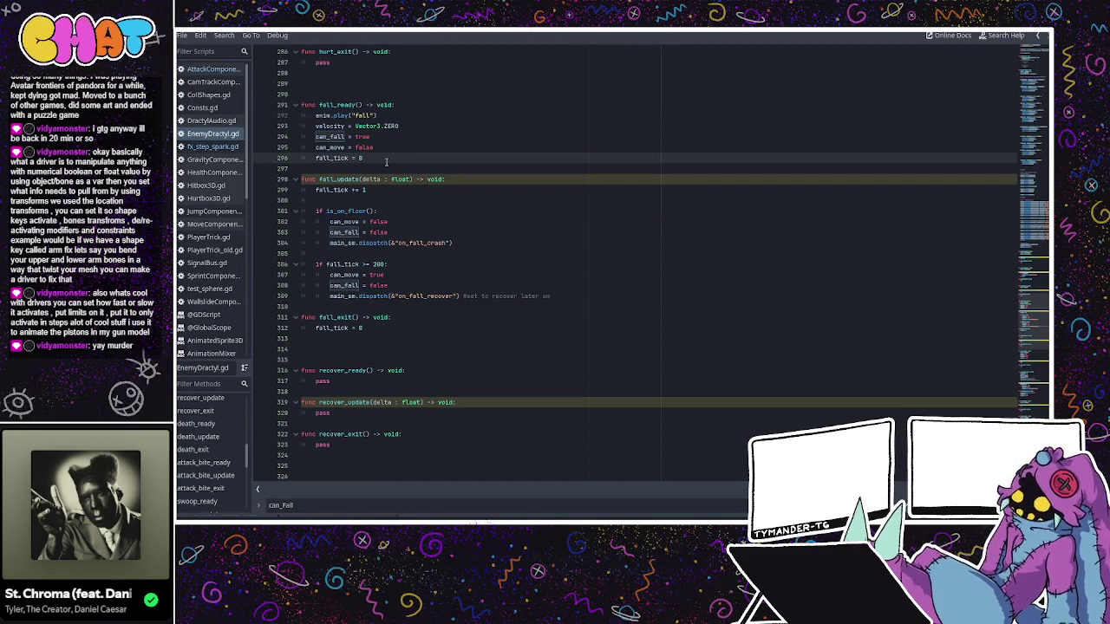
key("Return")
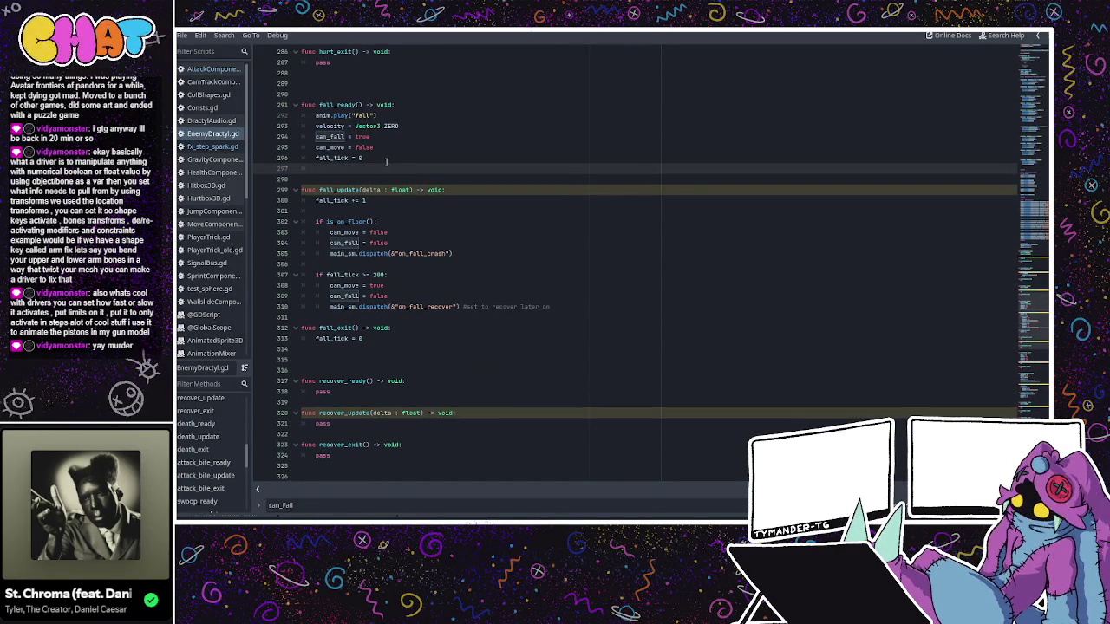
- Scroll up until get_victim_dir around line 96 is visible
scroll(386, 162, "up", 14)
scroll(592, 159, "up", 20)
scroll(589, 160, "up", 20)
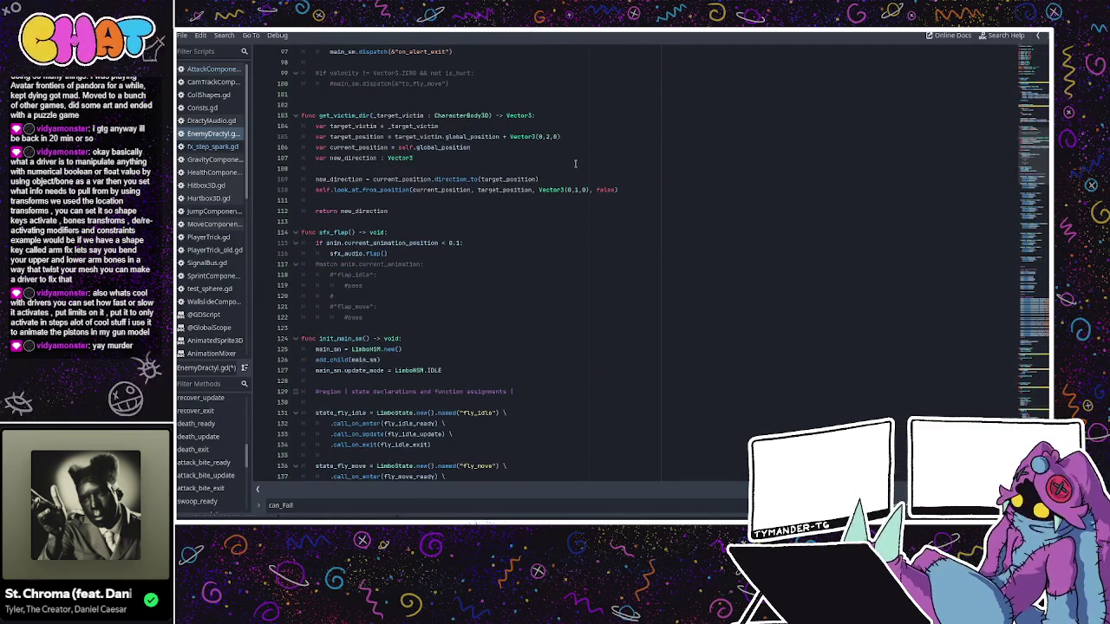
scroll(572, 164, "up", 1)
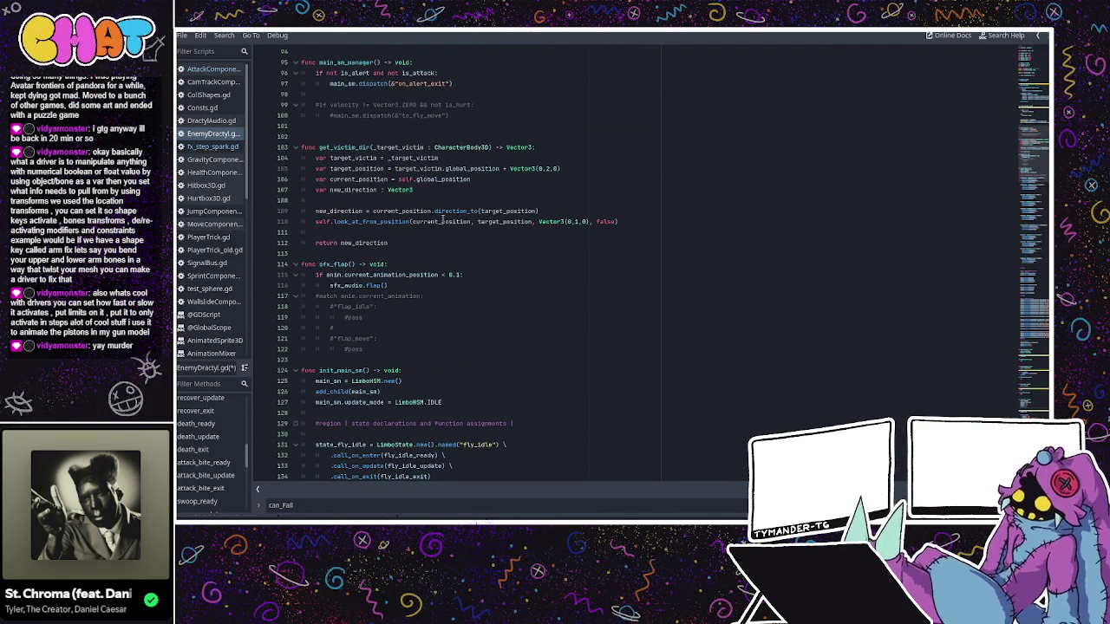
scroll(396, 240, "down", 20)
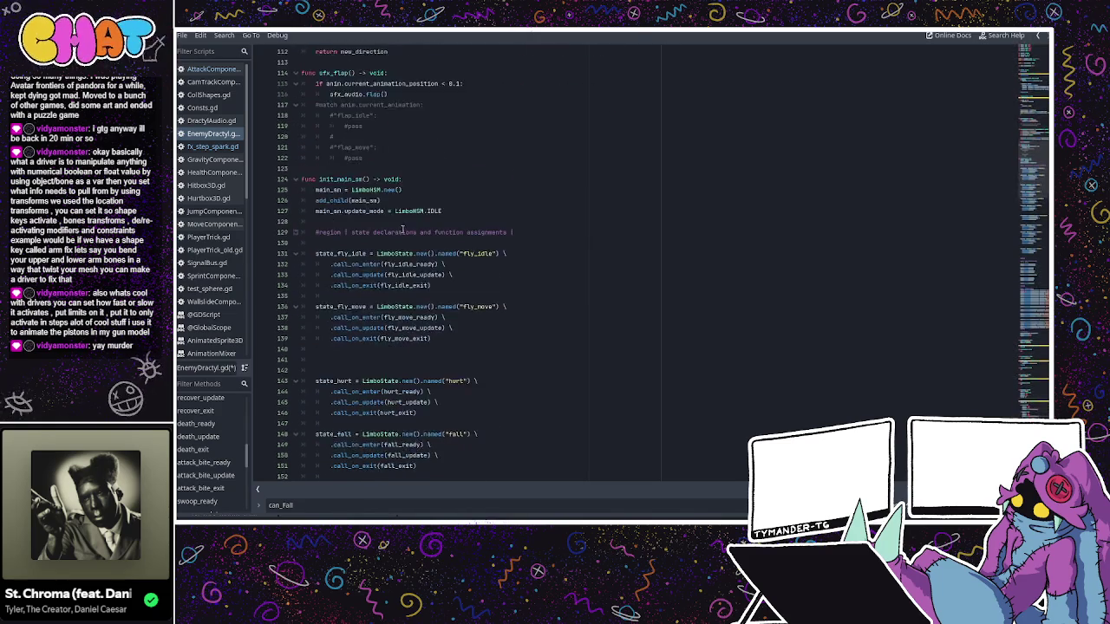
scroll(406, 225, "down", 20)
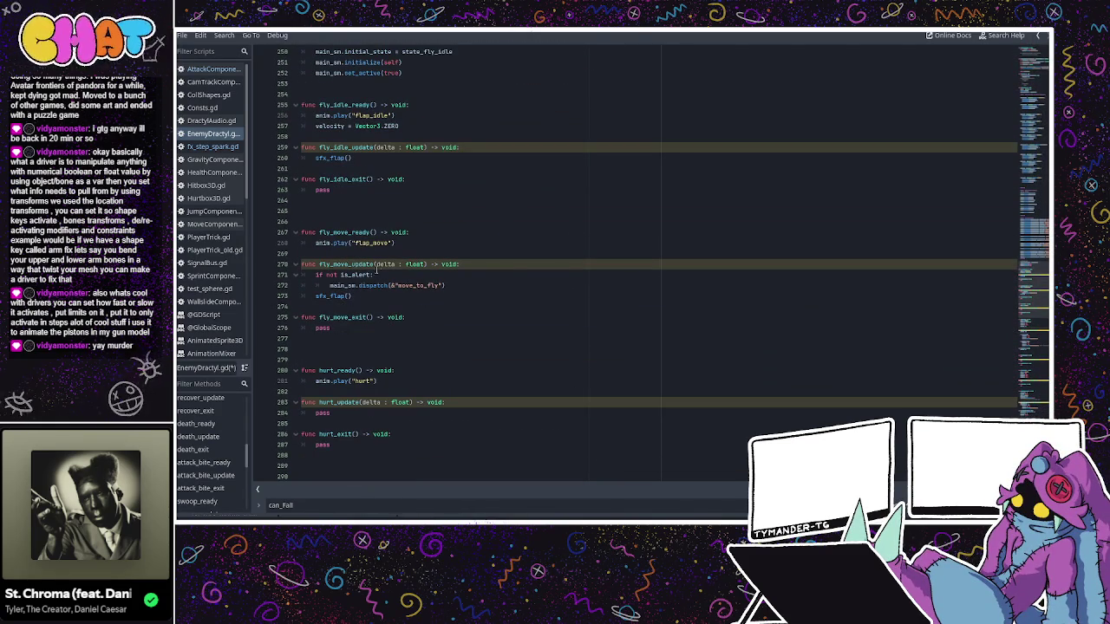
scroll(393, 254, "down", 1)
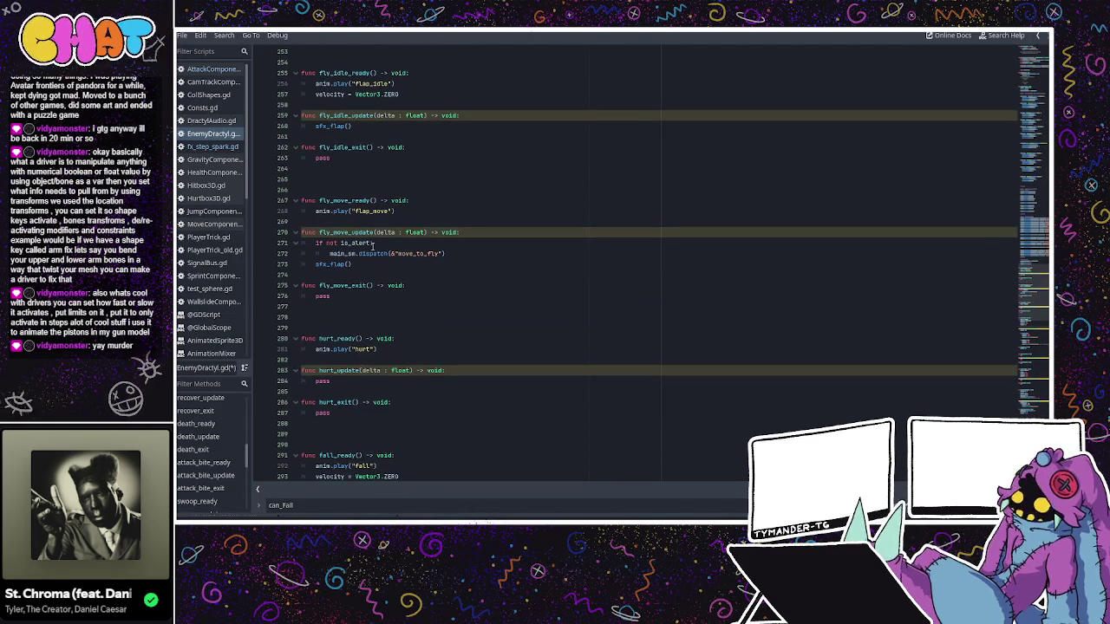
key("Down")
scroll(871, 232, "up", 5)
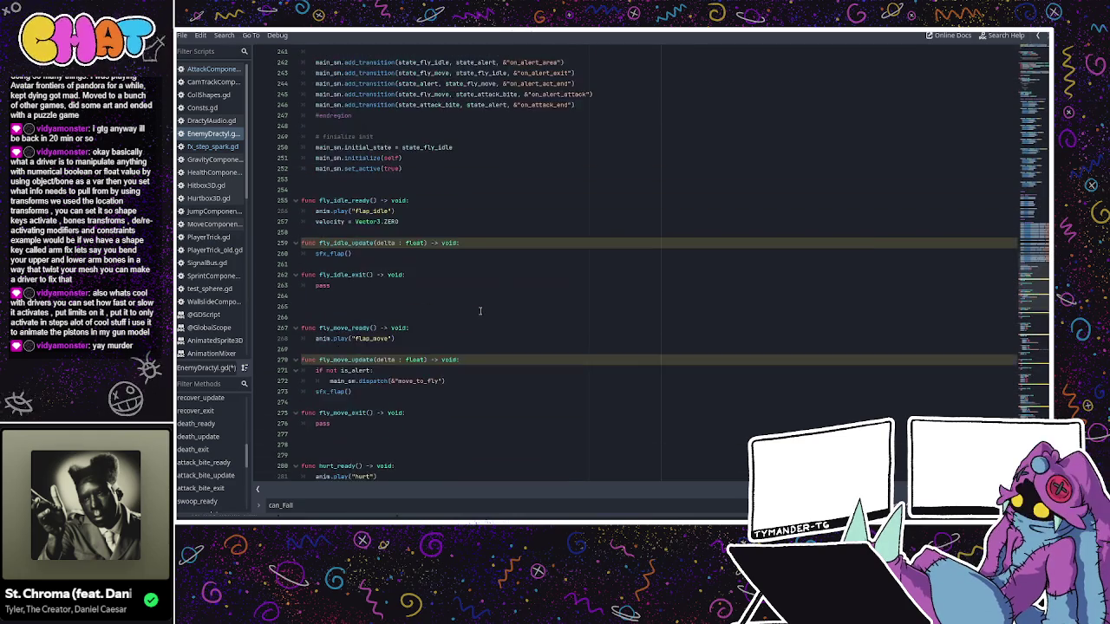
scroll(871, 232, "up", 2)
left_click_drag(1031, 274, 1032, 149)
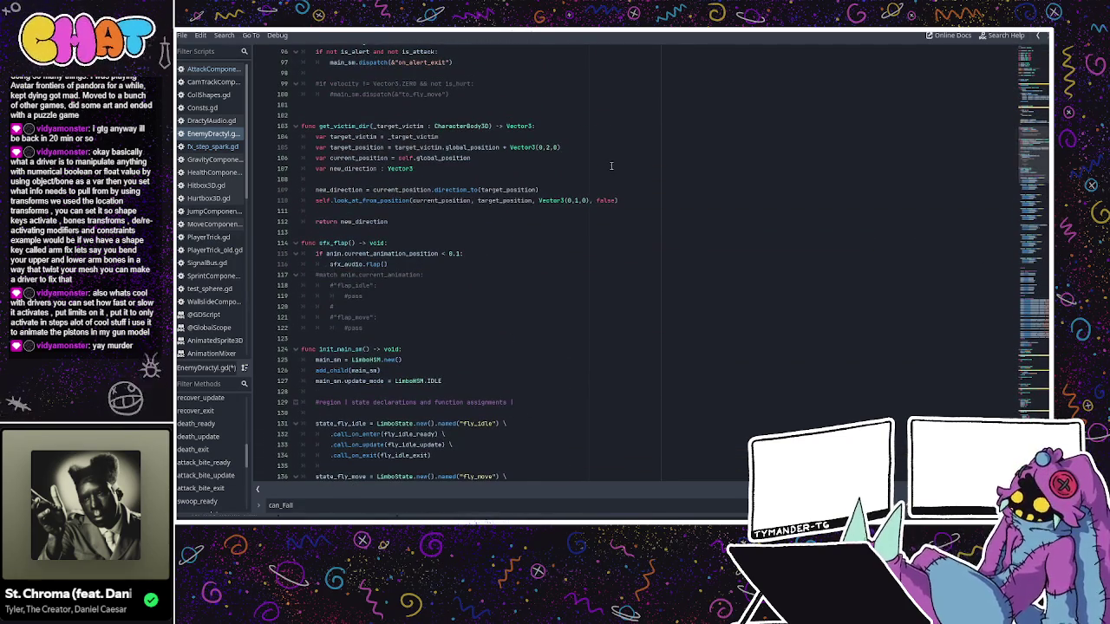
- Replace 'self' with 'rig' in the look_at_from_position call on line 110
left_click(318, 201)
type("rig")
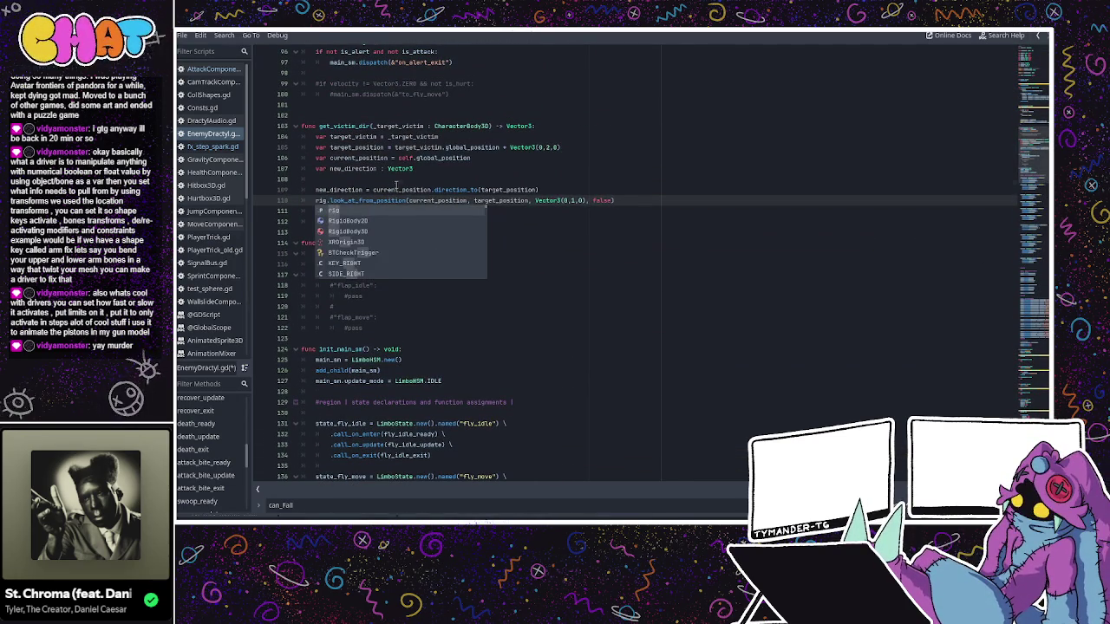
type("ig.")
left_click(396, 181)
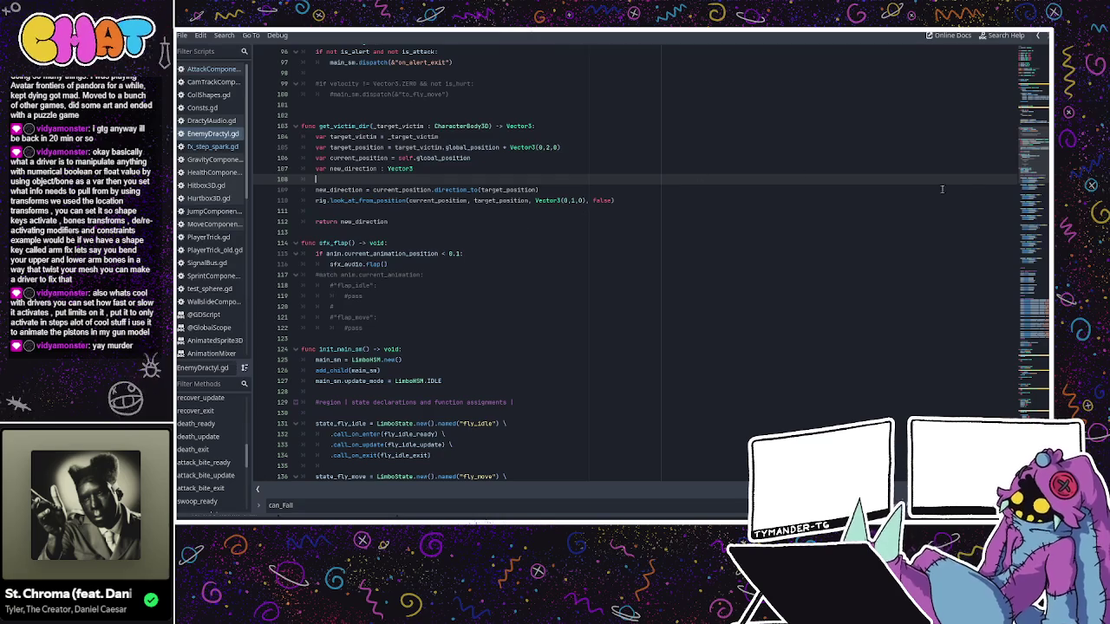
mouse_move(1028, 158)
left_mouse_down()
mouse_move(1022, 343)
mouse_move(1022, 333)
left_mouse_up()
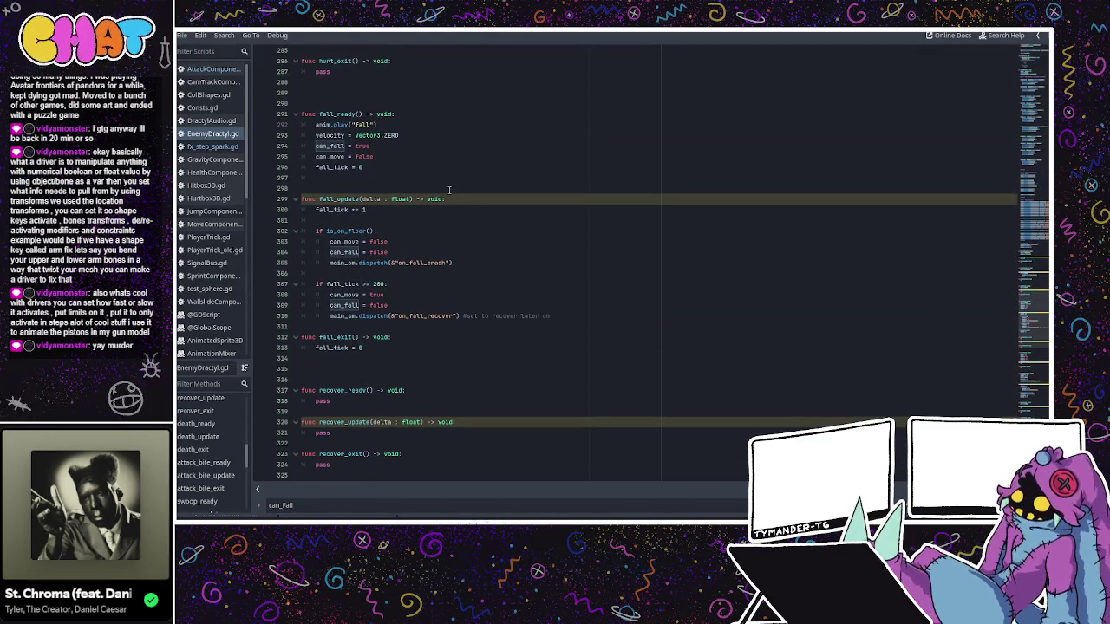
- Add 'rig.rotation.x = 0' and 'rig.rotation.z = 0' lines at the end of fall_ready
left_click(407, 182)
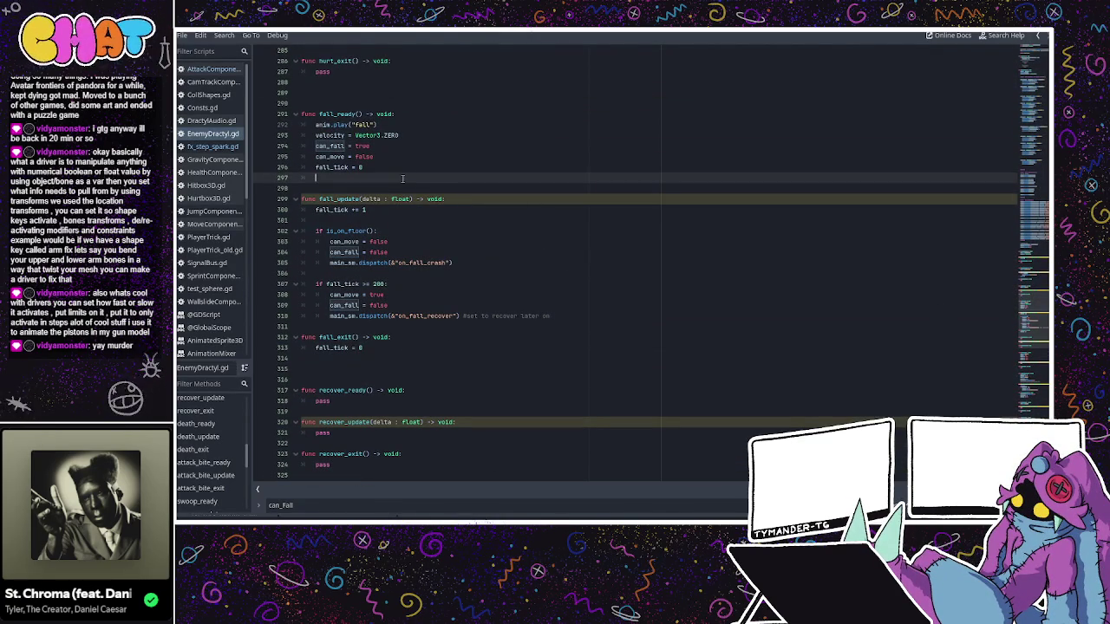
type("rig.rotate")
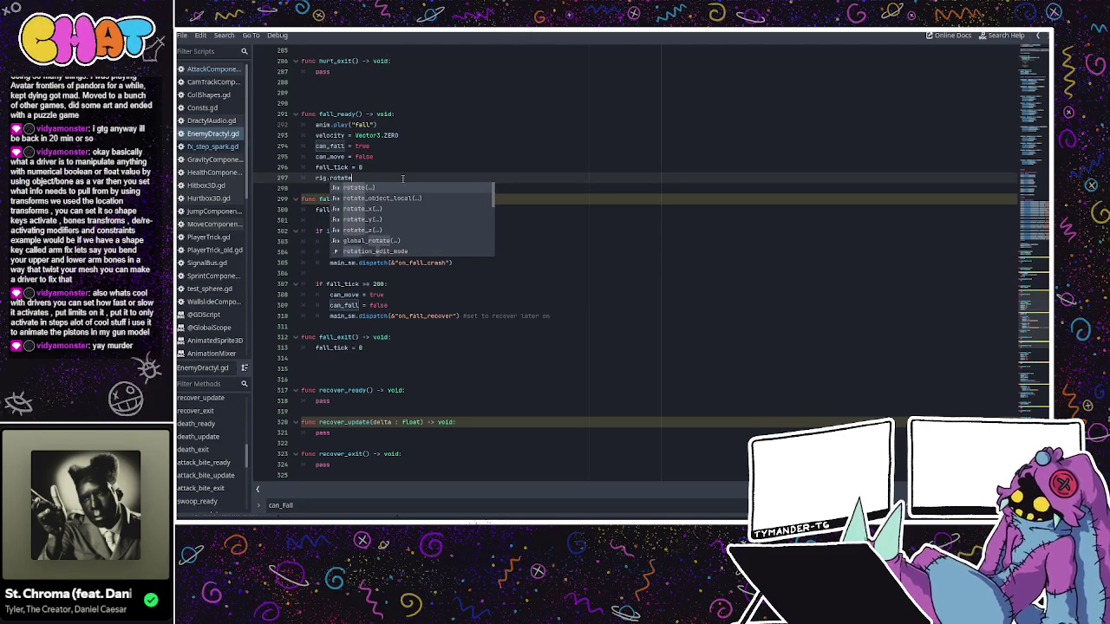
key("BackSpace")
type("e")
key("BackSpace")
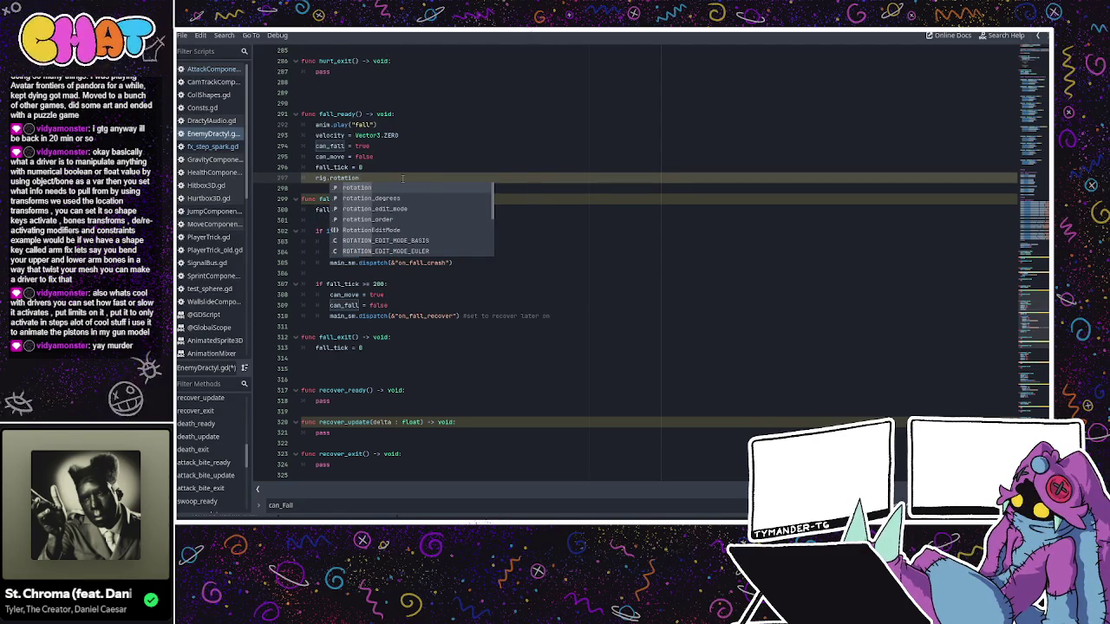
type(".x")
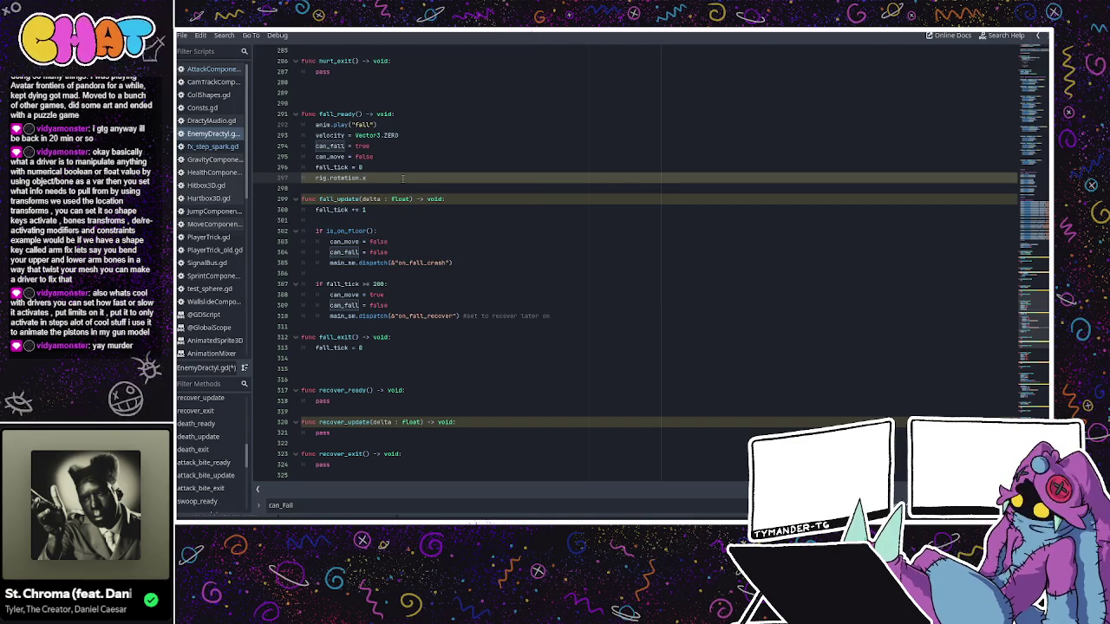
type(" = ")
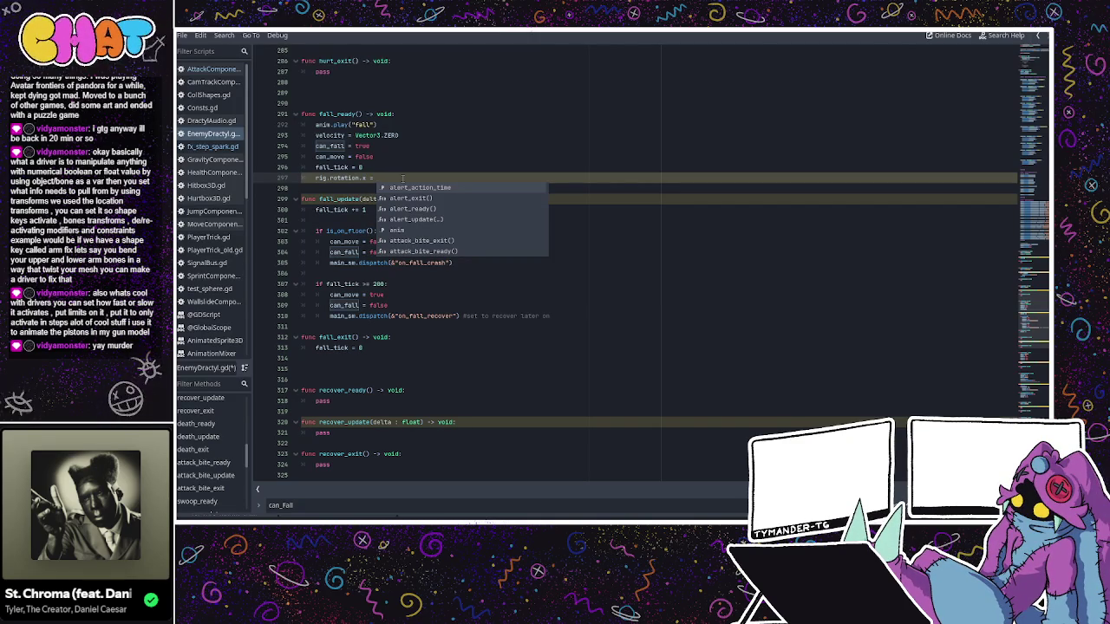
type("0")
key("Return")
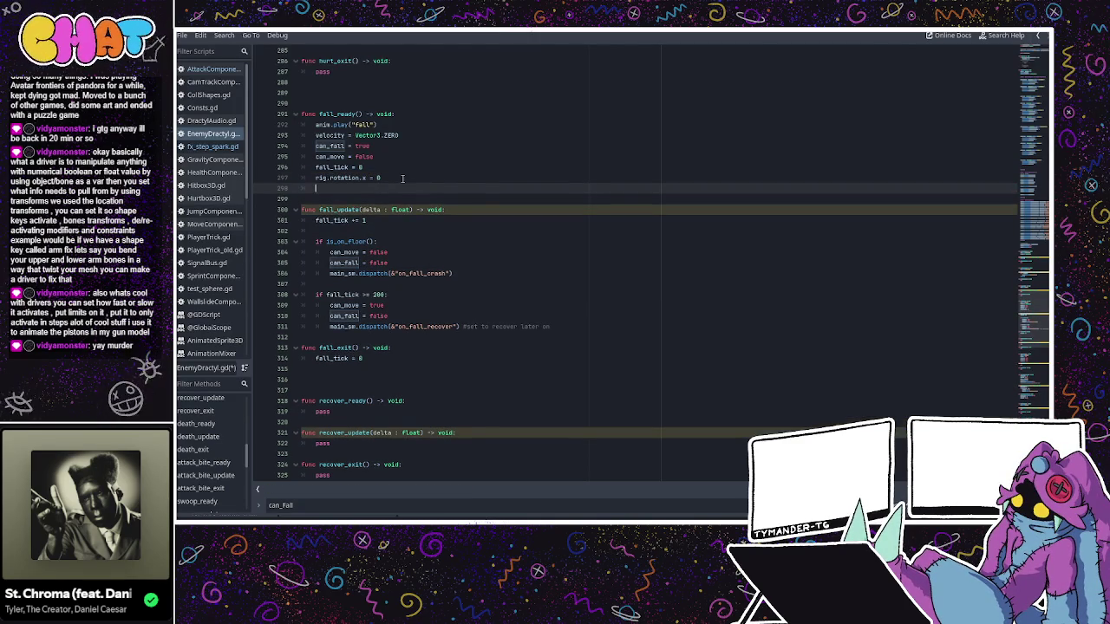
type("rion")
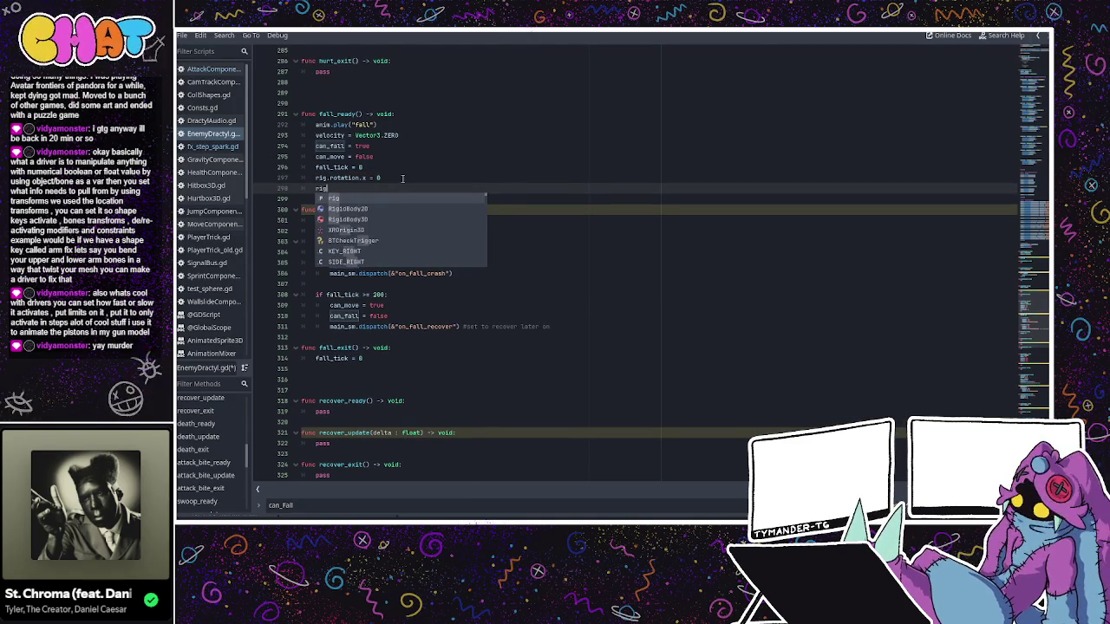
type(".z")
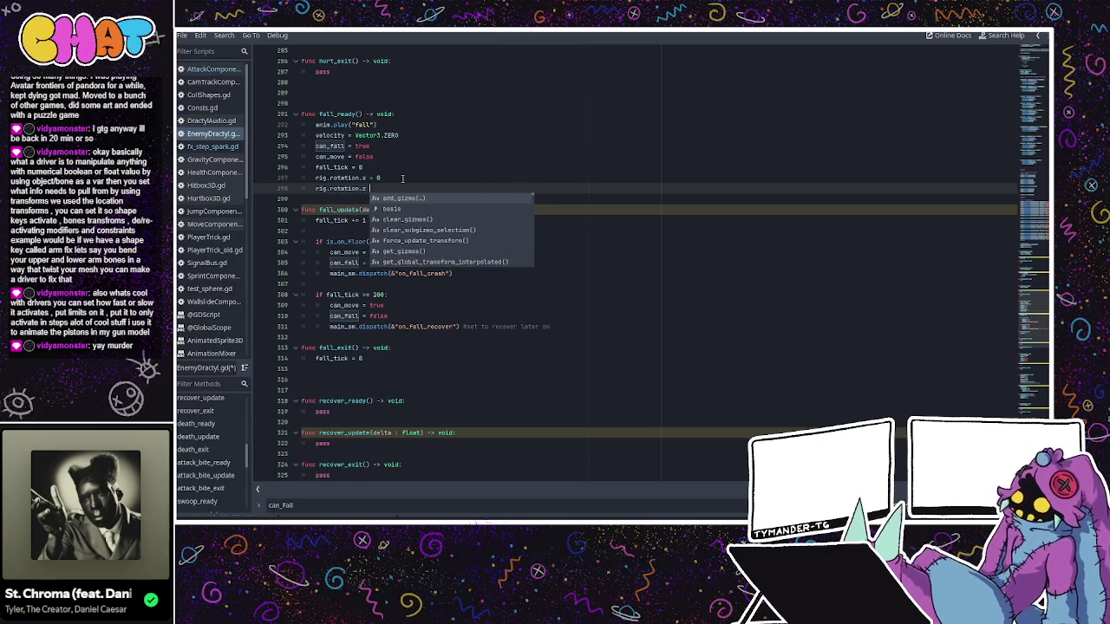
type(" = 0")
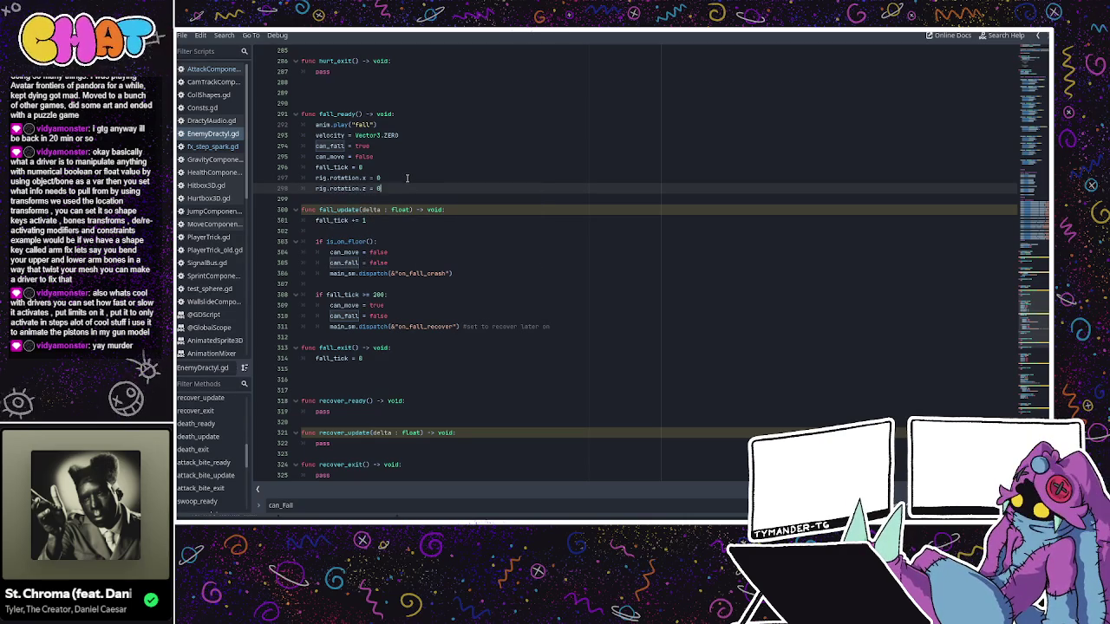
key("ctrl+F2")
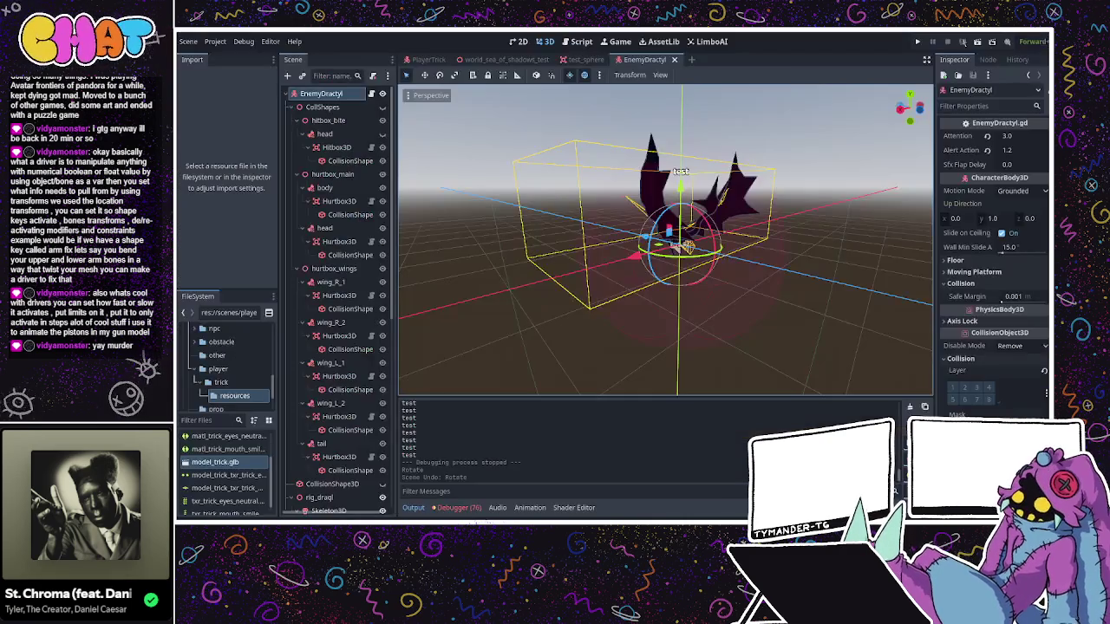
left_click(917, 42)
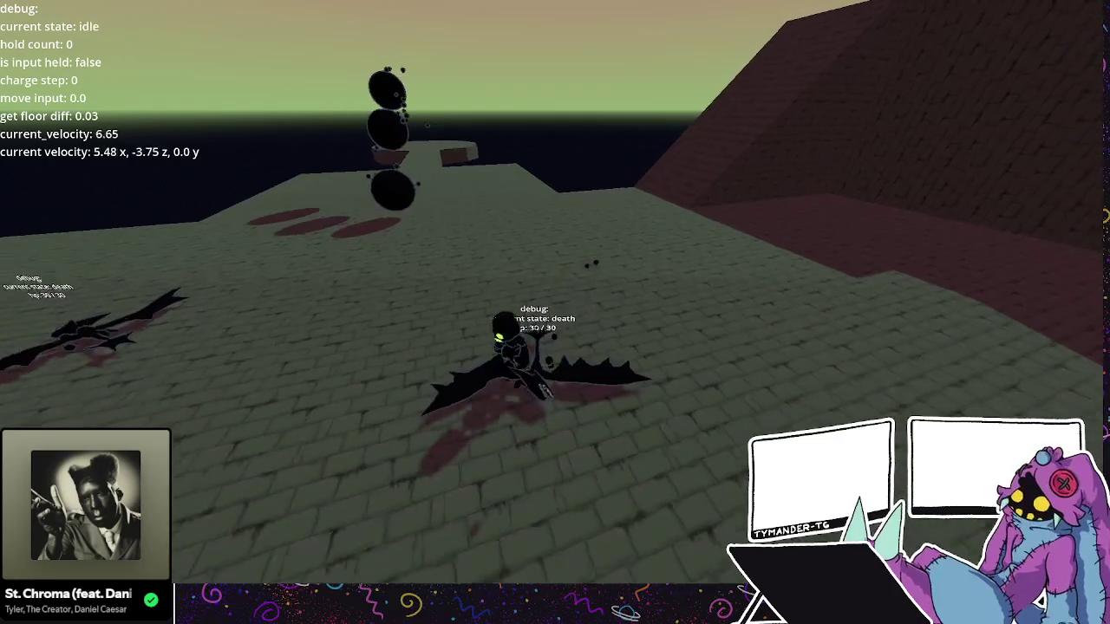
key("w")
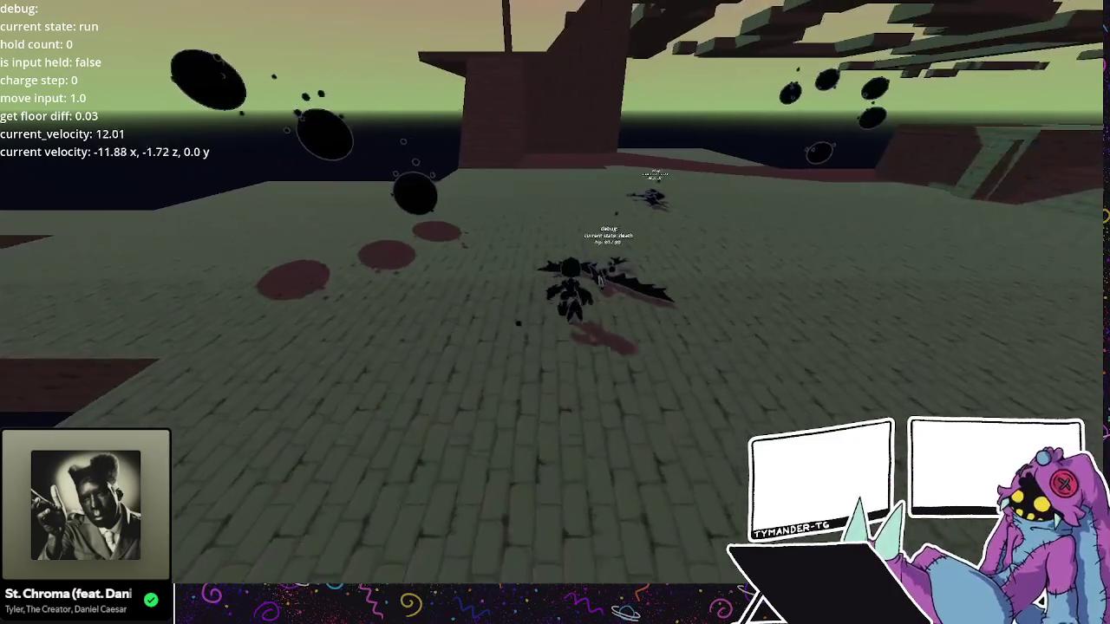
key("shift")
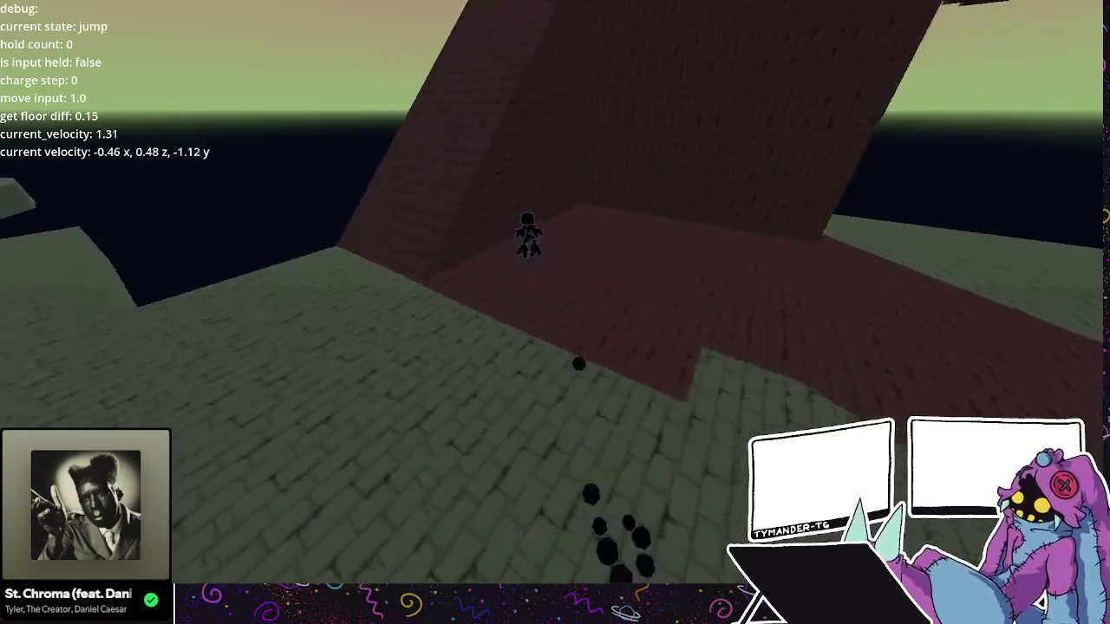
key("space")
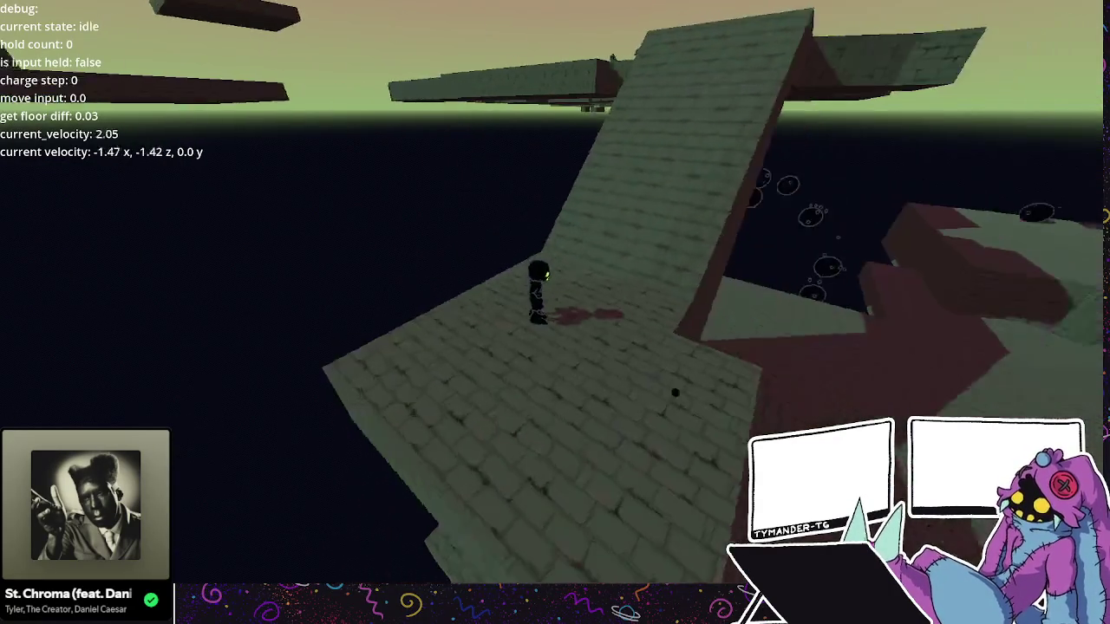
key("w")
key("space")
key("shift")
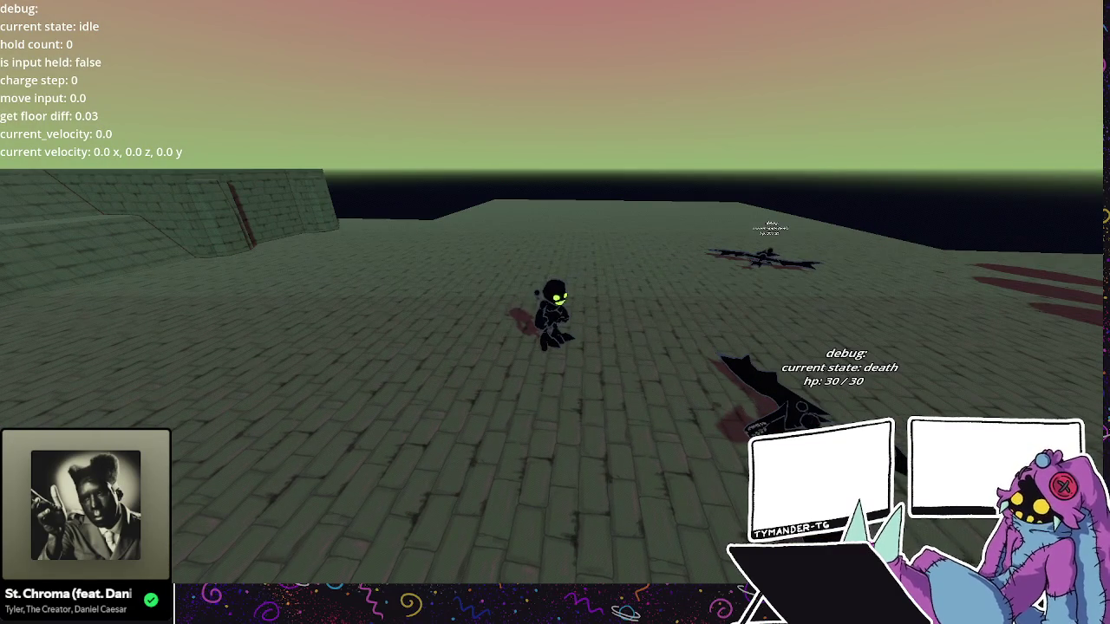
key("F8")
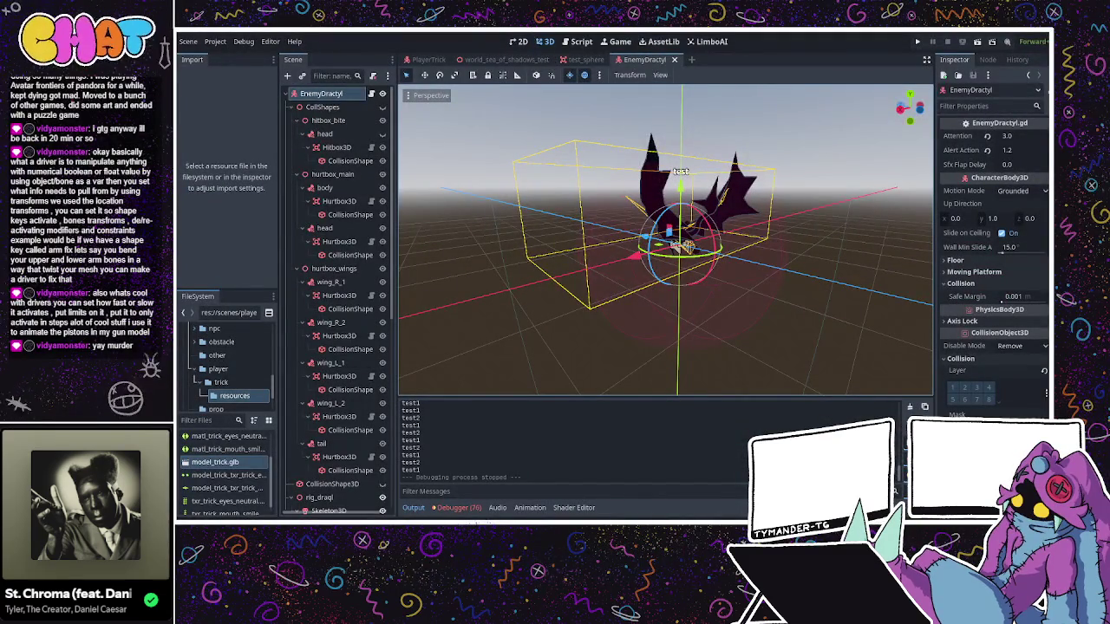
- Change 'if fall_tick >= 200' to 80 in fall_update, then run the game again
key("ctrl+F3")
scroll(403, 249, "down", 1)
left_click(453, 208)
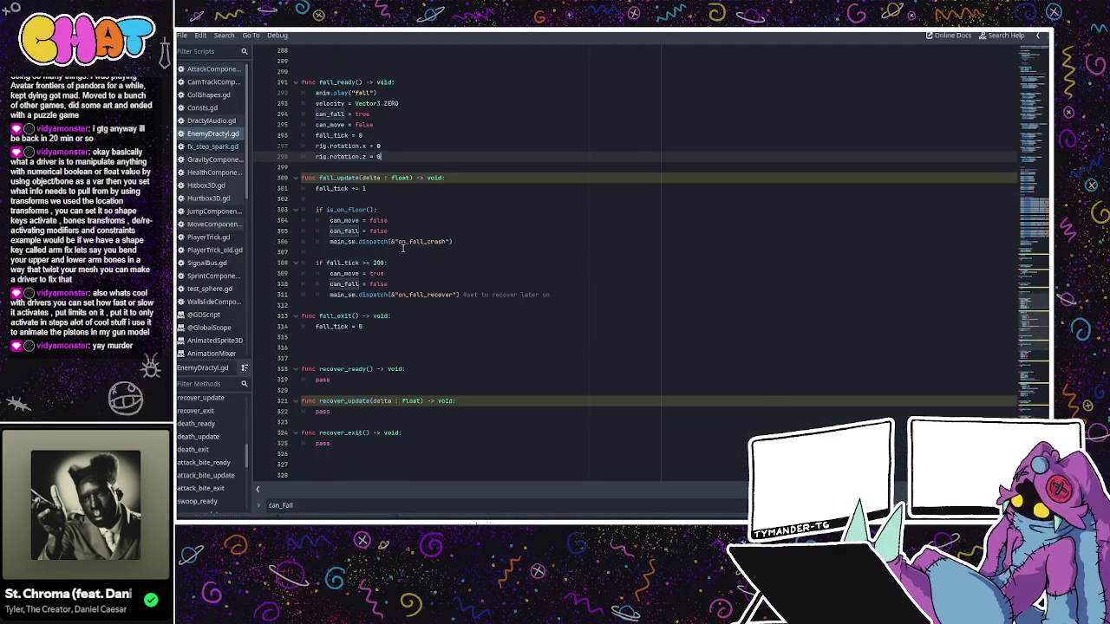
scroll(486, 242, "down", 5)
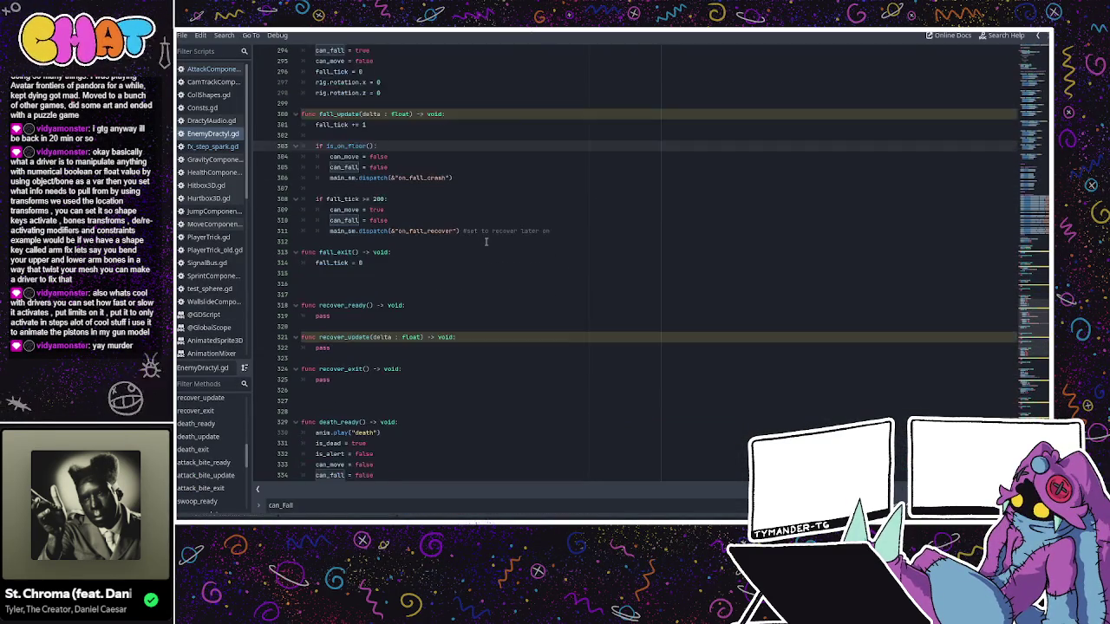
scroll(484, 242, "up", 2)
double_click(379, 166)
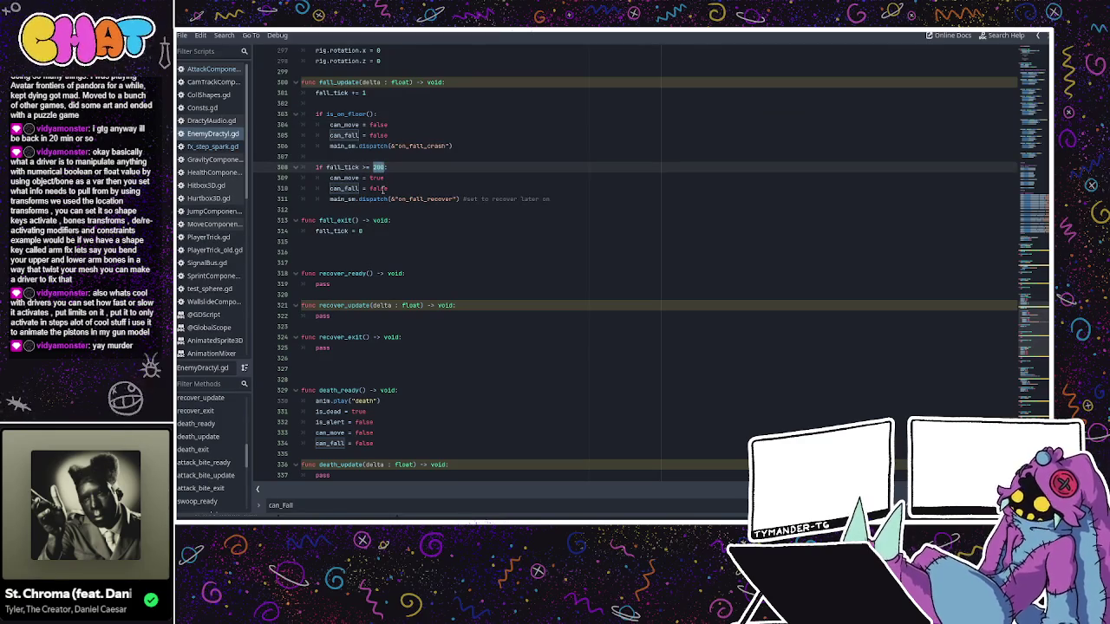
type("8")
key("Return")
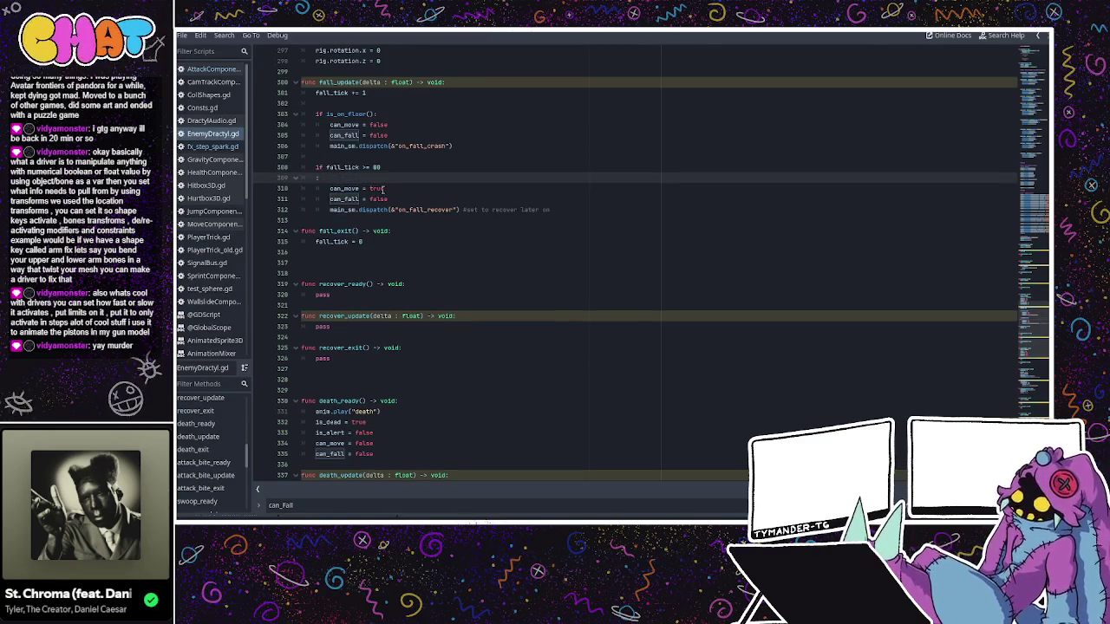
key("BackSpace")
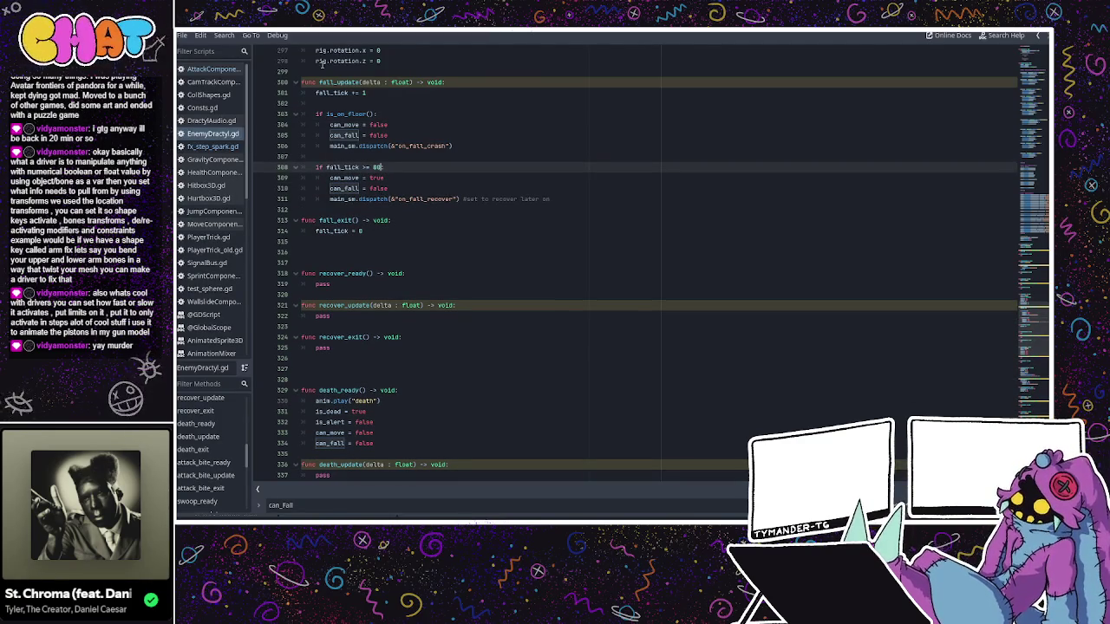
key("alt+Tab")
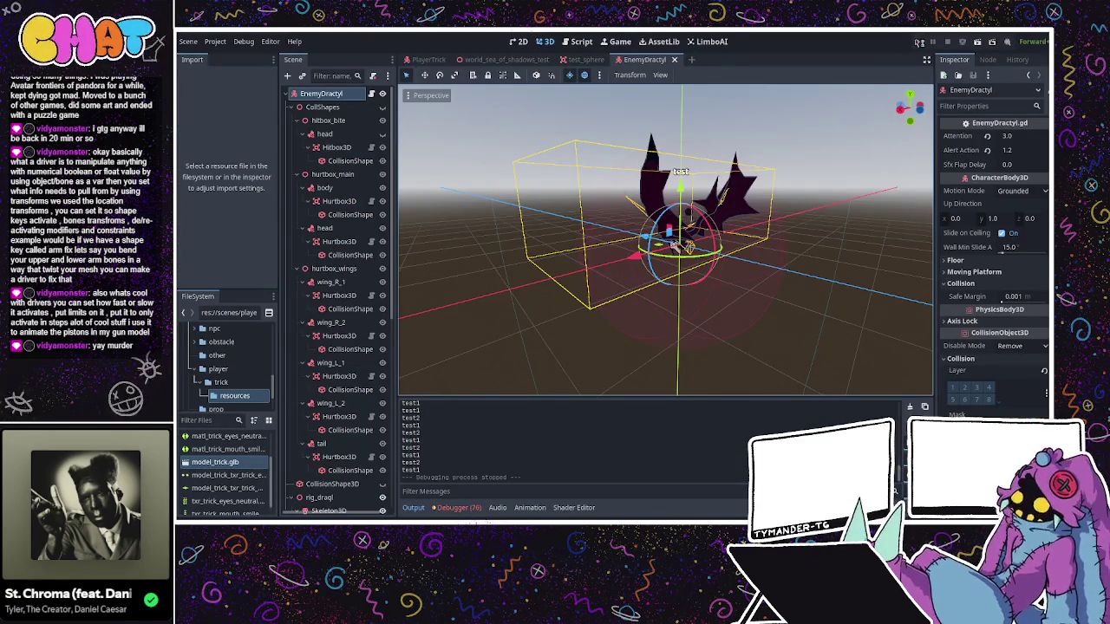
left_click(916, 42)
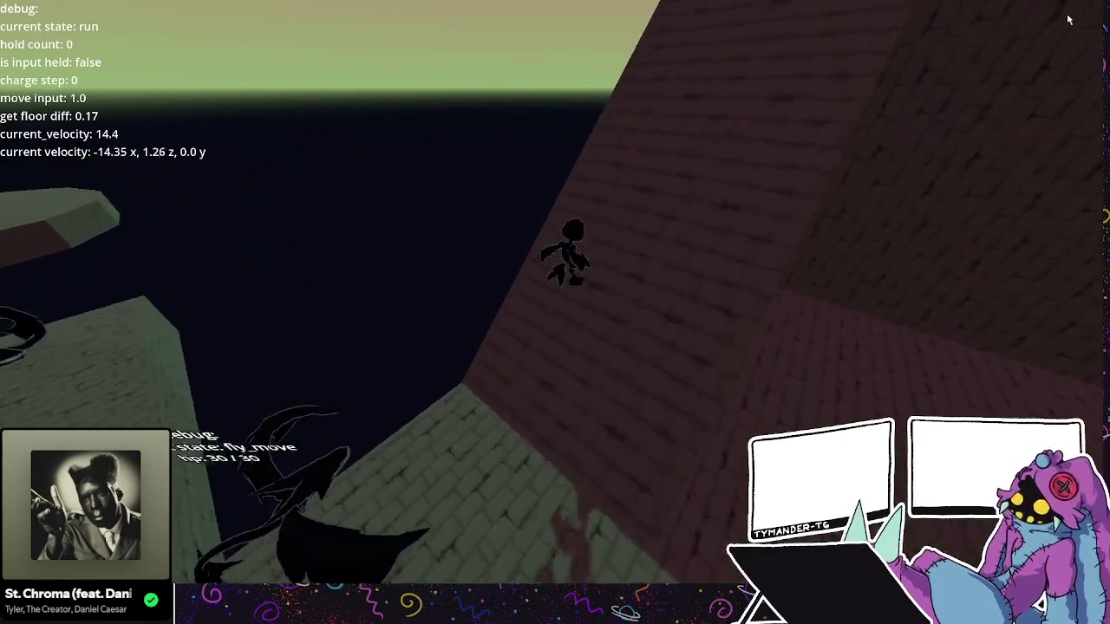
- Jump, dash and run toward the Dractyl, then stop the game with F8
key("space")
key("shift")
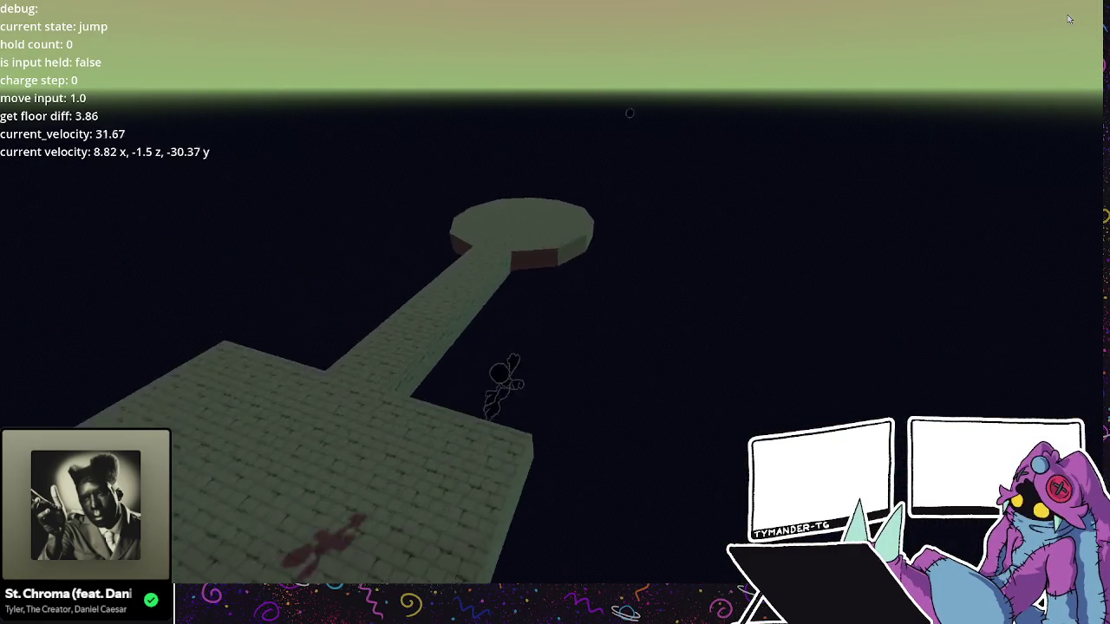
key("space")
key("w")
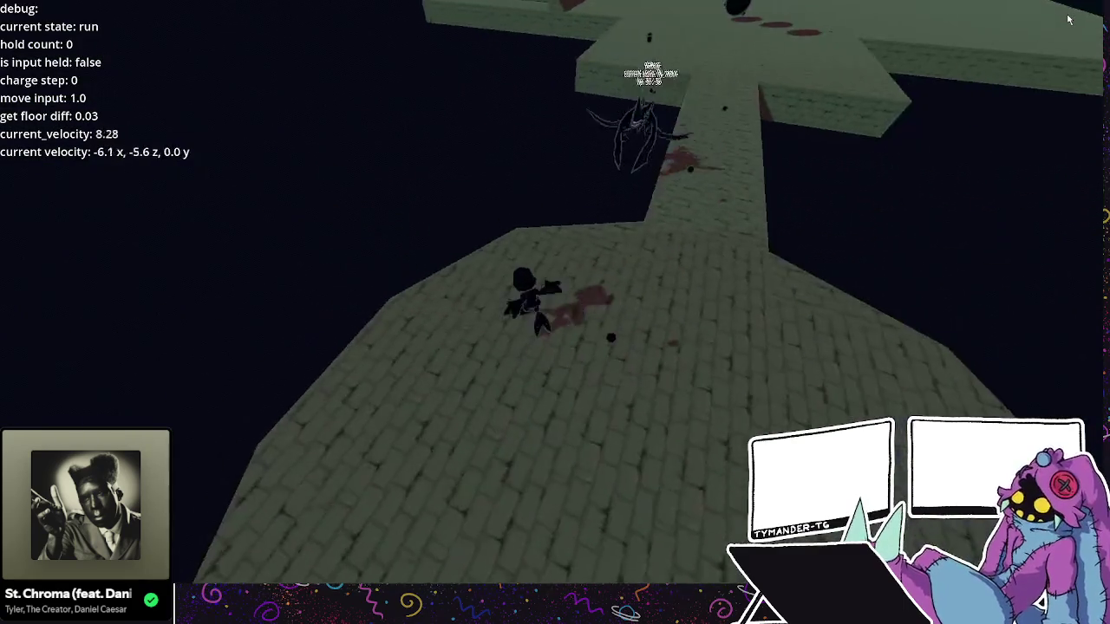
key("space")
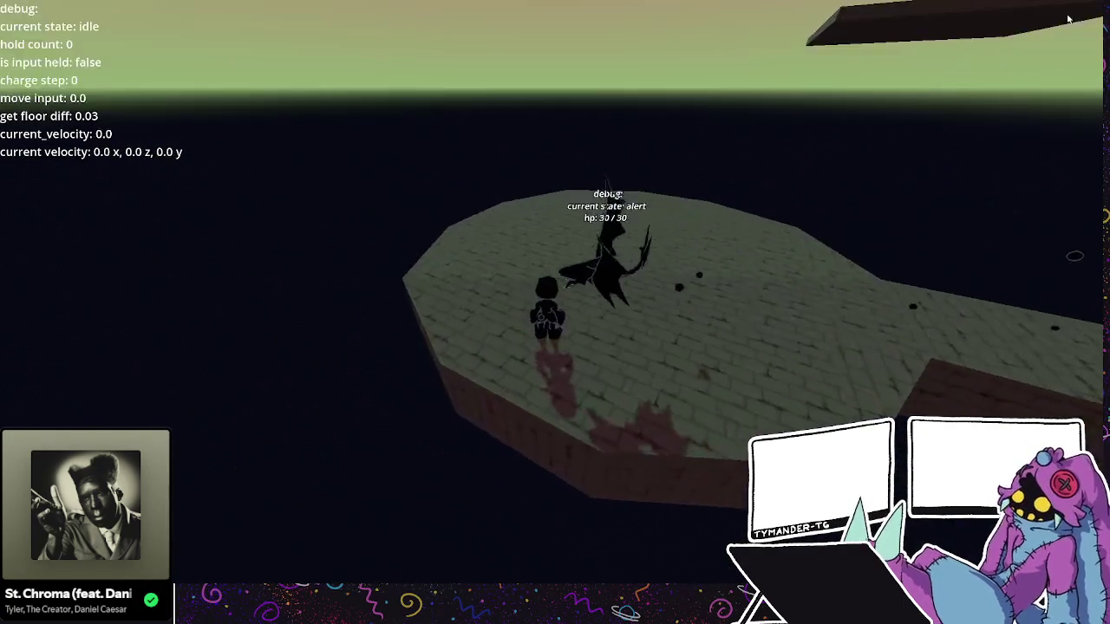
key("w")
key("space")
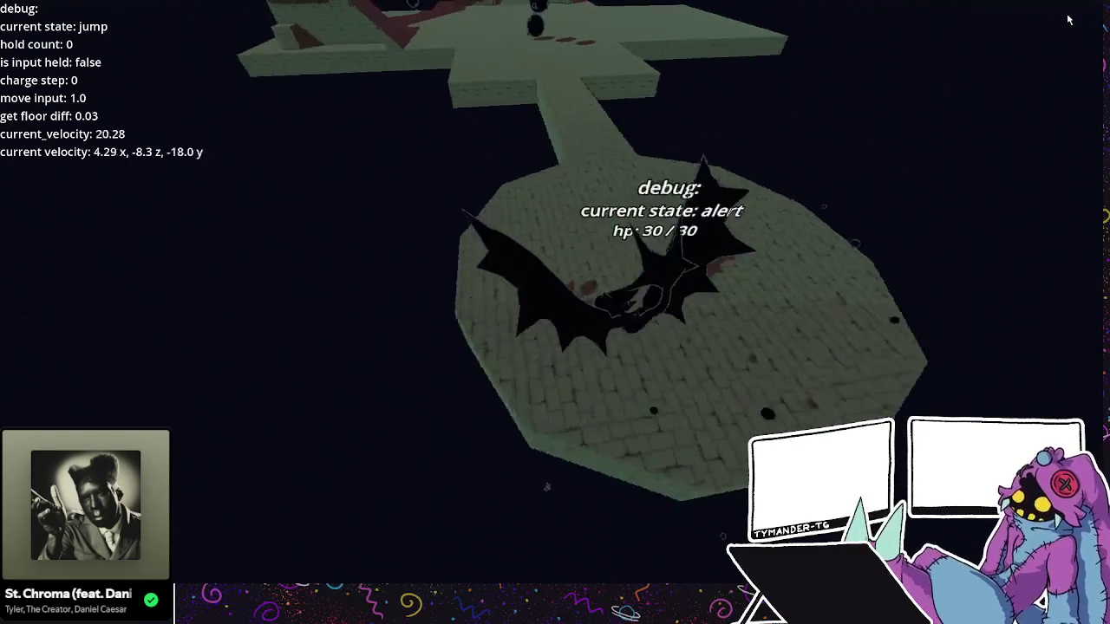
key("w")
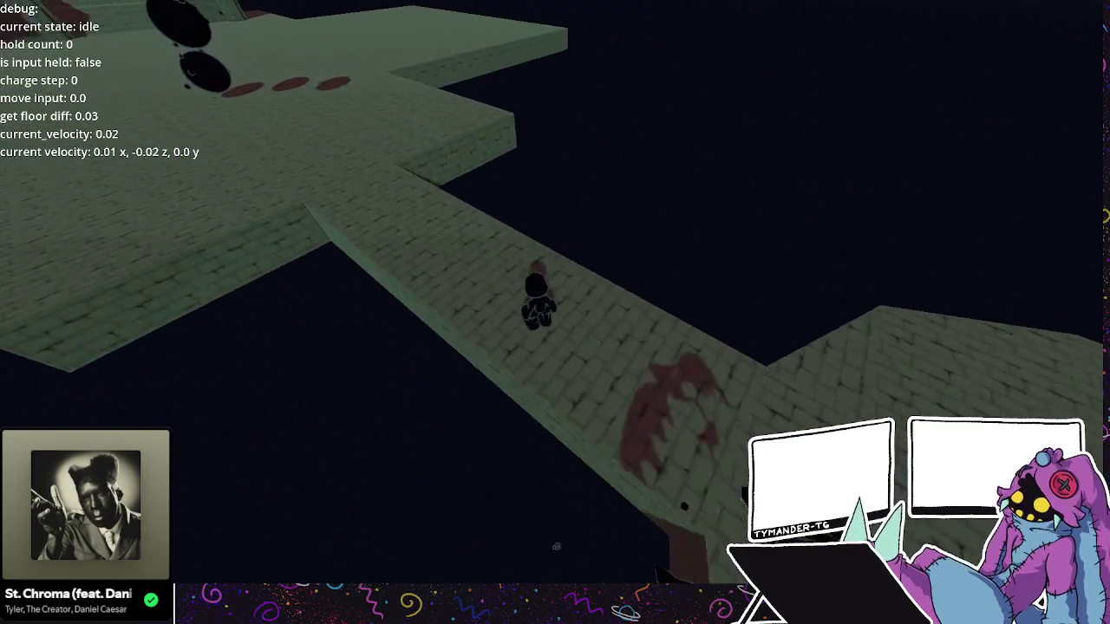
key("F8")
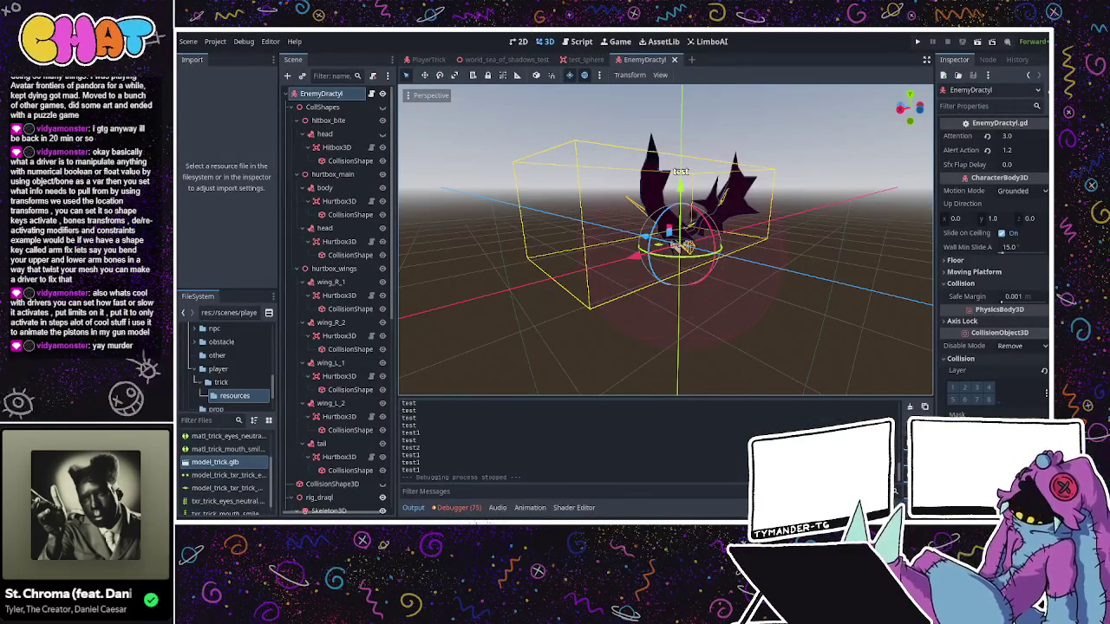
- View the fall-state code in EnemyDractyl.gd, then return to the scene and run the project
key("ctrl+F3")
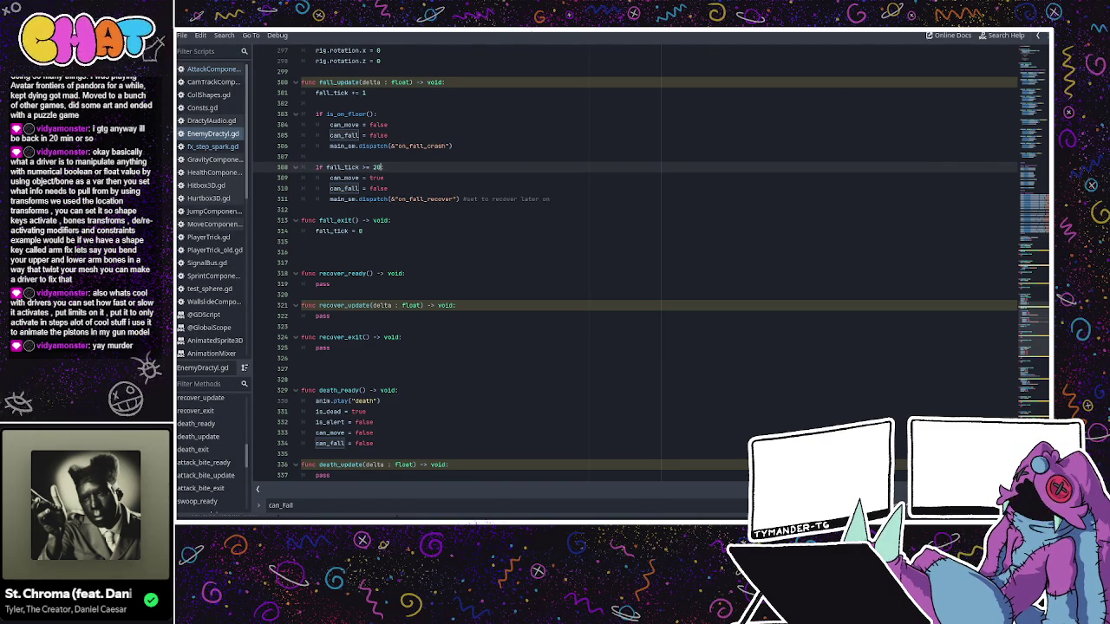
key("ctrl+F2")
left_click(920, 41)
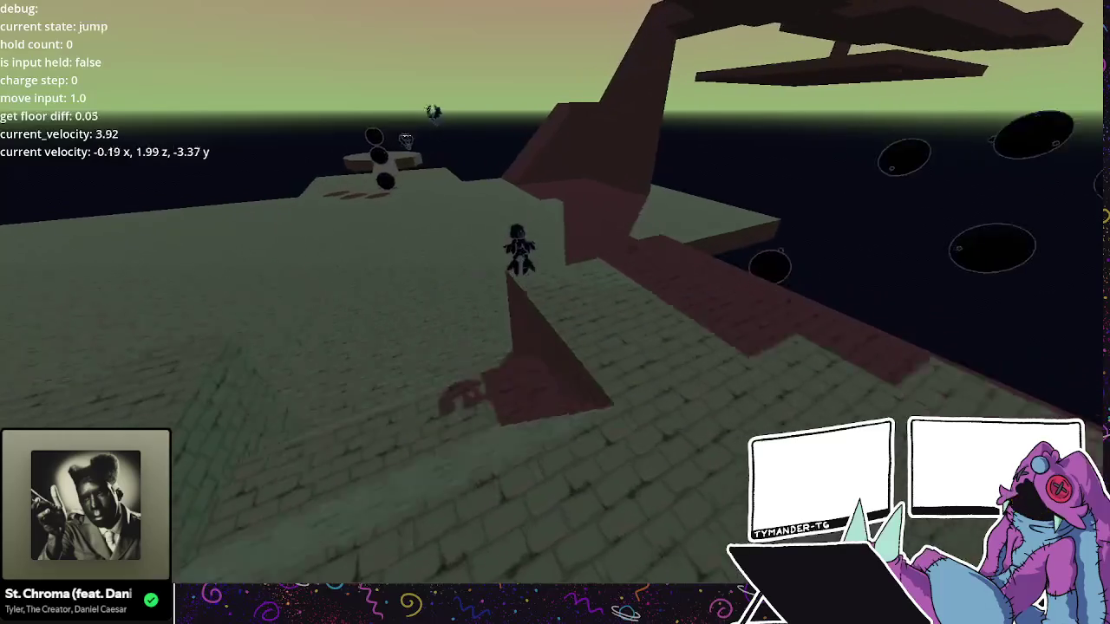
- Jump and dash across the platforms, pogo-kicking a Dractyl and leaping to the round platform
key("space")
key("space")
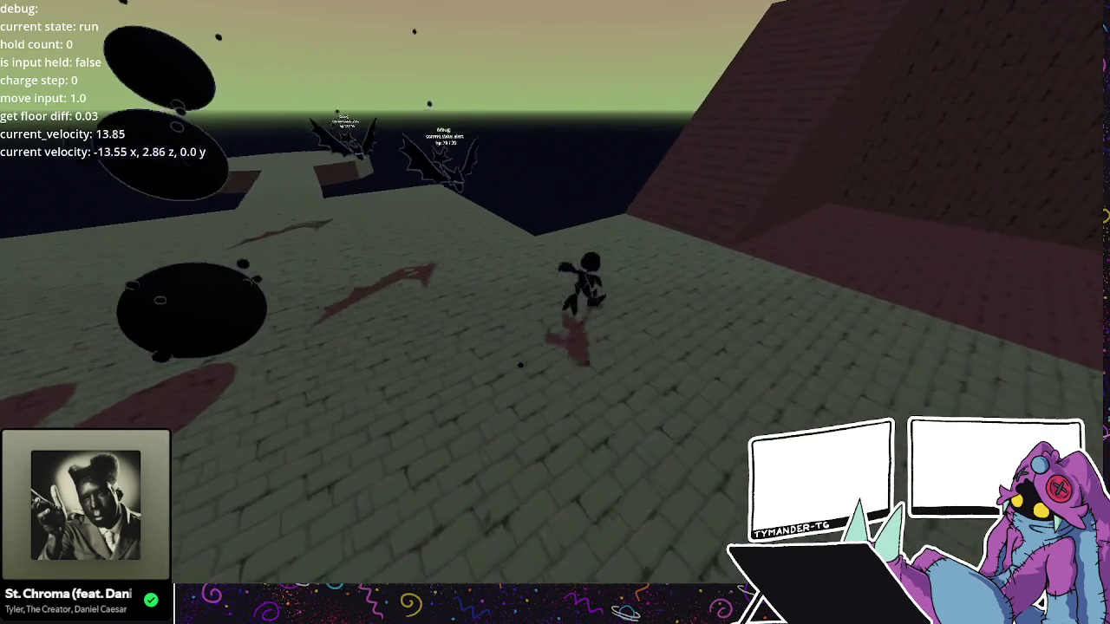
key("space")
key("w")
key("space")
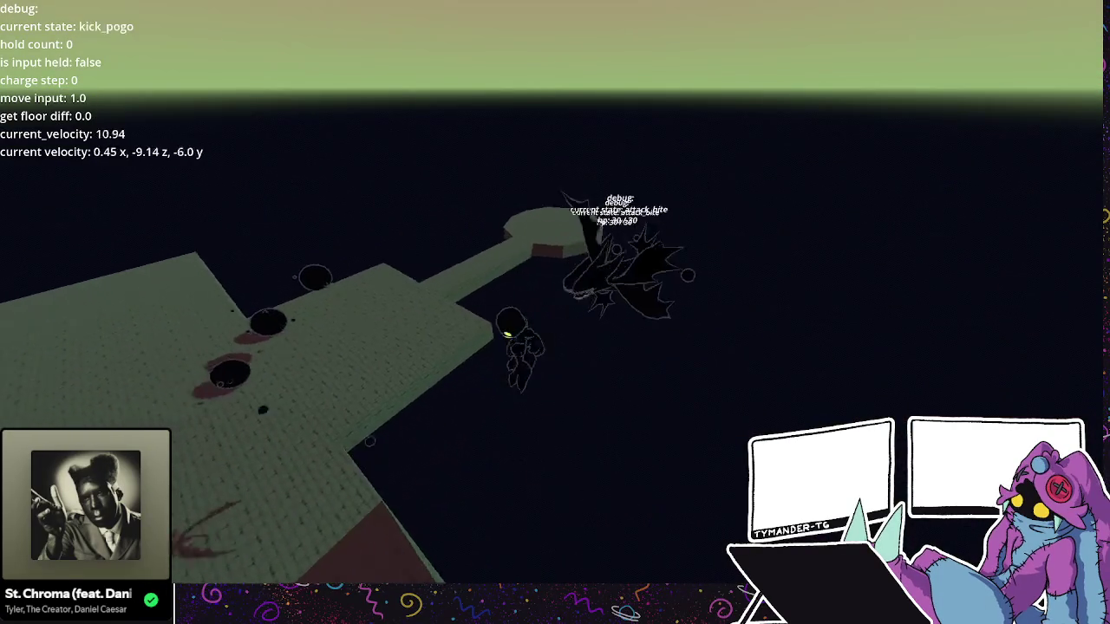
key("space")
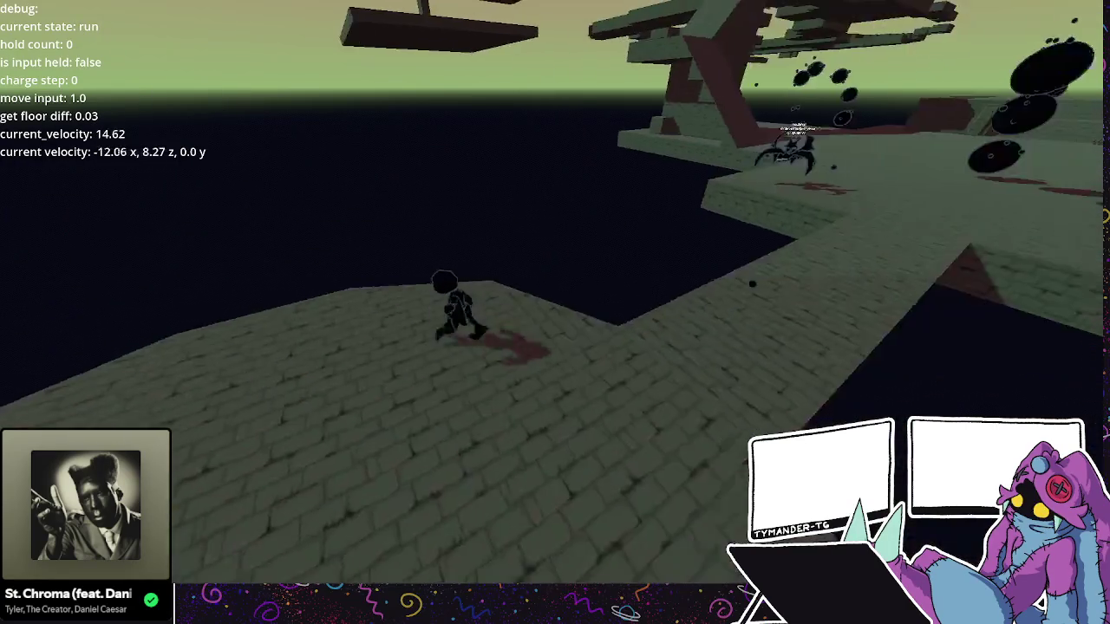
key("space")
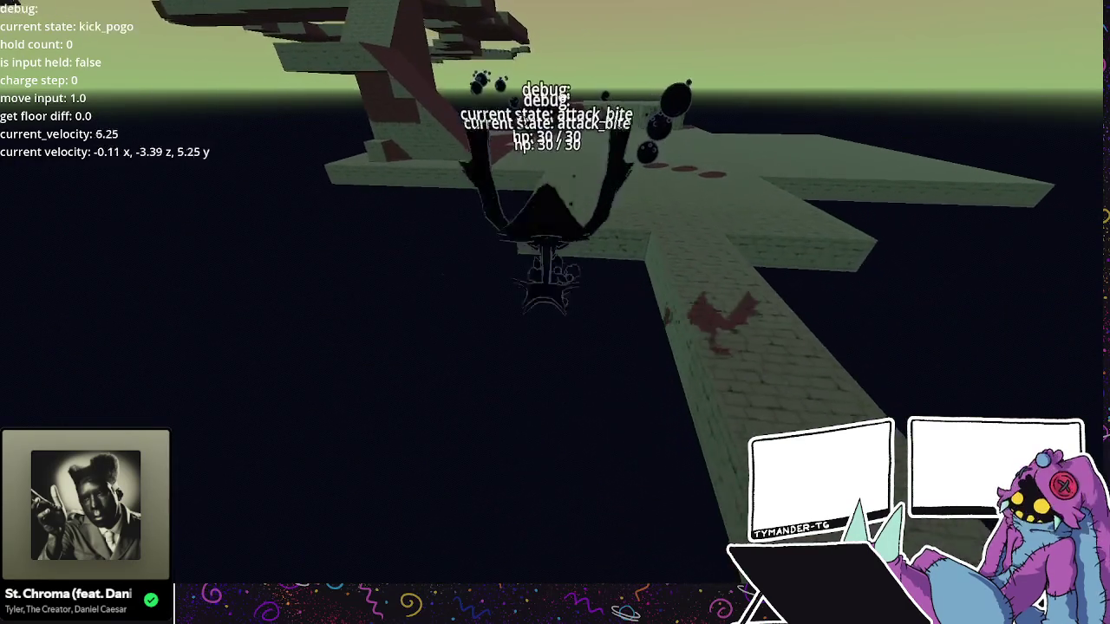
key("space")
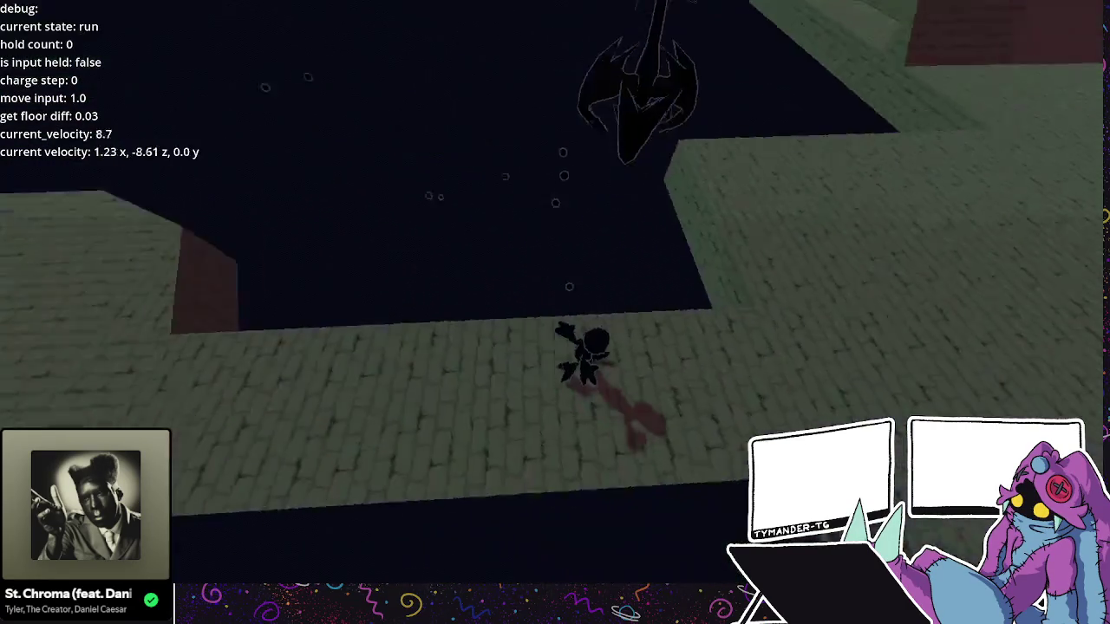
key("space")
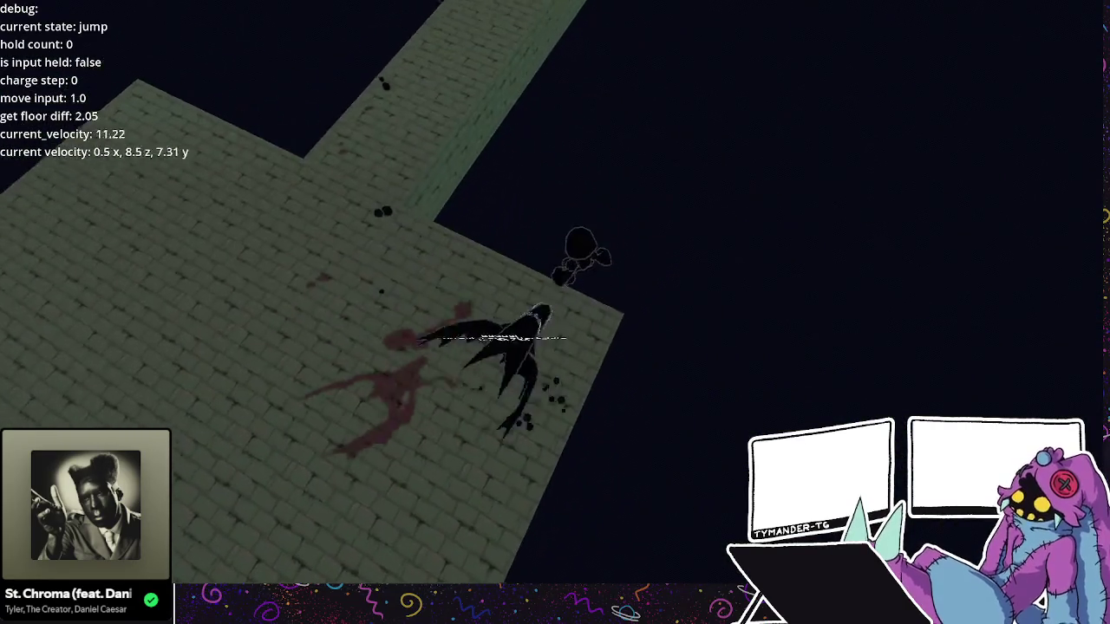
key("shift")
key("space")
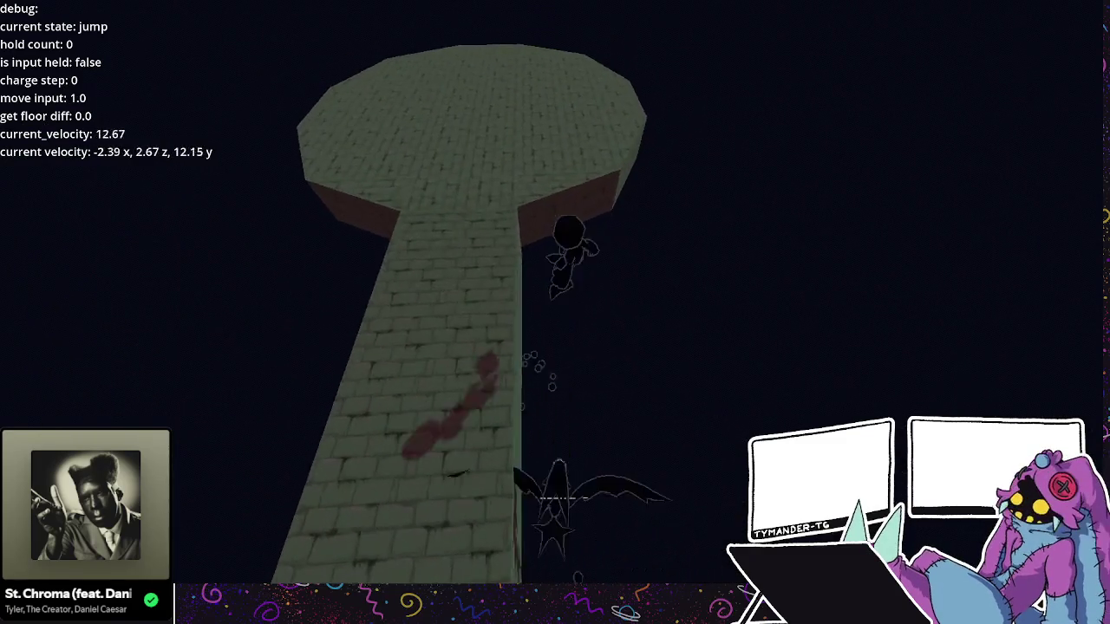
key("space")
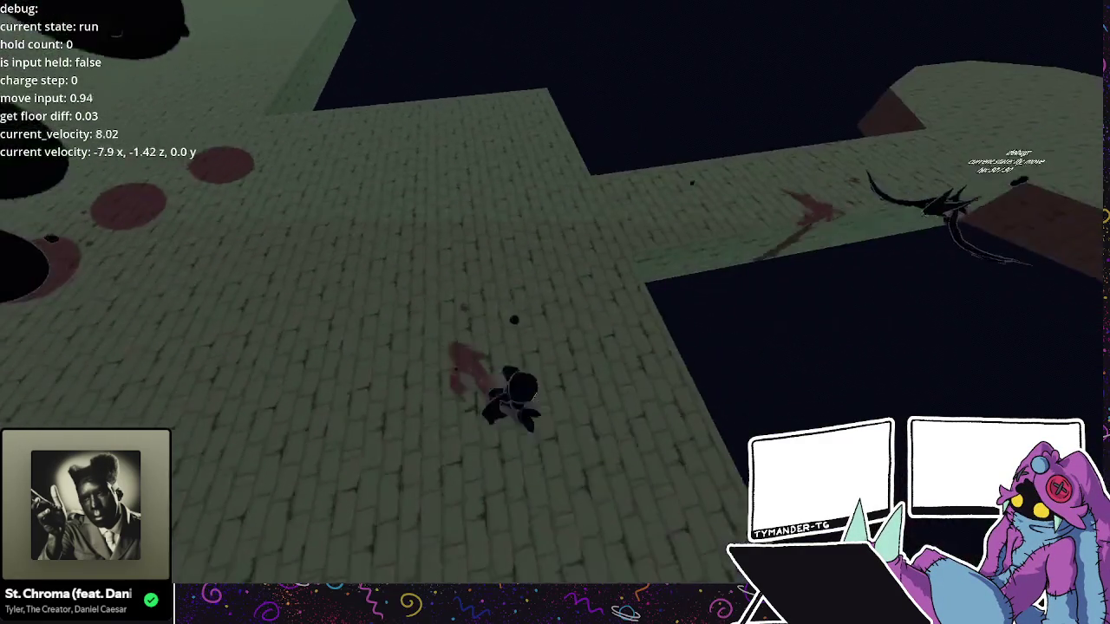
key("space")
key("space")
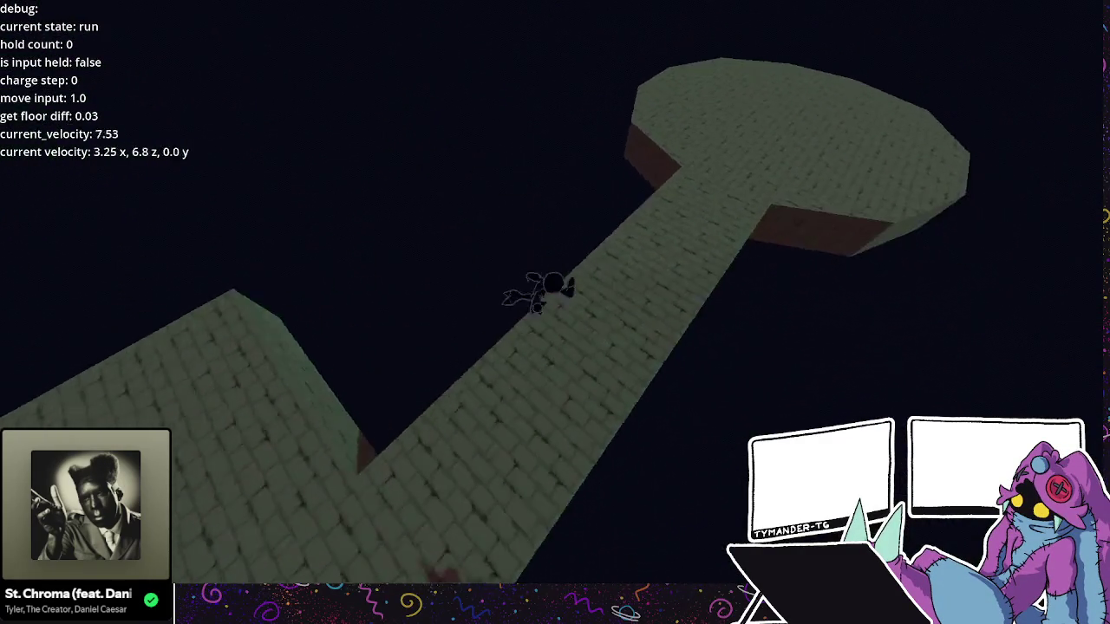
key("space")
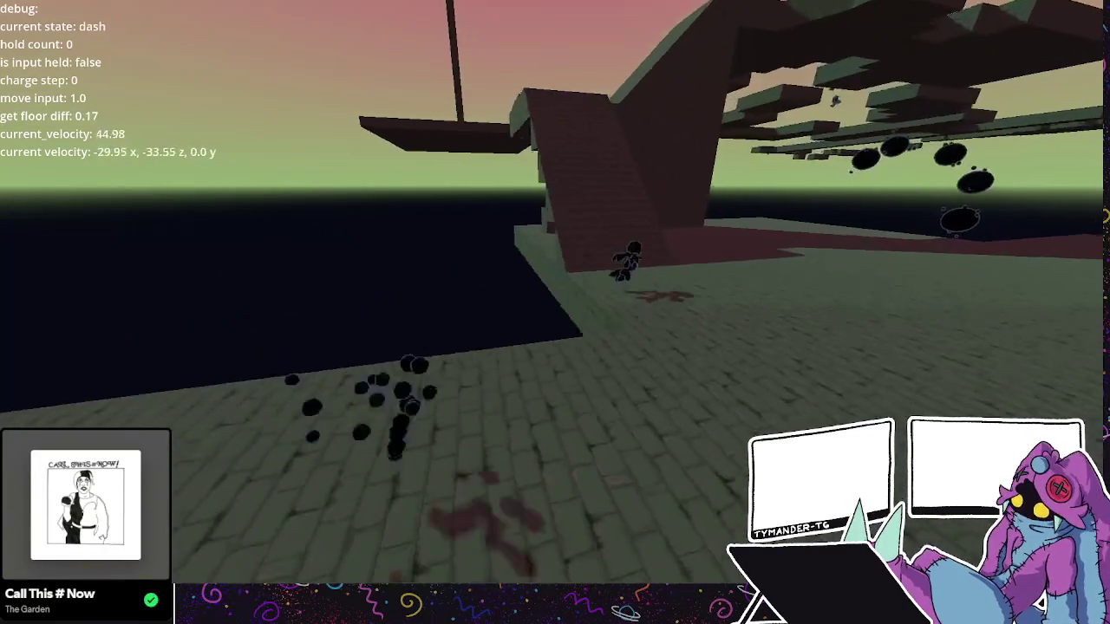
key("space")
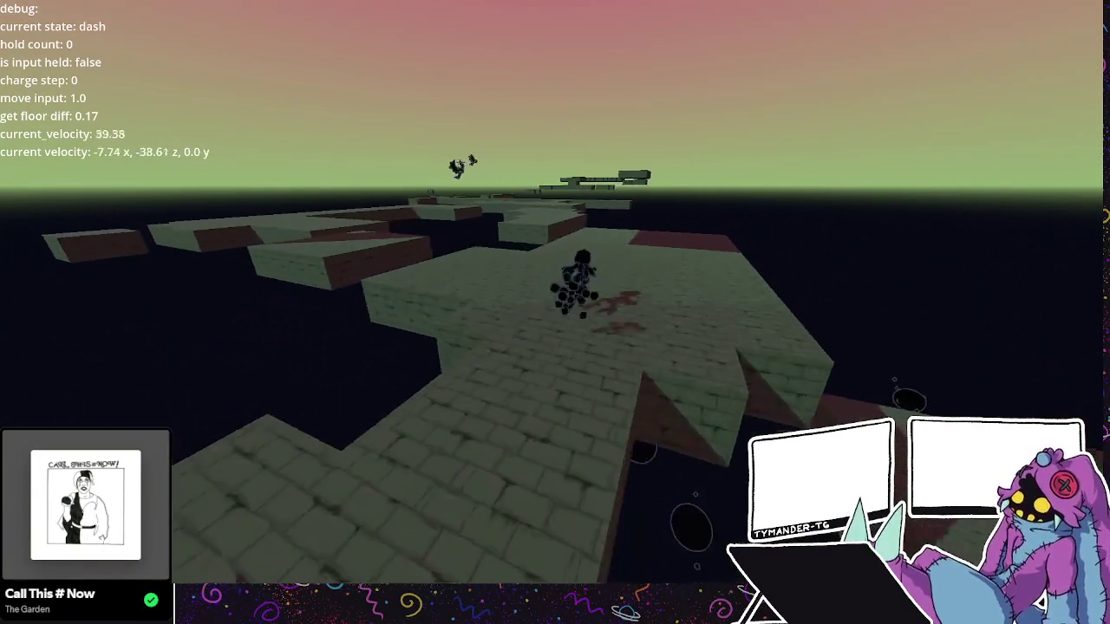
- Dash and kick toward the flying Dractyl, then run and jump across the brick platform gaps
key("shift")
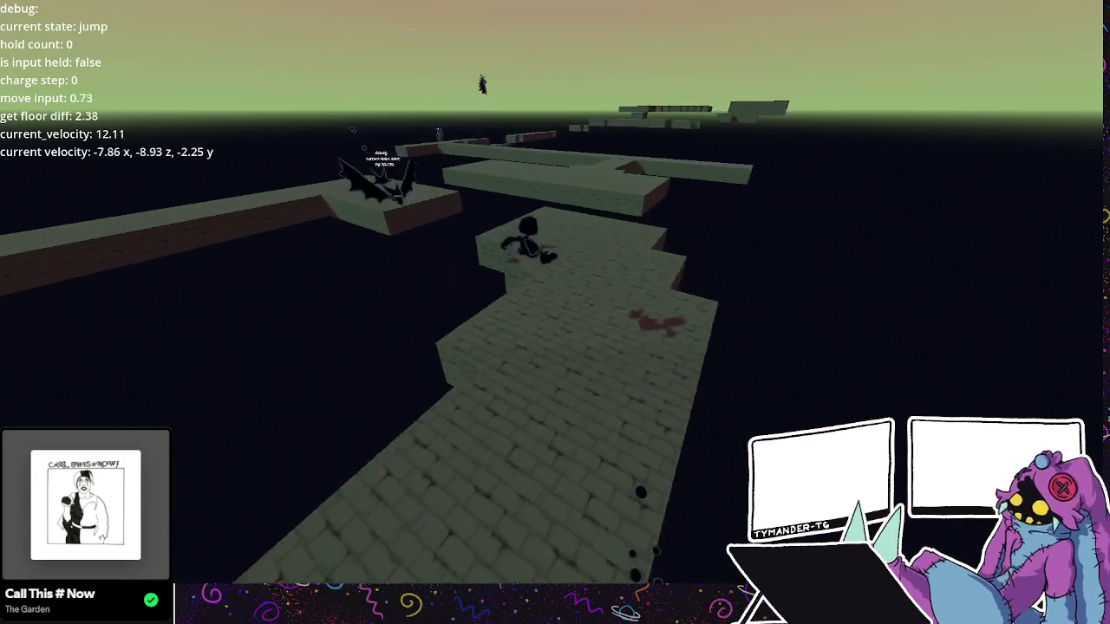
key("e")
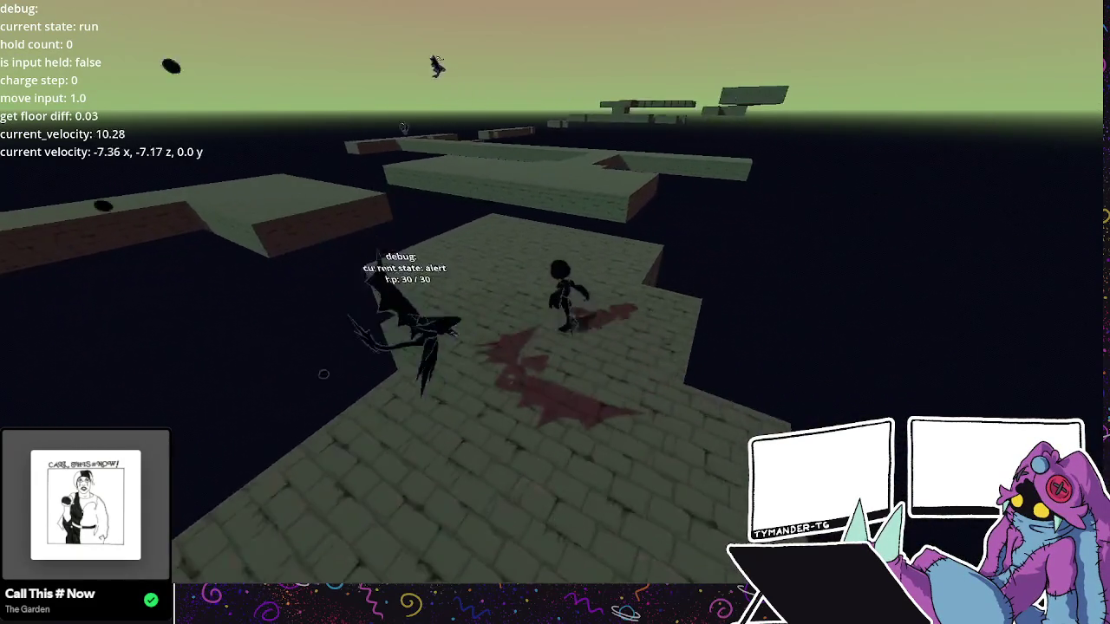
key("space")
key("w")
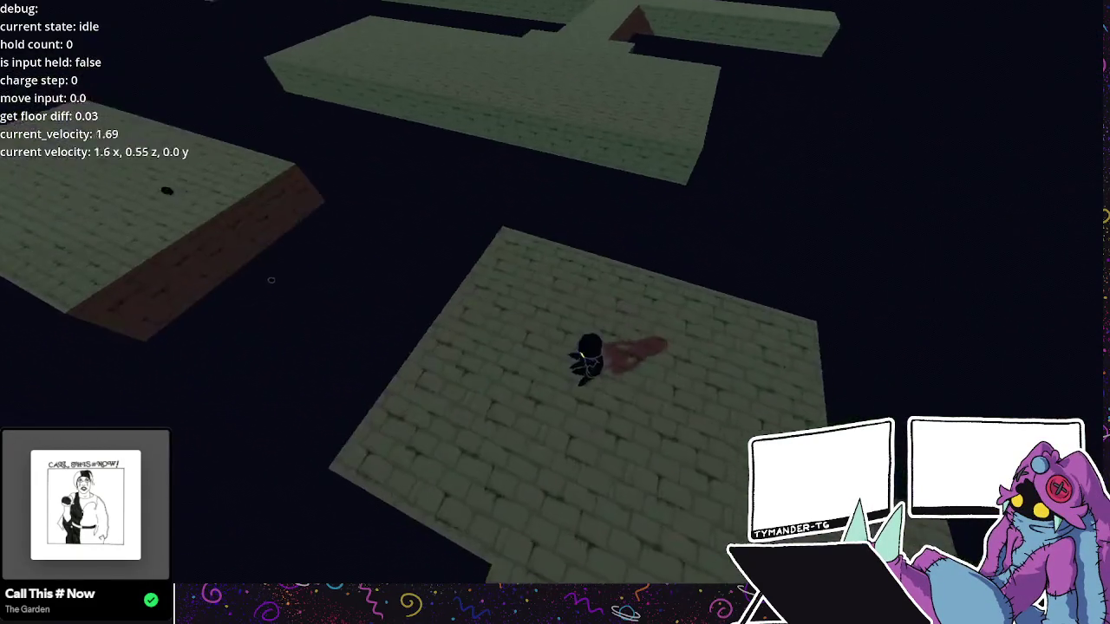
key("w")
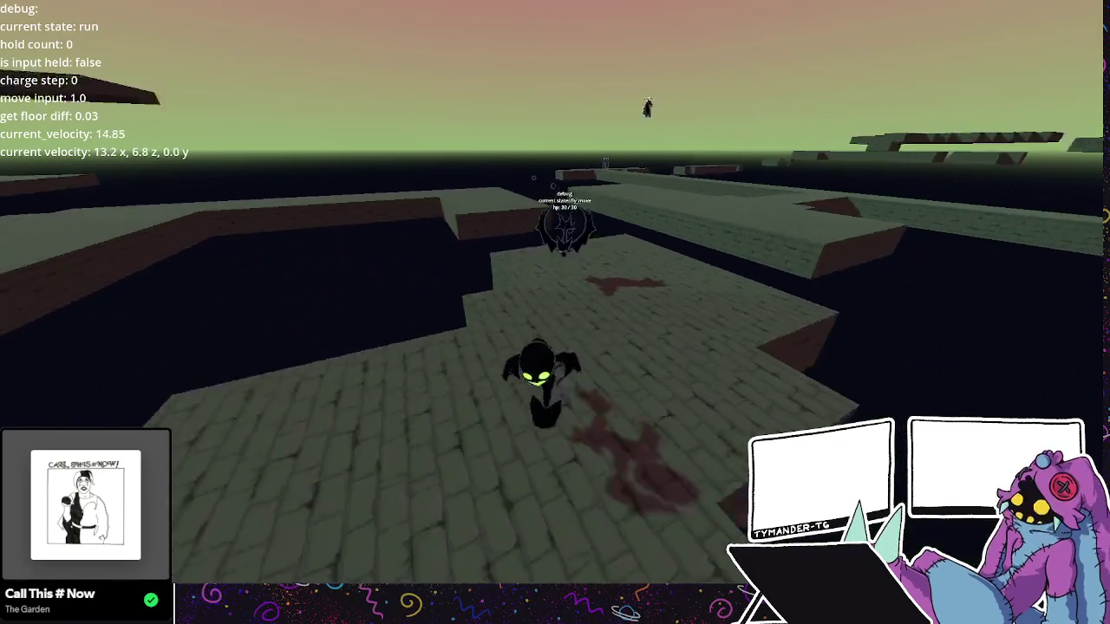
key("space")
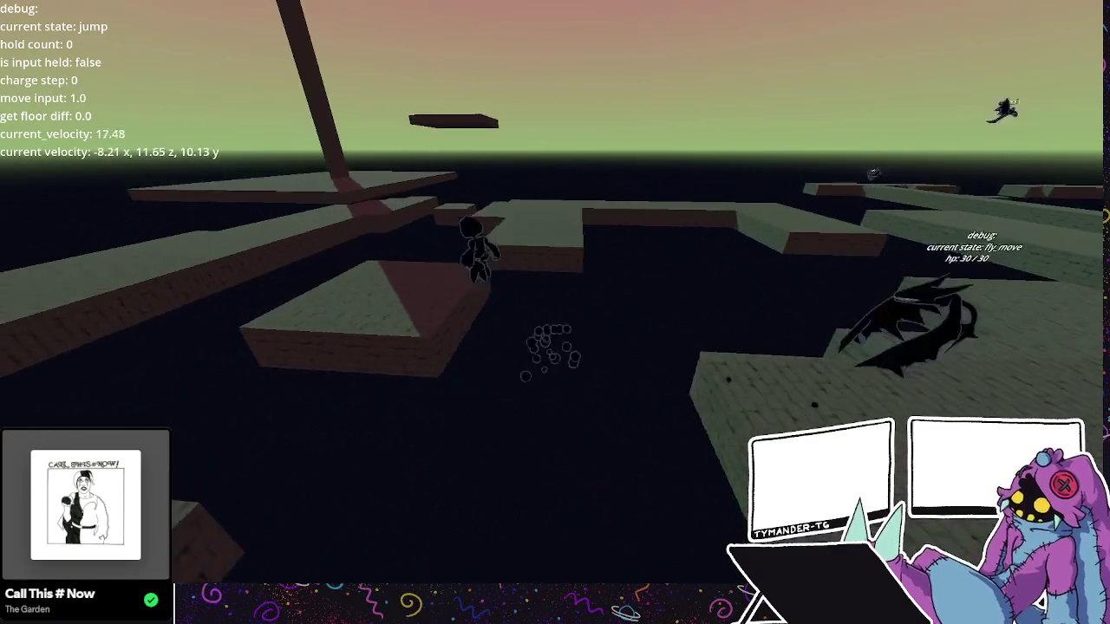
key("space")
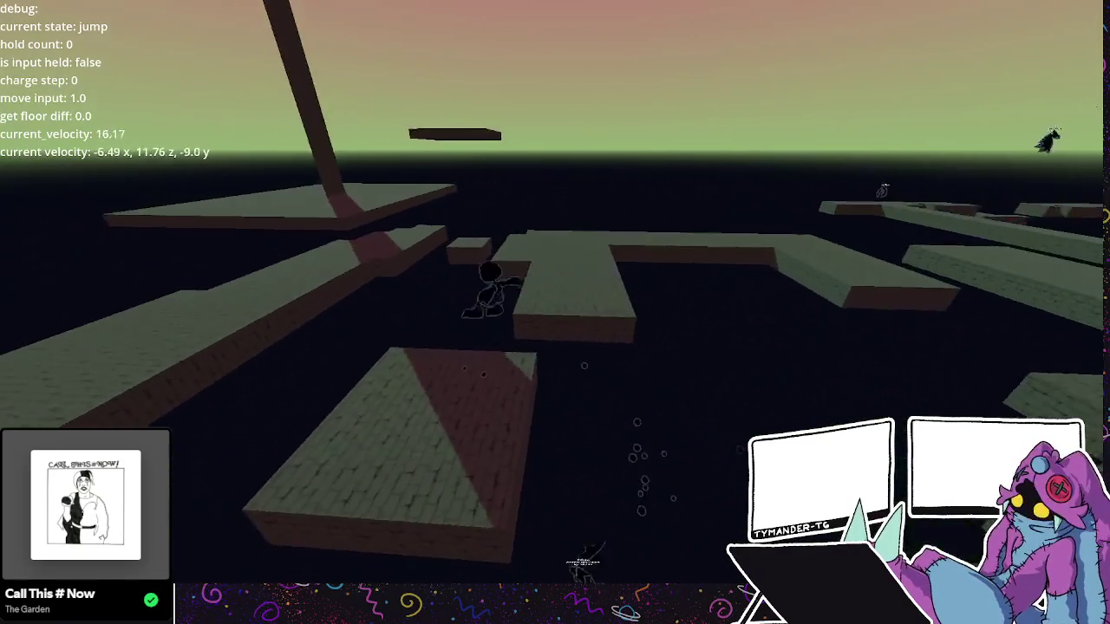
key("space")
key("w")
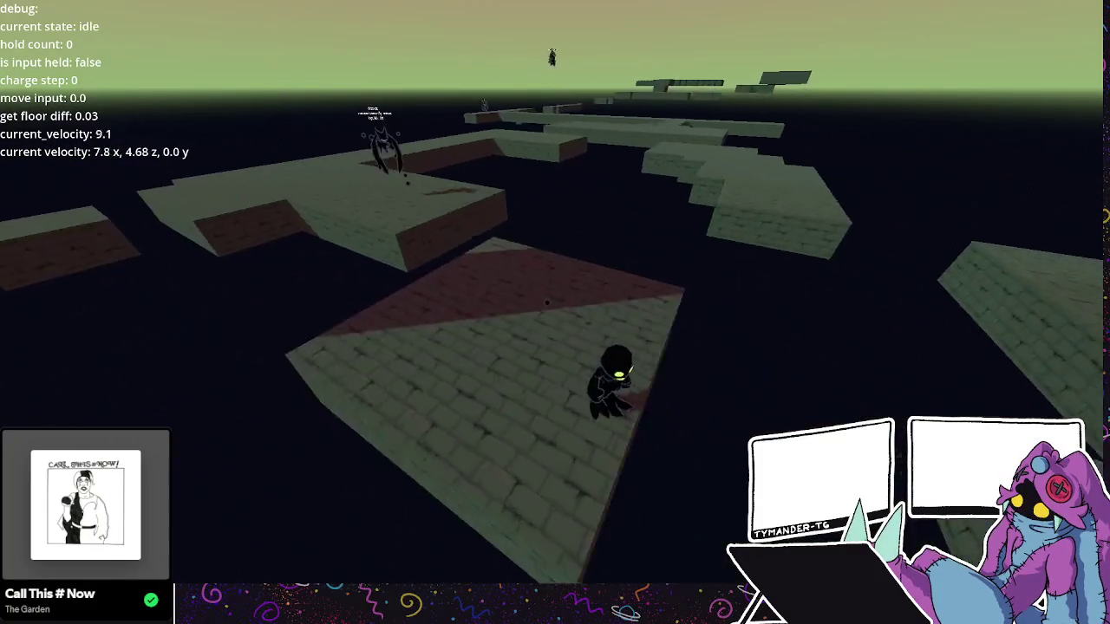
key("w")
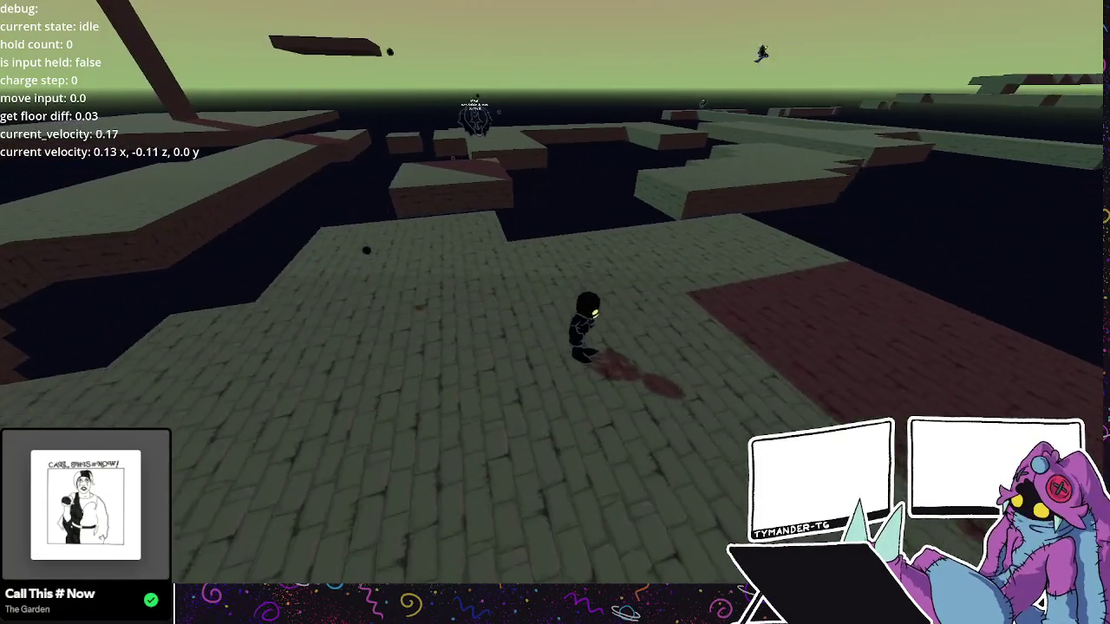
key("w")
key("space")
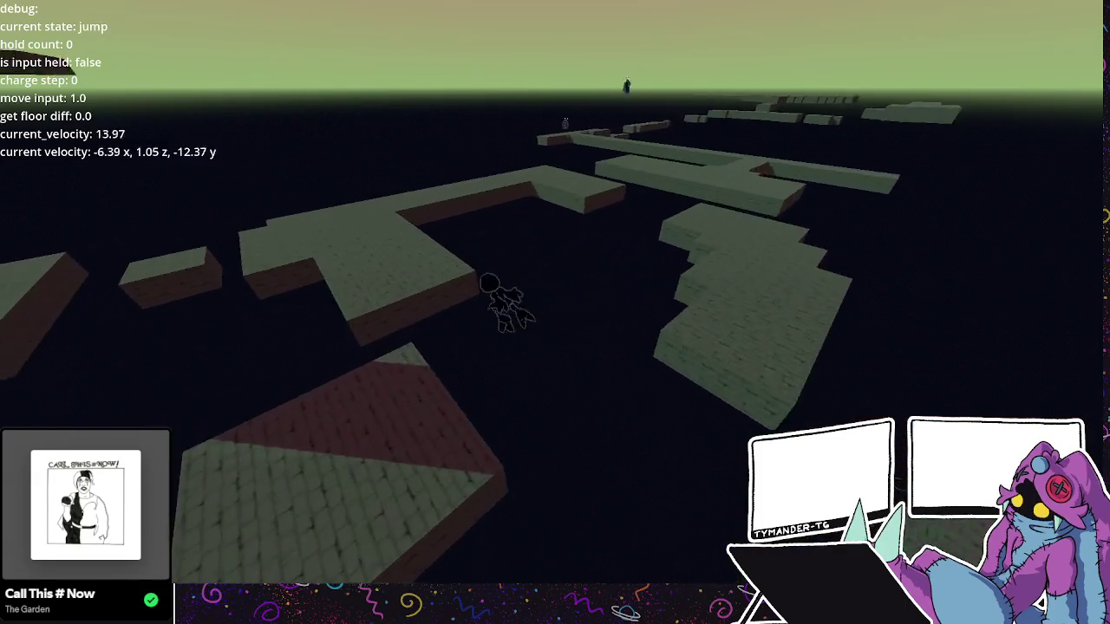
key("space")
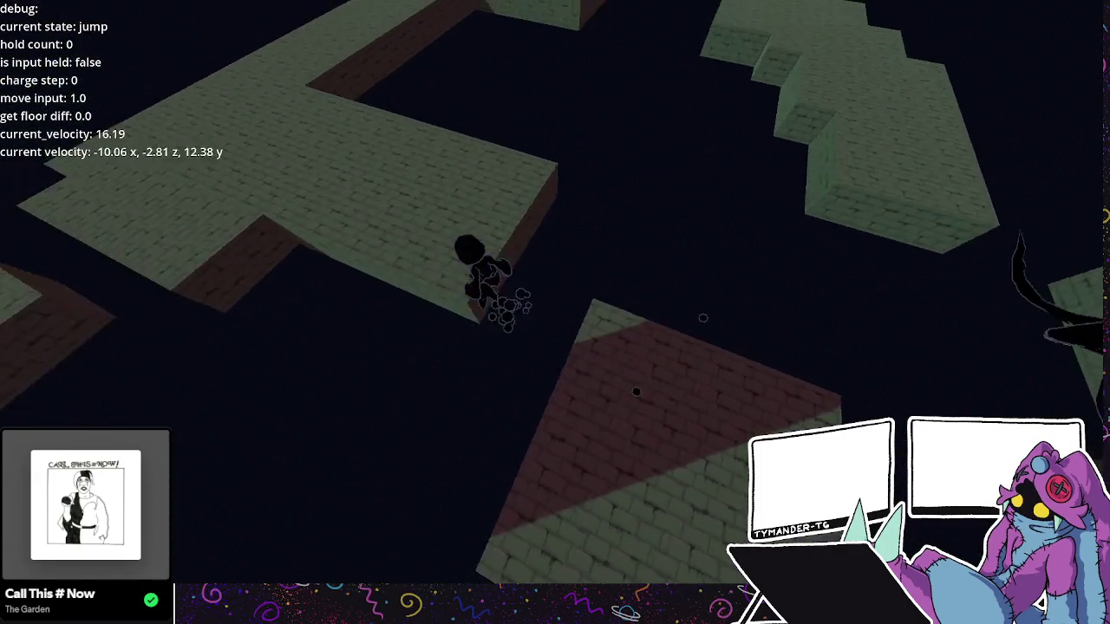
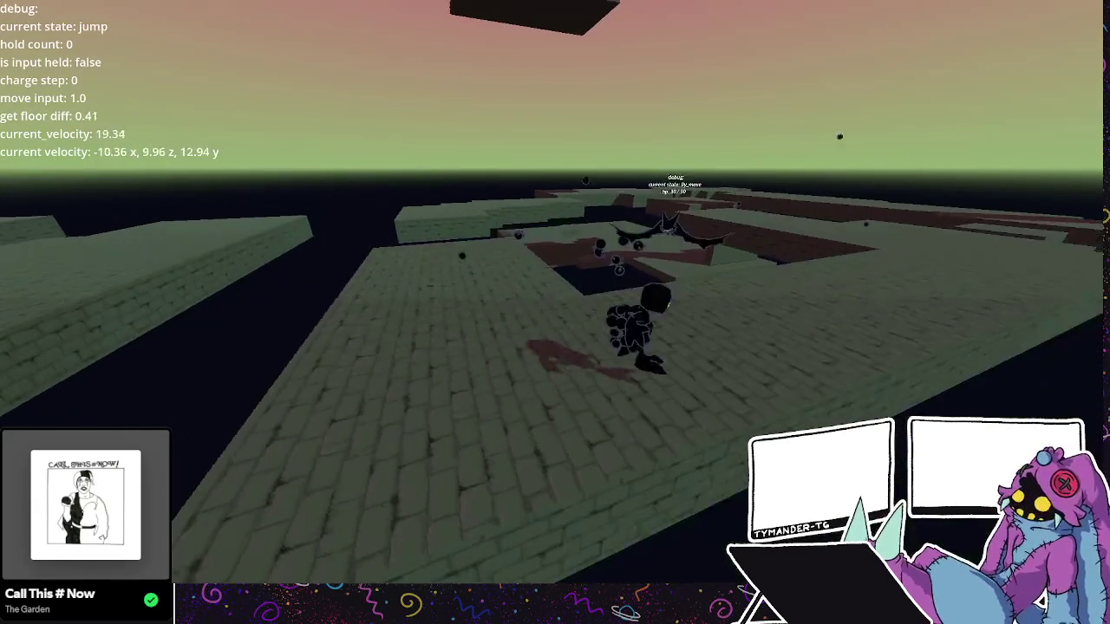
- Jump at a Dractyl bat, hit it with a light punch, and run across the platform
key("space")
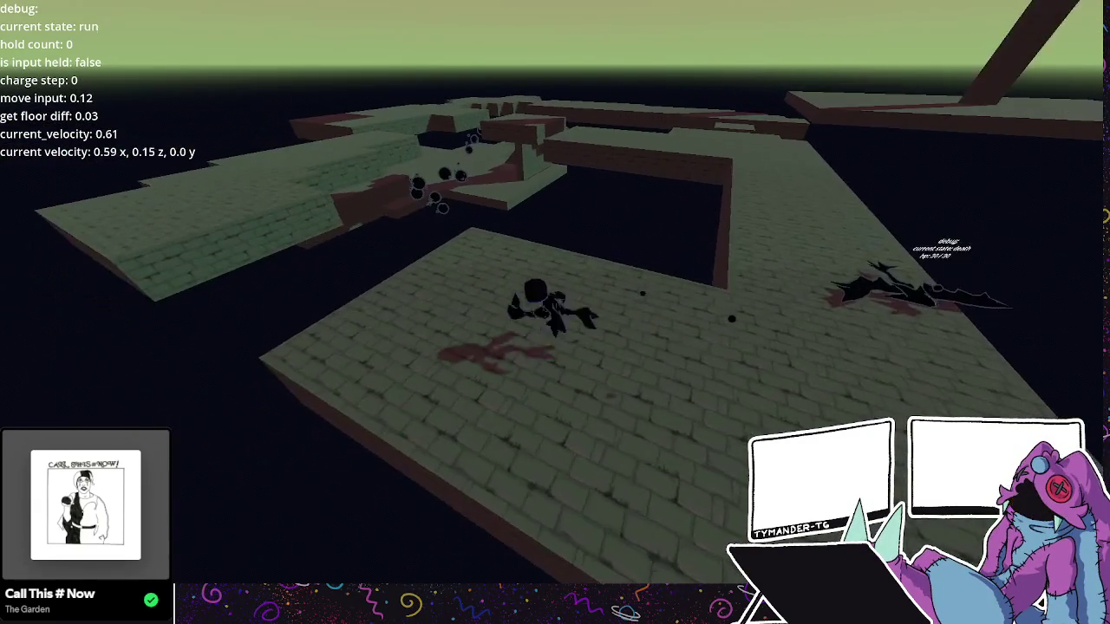
key("w")
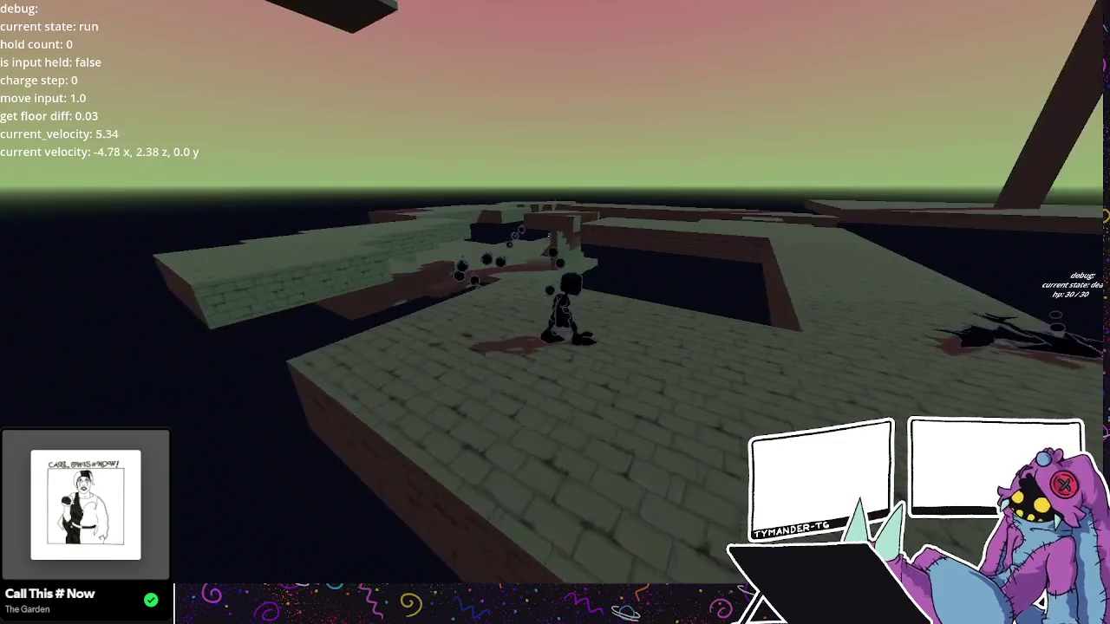
key("j")
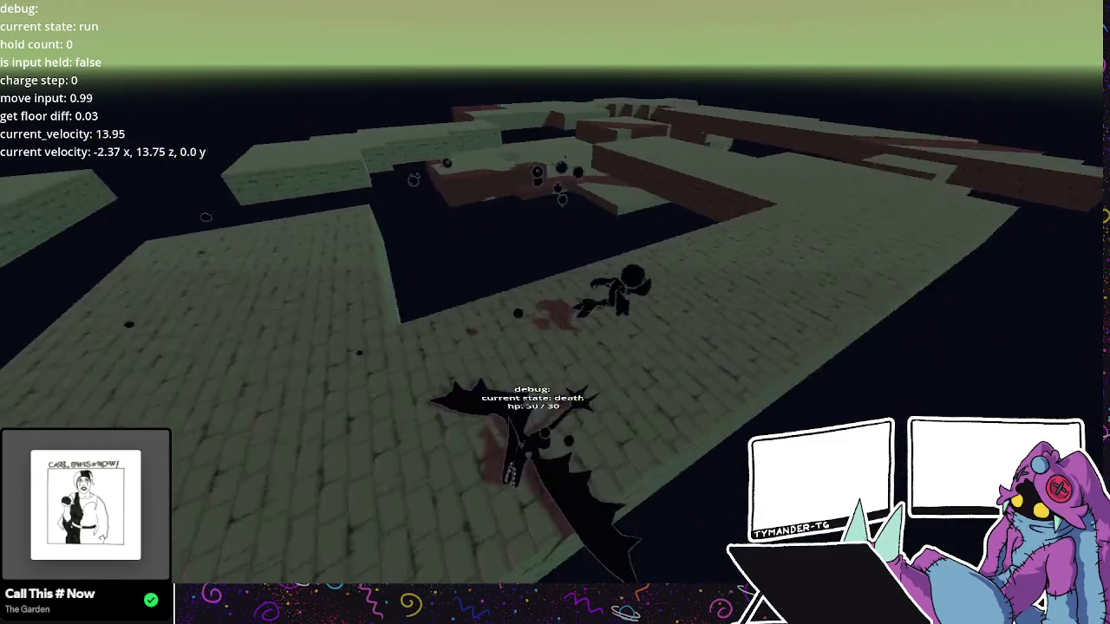
key("w")
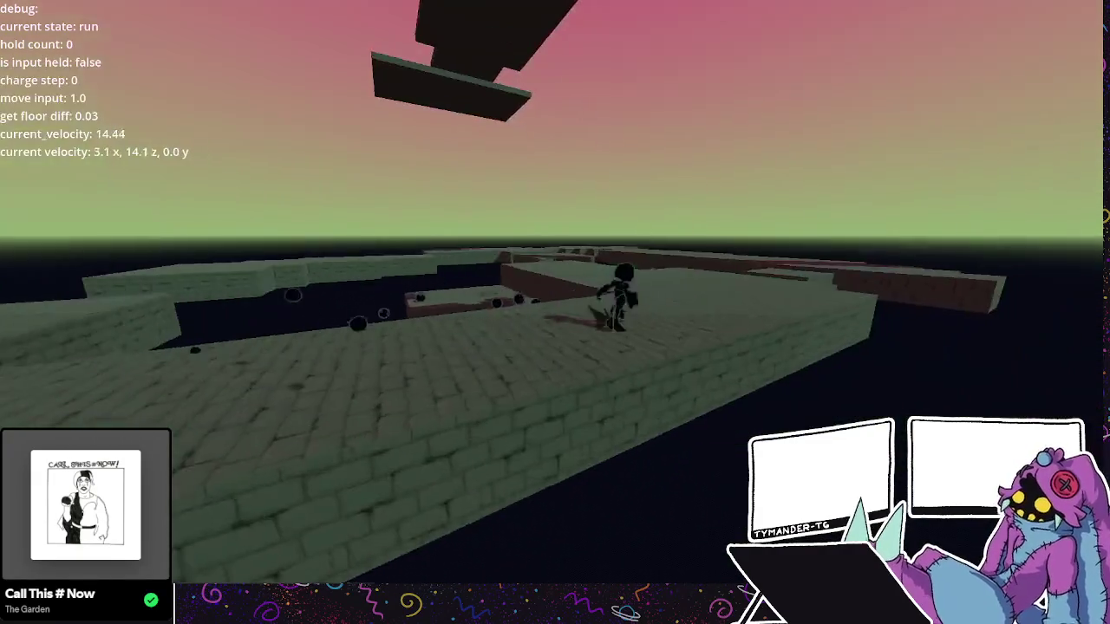
key("space")
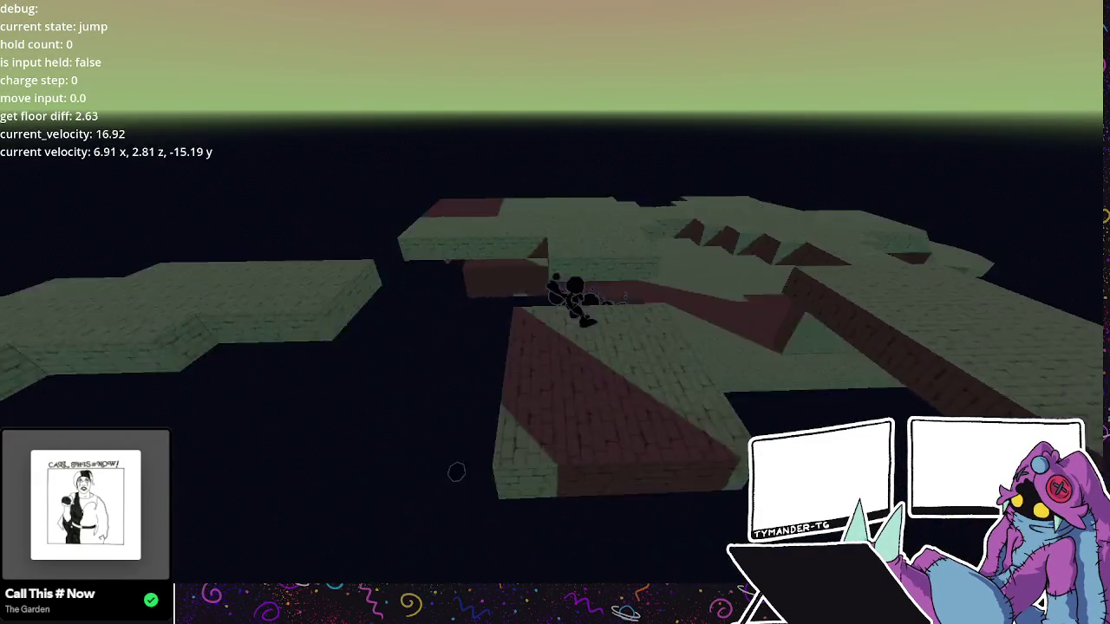
key("w")
- Jump along the long brick path and punch the nearby bat twice
key("space")
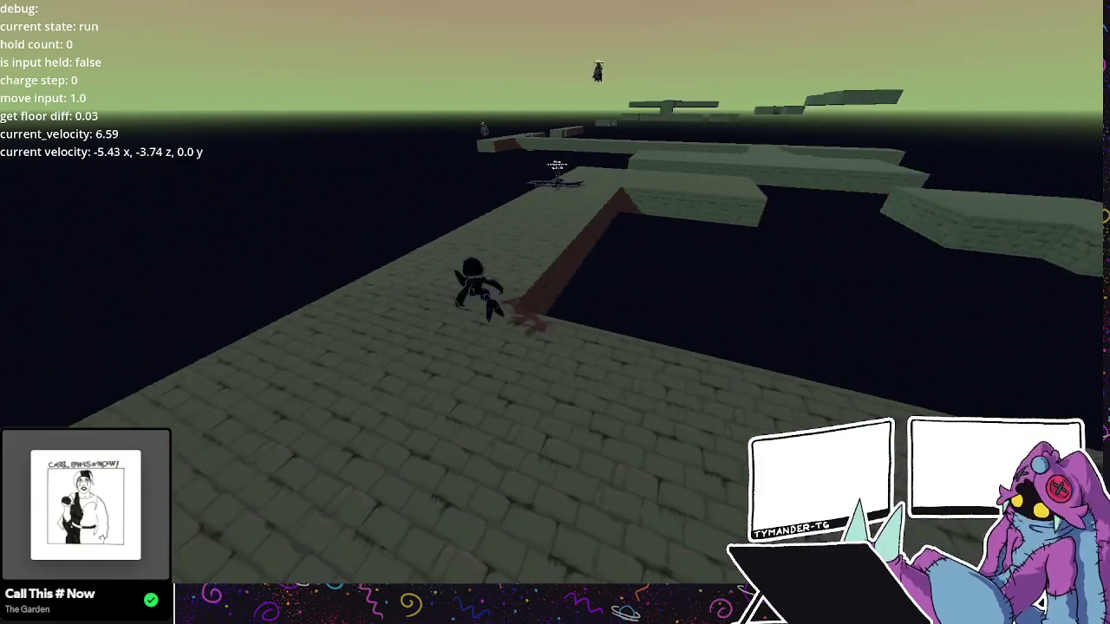
key("space")
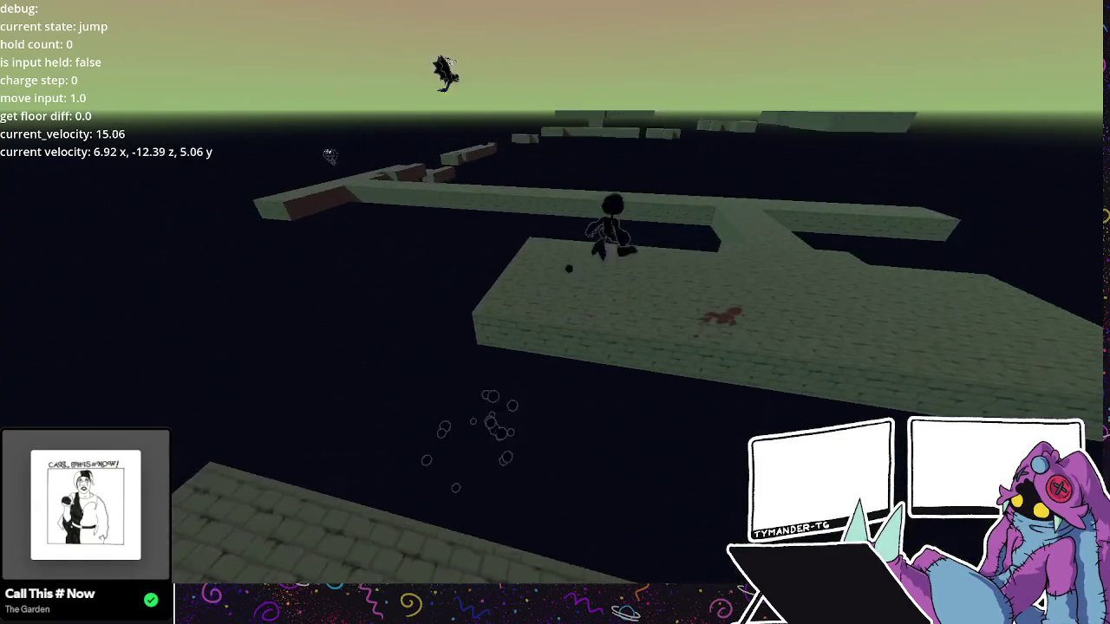
key("space")
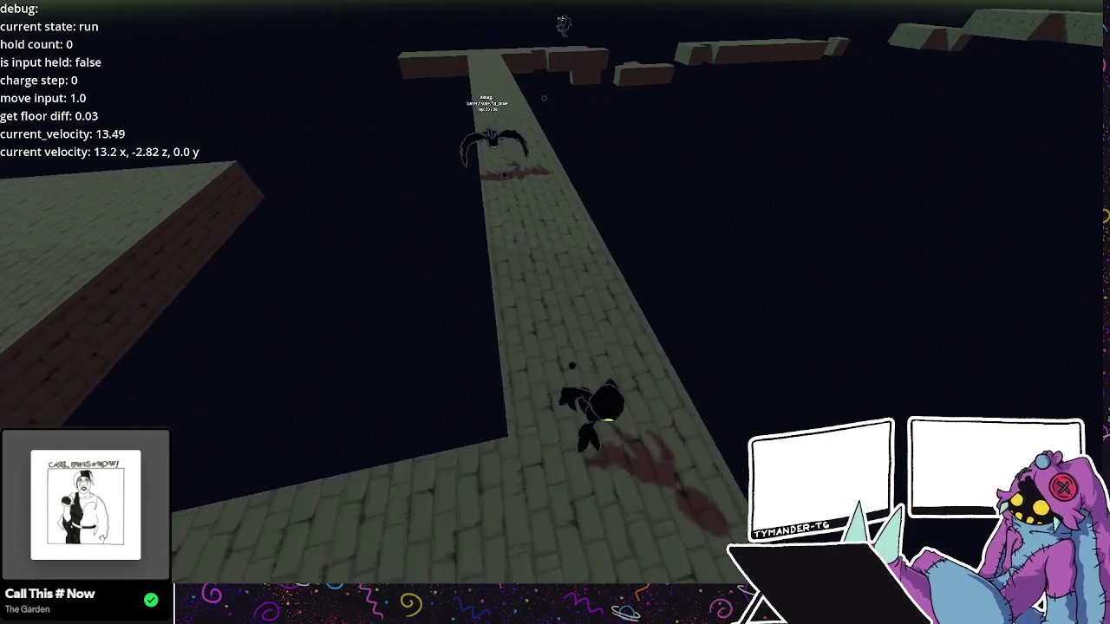
key("j")
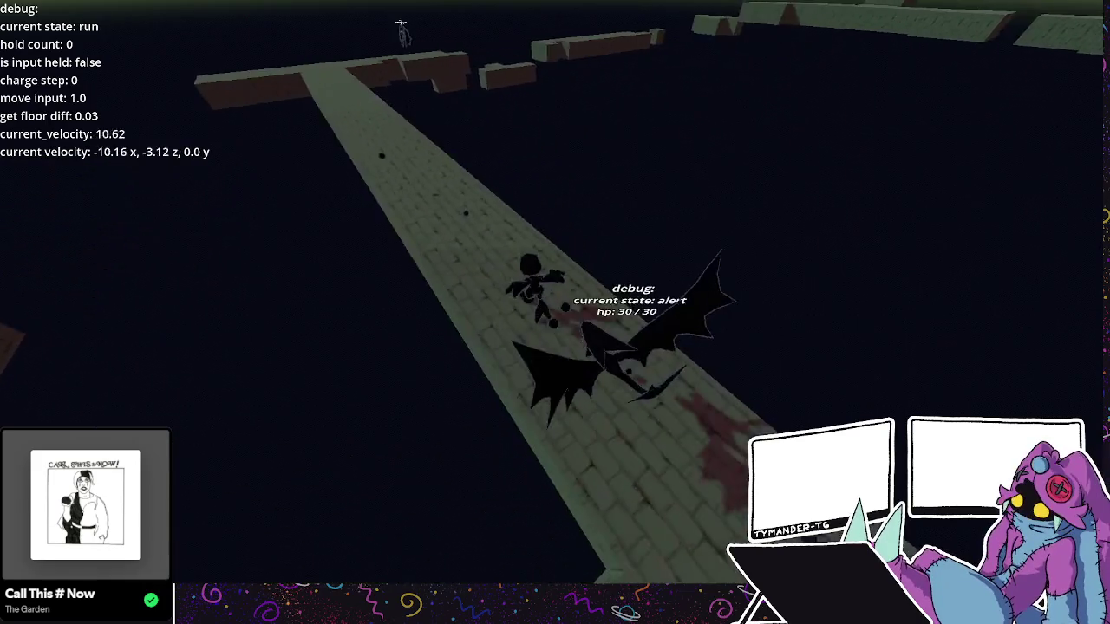
key("j")
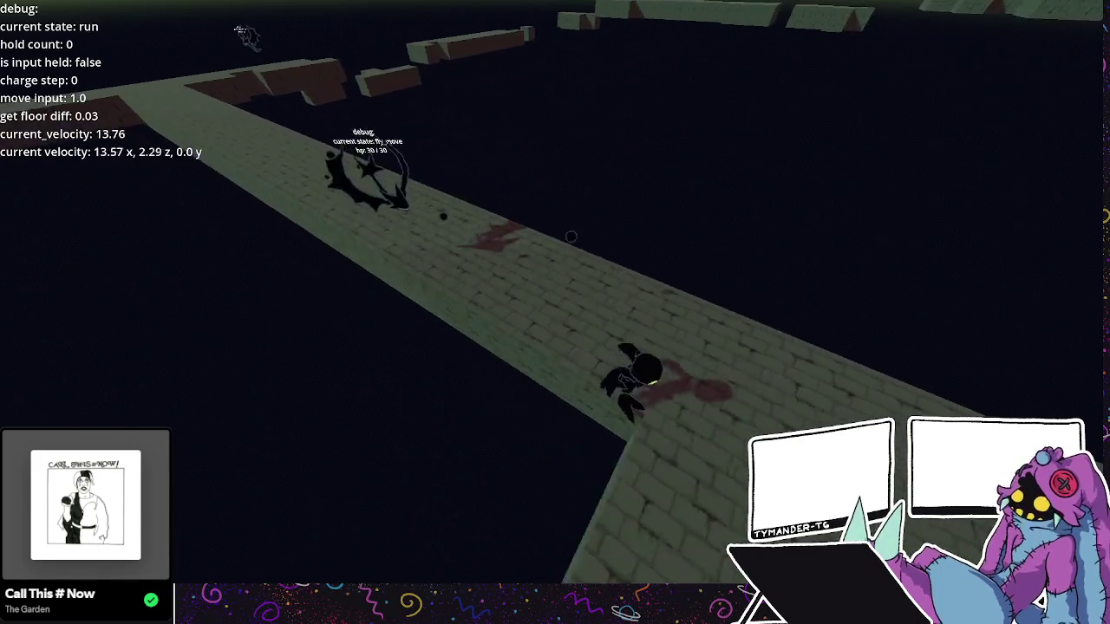
- Jump across the gaps, dash forward, then stop the game with Escape
key("space")
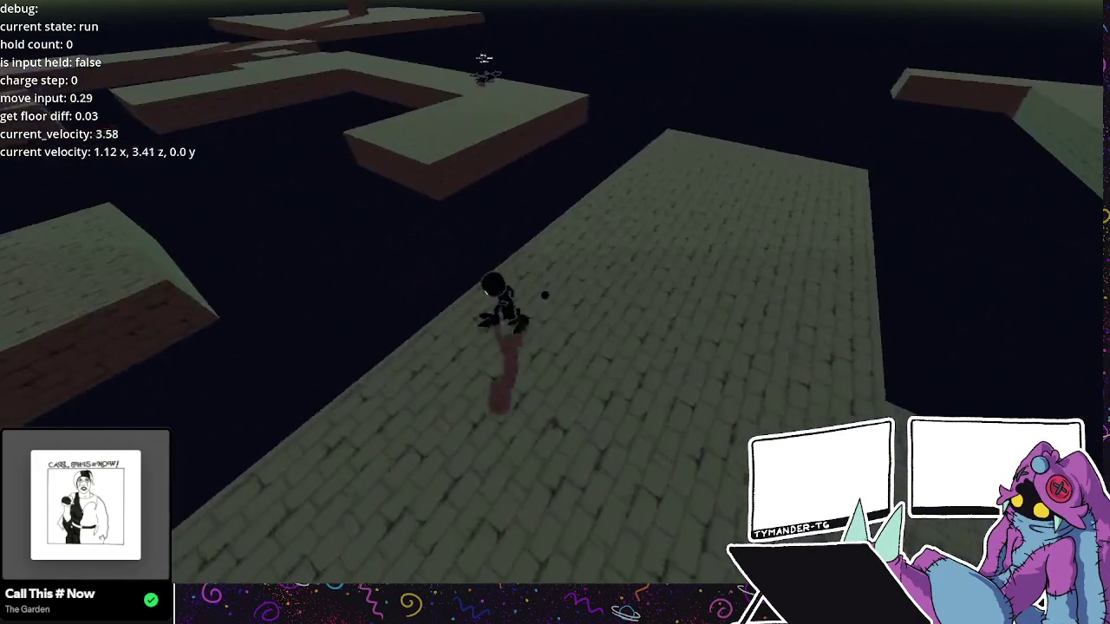
key("space")
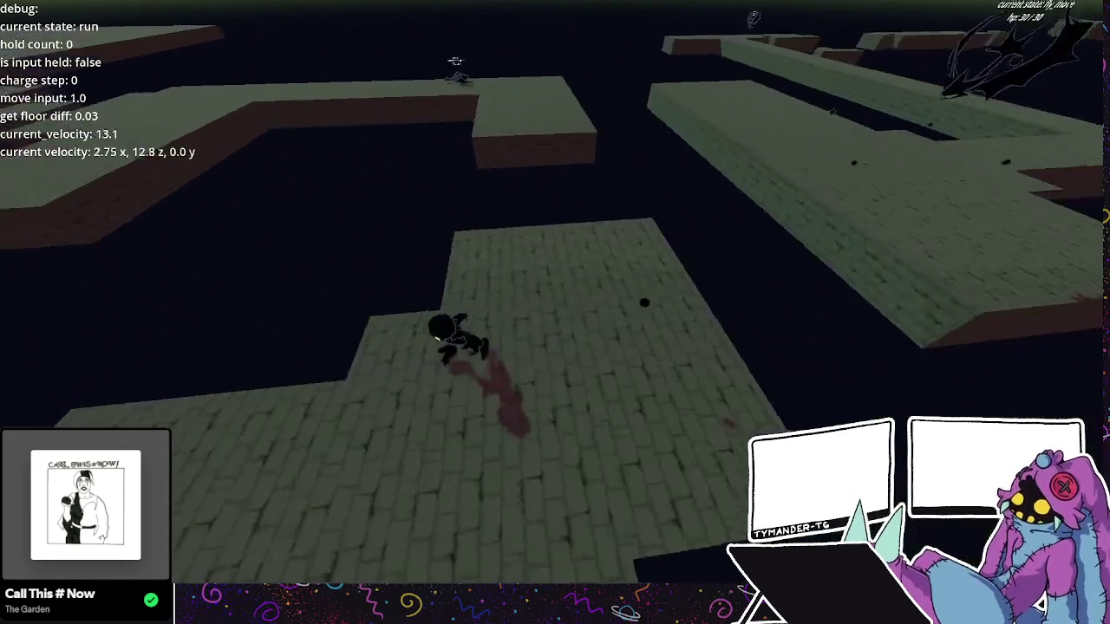
key("space")
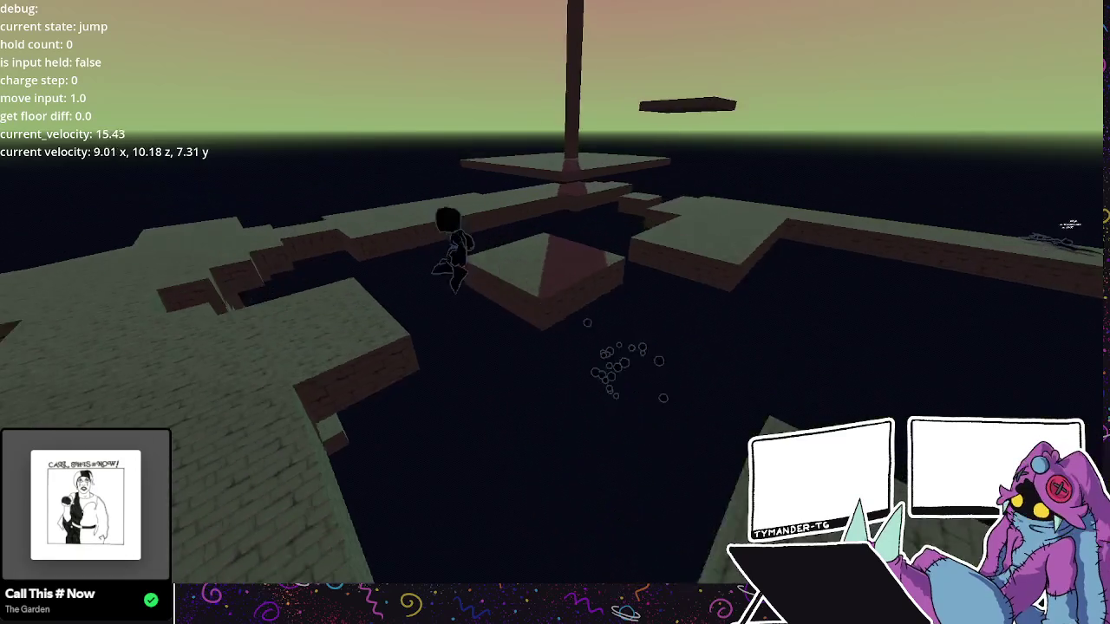
key("shift")
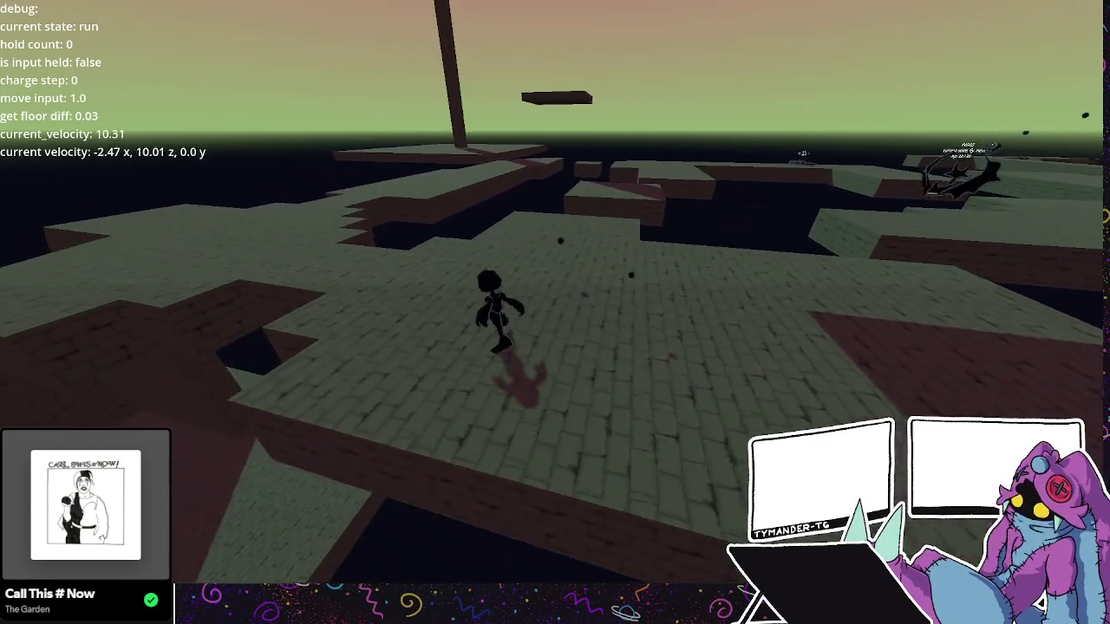
key("Escape")
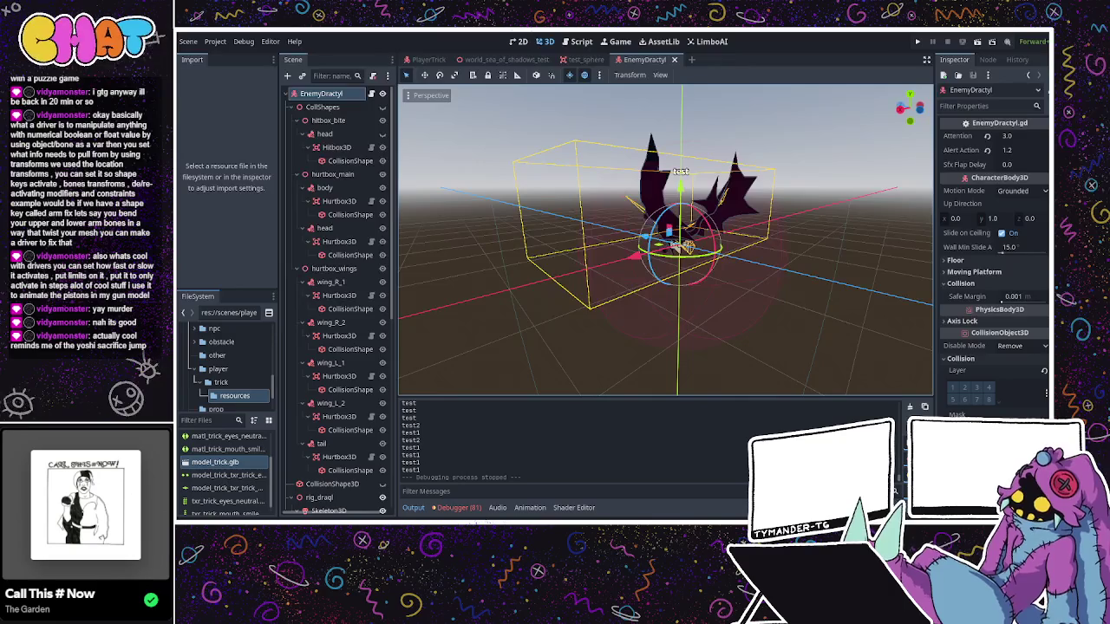
- Open EnemyDractyl.gd (Ctrl+F3) and scroll through fall_update and the other state functions
key("ctrl+F3")
left_click(634, 177)
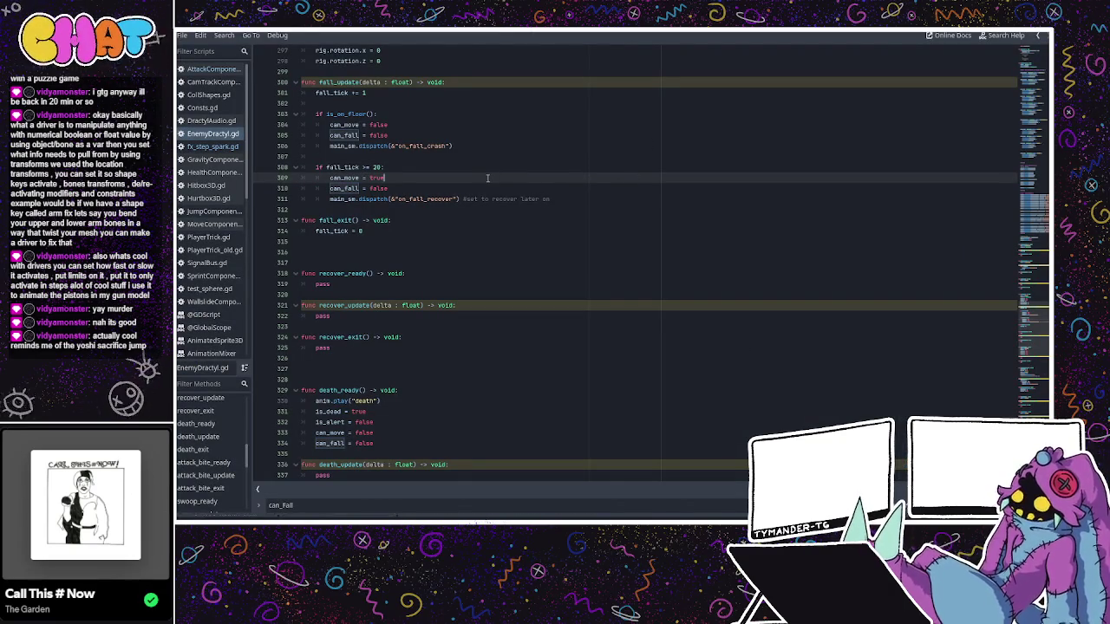
left_click(451, 187)
scroll(451, 199, "up", 3)
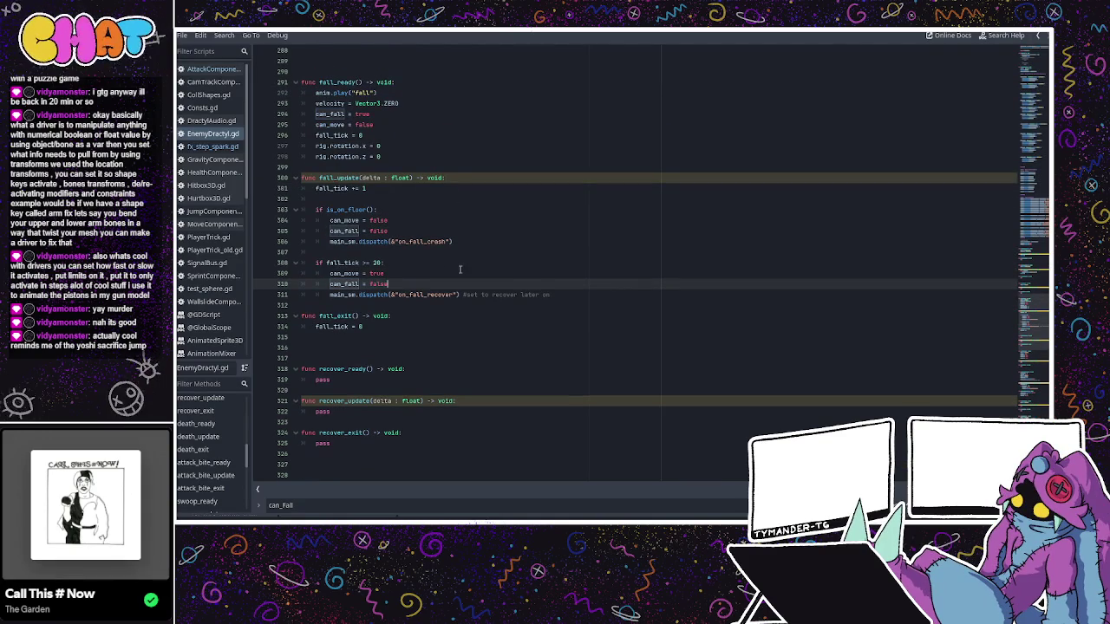
scroll(460, 270, "down", 4)
scroll(461, 270, "up", 8)
scroll(461, 270, "down", 7)
scroll(461, 270, "down", 15)
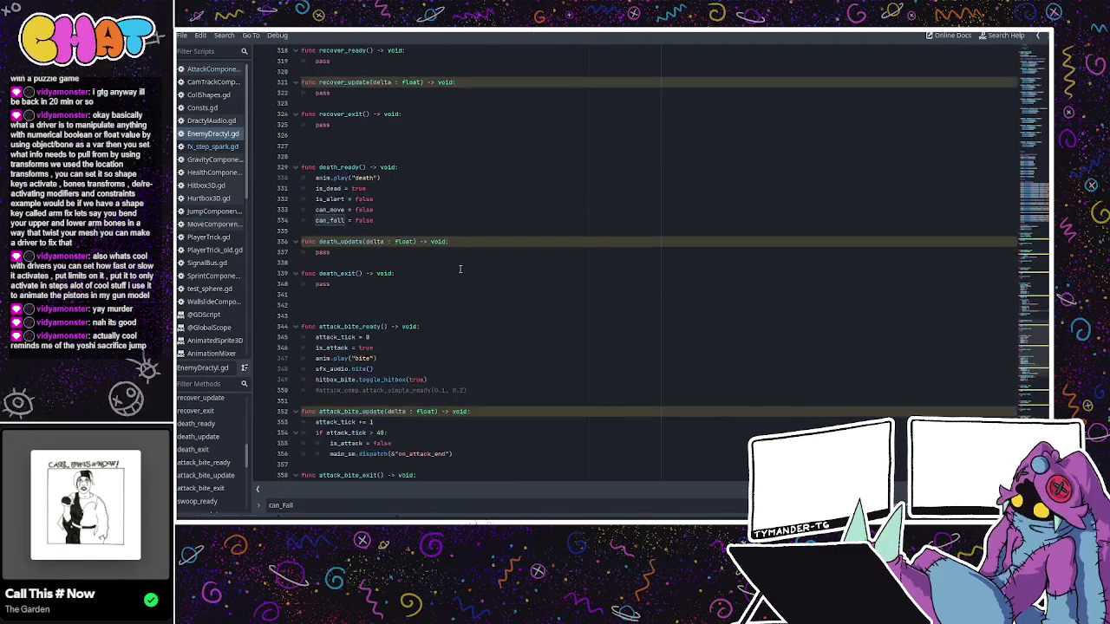
scroll(460, 260, "down", 14)
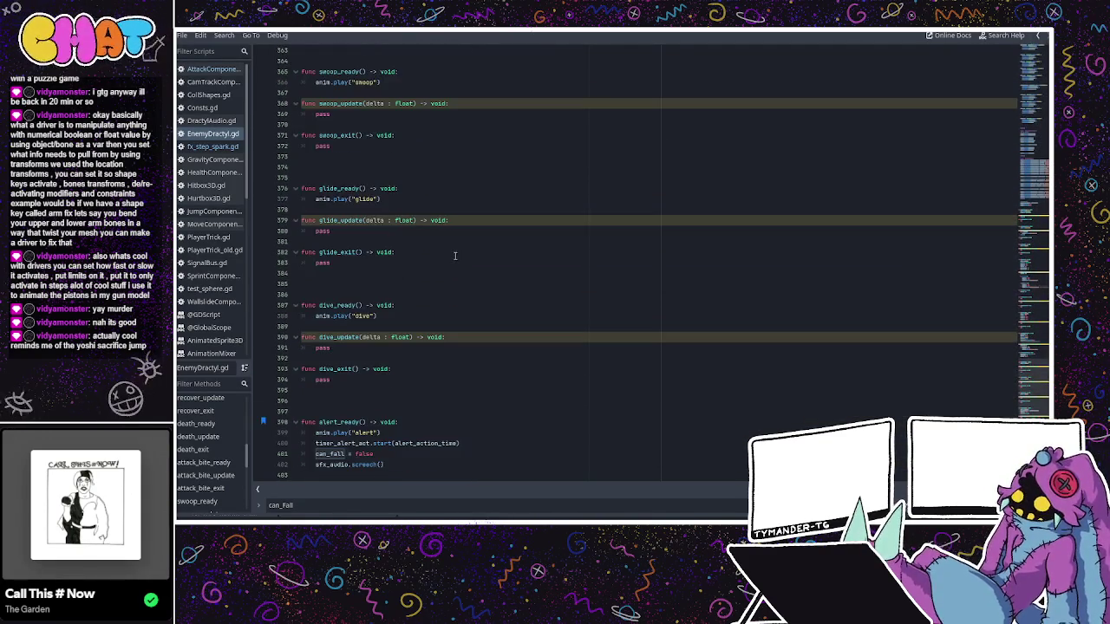
- Browse the script list to HealthComponent.gd and find the current_hp = max_hp setup line
left_click(212, 146)
left_click(213, 134)
left_click(214, 160)
left_click(218, 172)
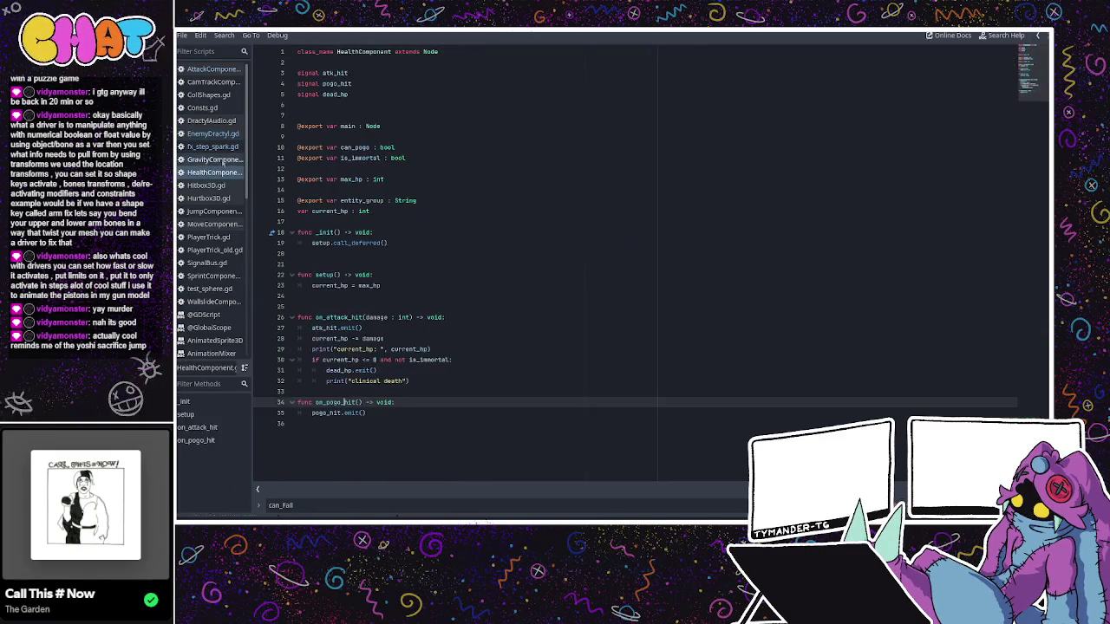
left_click(413, 285)
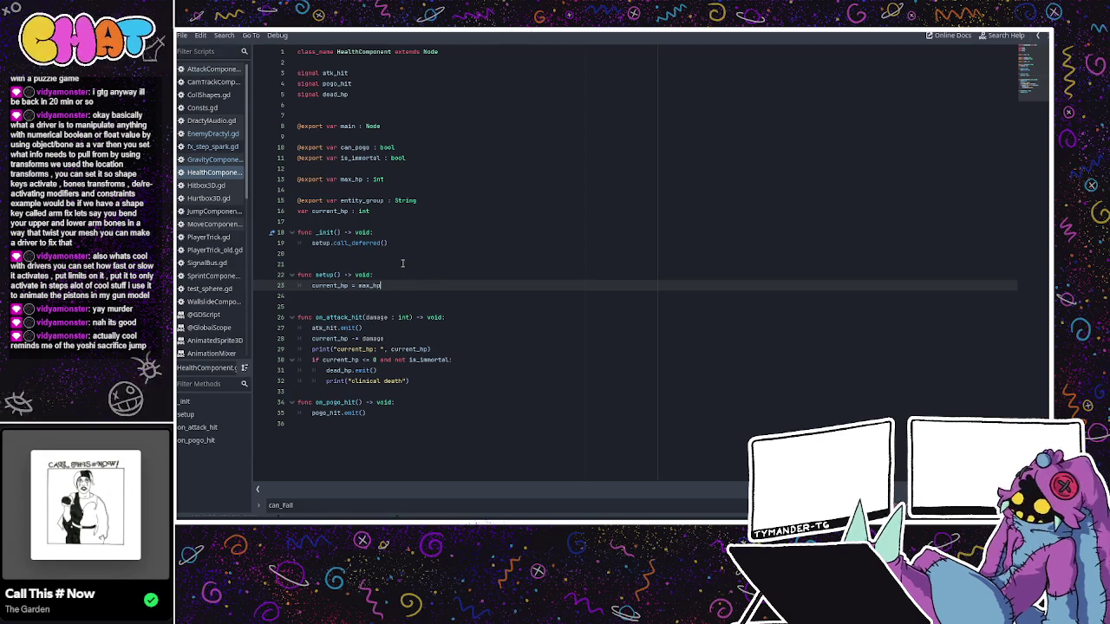
- Examine on_attack_hit: the damage subtraction from current_hp, its print line and the death check
left_click(375, 318)
double_click(363, 318)
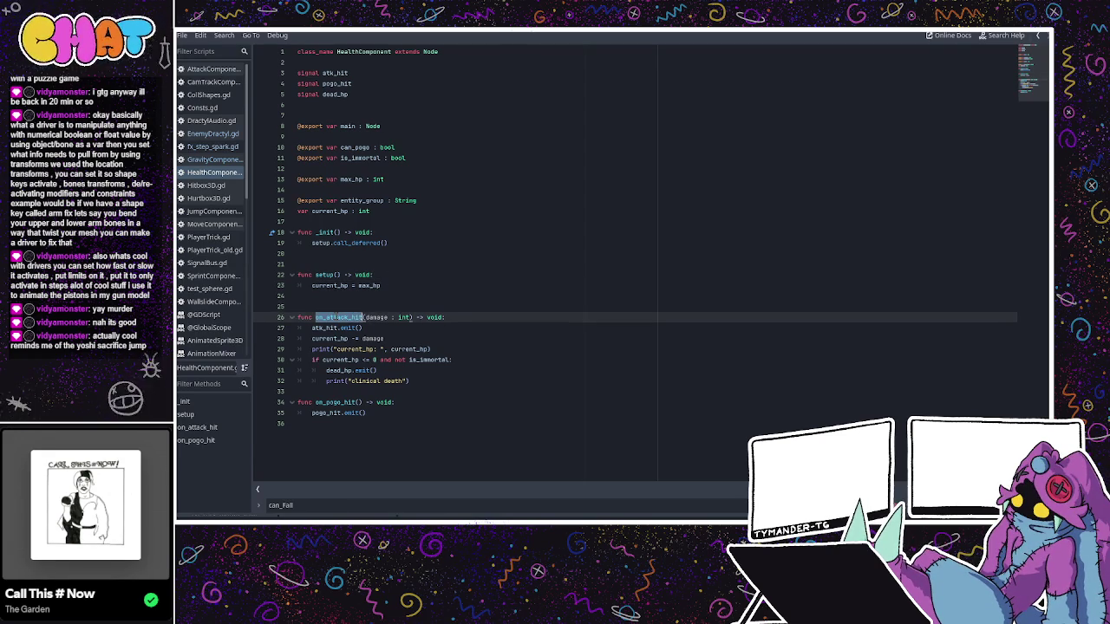
left_click(382, 338)
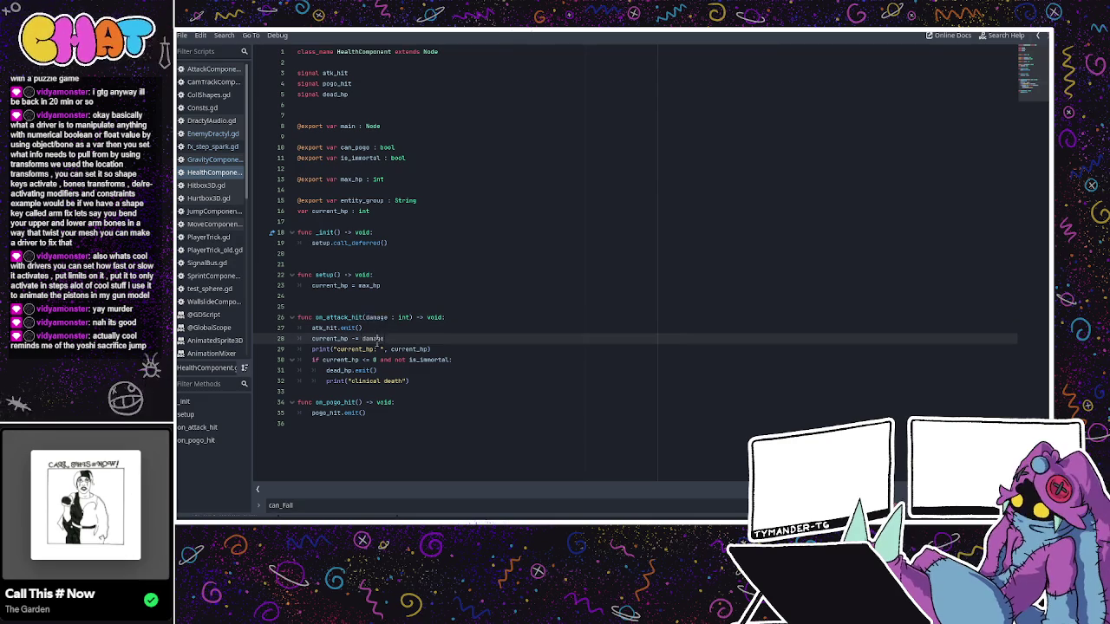
double_click(353, 348)
left_click(340, 359)
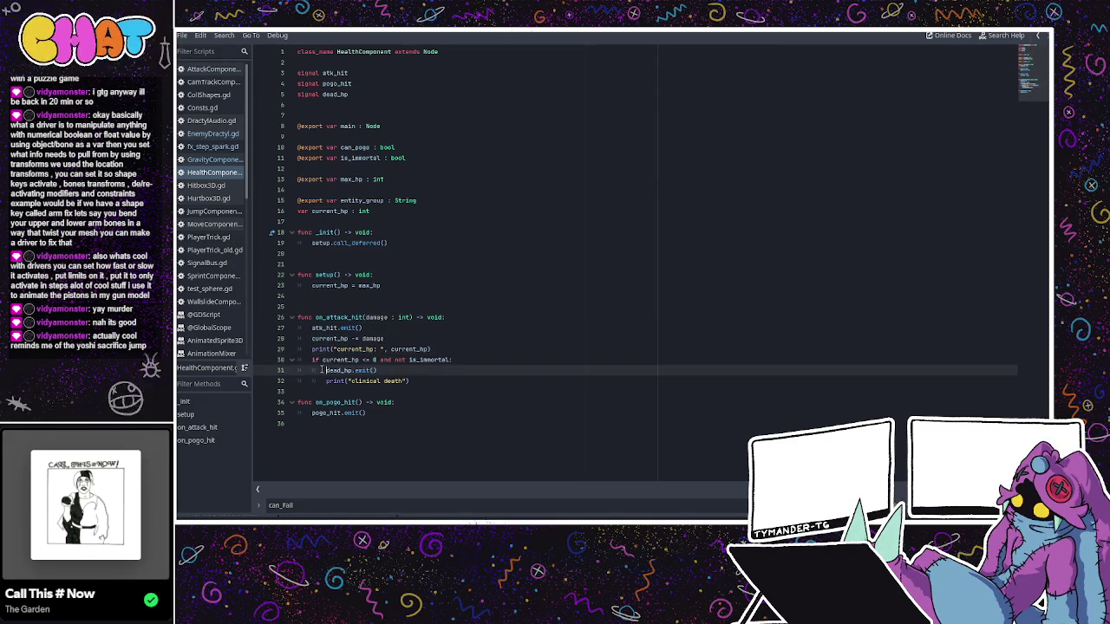
double_click(340, 359)
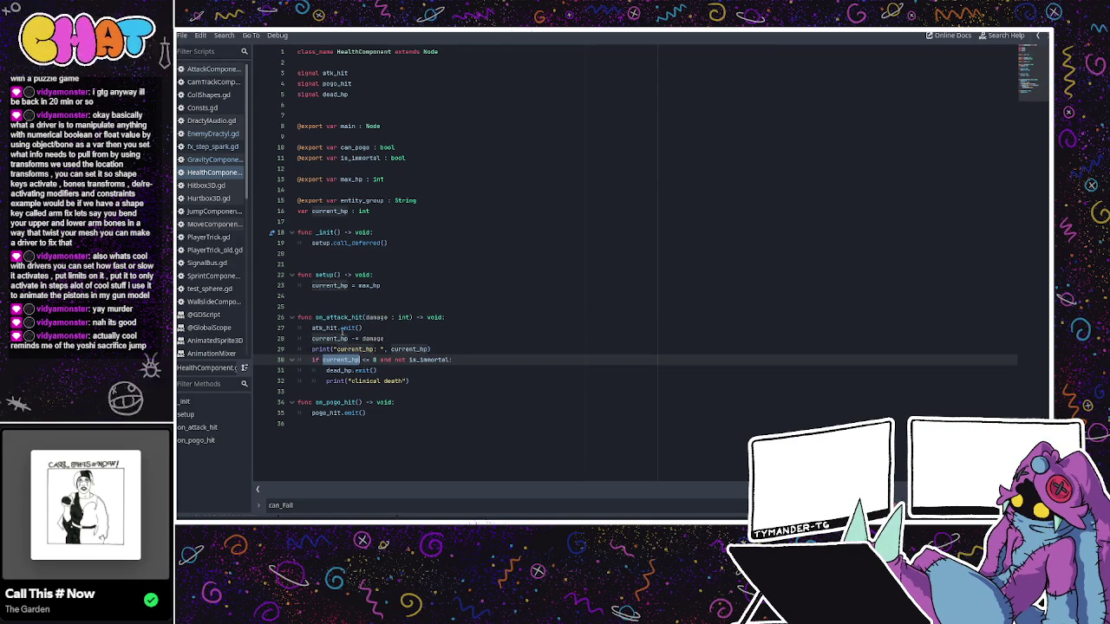
left_click(375, 253)
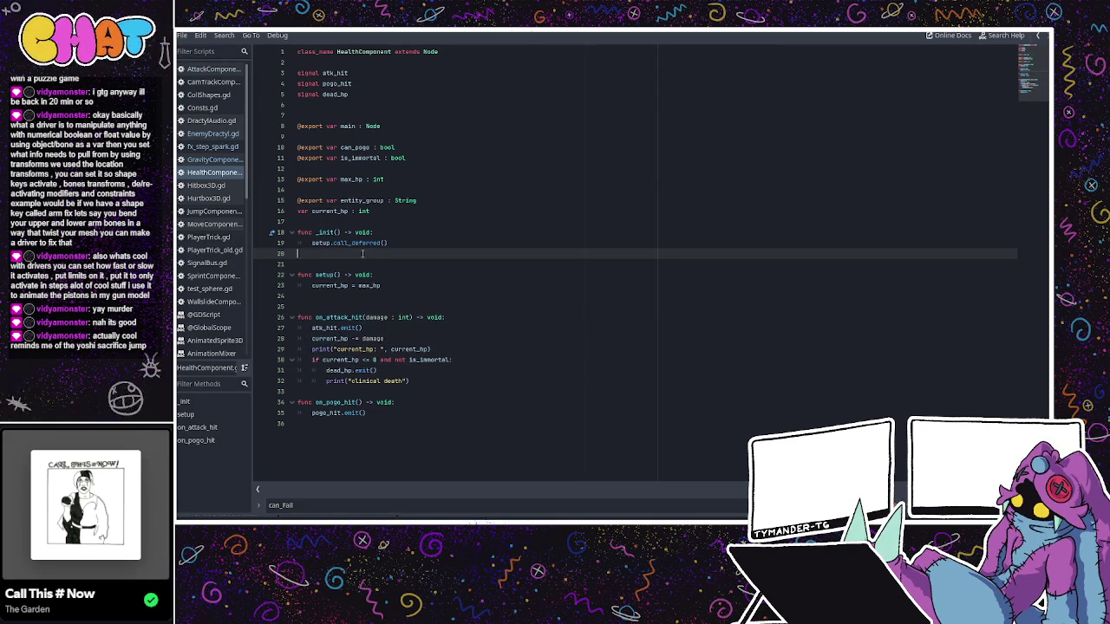
- Compare on_pogo_hit, then return to on_attack_hit and clear the selection
left_click(332, 399)
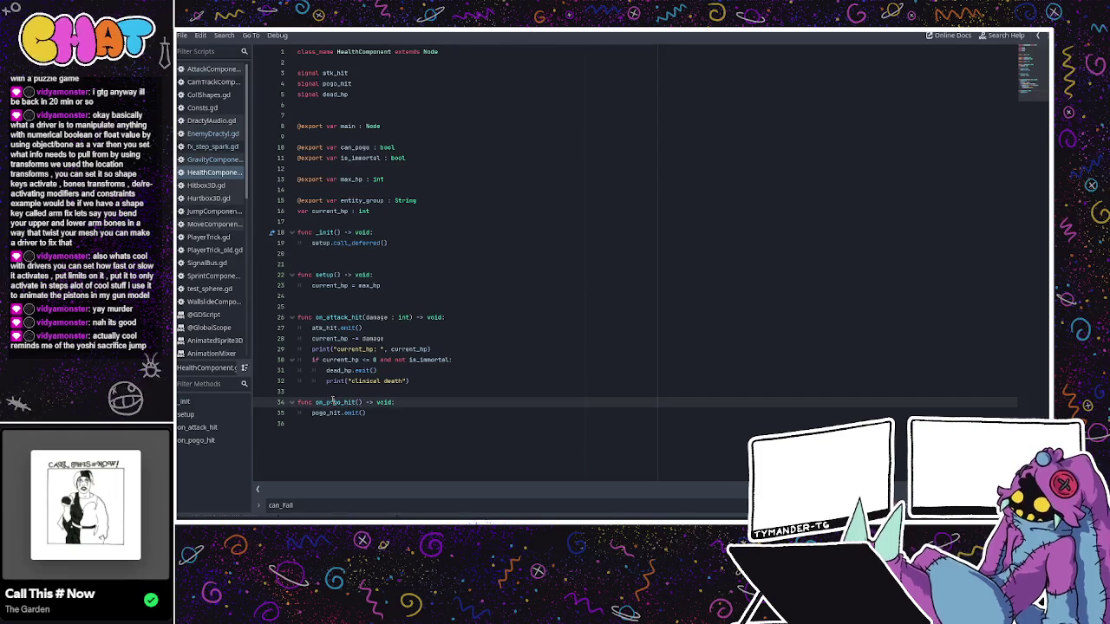
left_click(350, 316)
double_click(349, 317)
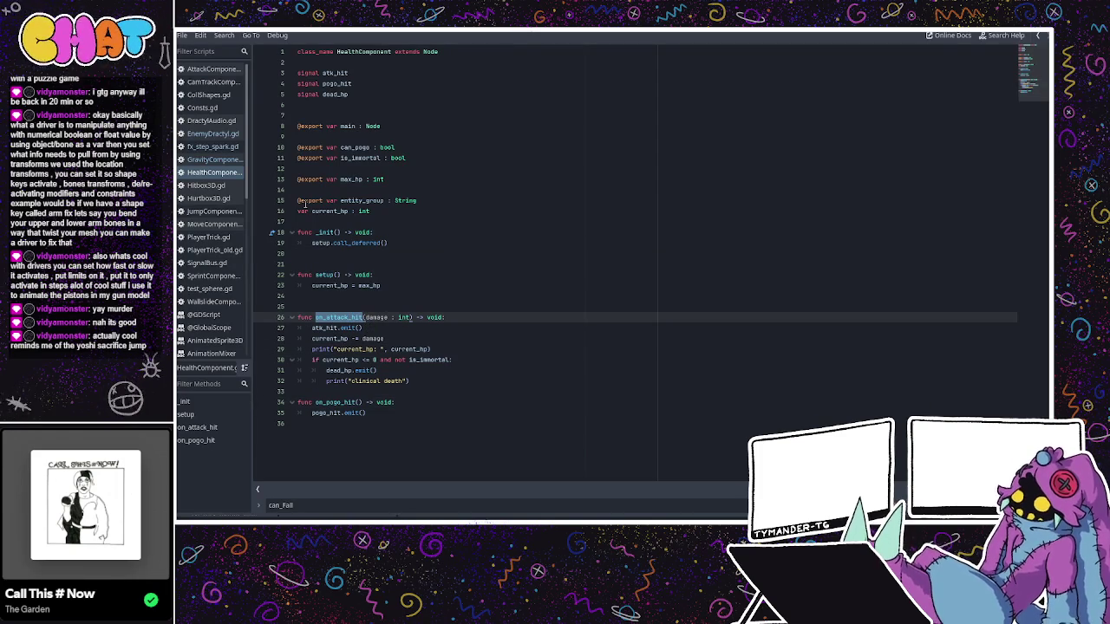
left_click(545, 147)
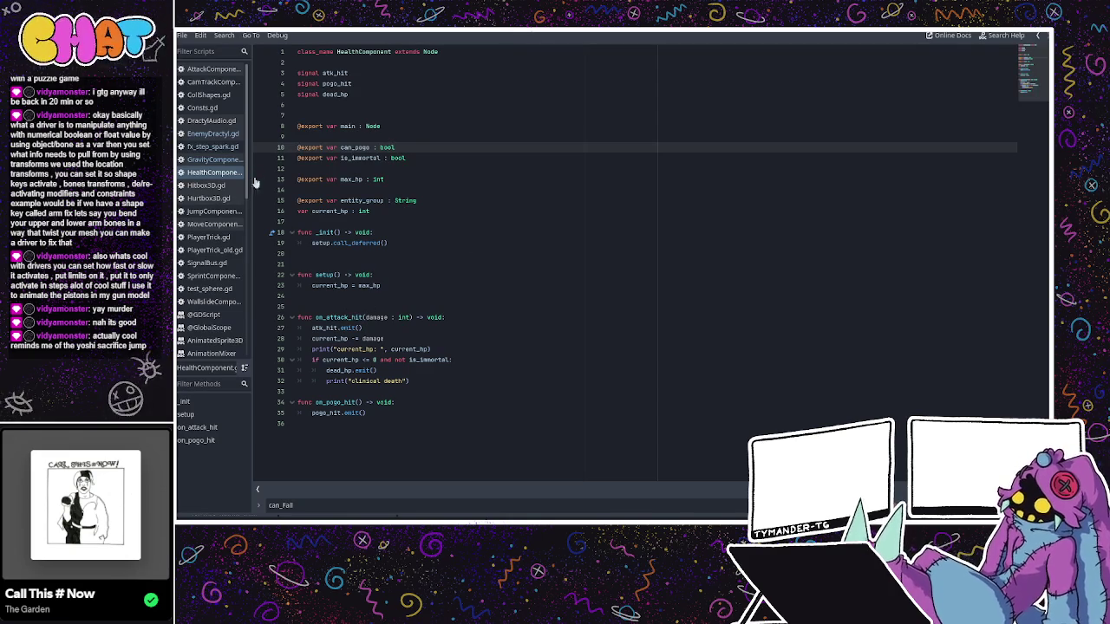
- In Hitbox3D.gd, follow on_hit's attack_hit call to its definition
left_click(207, 185)
scroll(358, 240, "up", 4)
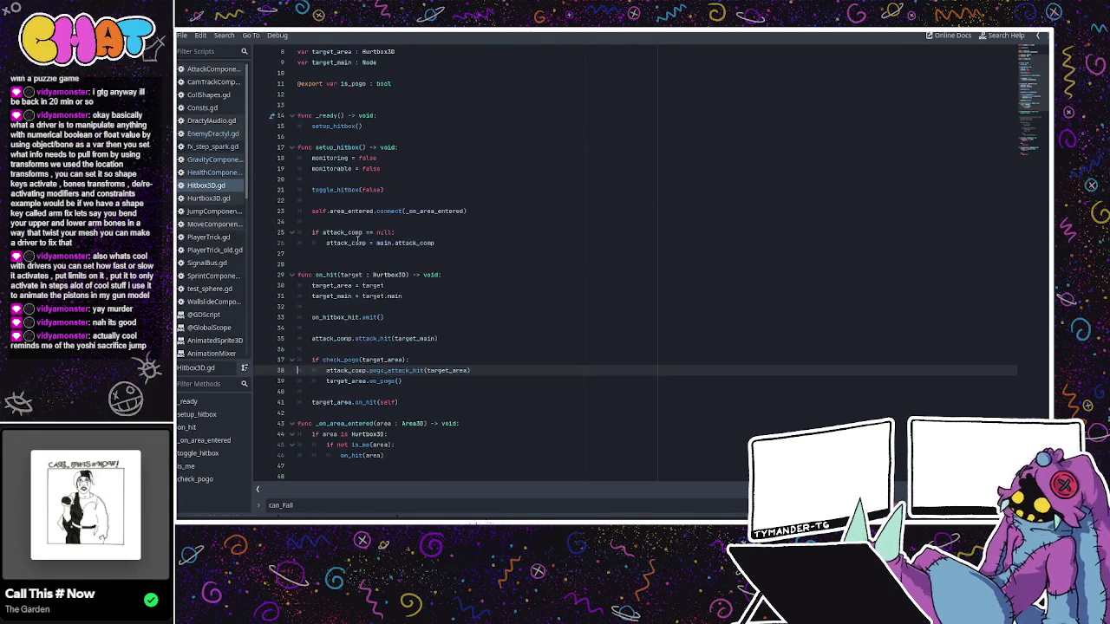
scroll(357, 240, "down", 2)
left_click(355, 233)
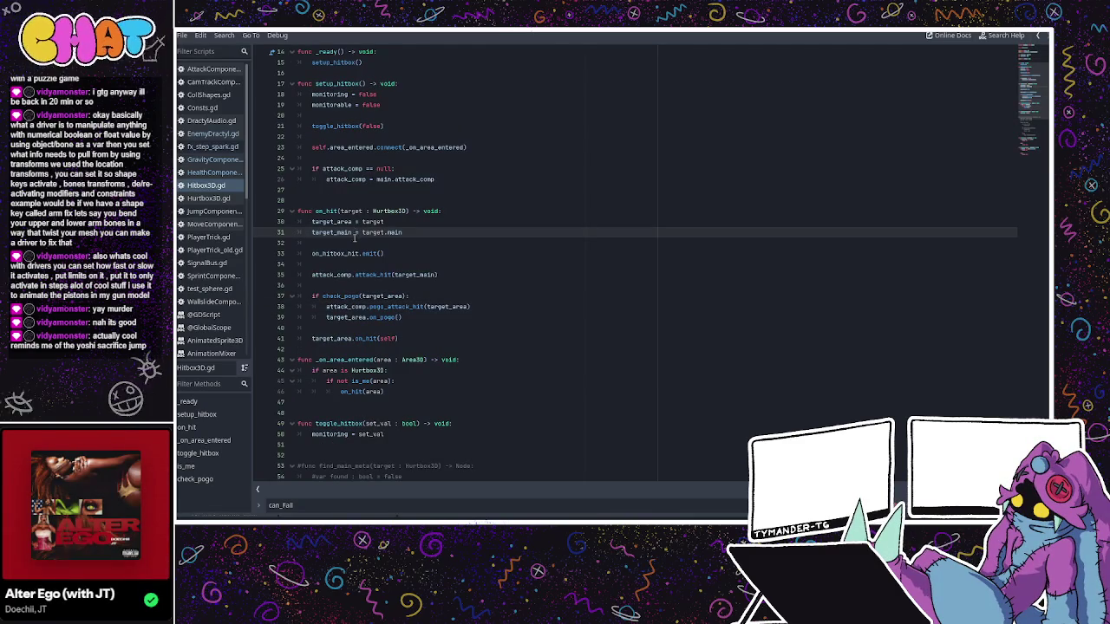
left_click(390, 275)
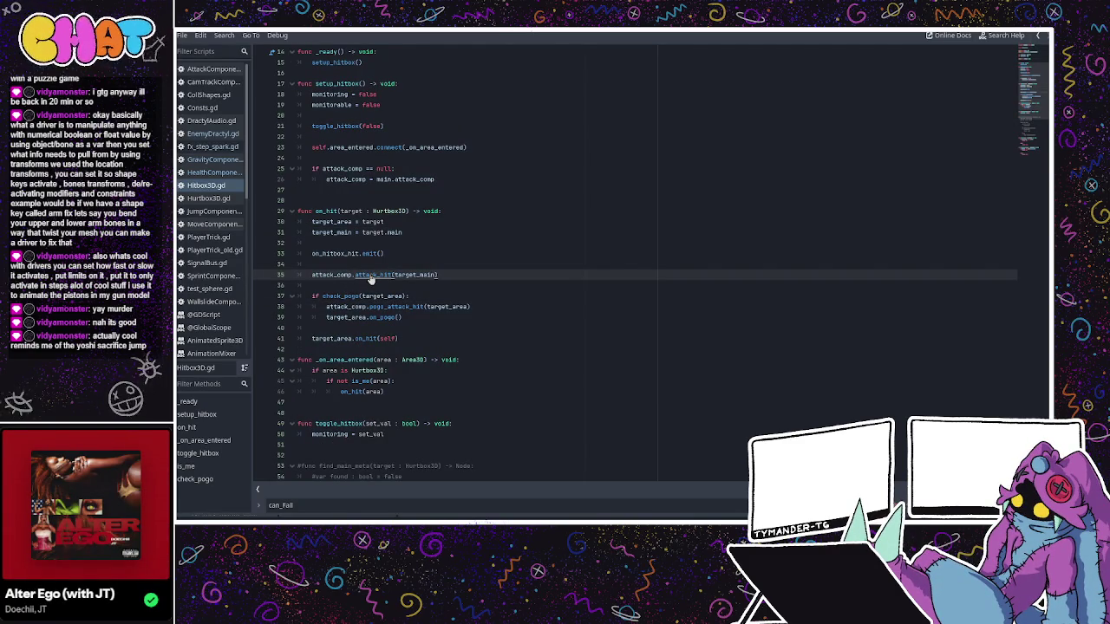
left_click(370, 277, "ctrl")
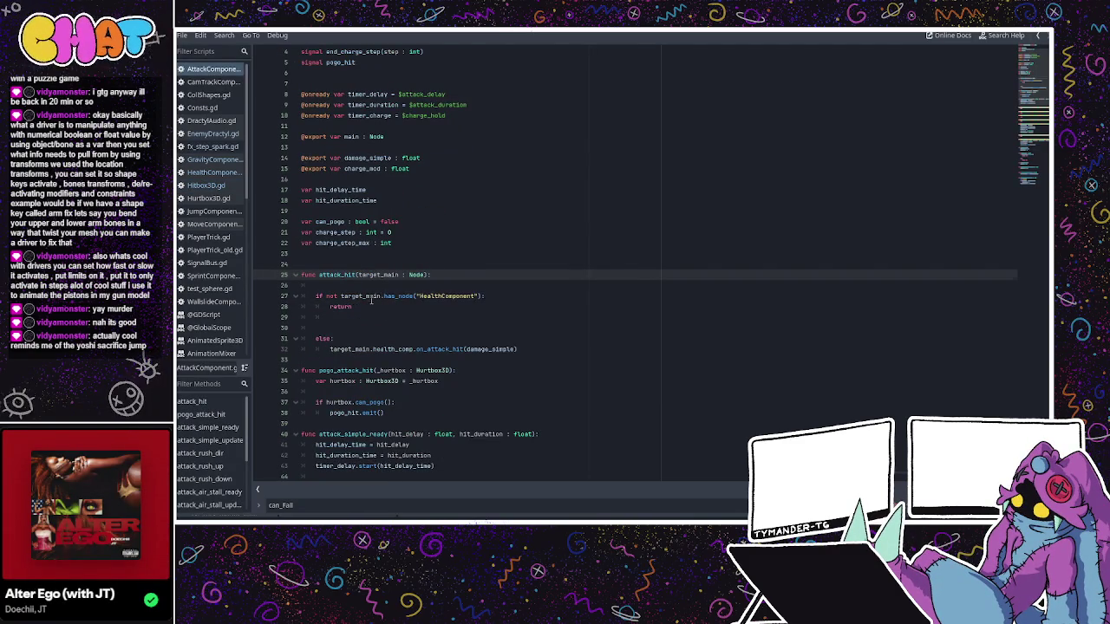
scroll(372, 299, "down", 3)
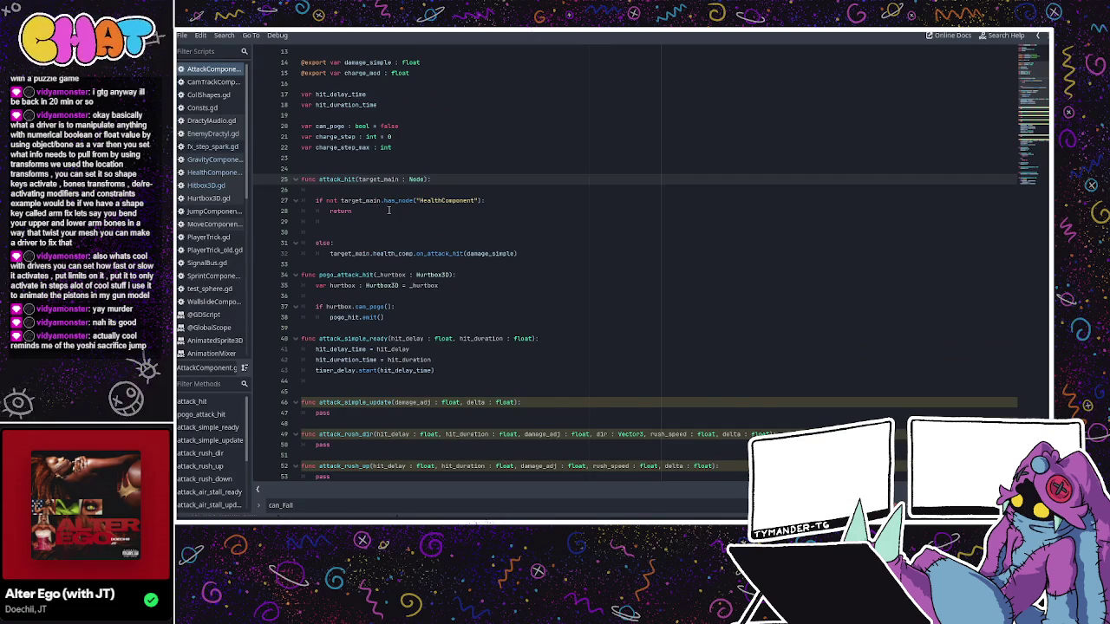
scroll(388, 210, "down", 1)
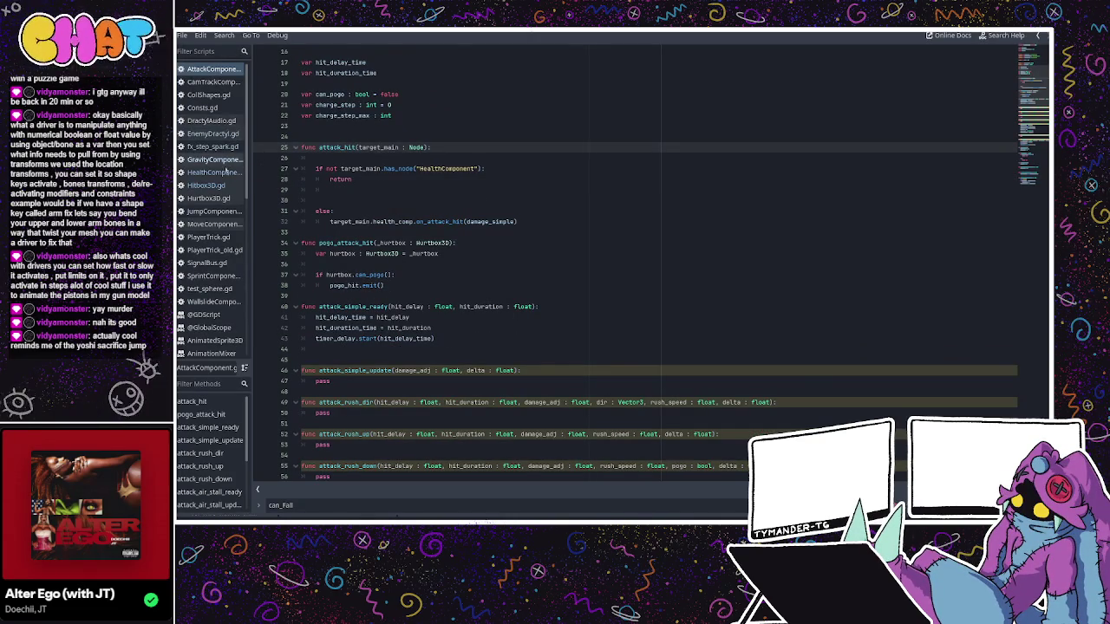
- Trace attack_hit into AttackComponent.gd through its HealthComponent check to the on_attack_hit call
left_click(206, 185)
left_click(427, 274)
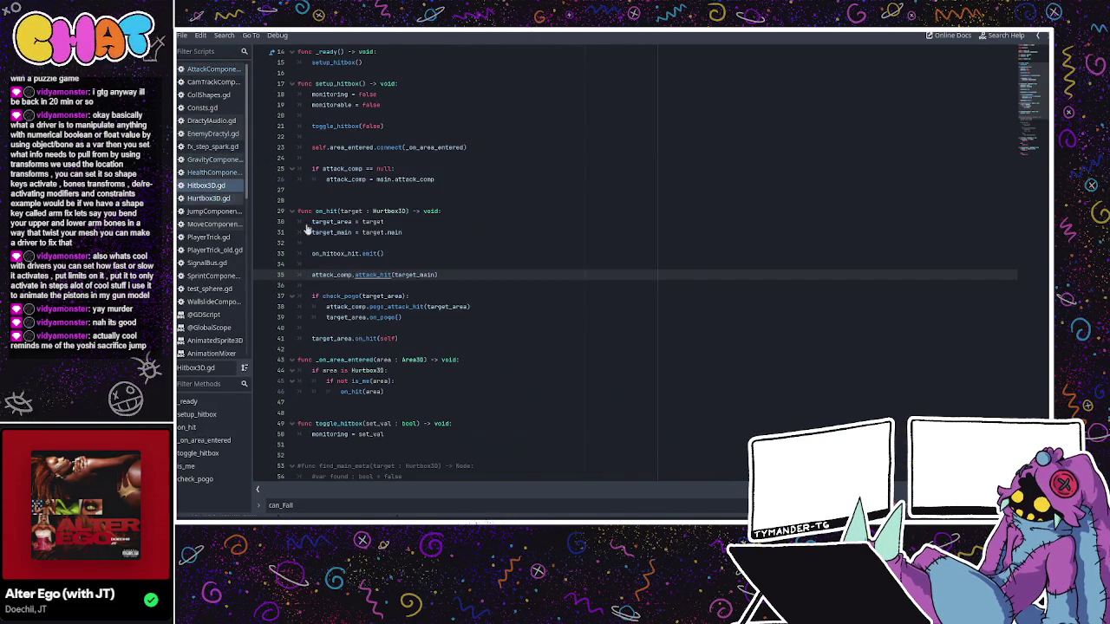
double_click(414, 275)
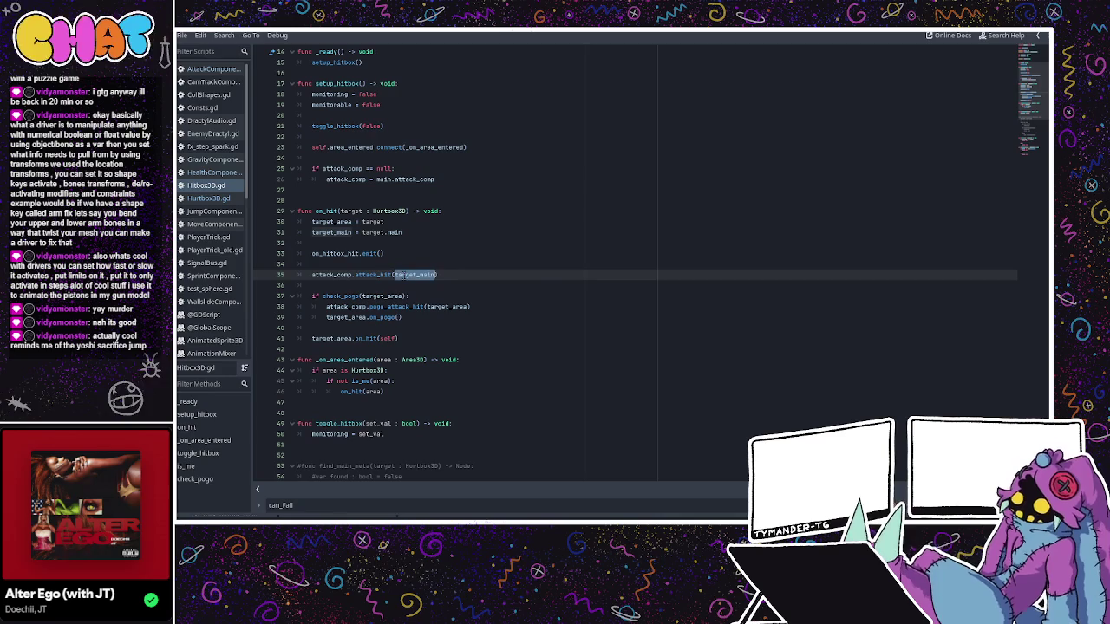
left_click(374, 275, "ctrl")
left_click(410, 220)
left_click(406, 274)
left_click(382, 286)
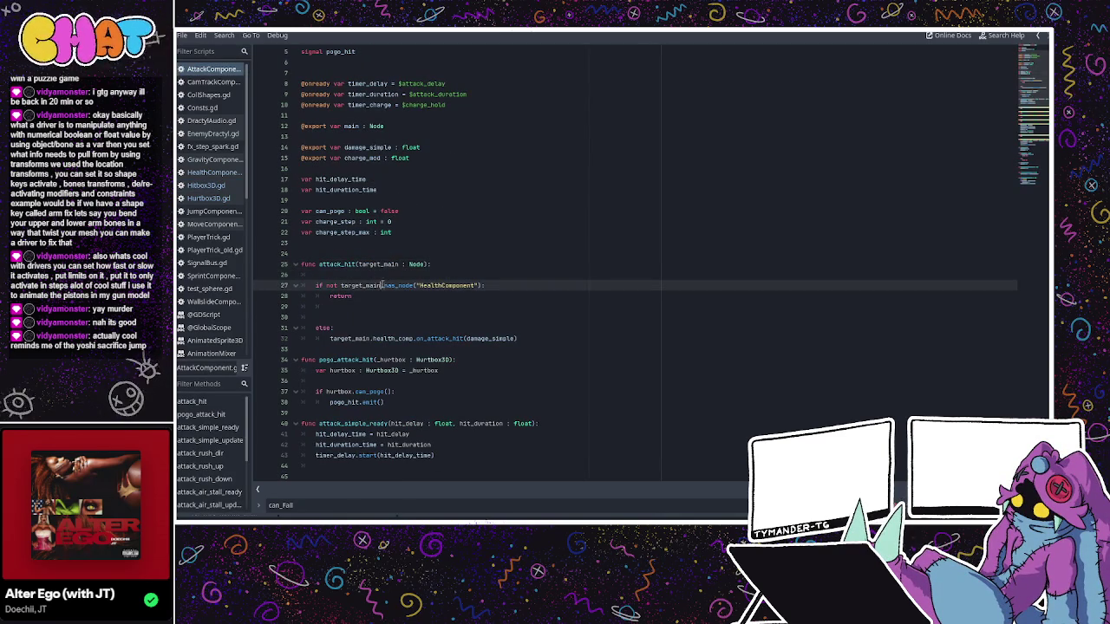
left_click(351, 298)
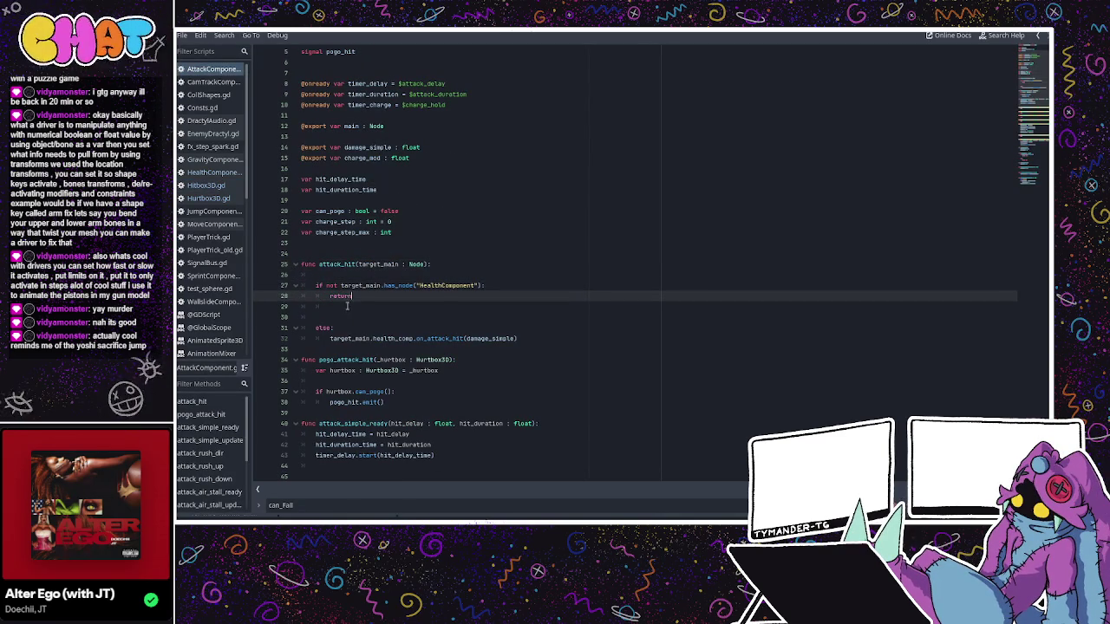
left_click(431, 336)
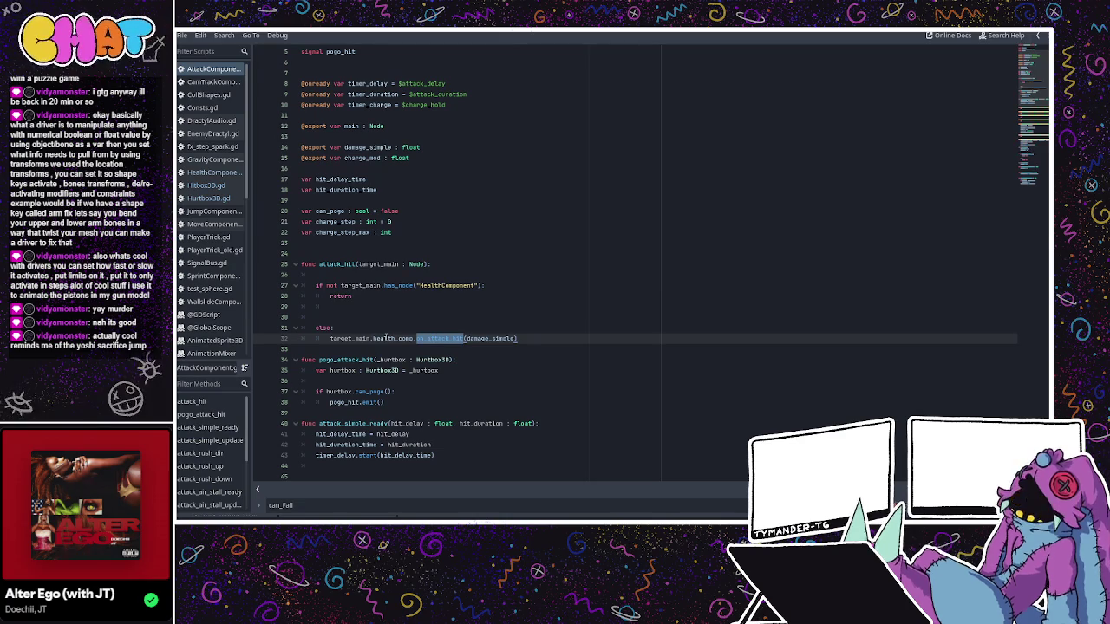
left_click(418, 337)
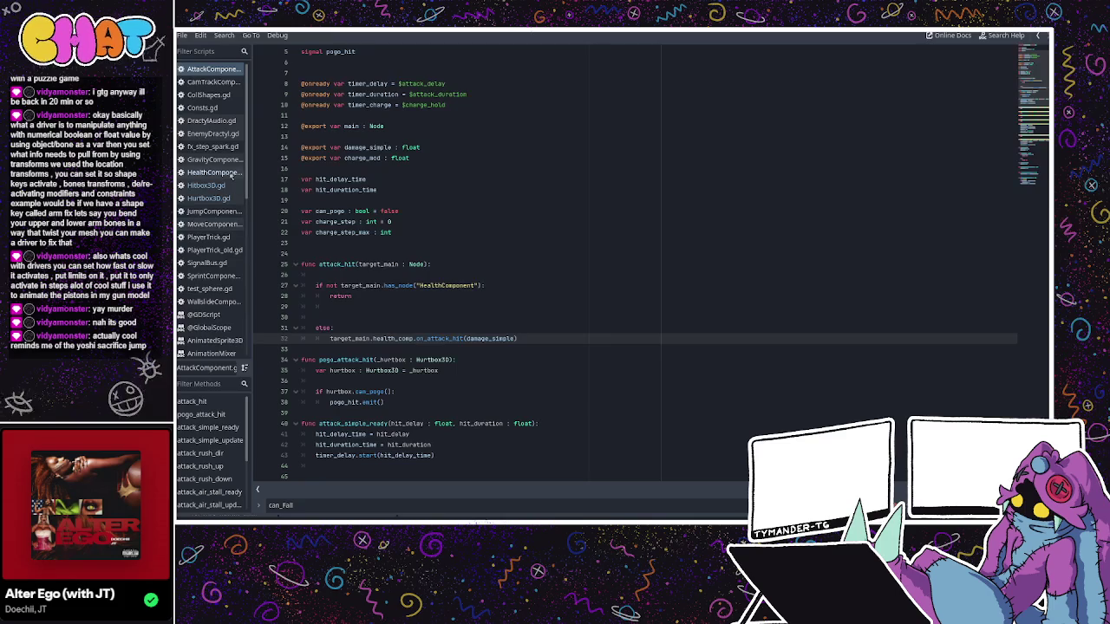
- Review the damage subtraction in HealthComponent.gd's on_attack_hit, then return to the main editor
left_click(214, 172)
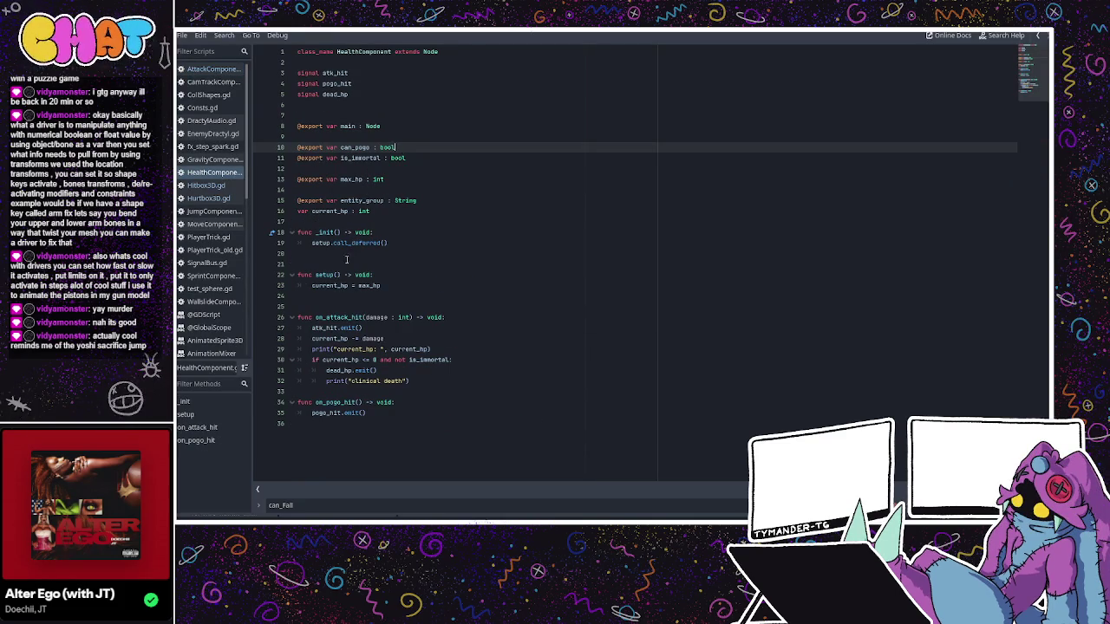
left_click(341, 318)
left_click(398, 317)
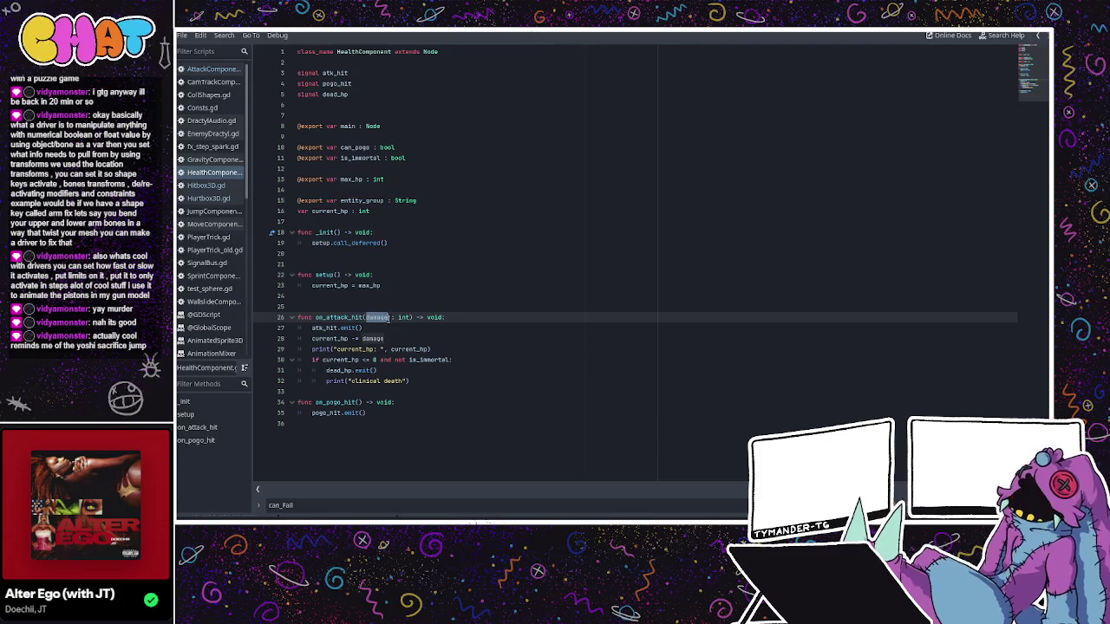
double_click(373, 339)
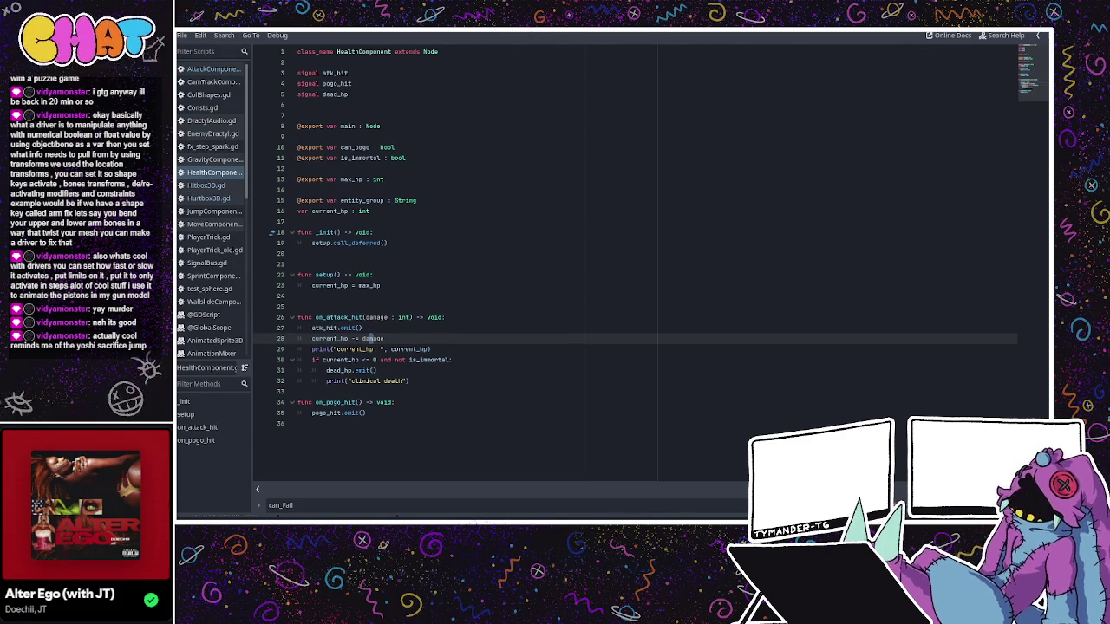
key("alt+Tab")
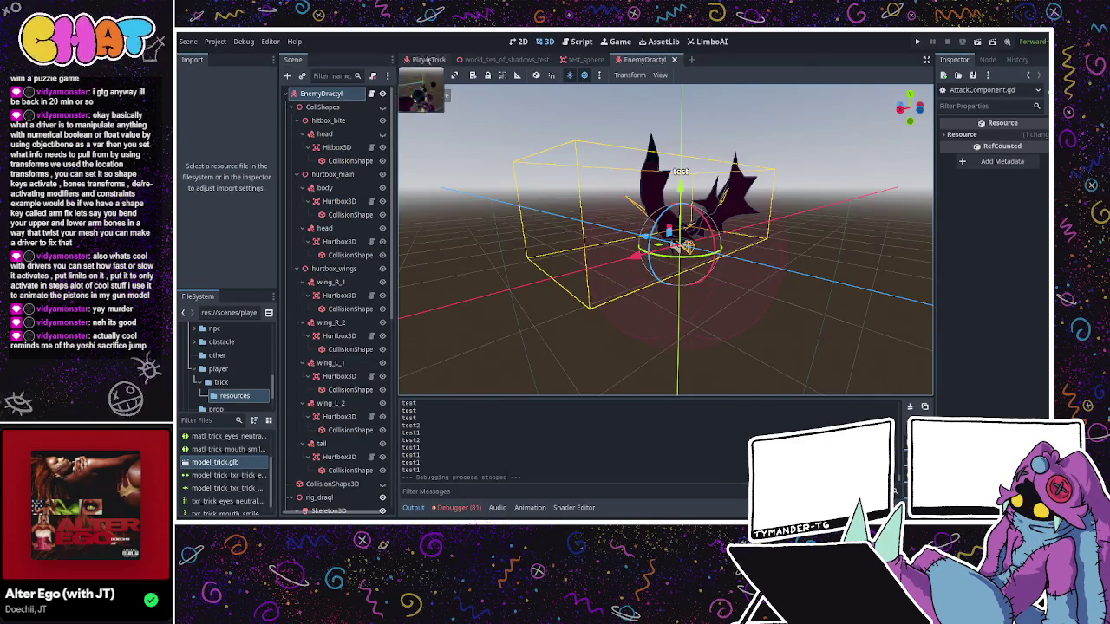
- Check PlayerTrick's AttackComponent damage of 25.0 against EnemyDractyl, then open Hurtbox3D.gd in the Script workspace
left_click(427, 59)
left_click(328, 366)
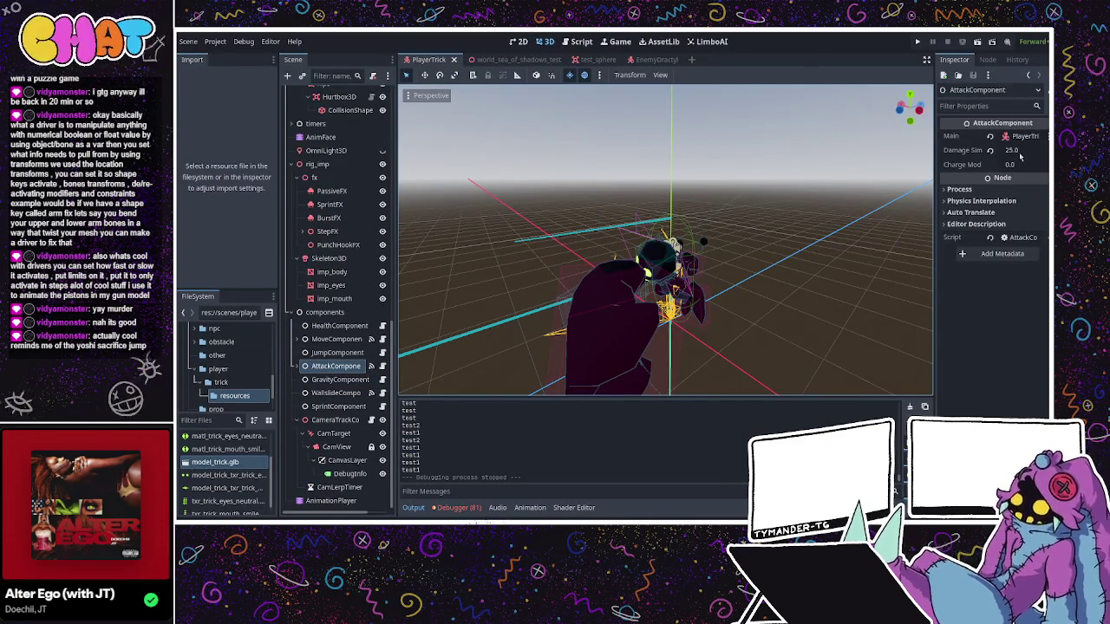
left_click(648, 60)
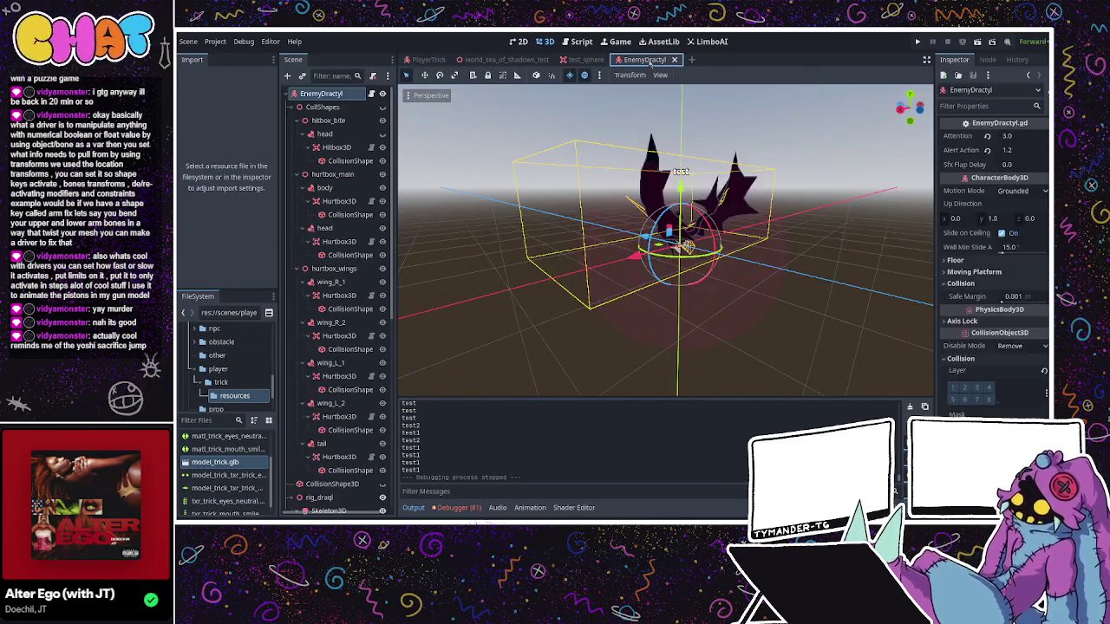
left_click(427, 59)
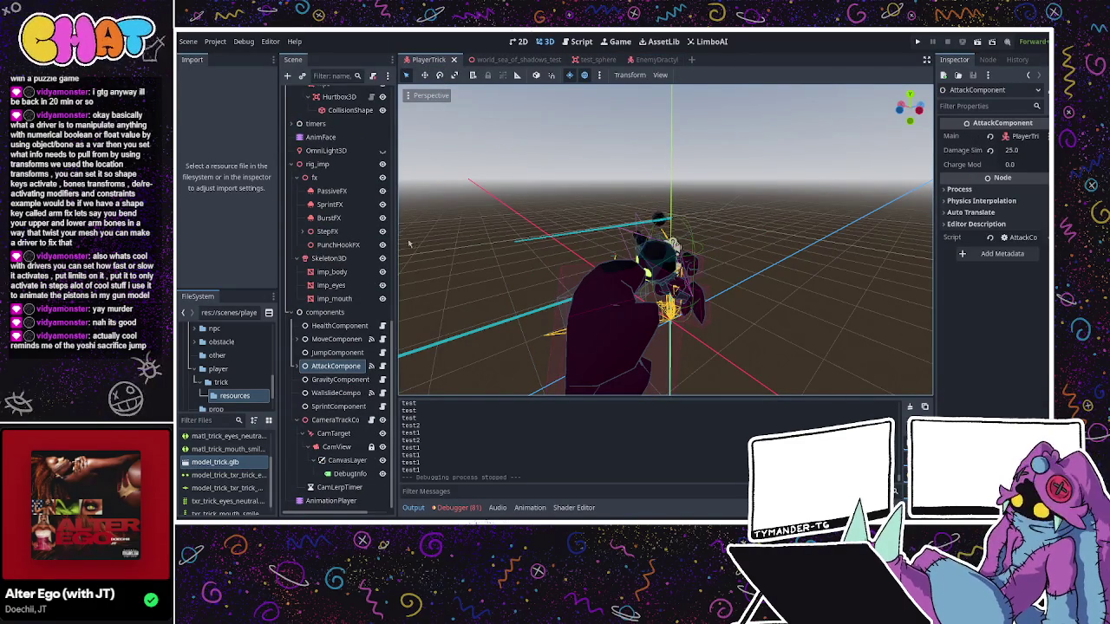
scroll(371, 114, "up", 10)
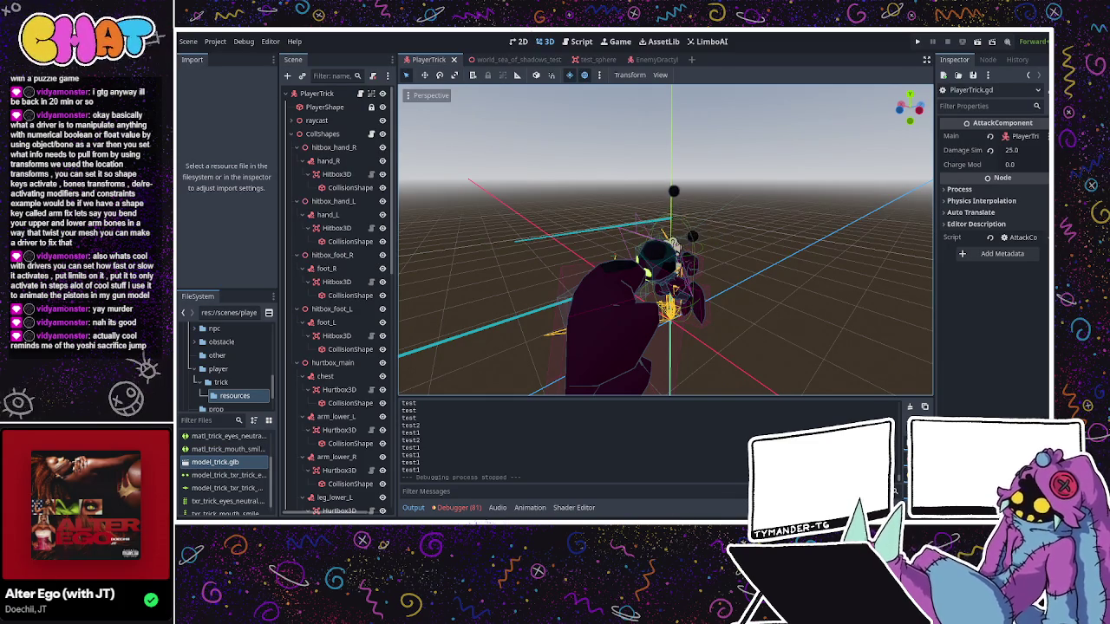
left_click(581, 42)
left_click(208, 198)
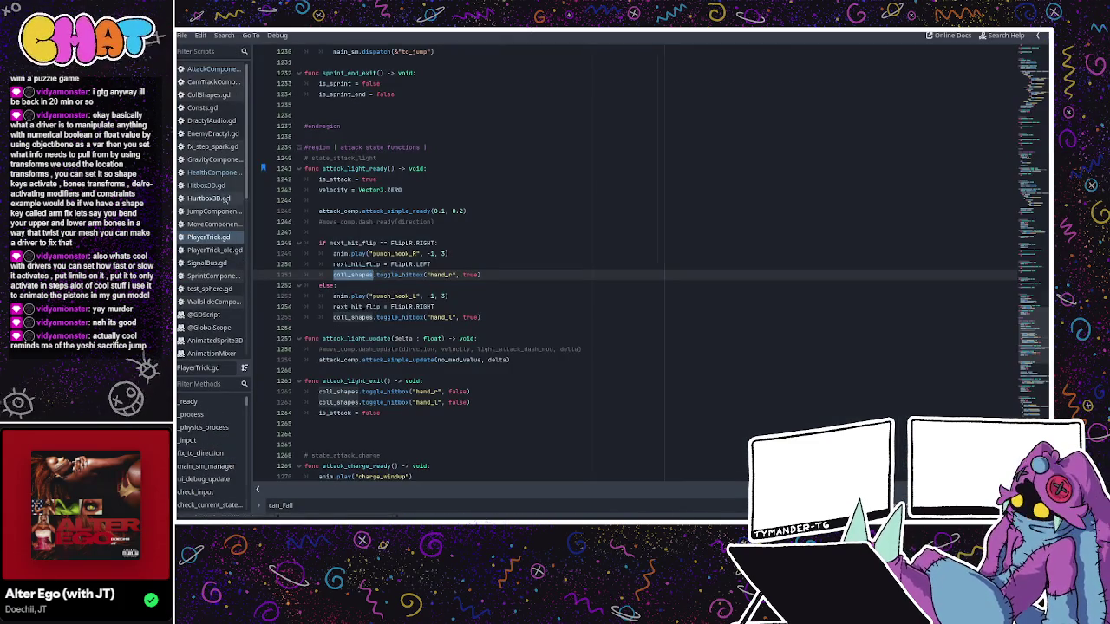
- Open PlayerTrick.gd and review the punch side check in the attack functions
left_click(213, 236)
scroll(429, 239, "down", 5)
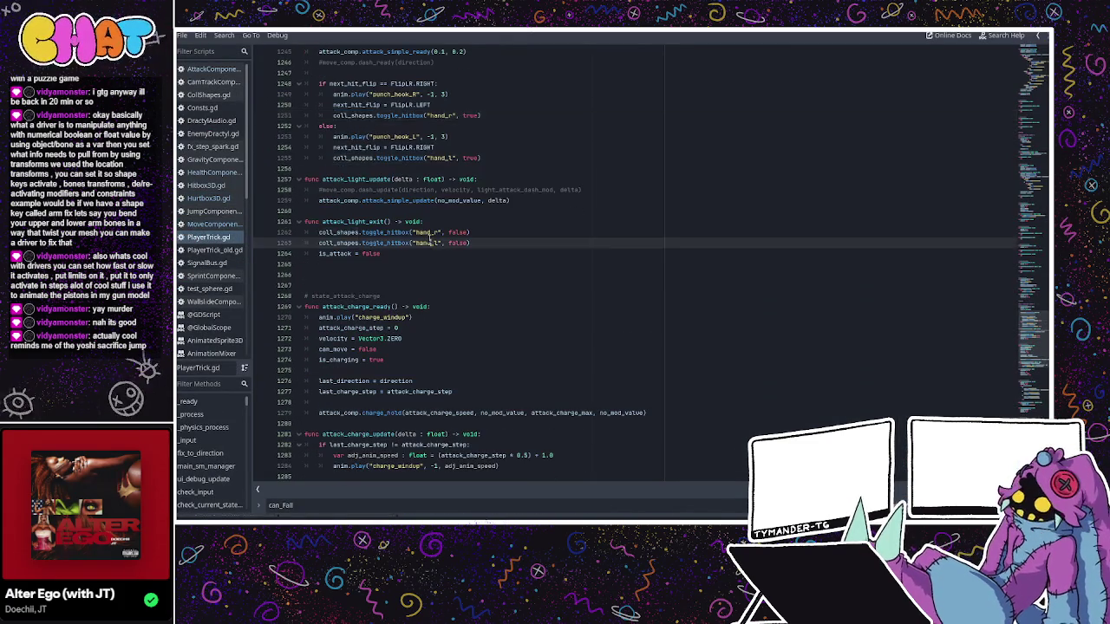
scroll(429, 239, "up", 4)
left_click(417, 148)
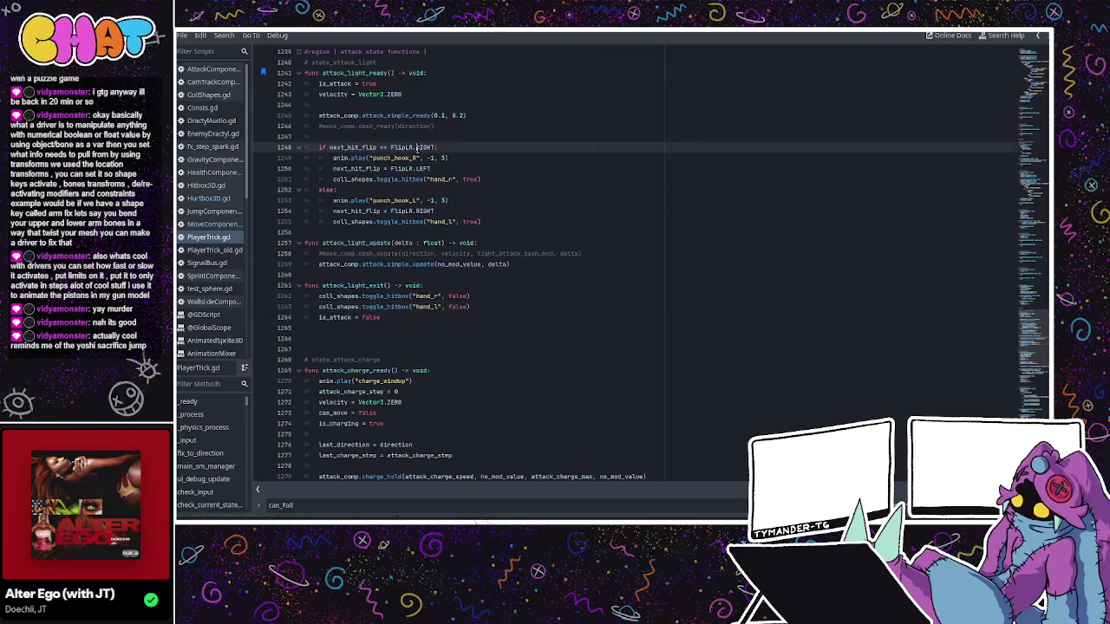
scroll(413, 149, "up", 1)
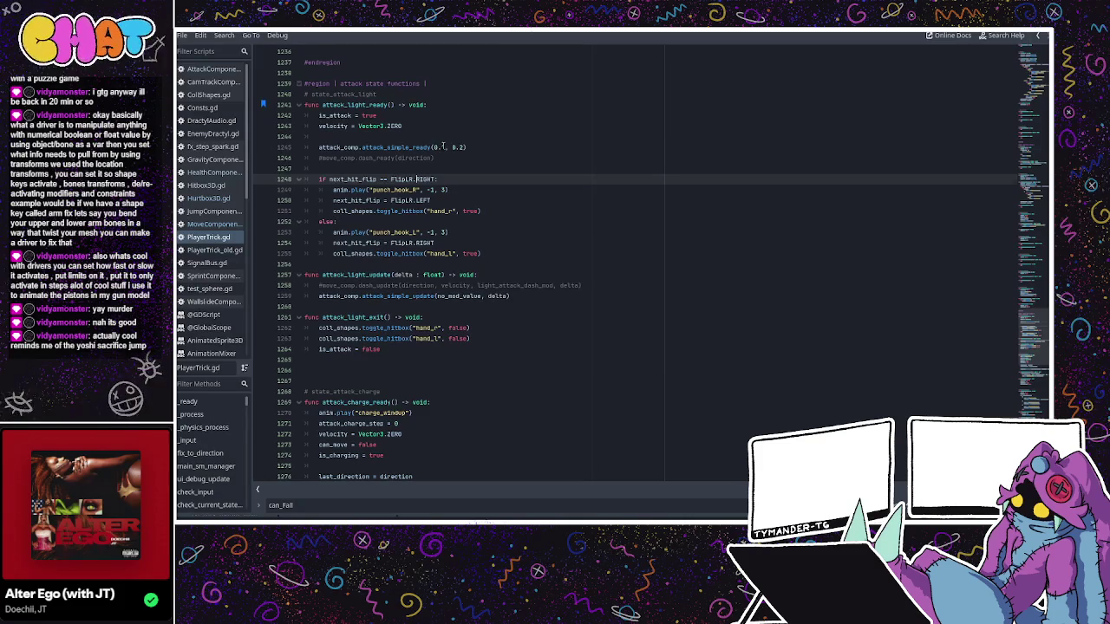
- Change attack_simple_ready's hit delay from 0.1 to 0.05 and return to the 3D view
left_click(441, 147)
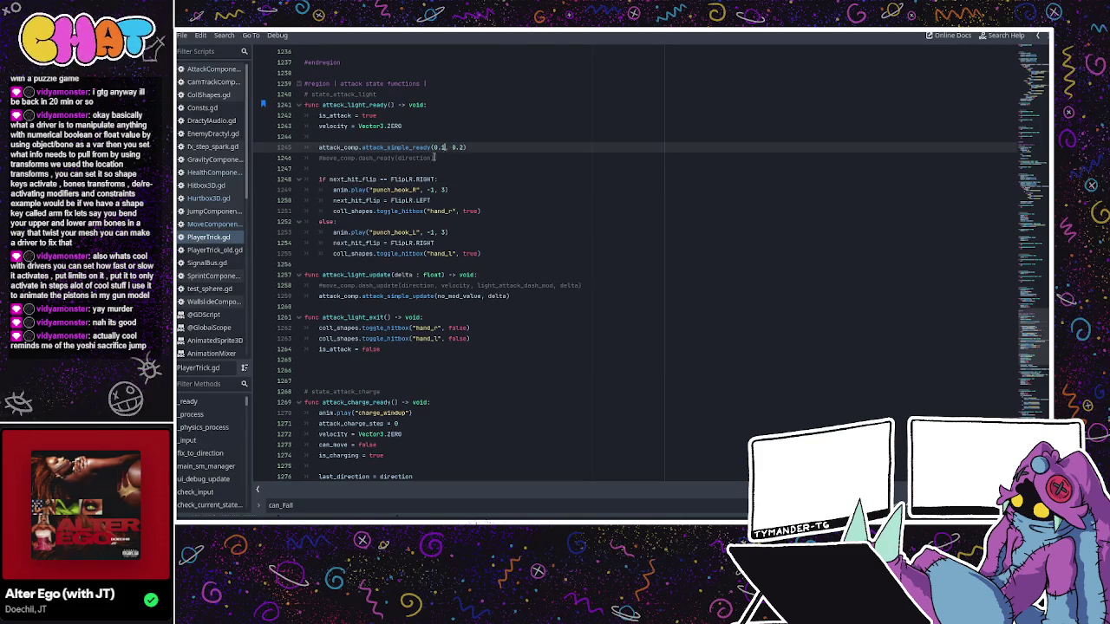
key("BackSpace")
type("05")
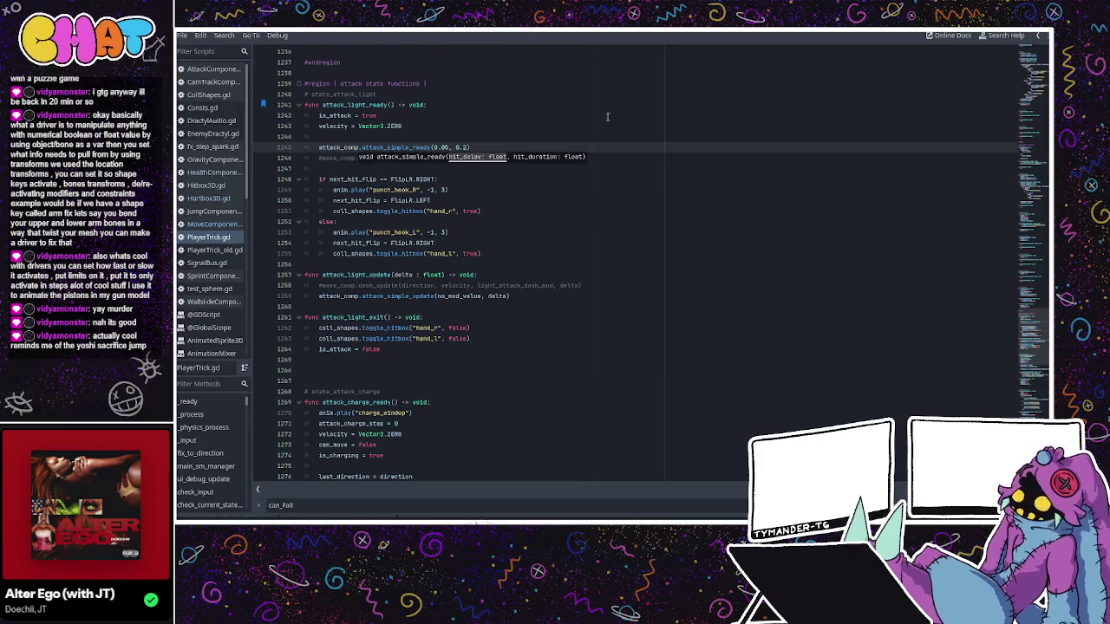
left_click(578, 96)
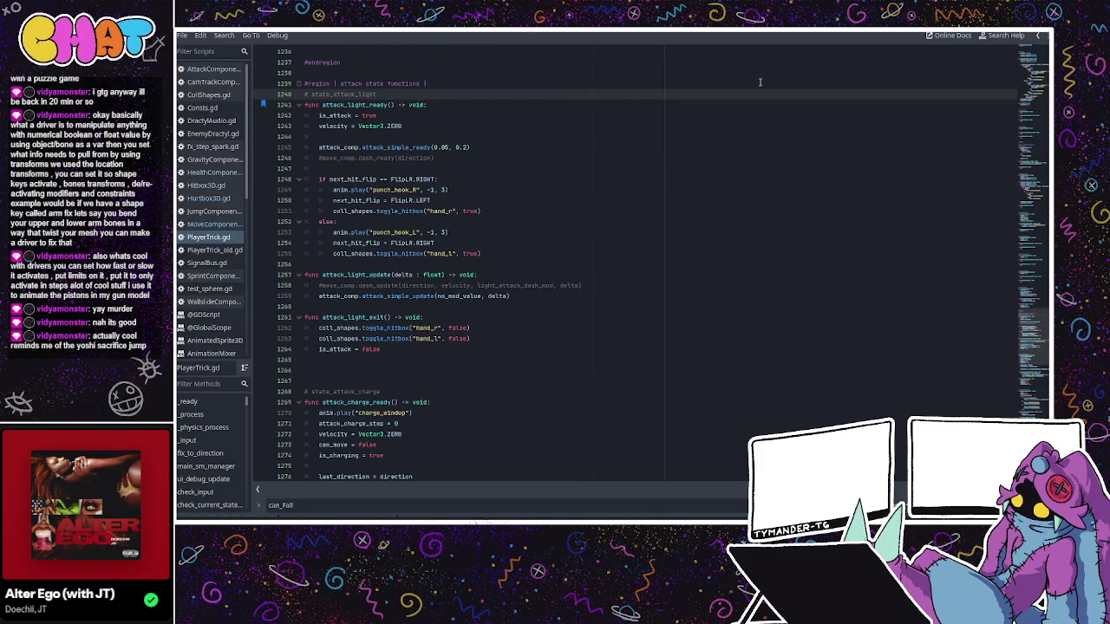
key("ctrl+F2")
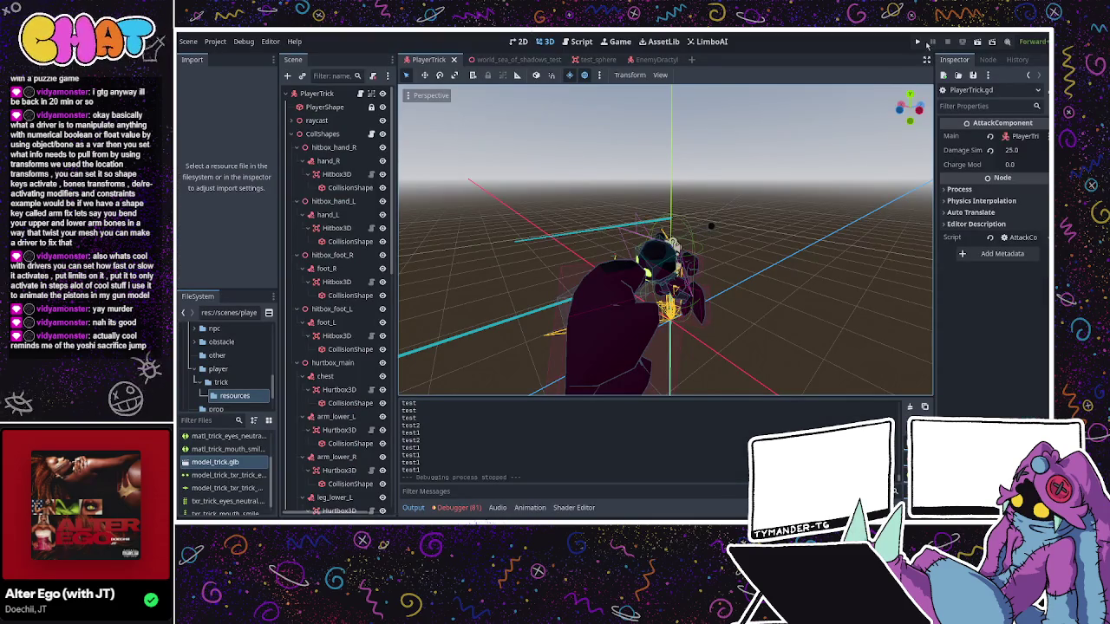
- Run the project, run at and punch the Dractyl (HP stays 30 / 30), then stop with F8
left_click(918, 41)
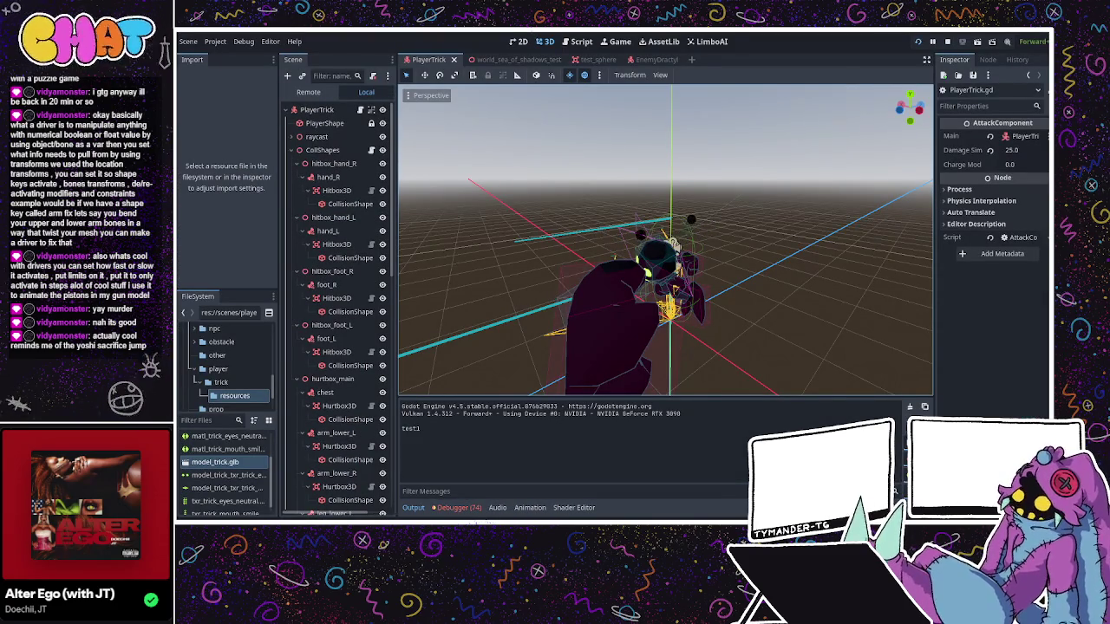
key("w")
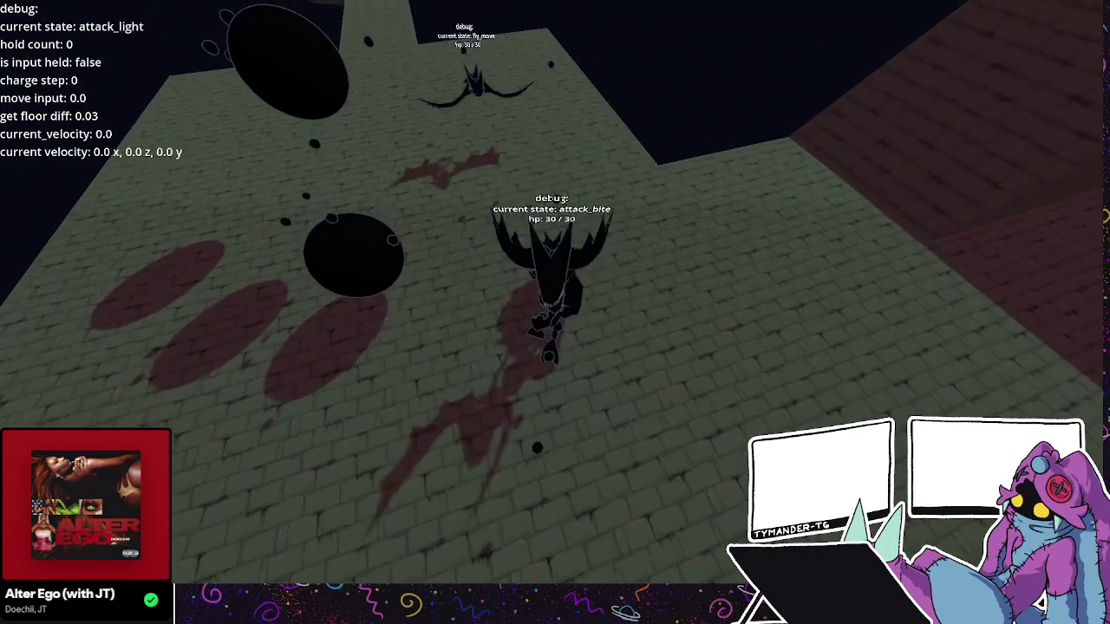
key("w")
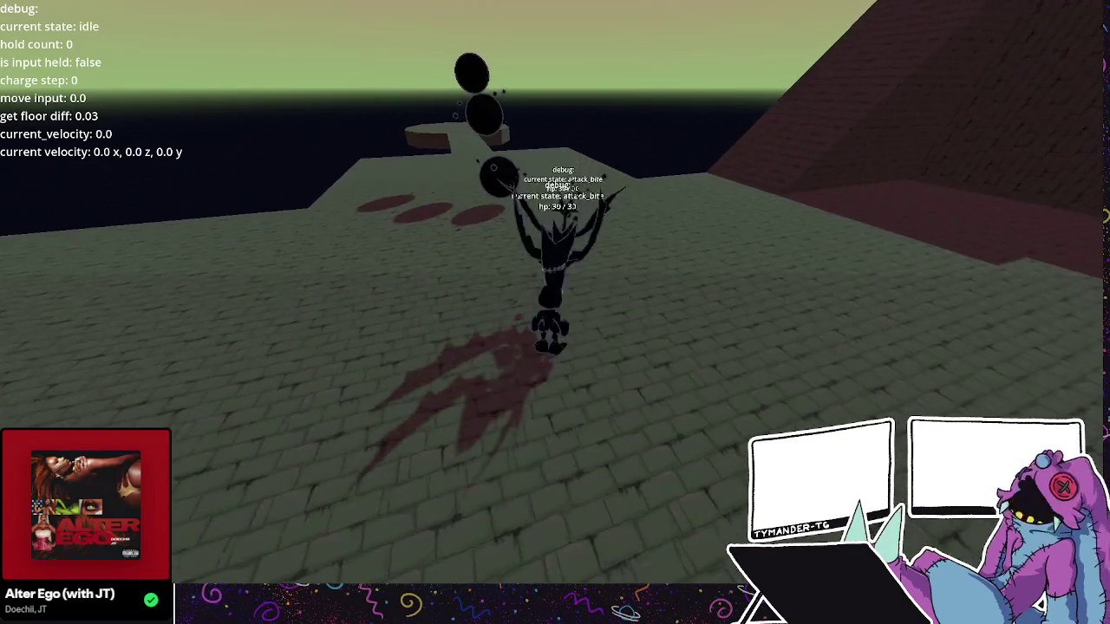
key("w")
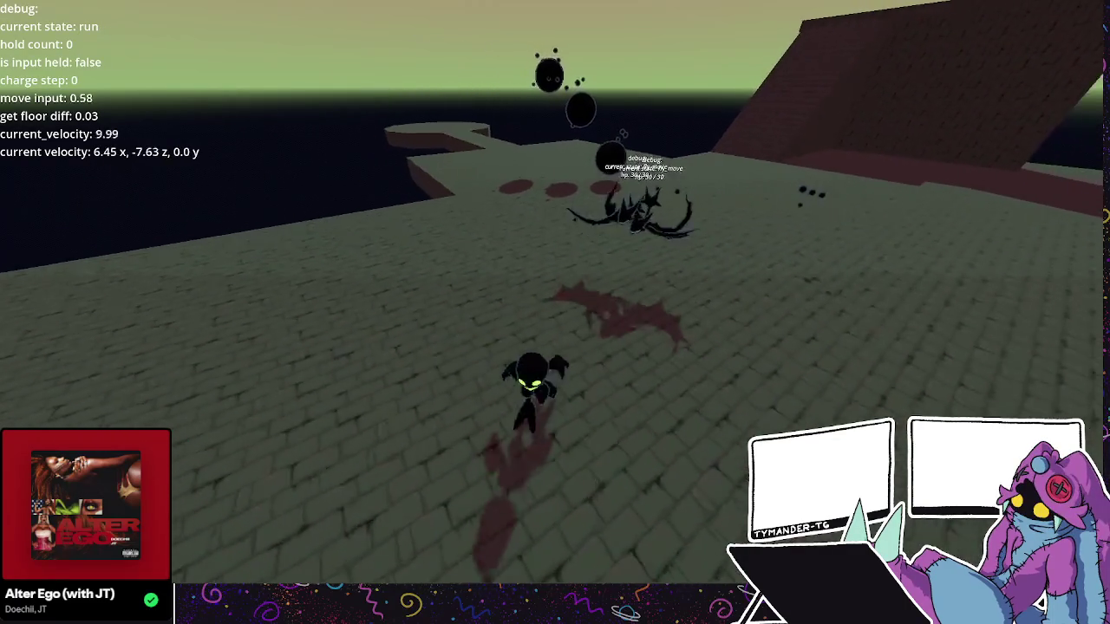
key("w")
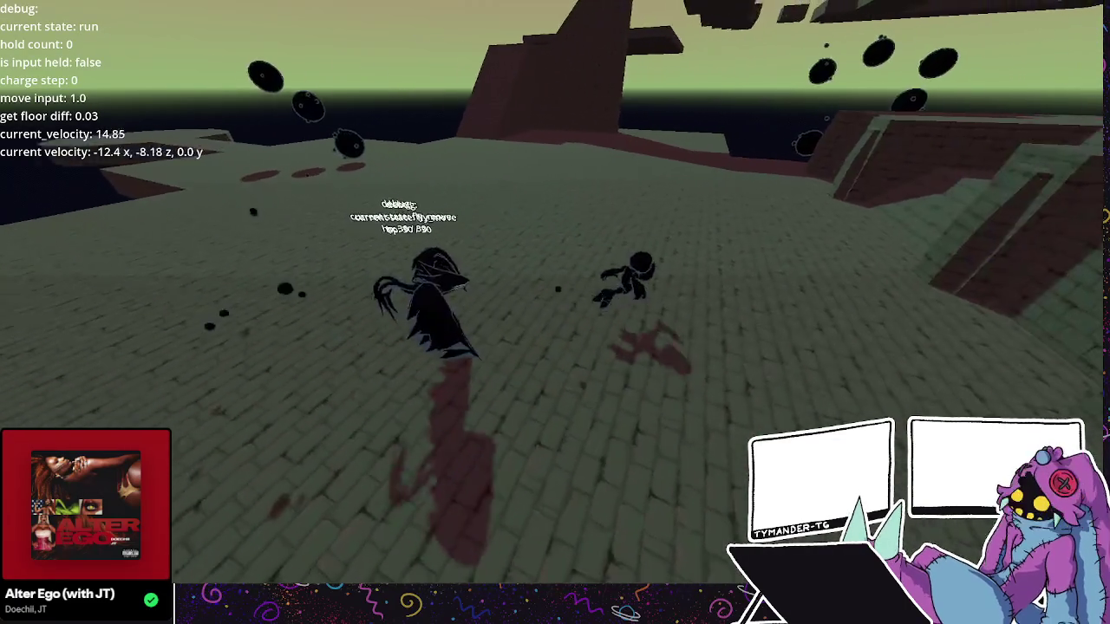
key("F8")
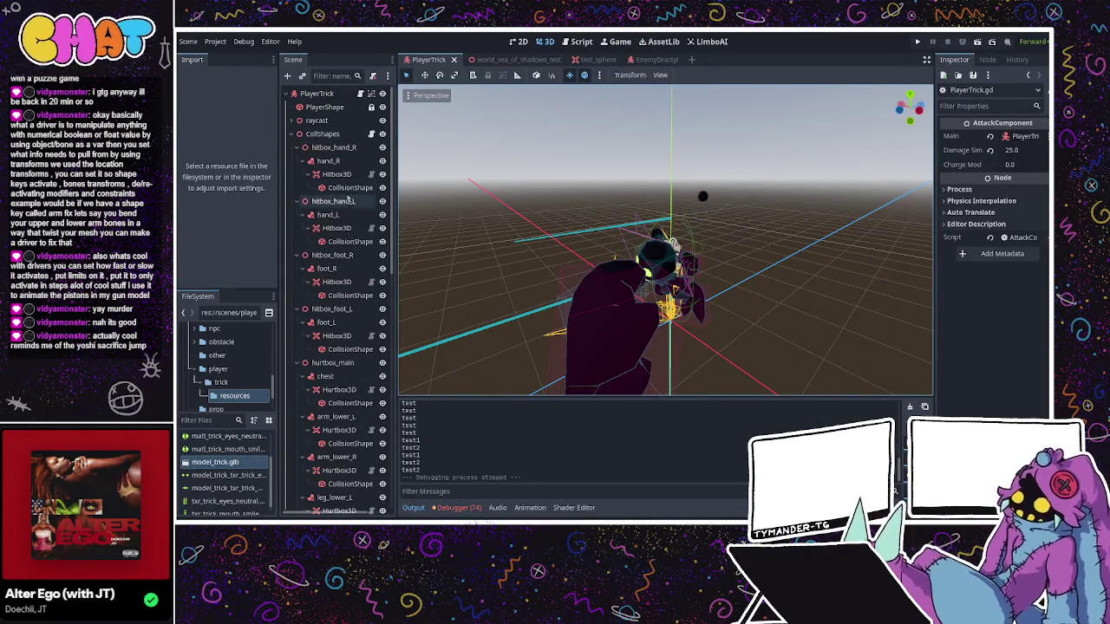
- Enable Collision Mask layer 3 on the hand_R Hitbox3D and look over the left-hand hitbox
left_click(345, 177)
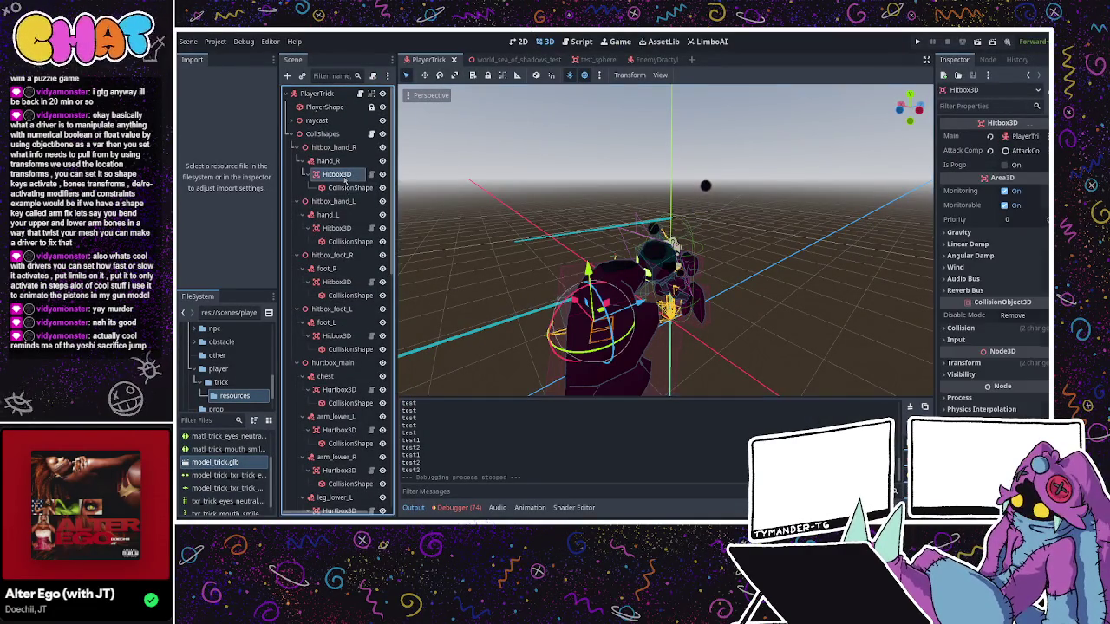
left_click(961, 328)
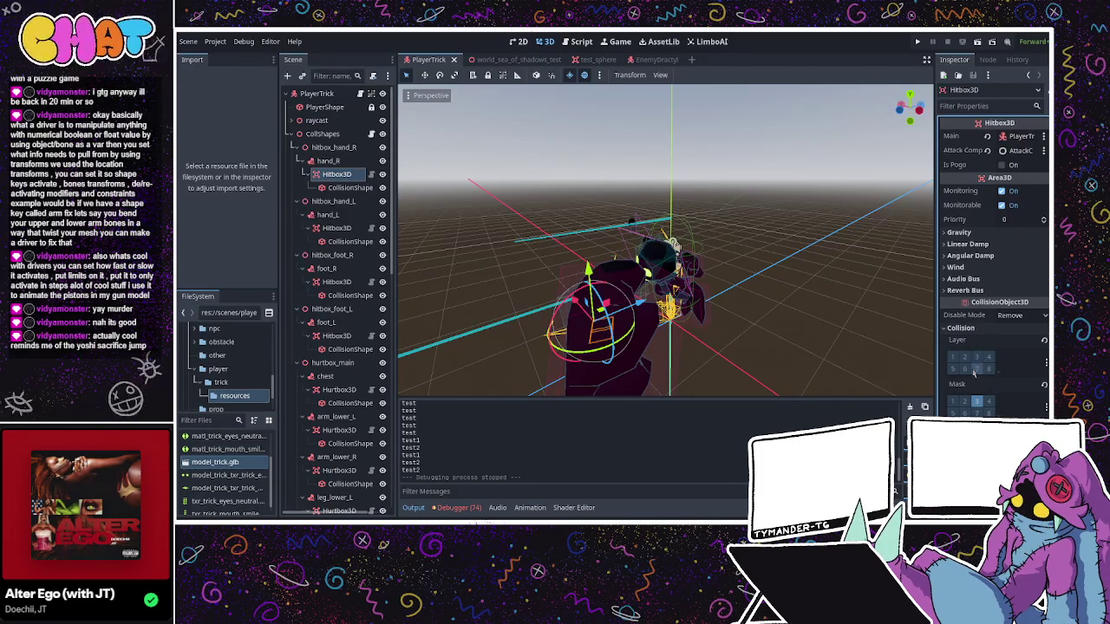
left_click(977, 402)
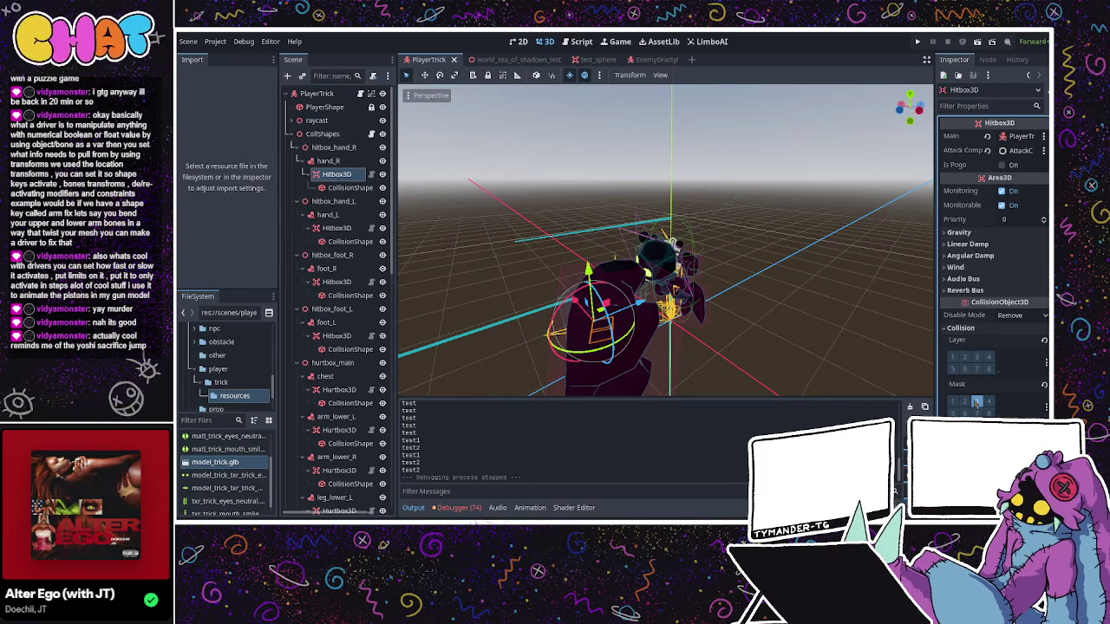
left_click(337, 228)
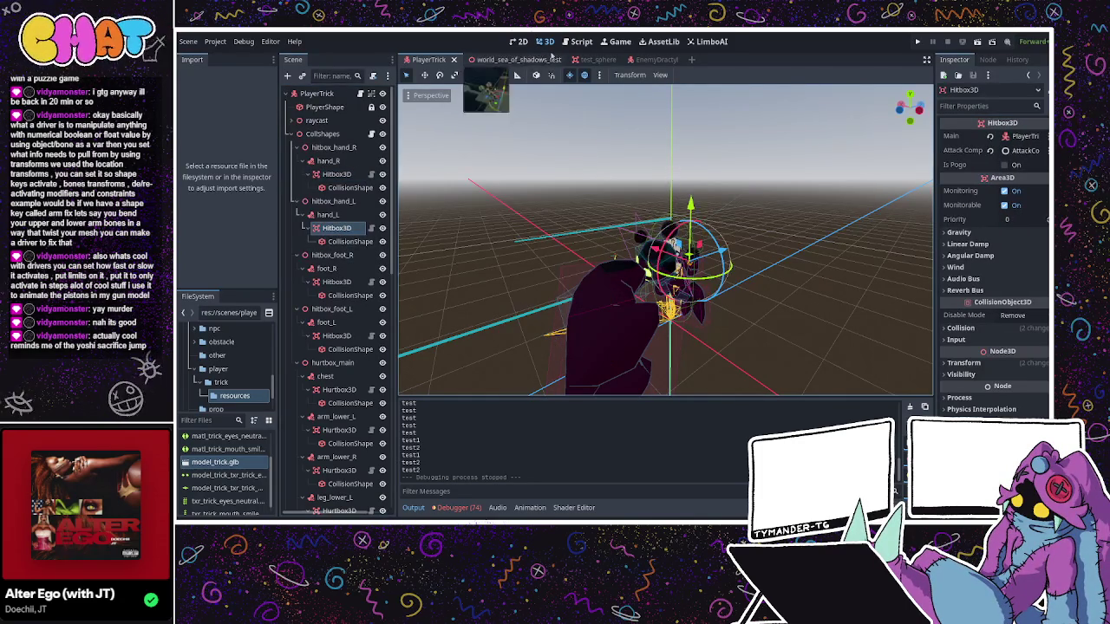
- In EnemyDractyl, enable Collision Mask layer 2 on the head Hitbox3D and inspect the body hurtbox
left_click(652, 60)
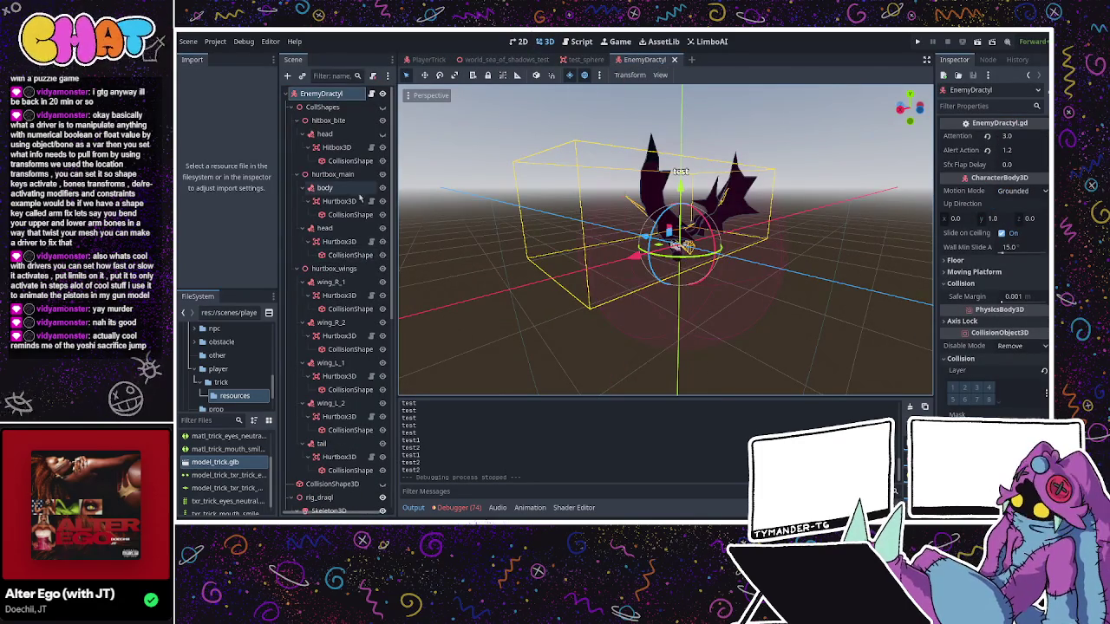
left_click(336, 148)
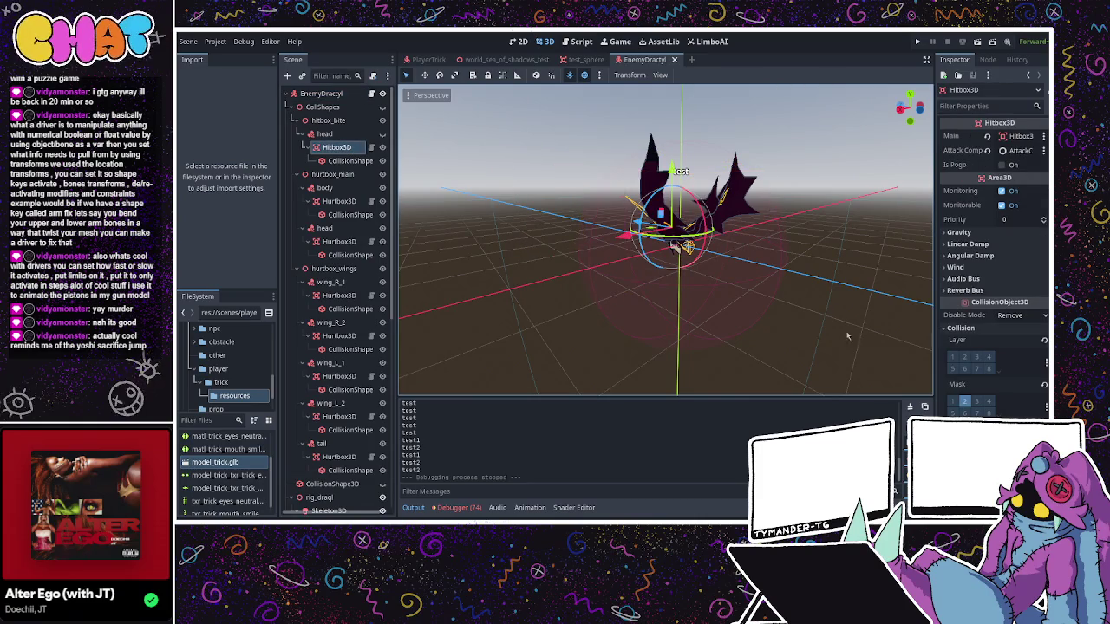
left_click(965, 401)
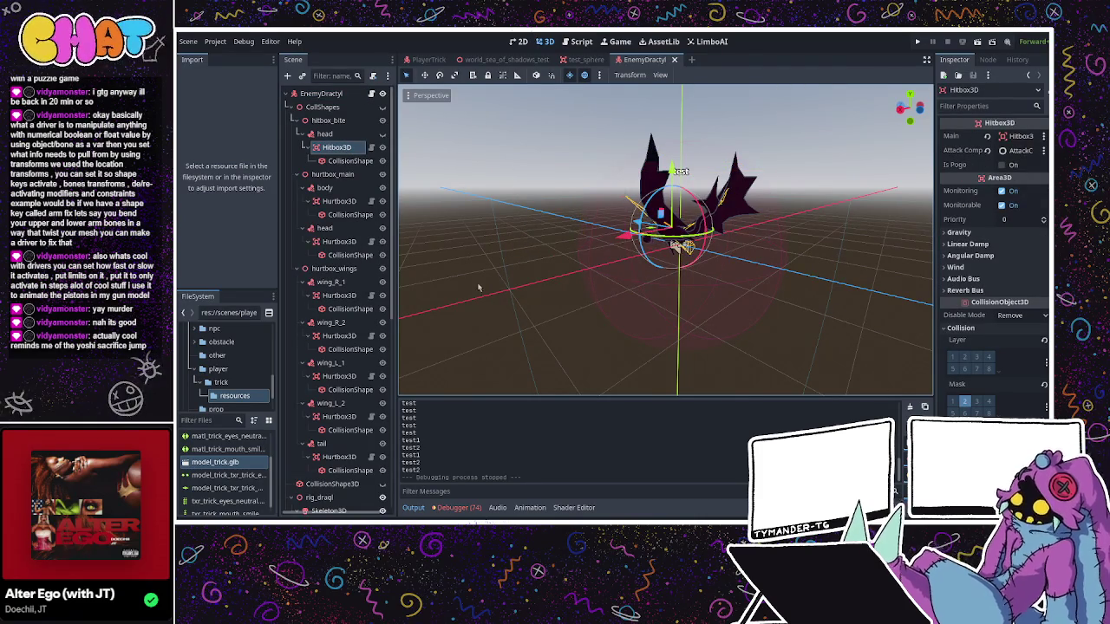
left_click(337, 189)
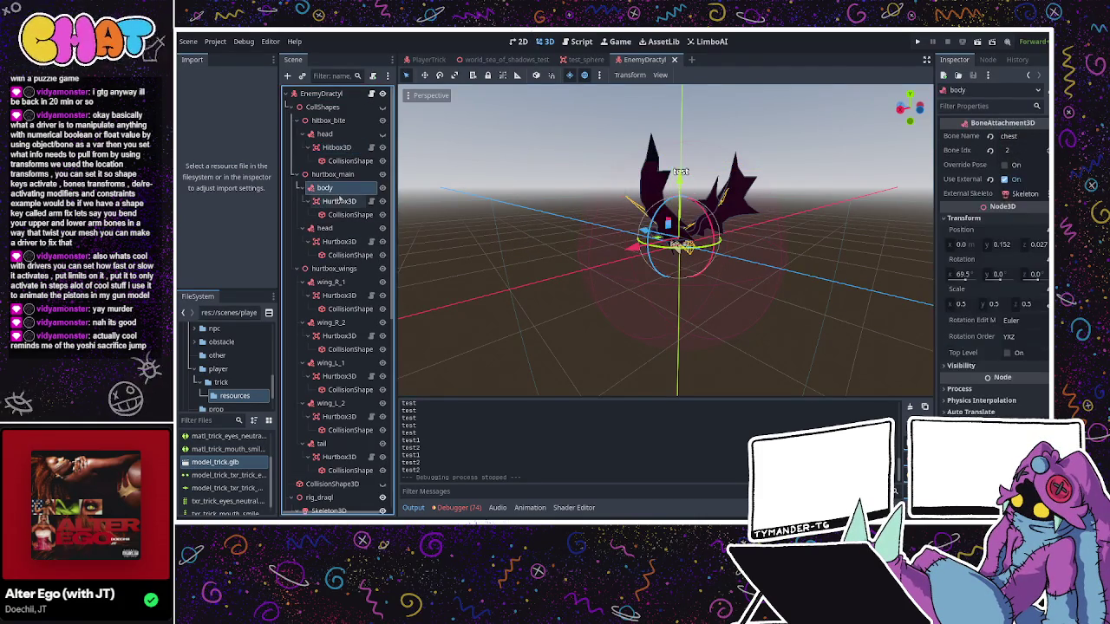
left_click(339, 200)
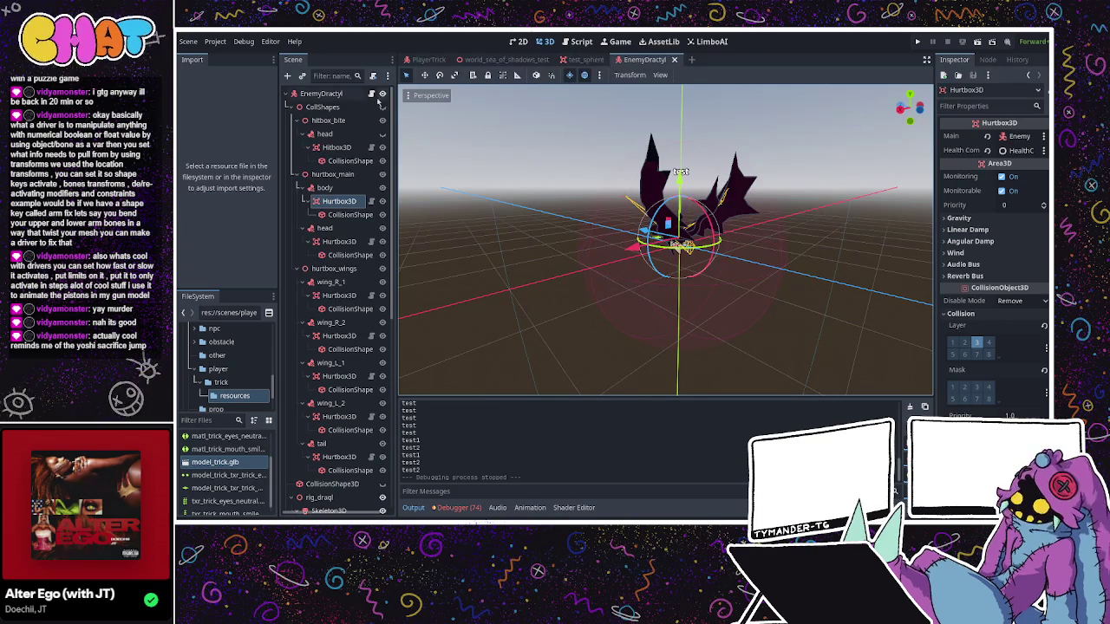
- Back in PlayerTrick, glance at the left-hand hitbox's collision settings, then reopen the script editor
left_click(428, 59)
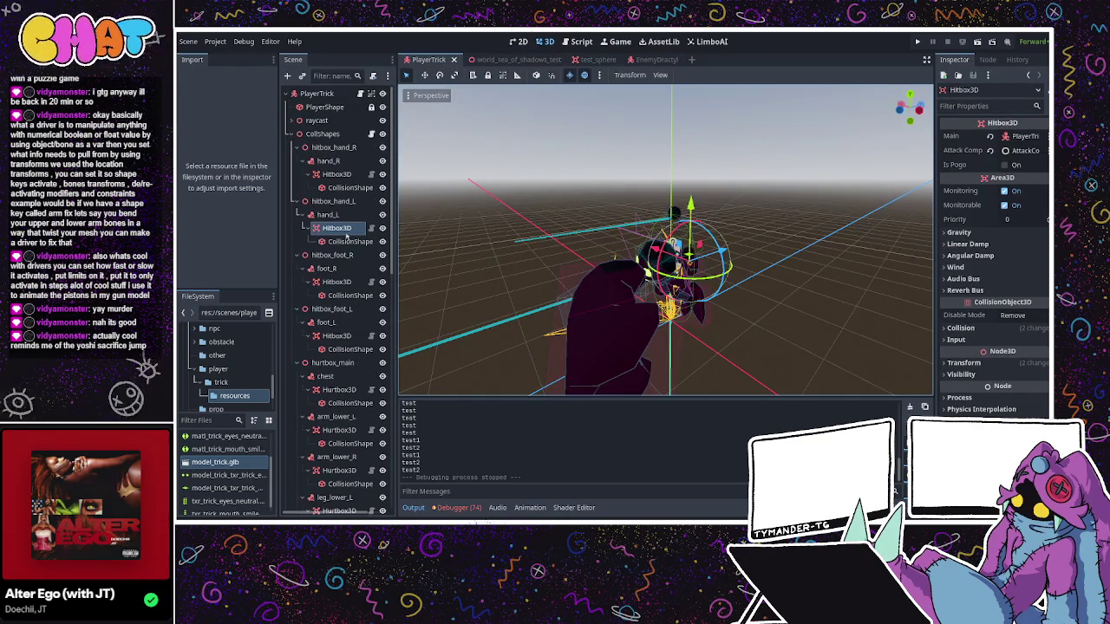
left_click(960, 328)
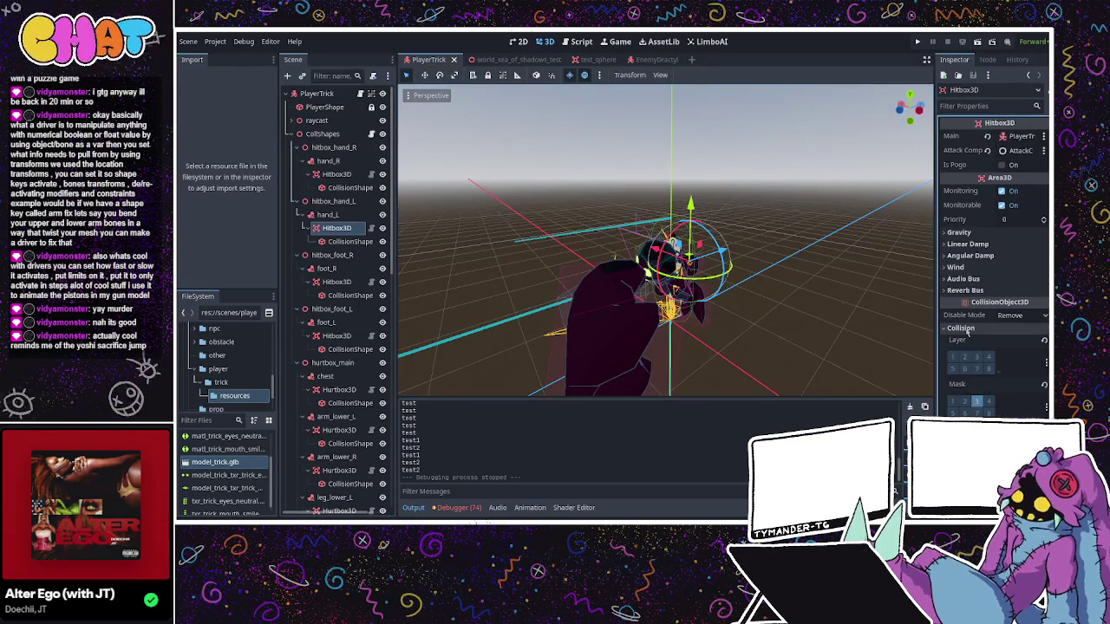
left_click(960, 328)
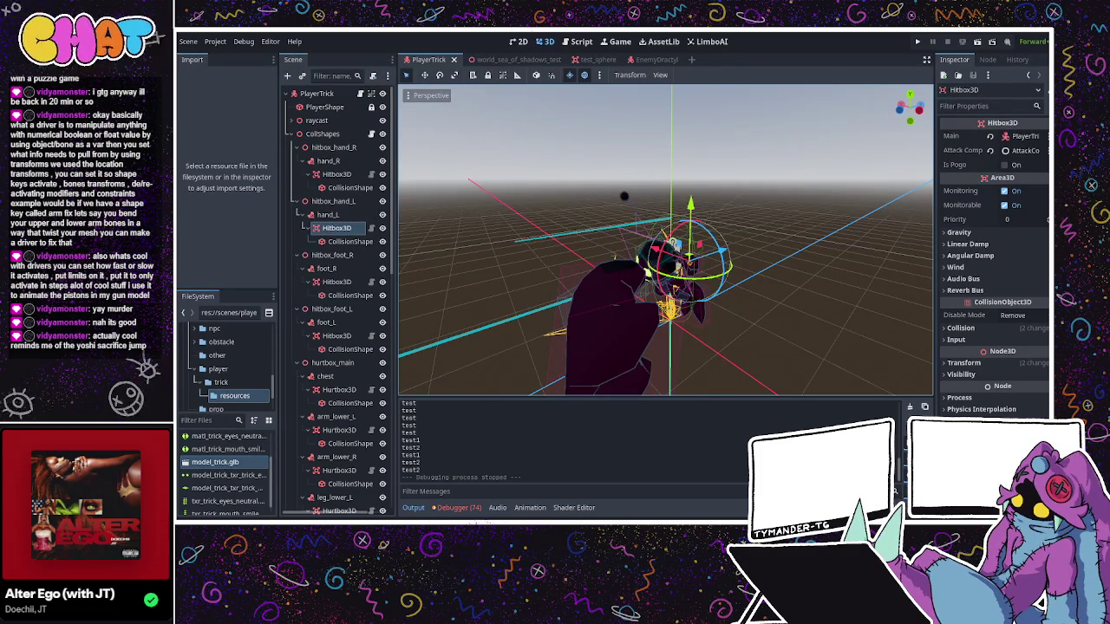
key("ctrl+F3")
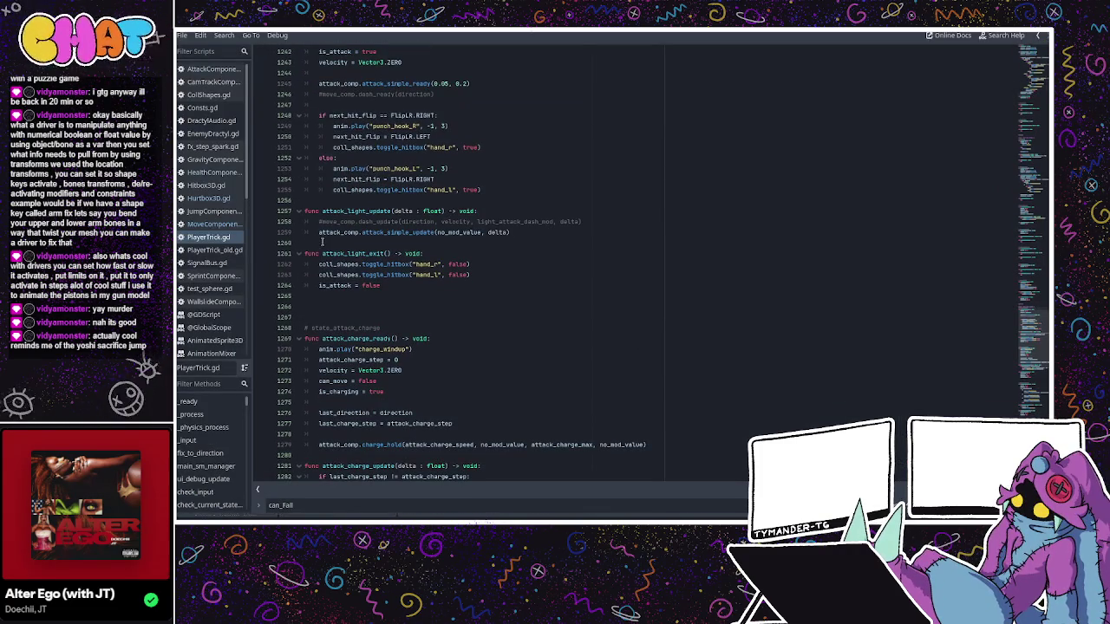
- In Hitbox3D.gd's on_hit, add a debug print line starting with self.main.name and " has hit "
left_click(230, 184)
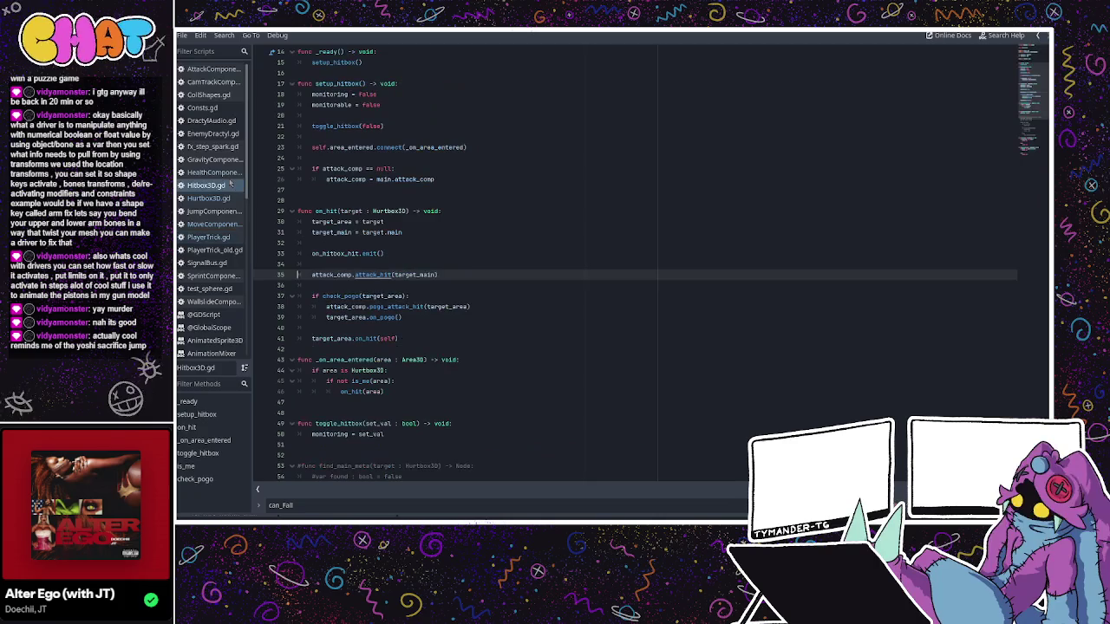
left_click(418, 232)
left_click(405, 254)
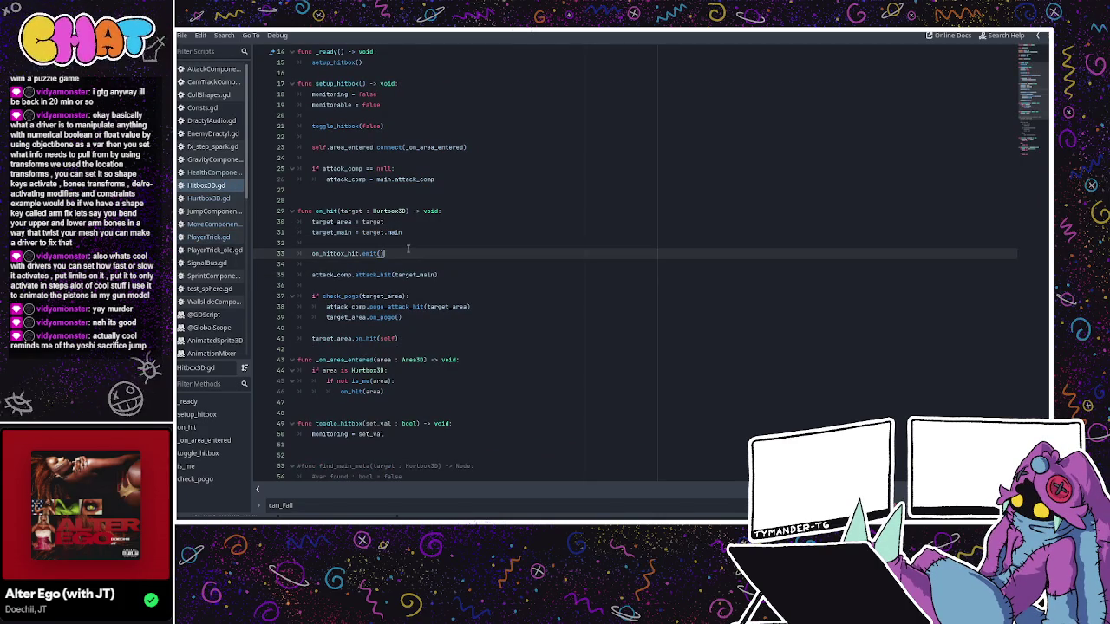
left_click(409, 243)
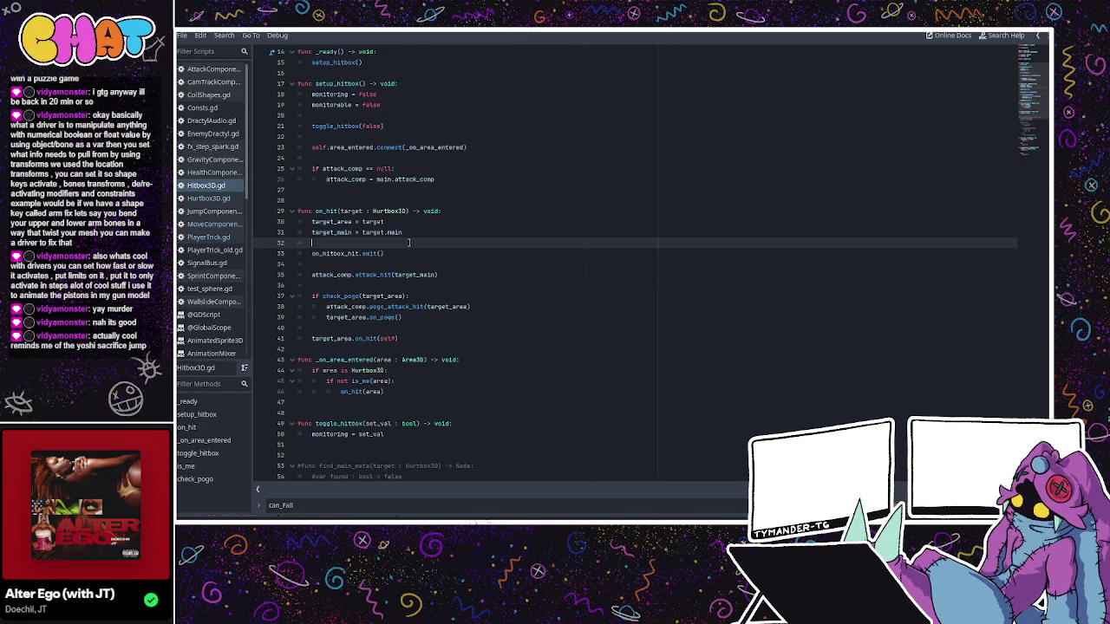
key("Return")
type("pr")
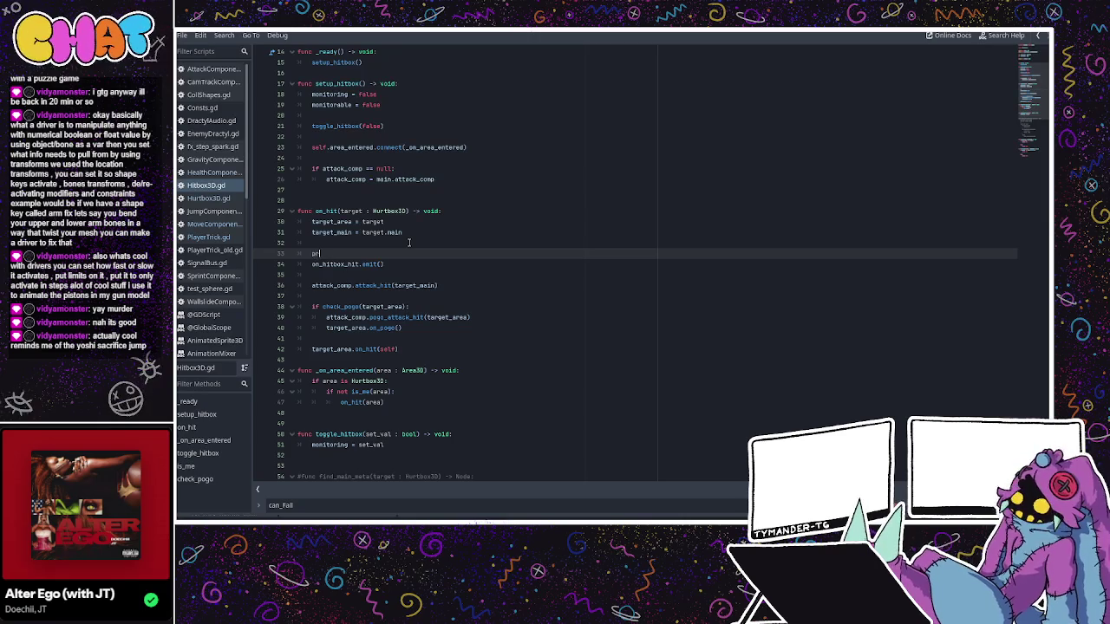
type("int")
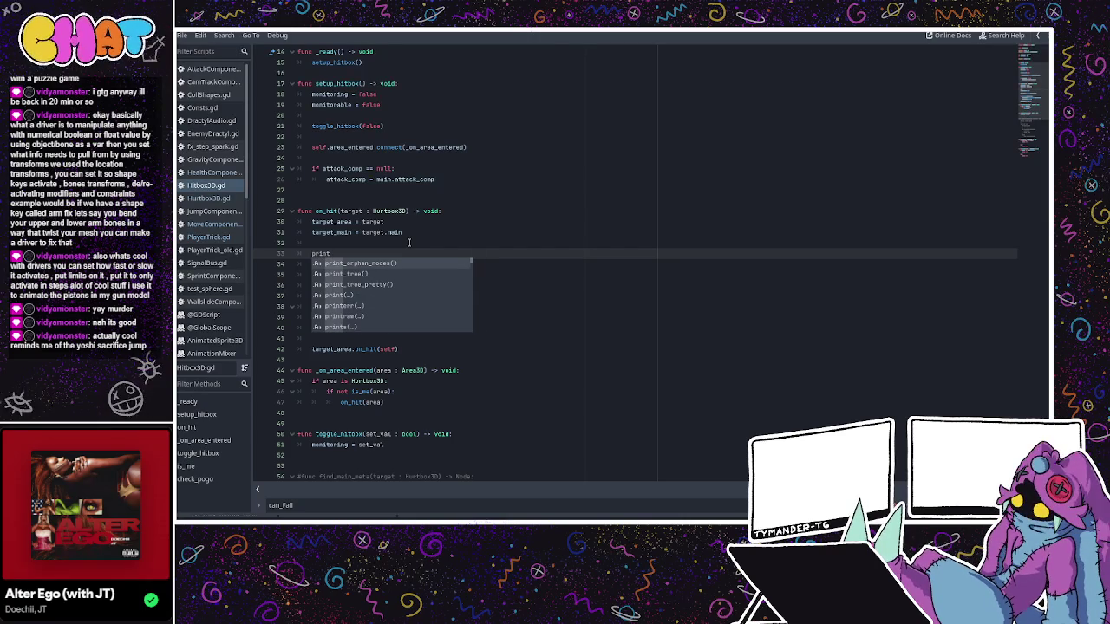
type("(s")
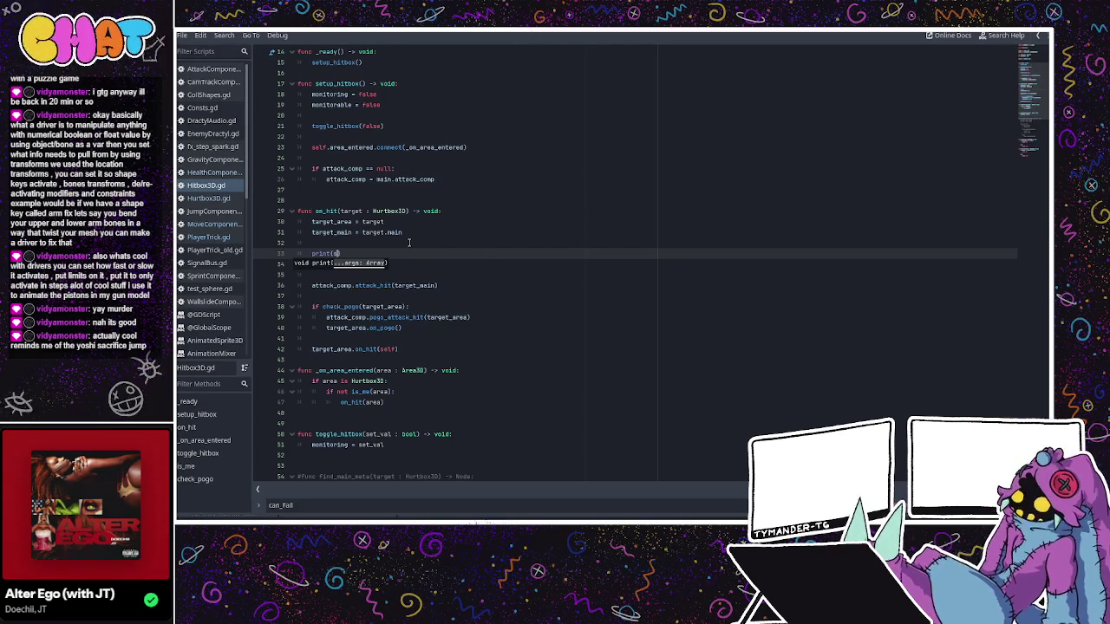
type("elf.m")
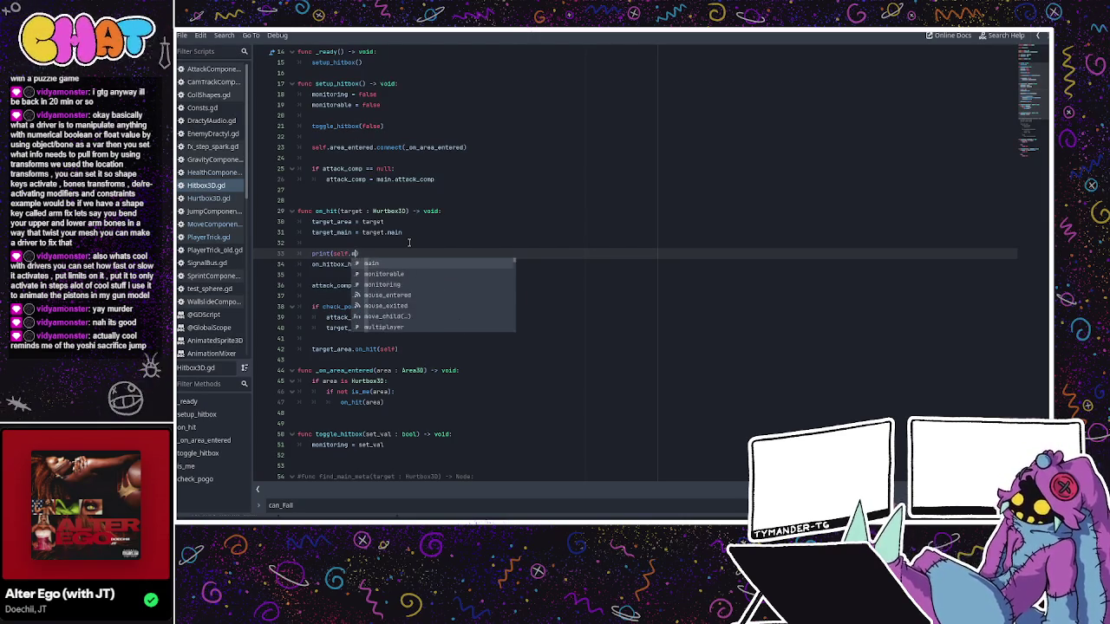
type("ain.name")
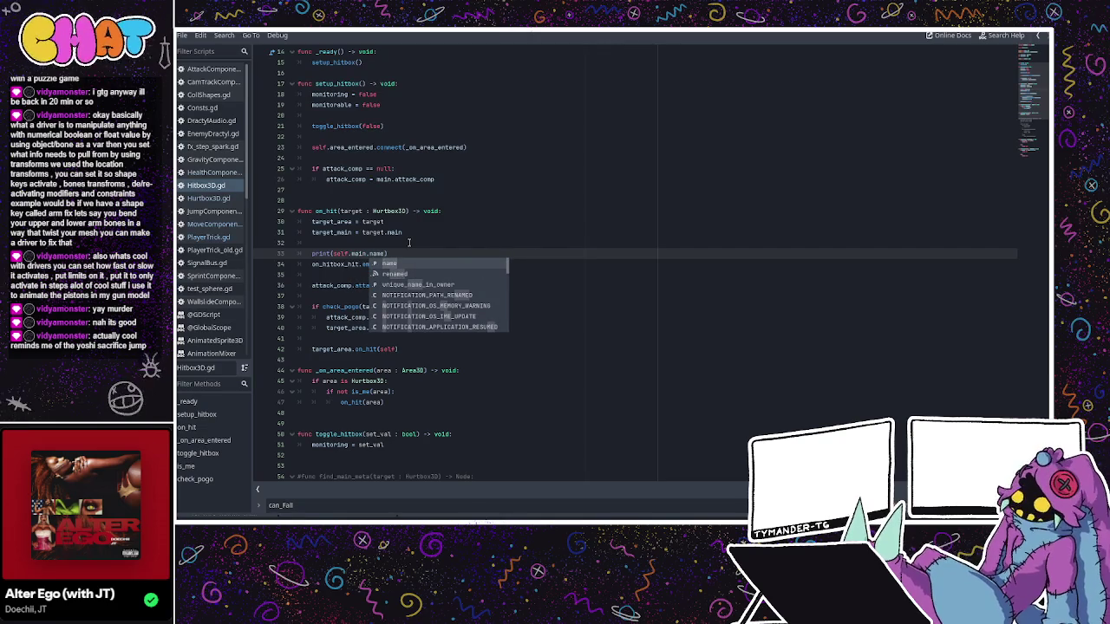
type(", \" has hit")
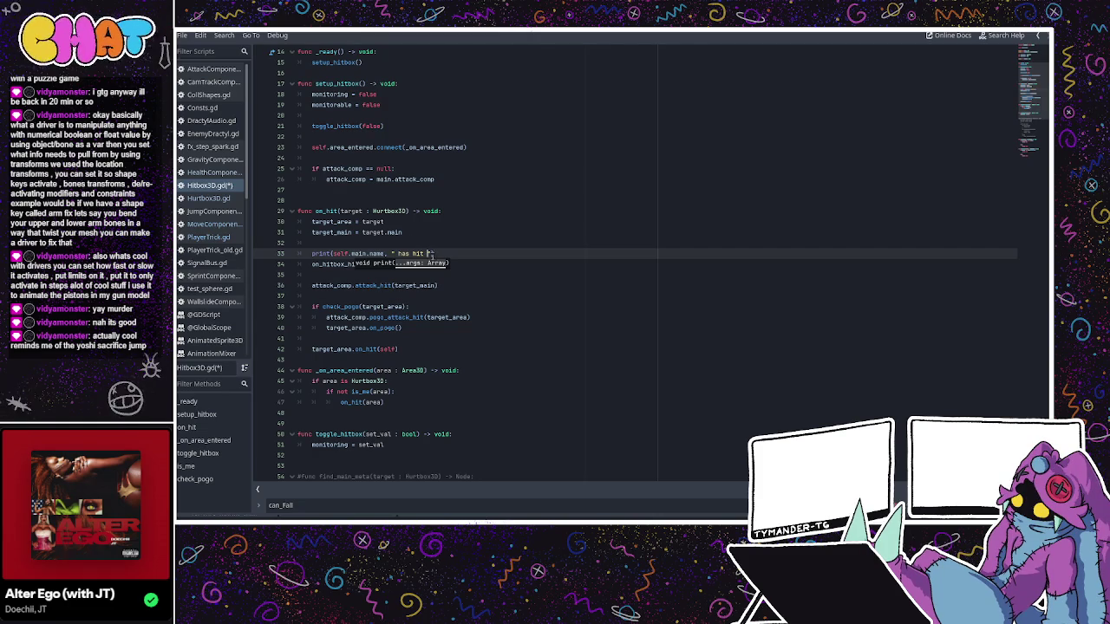
- Finish the print with target_main.name and return to the 3D scene
left_click(427, 254)
type(", target")
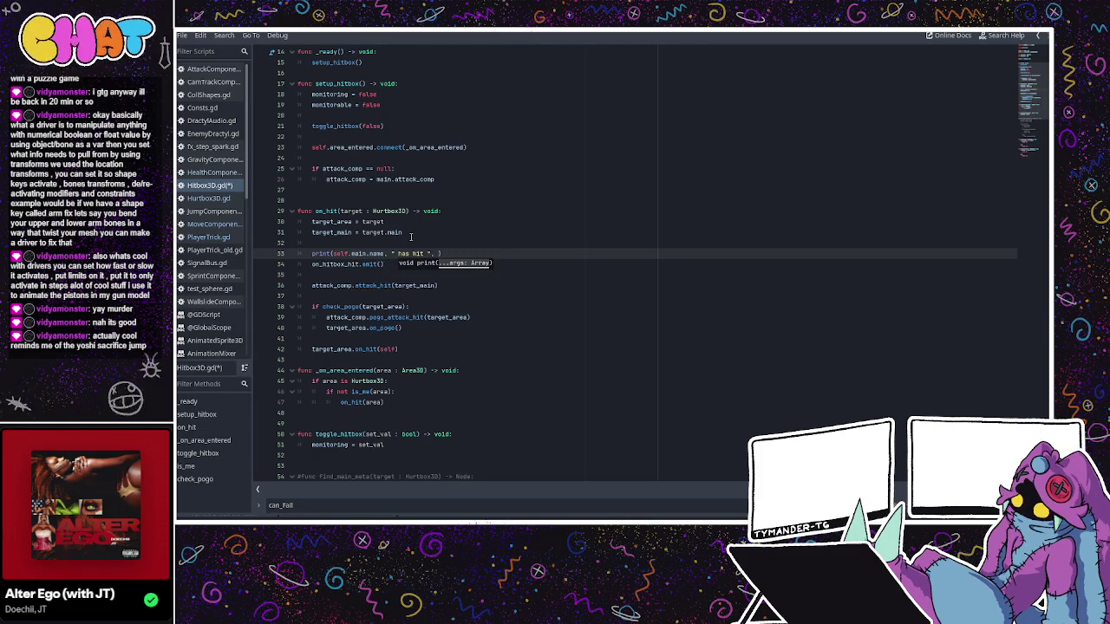
type(".main.")
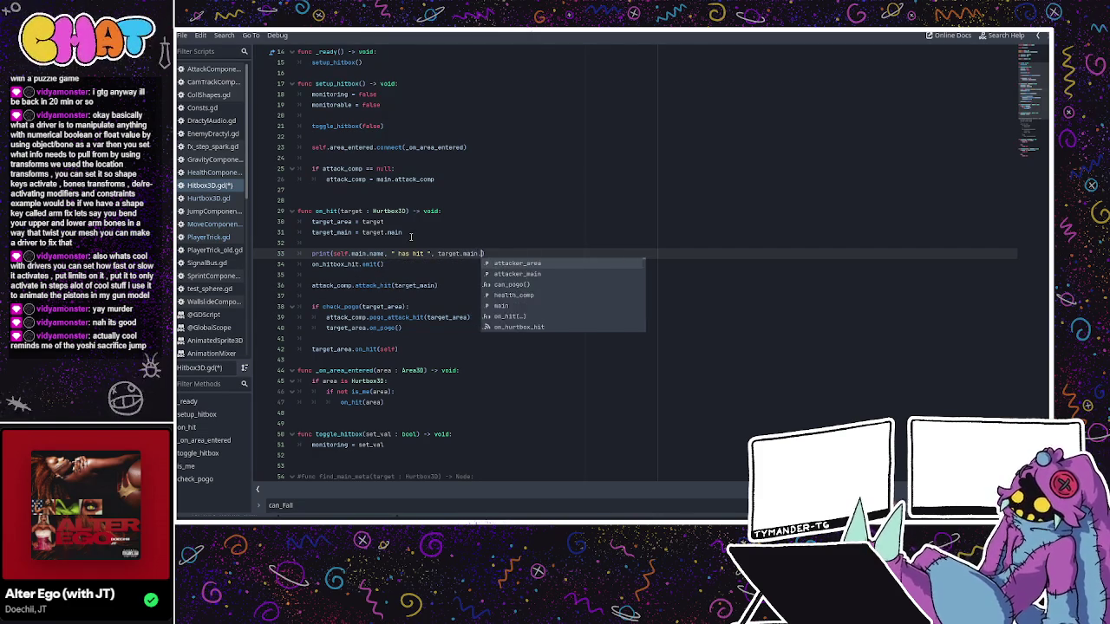
key("BackSpace")
key("BackSpace")
key("BackSpace")
type("_m")
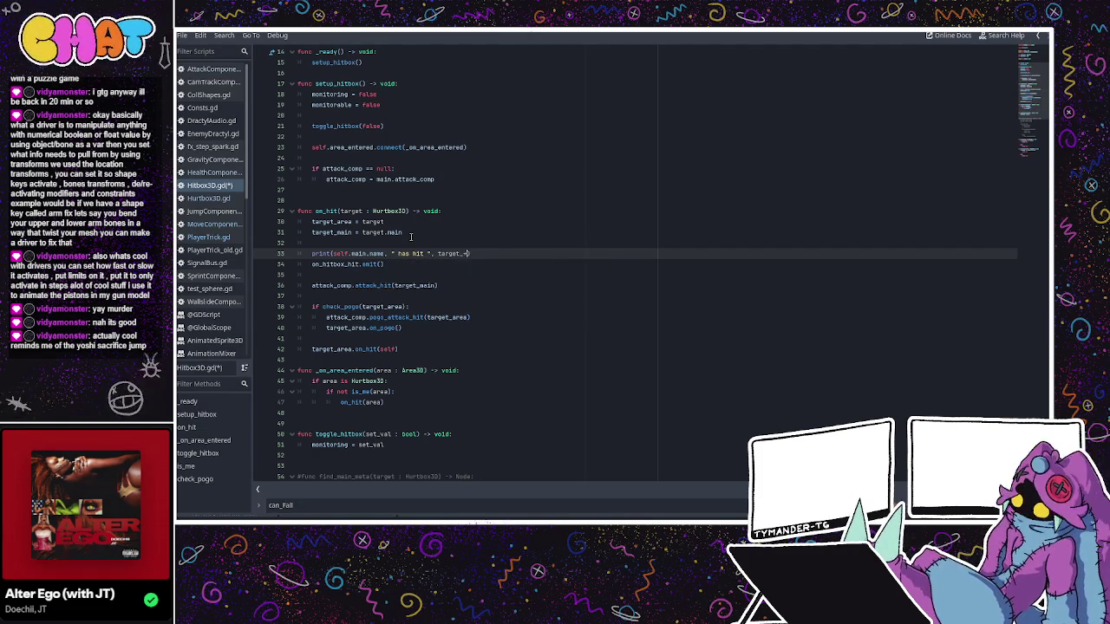
type("ain.name")
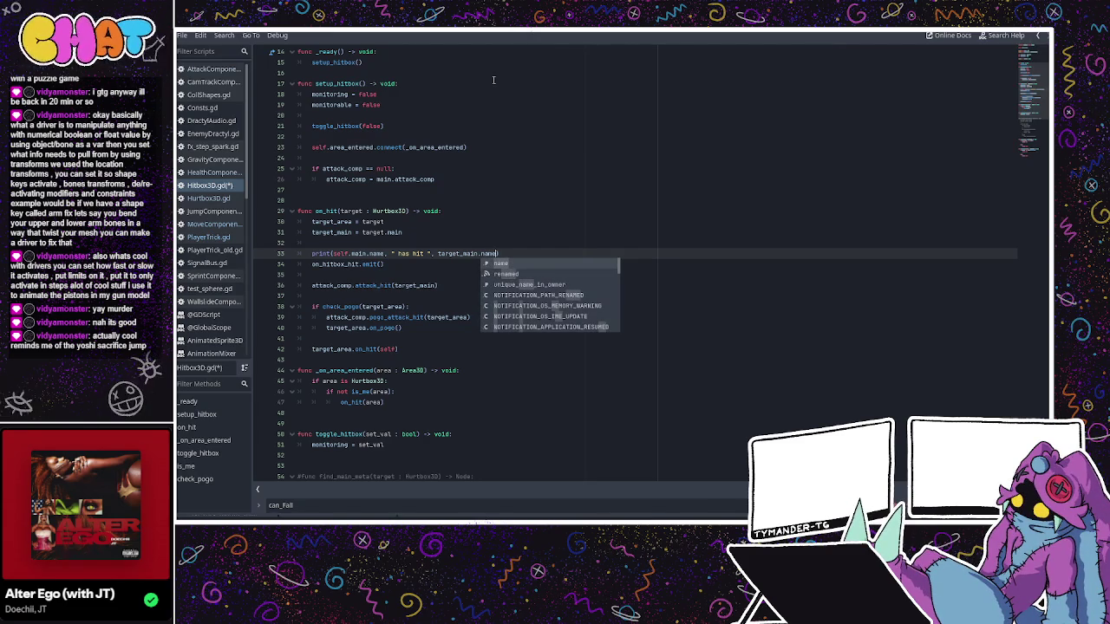
left_click(525, 157)
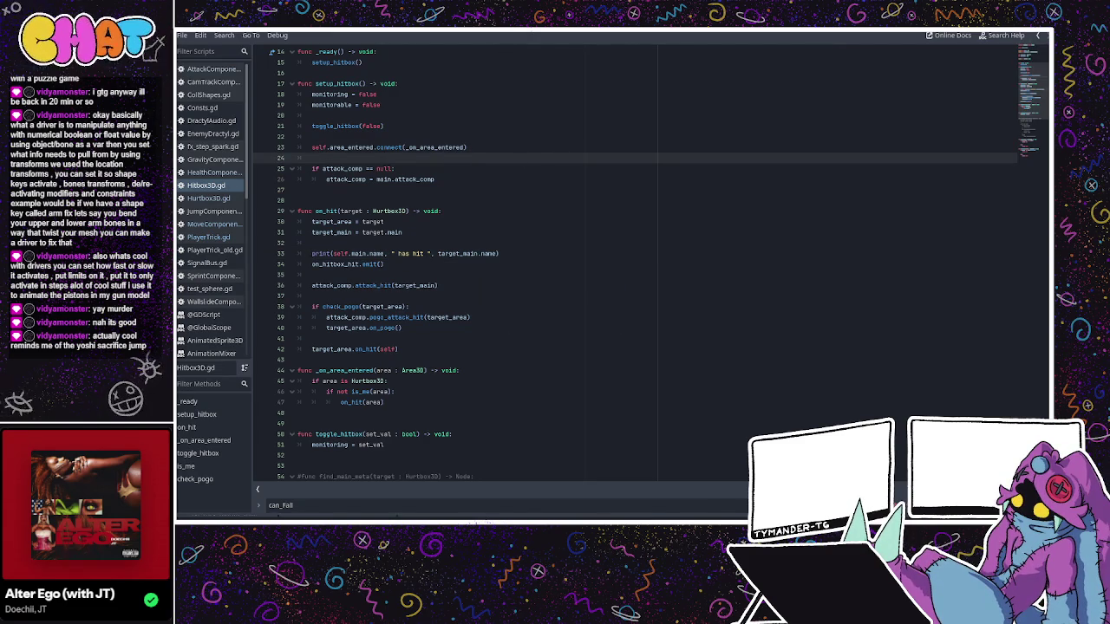
key("alt+Tab")
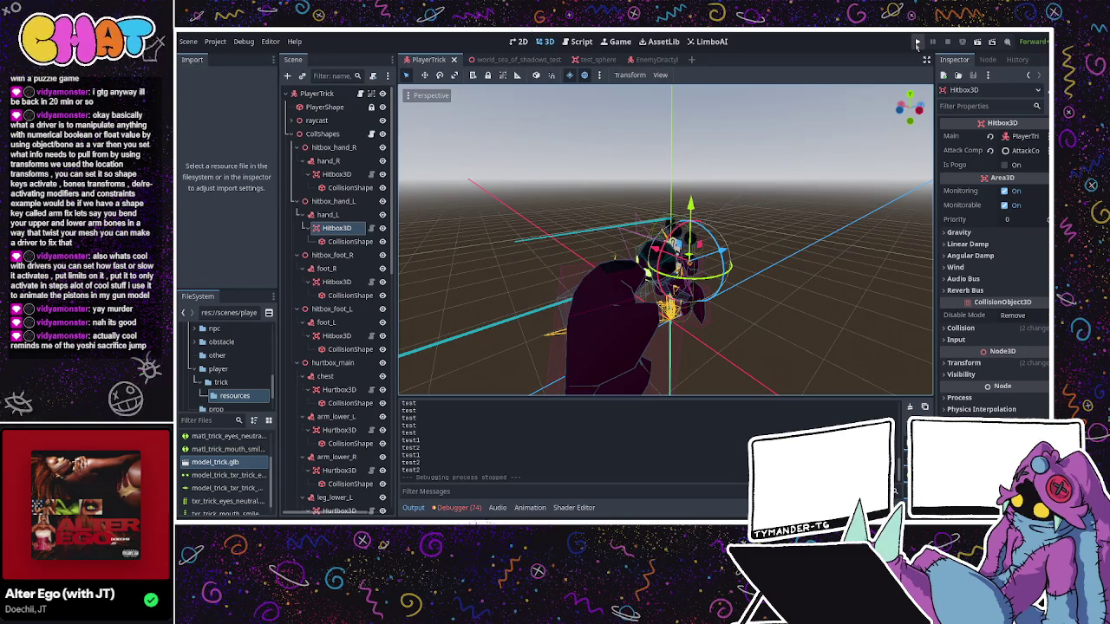
- Run the project and move, jump and dash the character up to the Dractyl
left_click(917, 42)
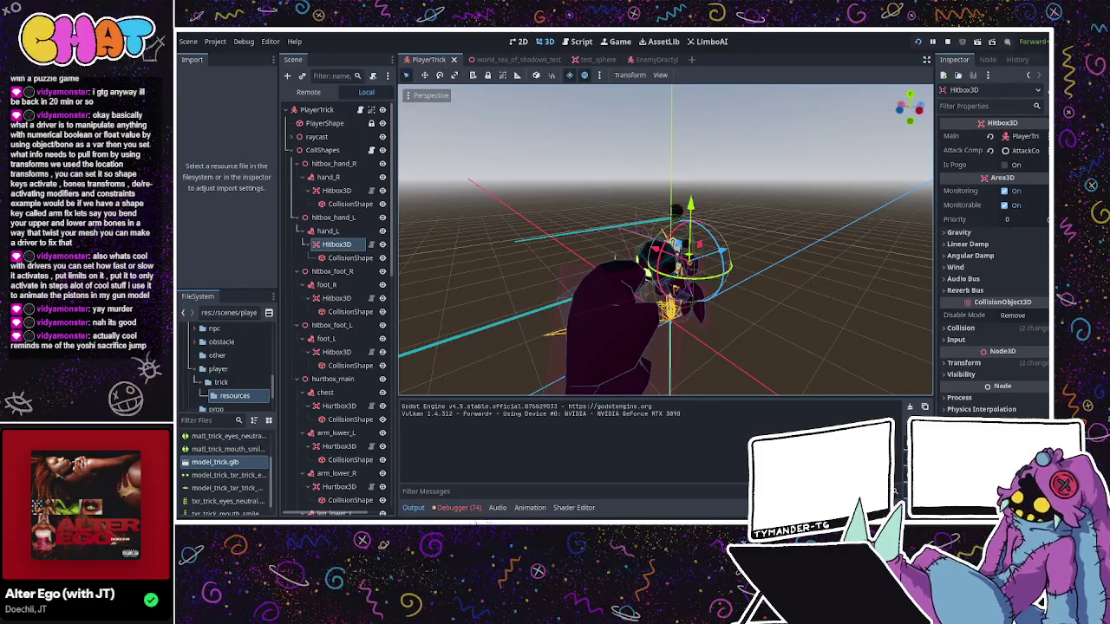
key("w")
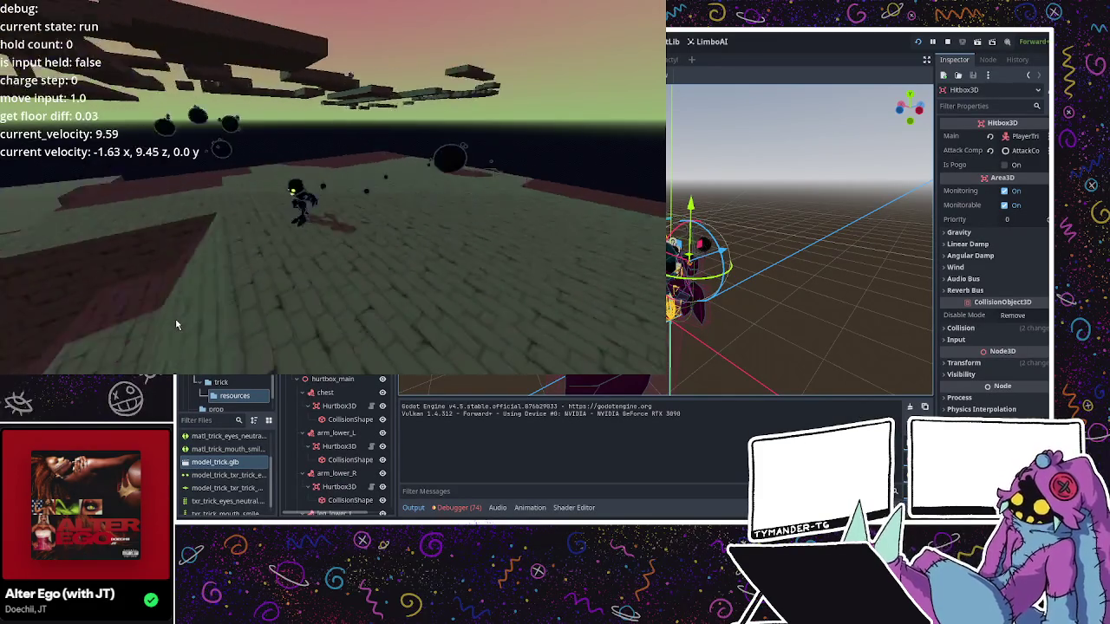
key("space")
key("shift")
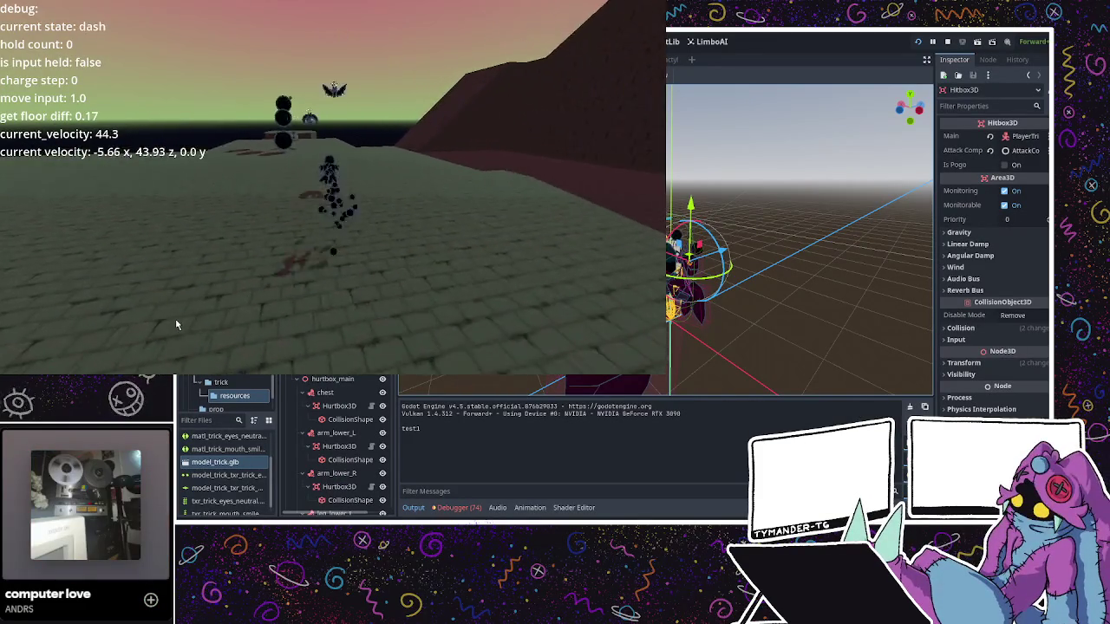
key("s")
key("w")
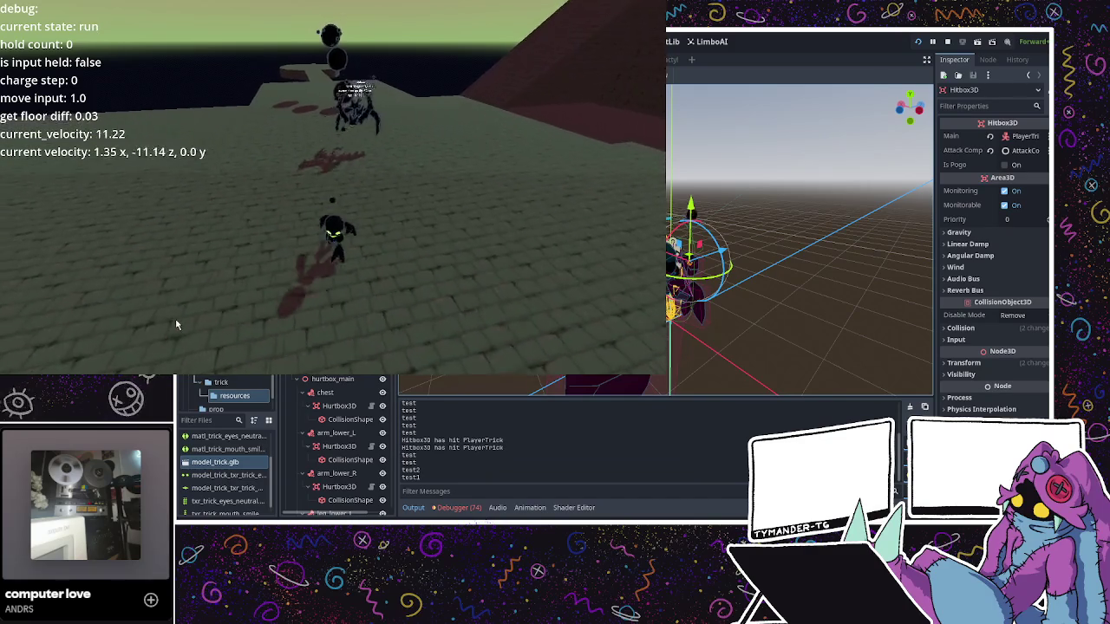
key("w")
key("w")
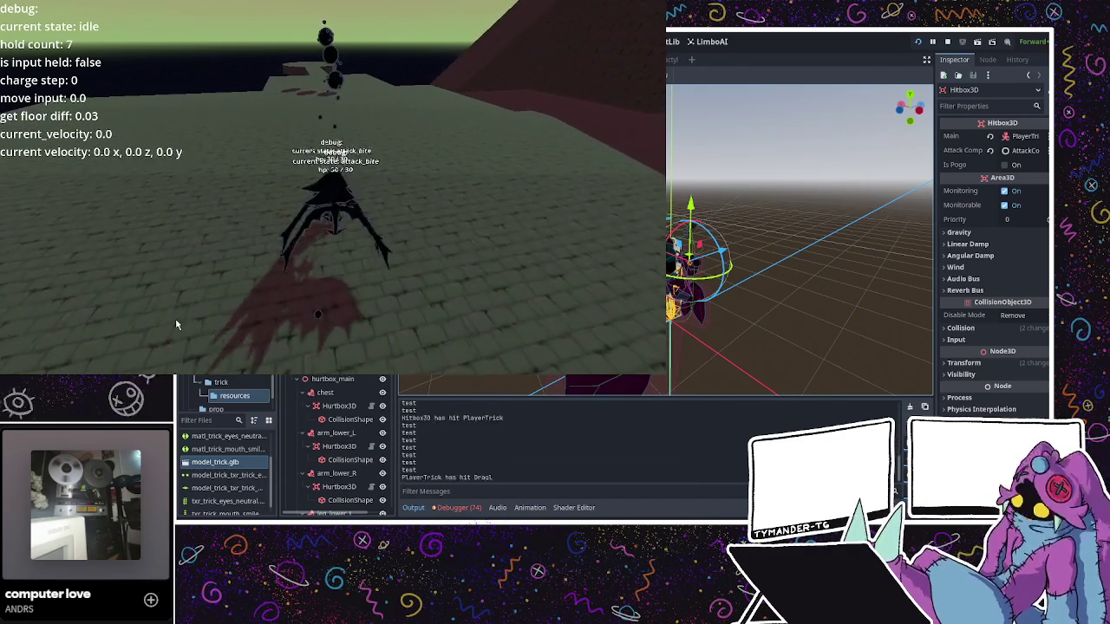
- Light-punch the Dractyl twice to log hit messages, jump away, then stop with F8
left_click(176, 324)
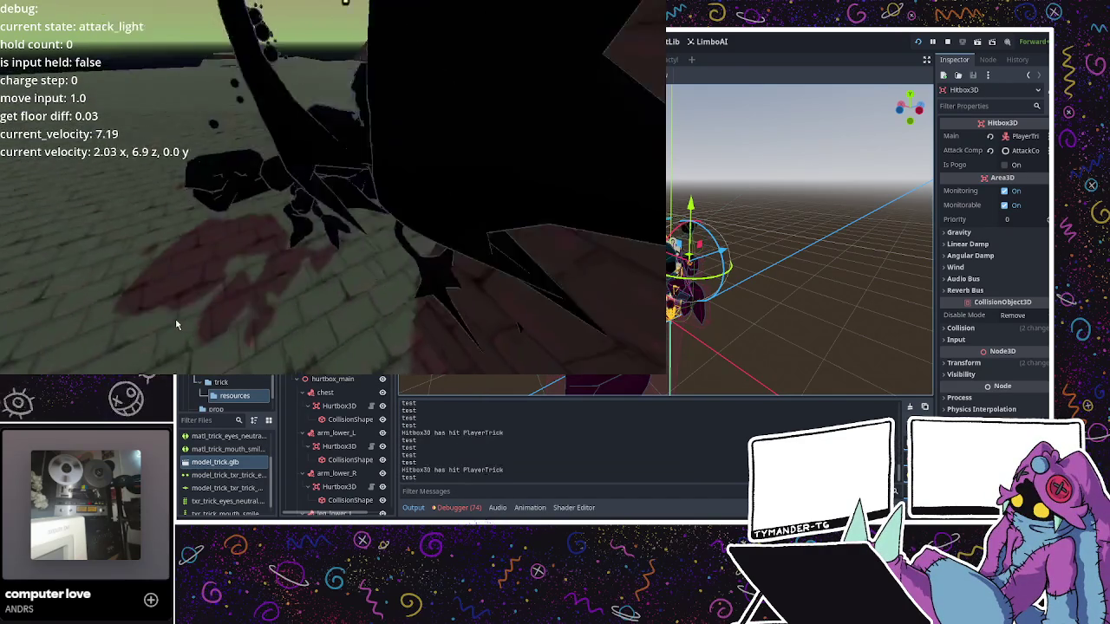
key("w")
key("w")
left_click(176, 325)
key("space")
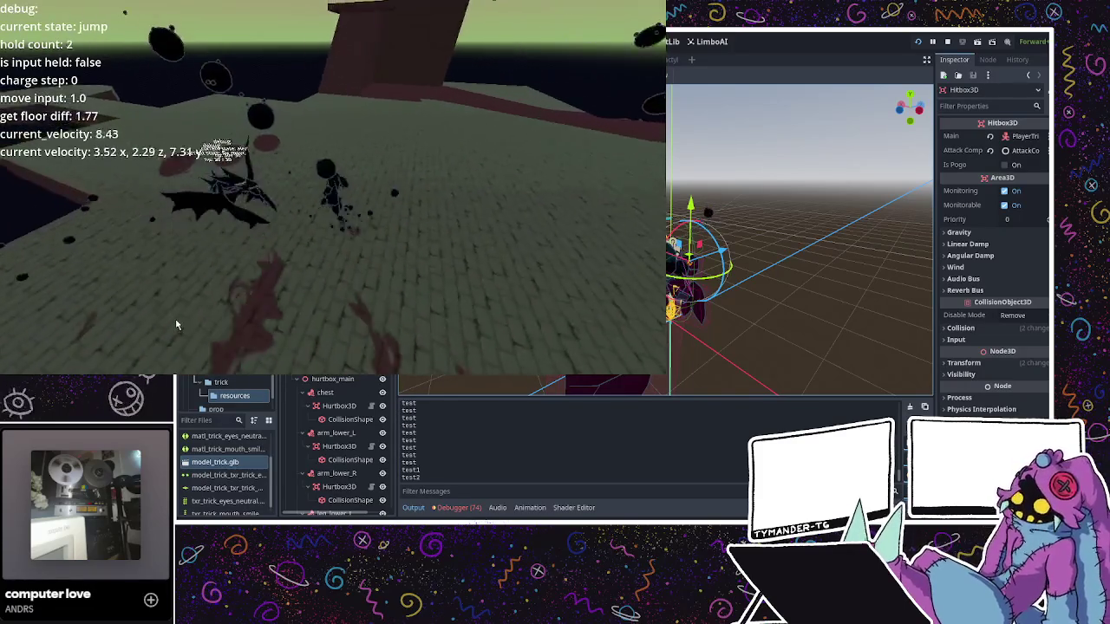
key("w")
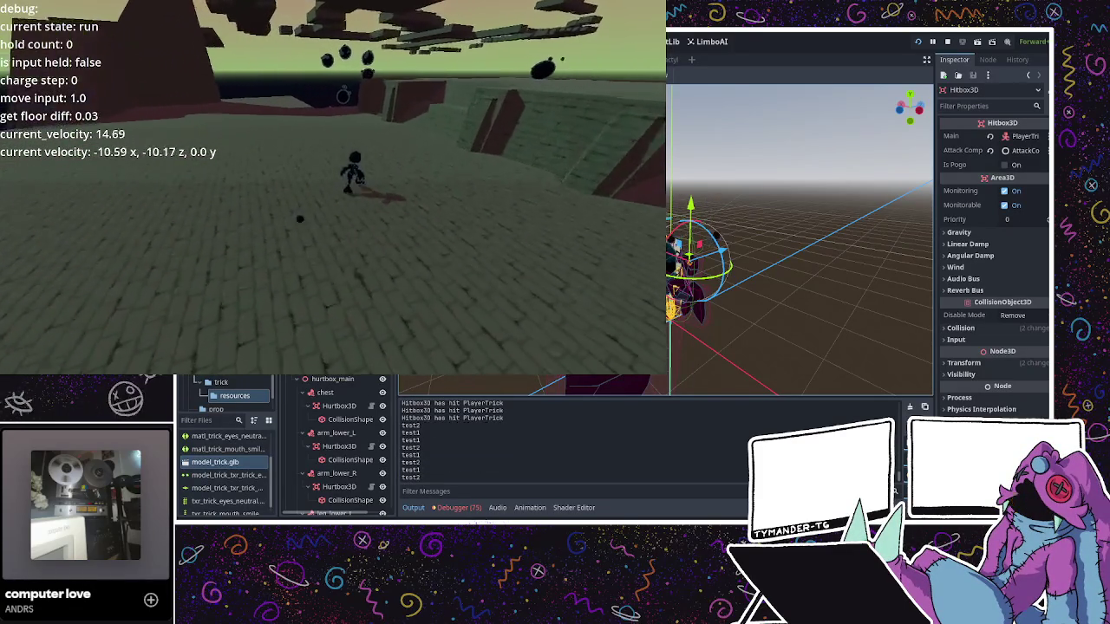
key("F8")
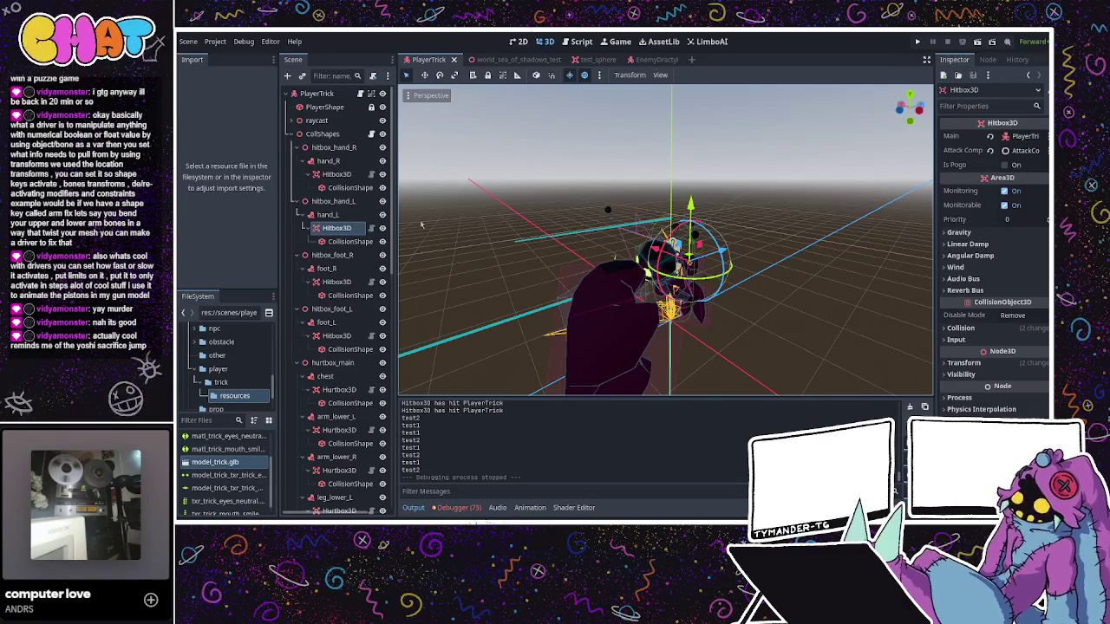
- Change Hitbox3D.gd's line 33 print from self.main.name to main.name and save the script
left_click(340, 175)
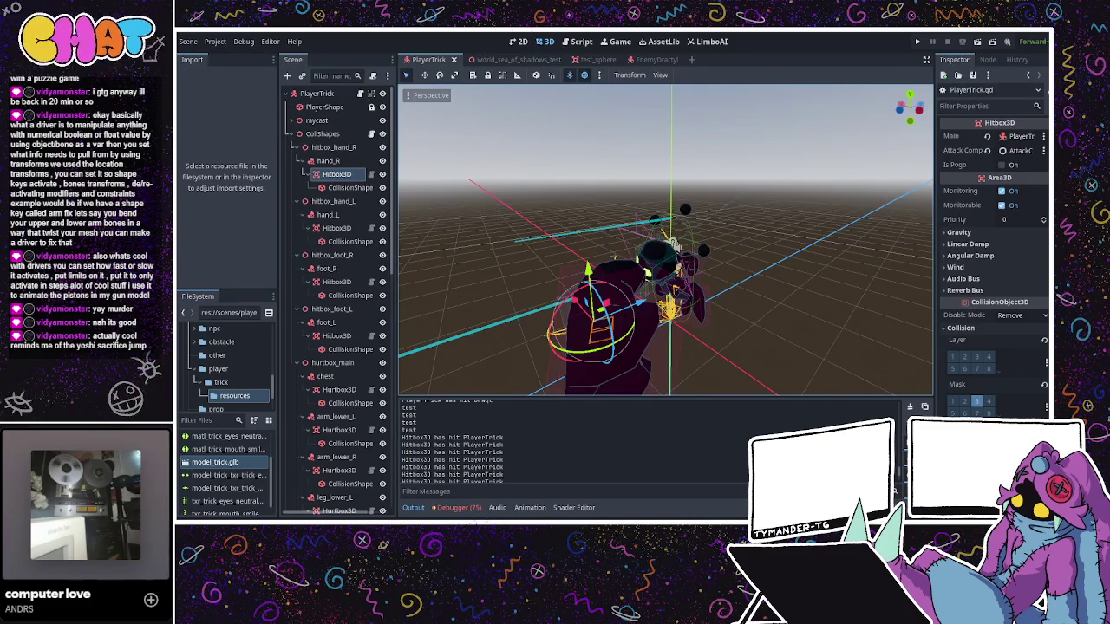
key("alt+Tab")
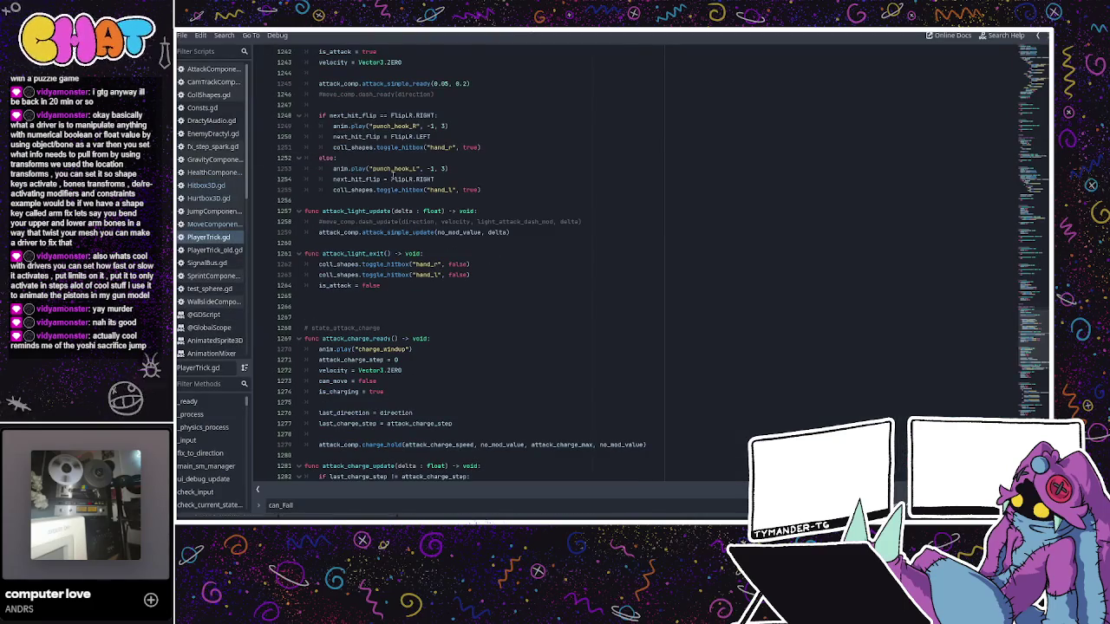
scroll(432, 397, "down", 2)
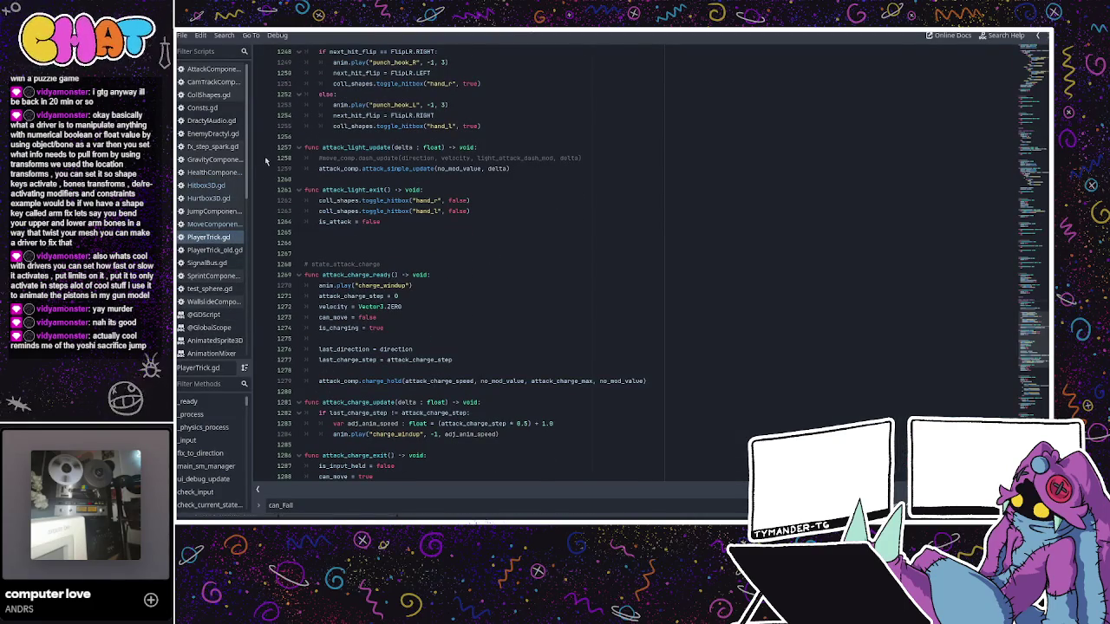
left_click(205, 185)
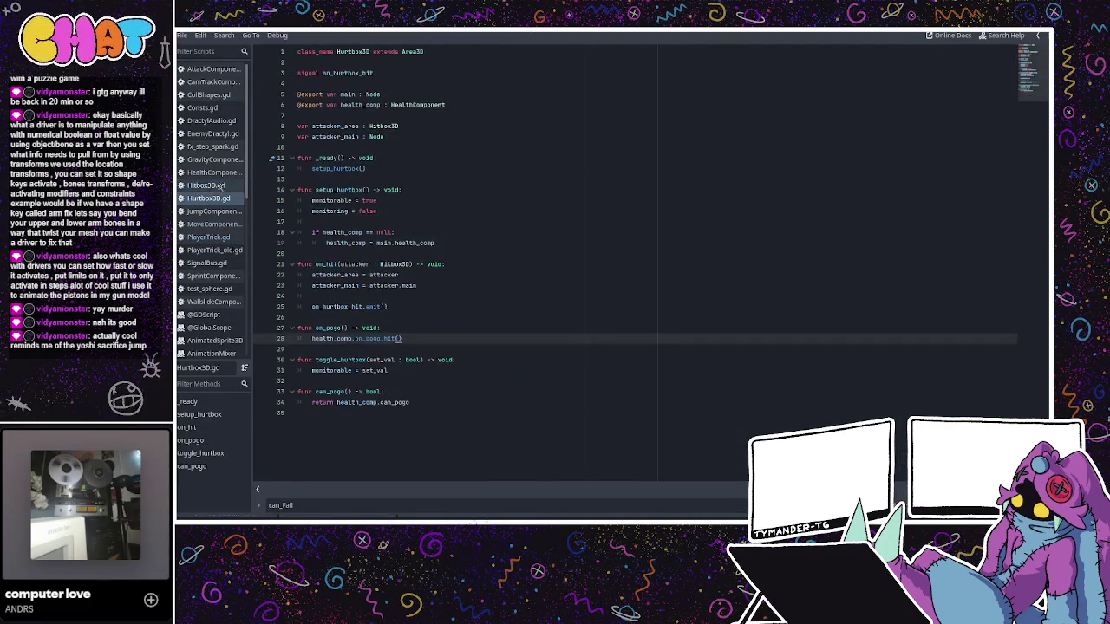
scroll(350, 359, "down", 2)
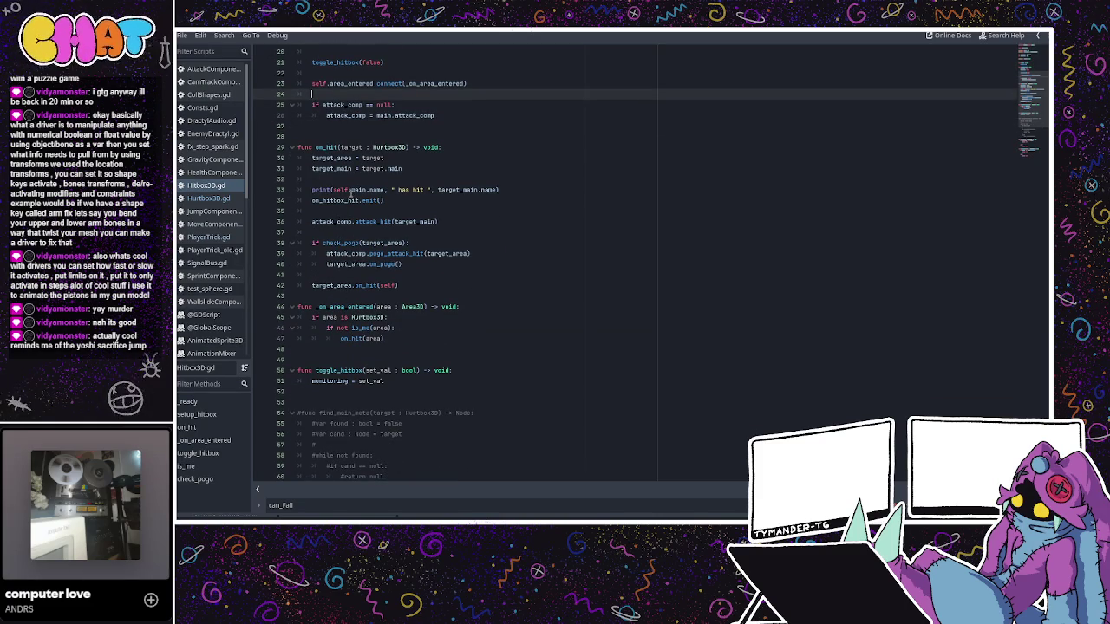
left_click(350, 190)
key("BackSpace")
key("BackSpace")
key("BackSpace")
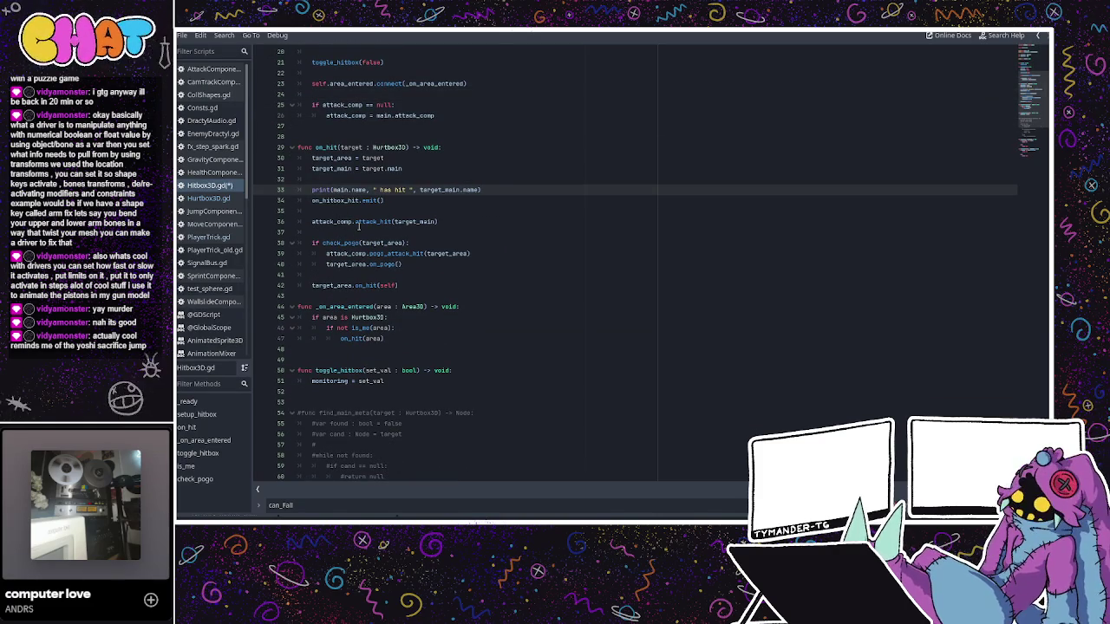
key("ctrl+s")
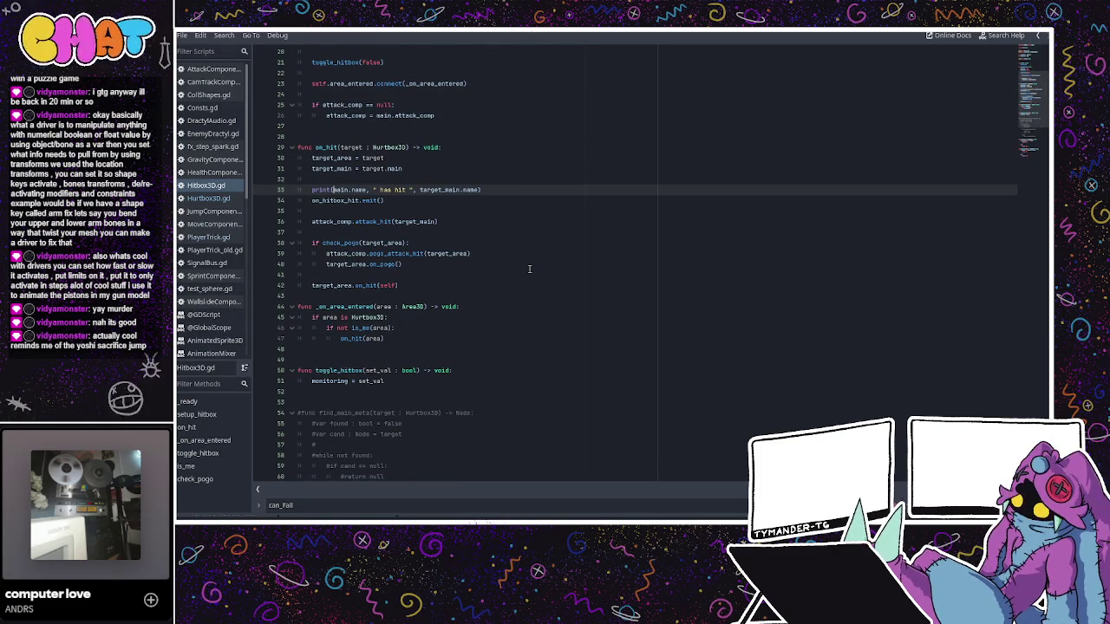
key("alt+Tab")
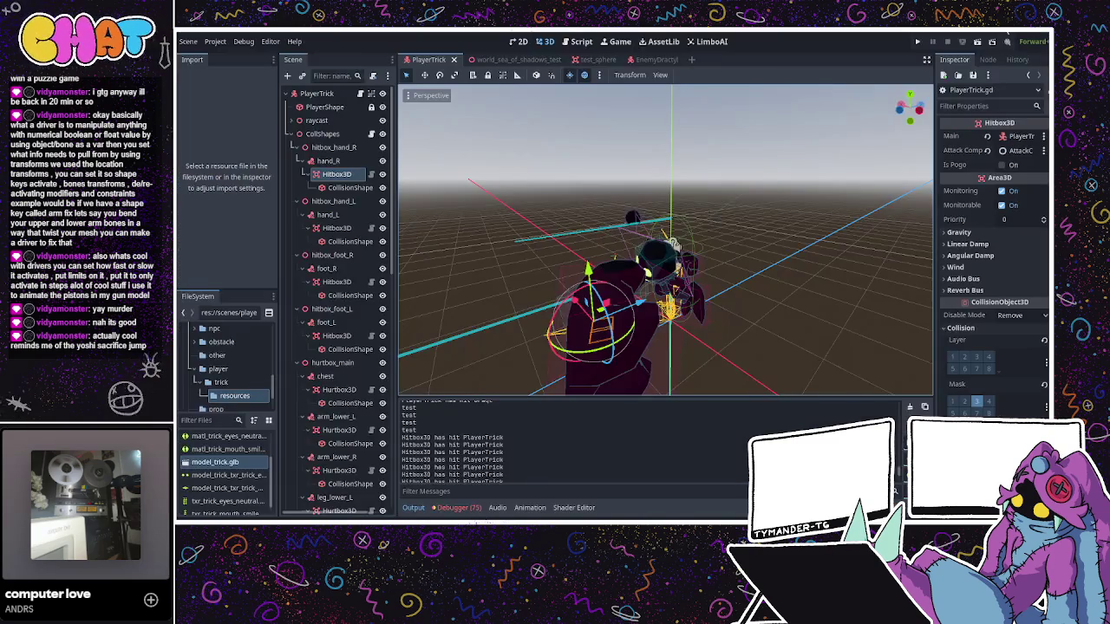
- Test-run the game walking toward the Dractyl, stop it, and review the 'Hitbox3D has hit PlayerTrick' log lines
left_click(918, 42)
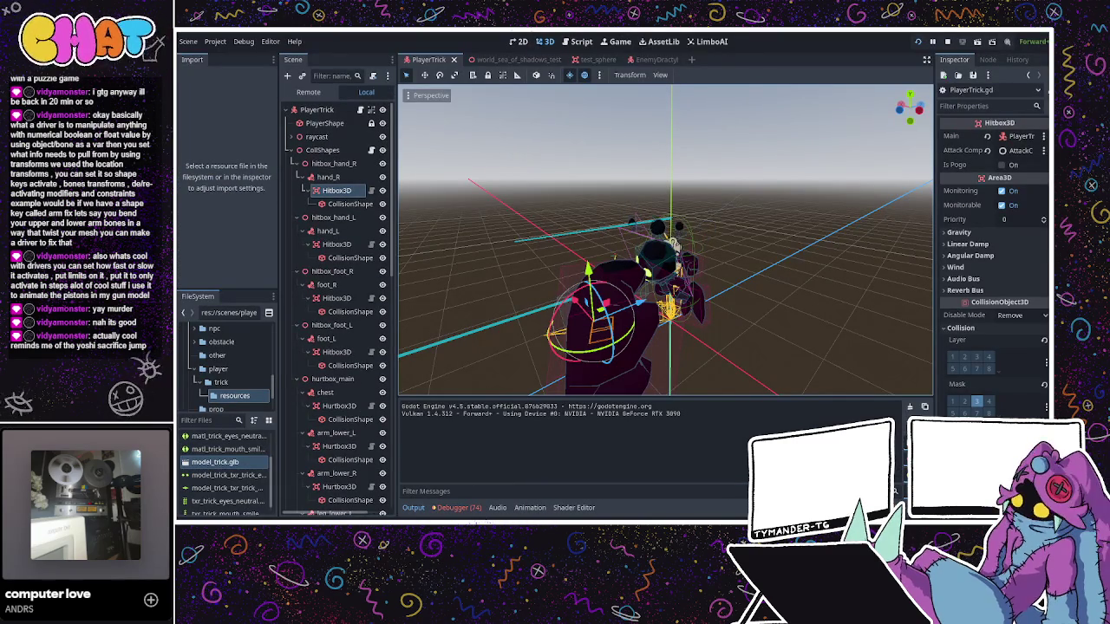
key("w")
key("w")
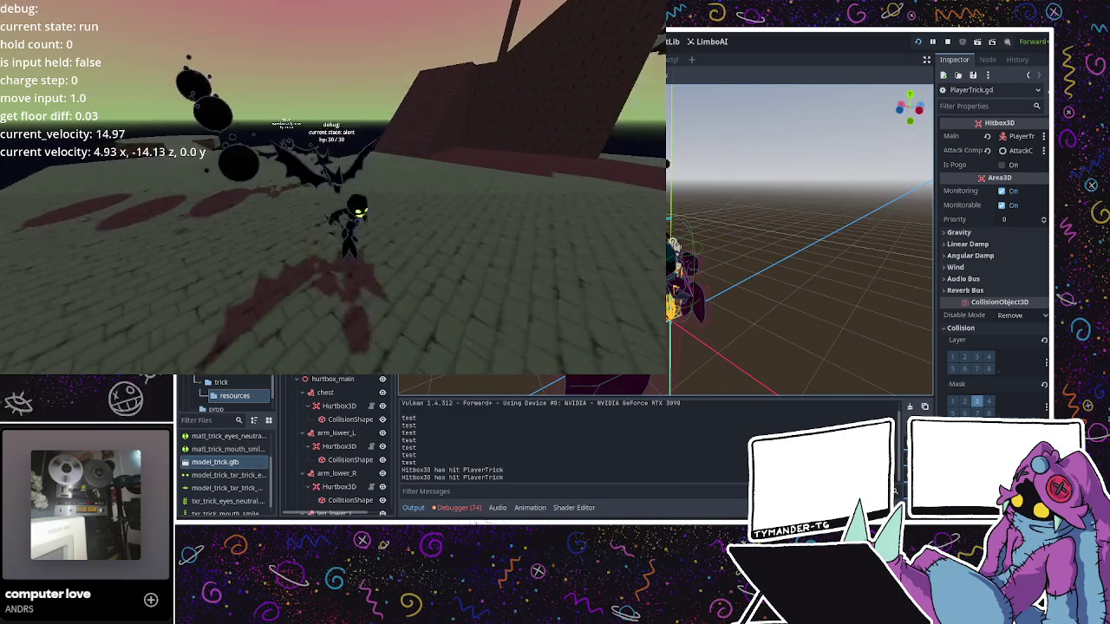
key("w")
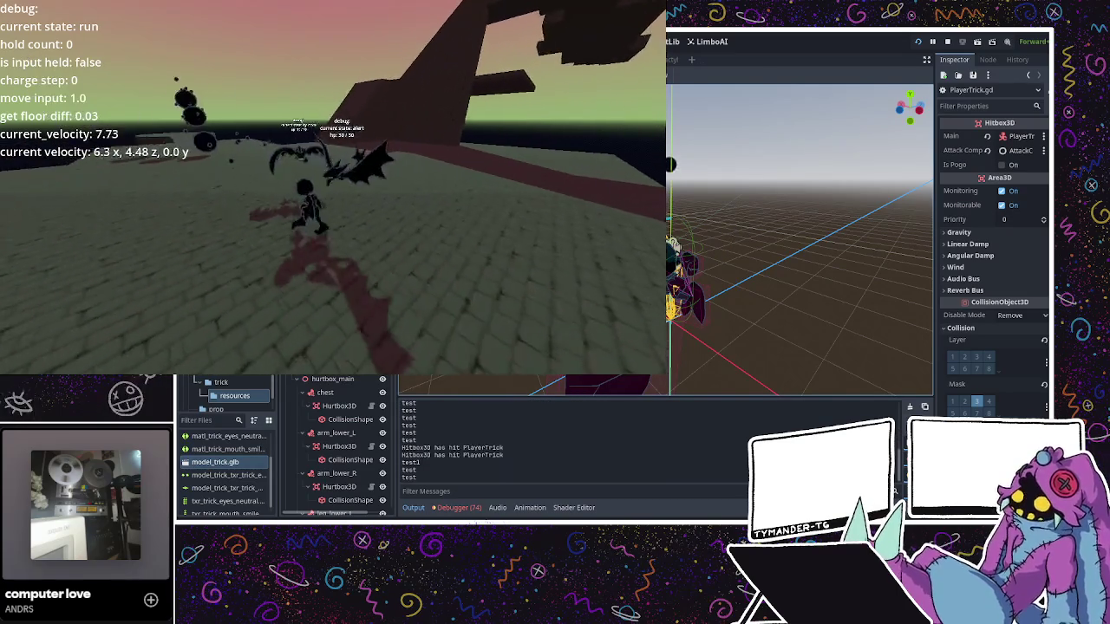
key("F8")
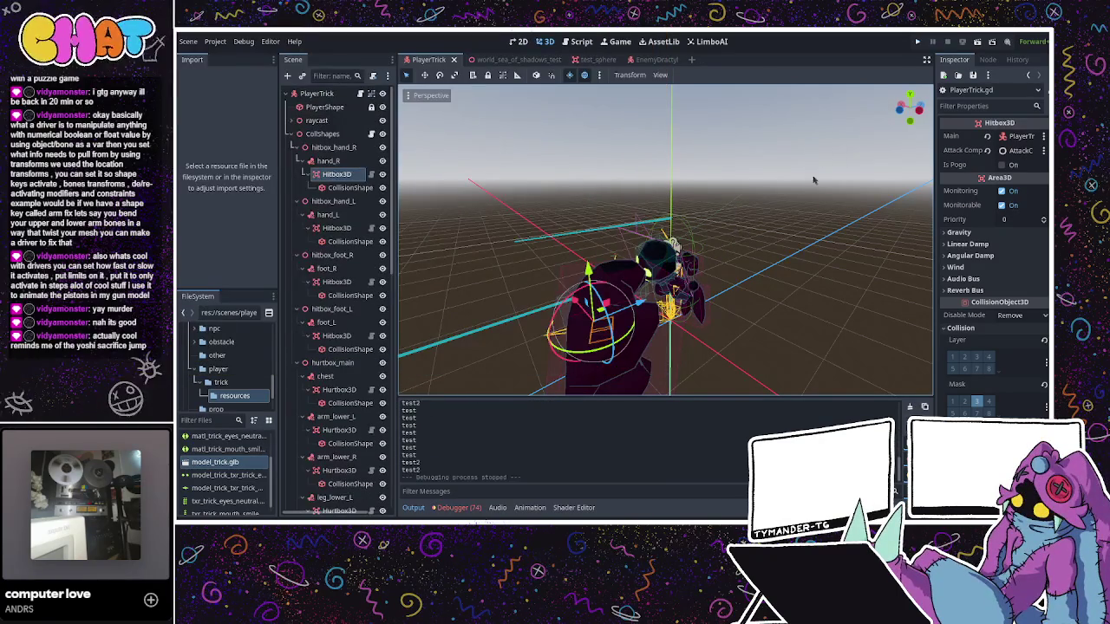
scroll(432, 479, "up", 3)
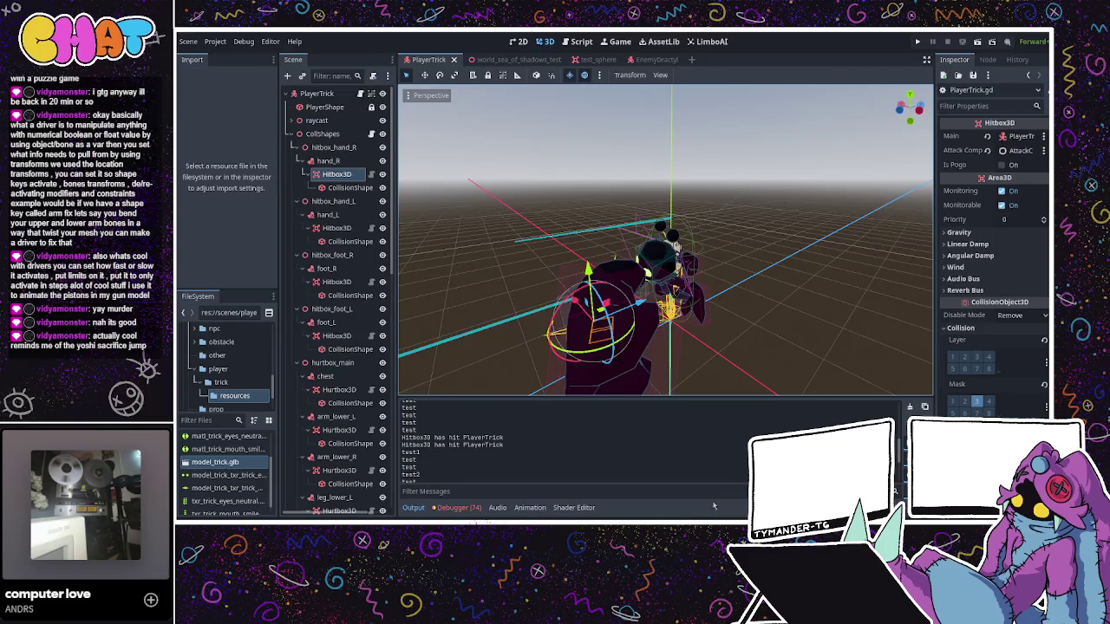
- From the EnemyDractyl scene's head Hitbox3D, test-run until Output reports 'Draql2 has hit PlayerTrick'
left_click(641, 58)
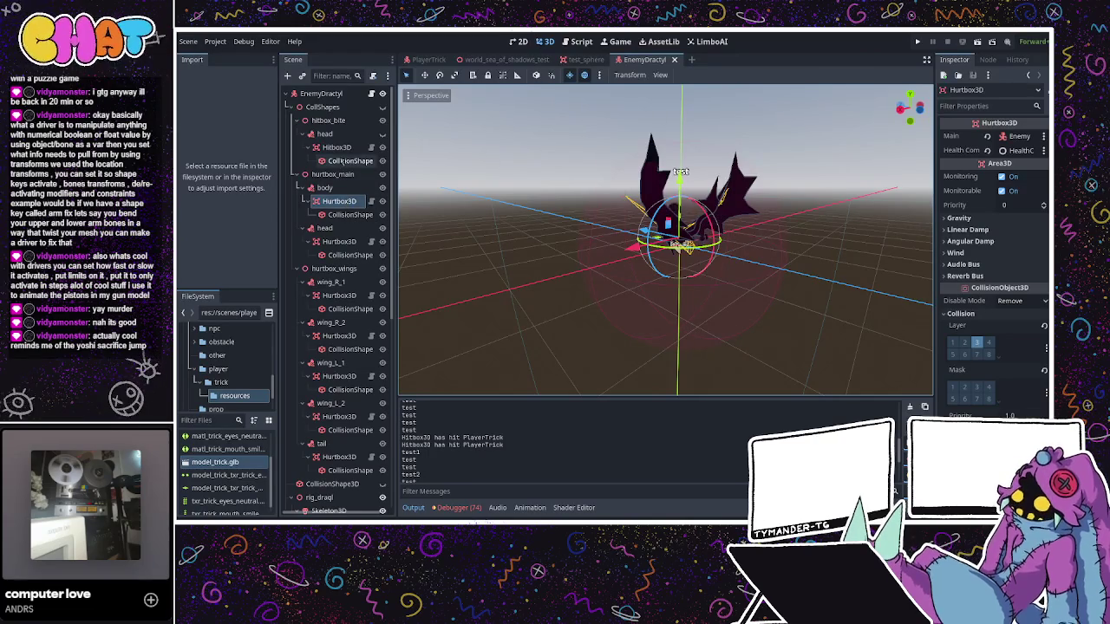
left_click(319, 150)
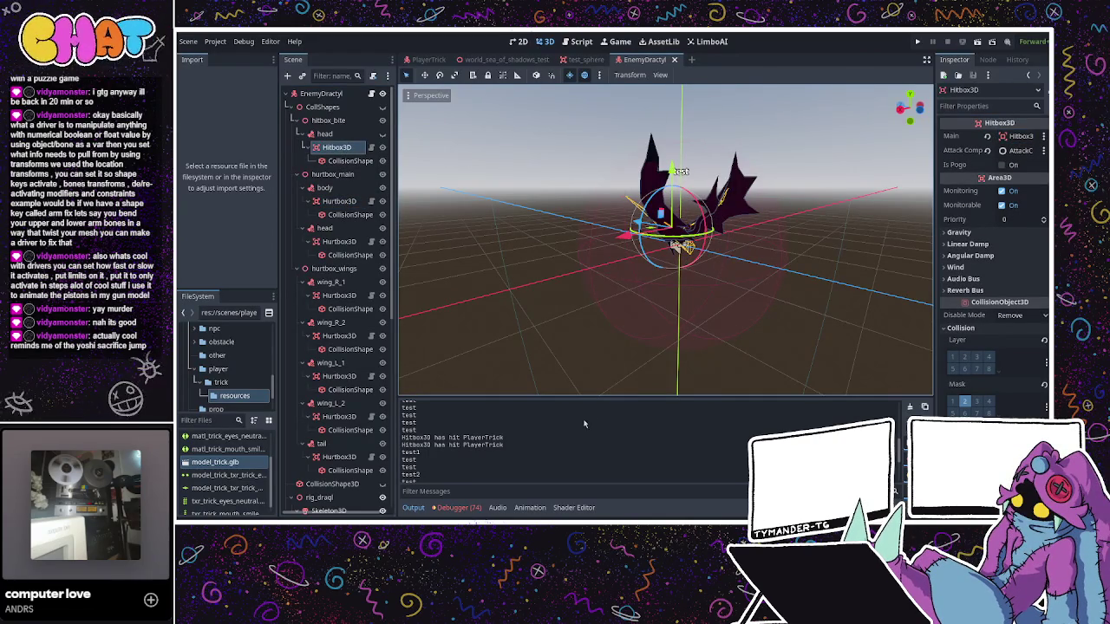
key("F5")
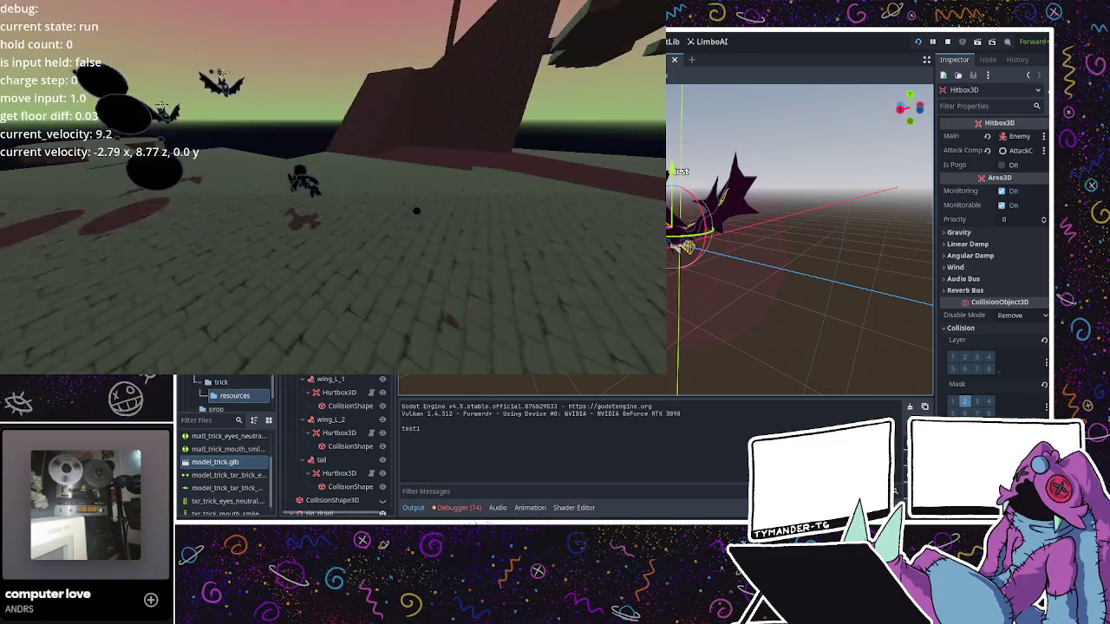
key("w")
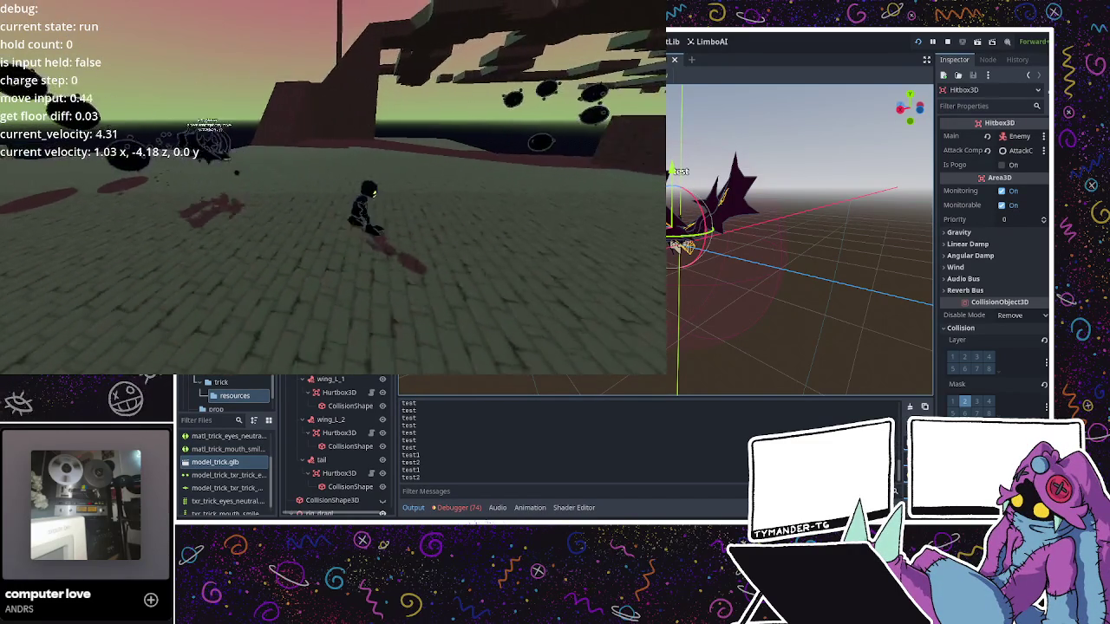
key("F8")
scroll(508, 458, "up", 2)
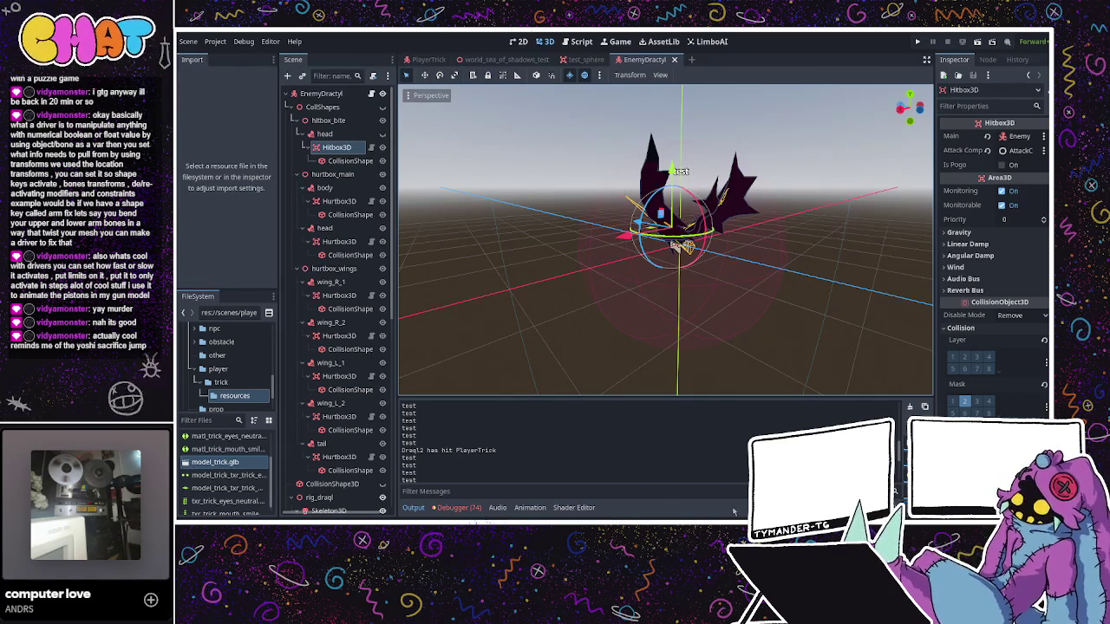
- Bring up EnemyDractyl.gd at ui_debug_update, where victim_name is set to the victim's name or 'none'
key("ctrl+F3")
scroll(412, 232, "down", 12)
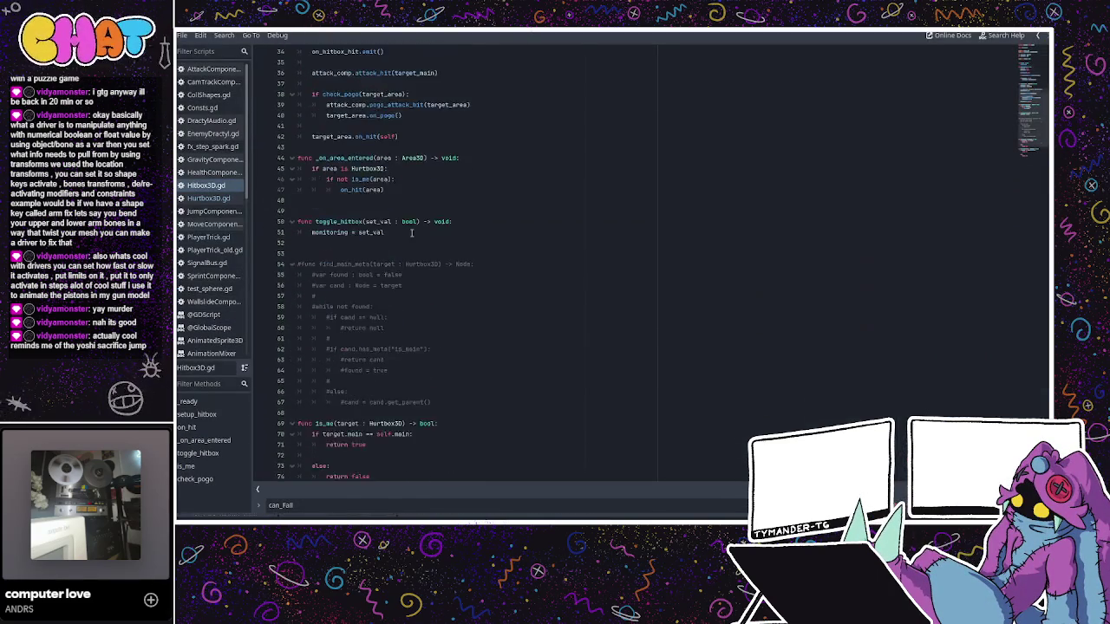
left_click(223, 121)
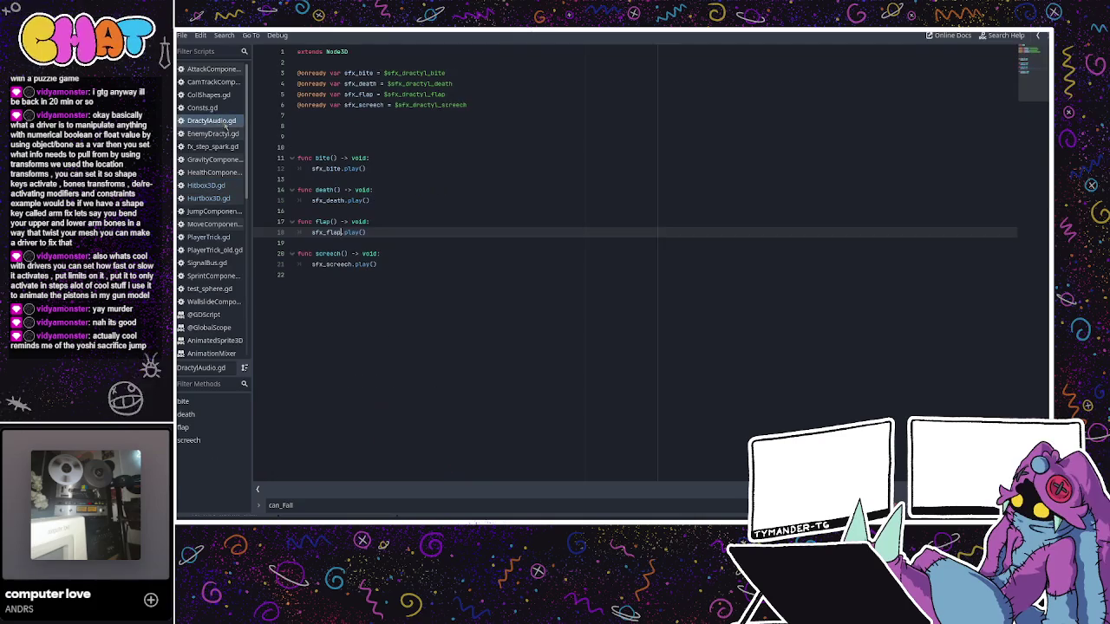
left_click(213, 133)
scroll(345, 269, "down", 3)
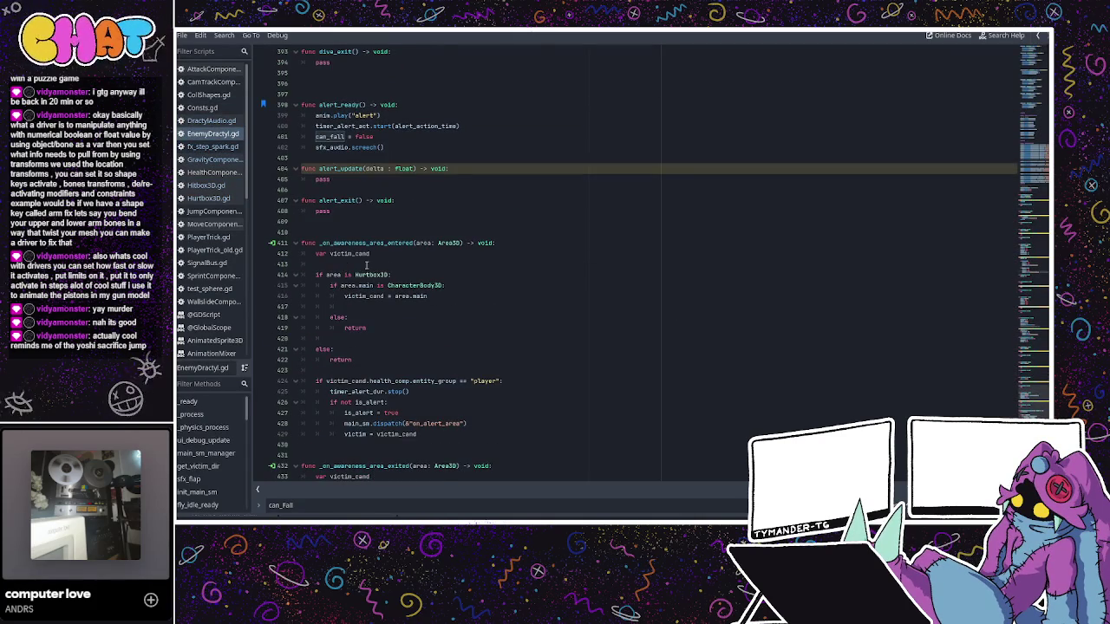
scroll(366, 265, "down", 2)
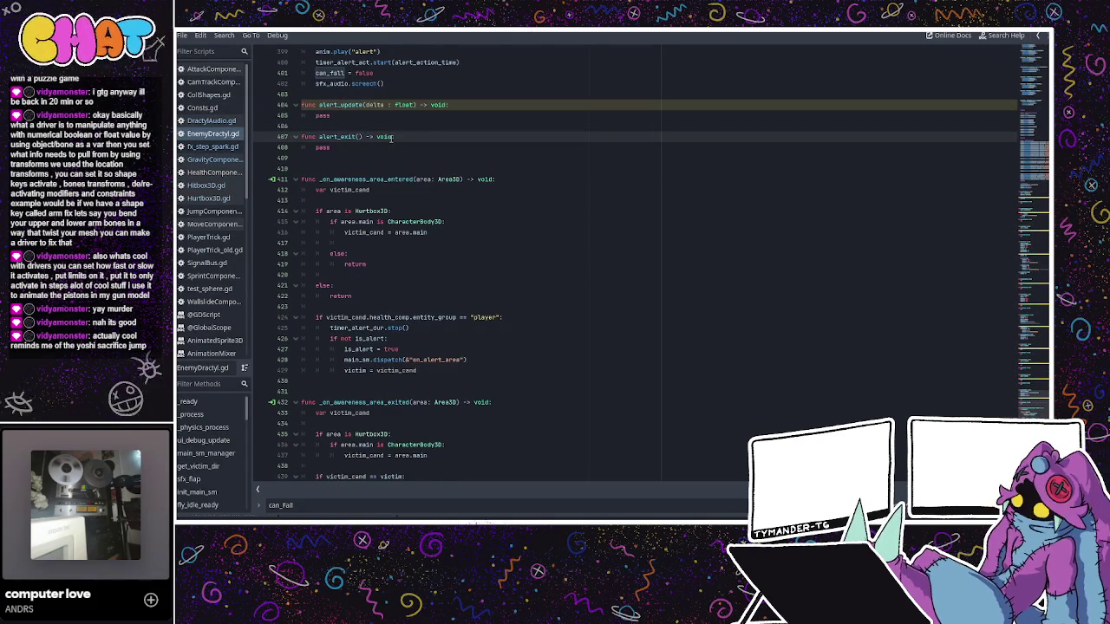
scroll(486, 171, "up", 15)
scroll(487, 171, "up", 20)
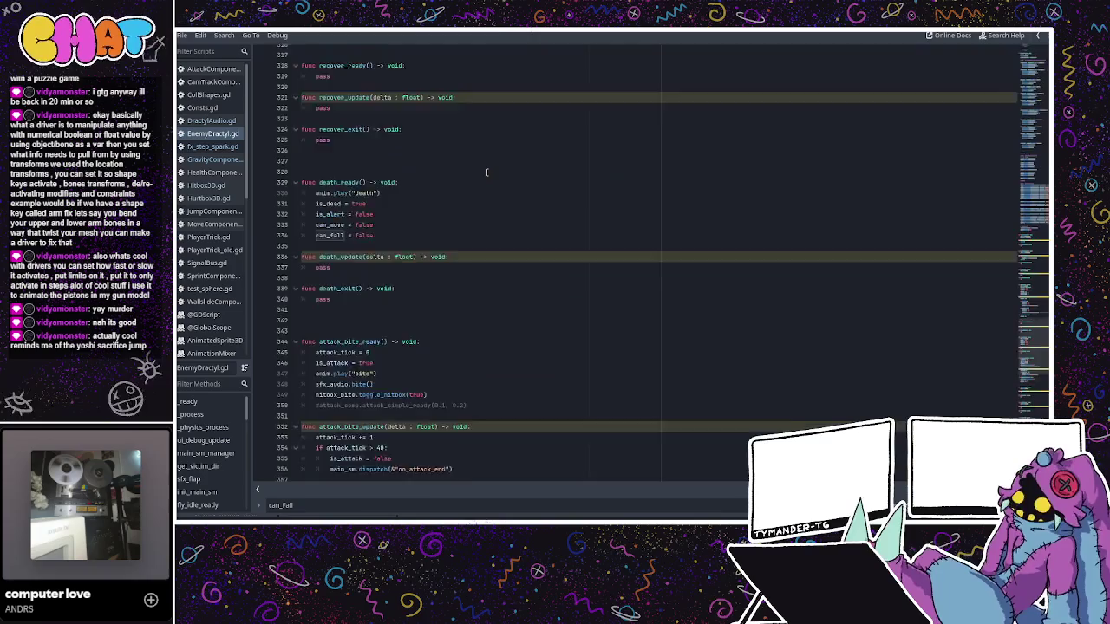
scroll(486, 171, "up", 20)
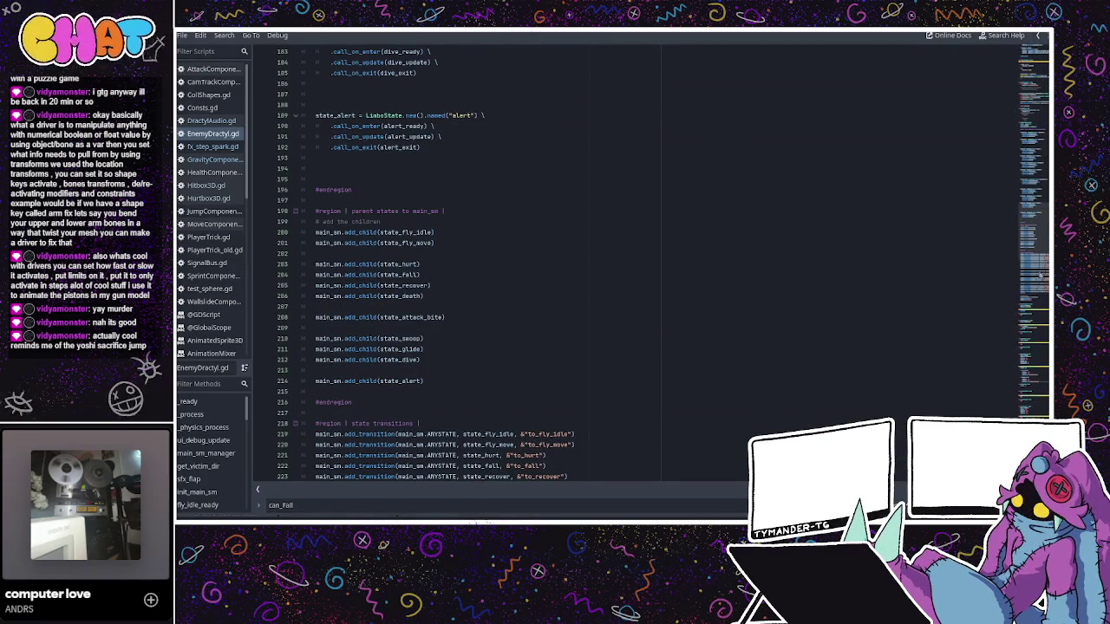
scroll(1041, 222, "down", 9)
mouse_move(1039, 239)
left_mouse_down()
mouse_move(1028, 97)
mouse_move(1029, 111)
left_mouse_up()
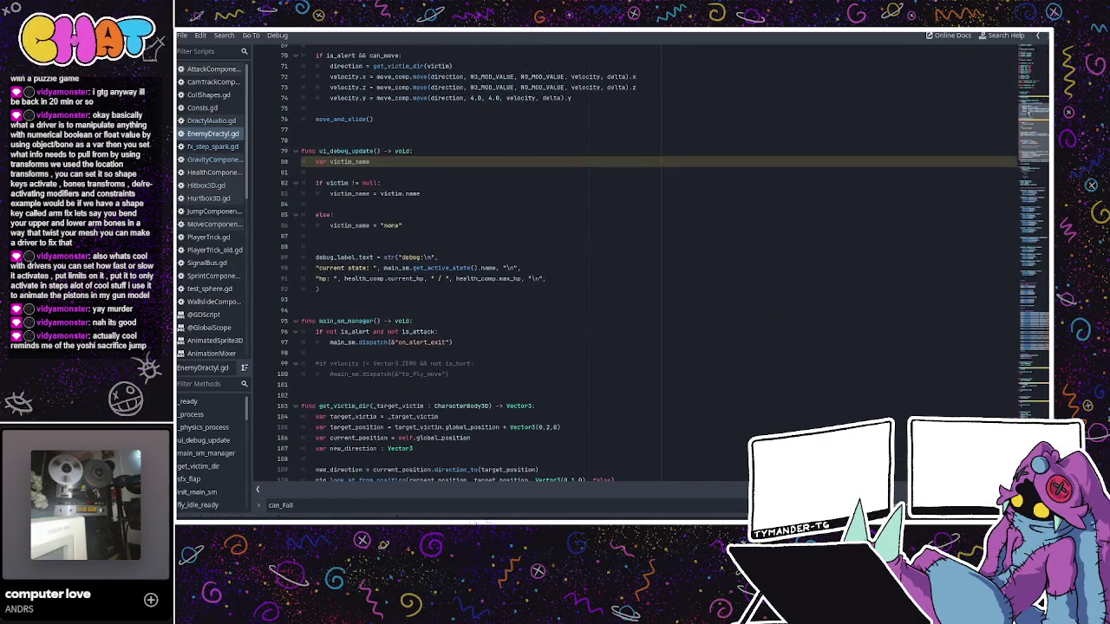
left_click(347, 171)
left_click(379, 205)
left_click(382, 226)
- Declare victim_name with a ': String' type in EnemyDractyl.gd's ui_debug_update
left_click(364, 234)
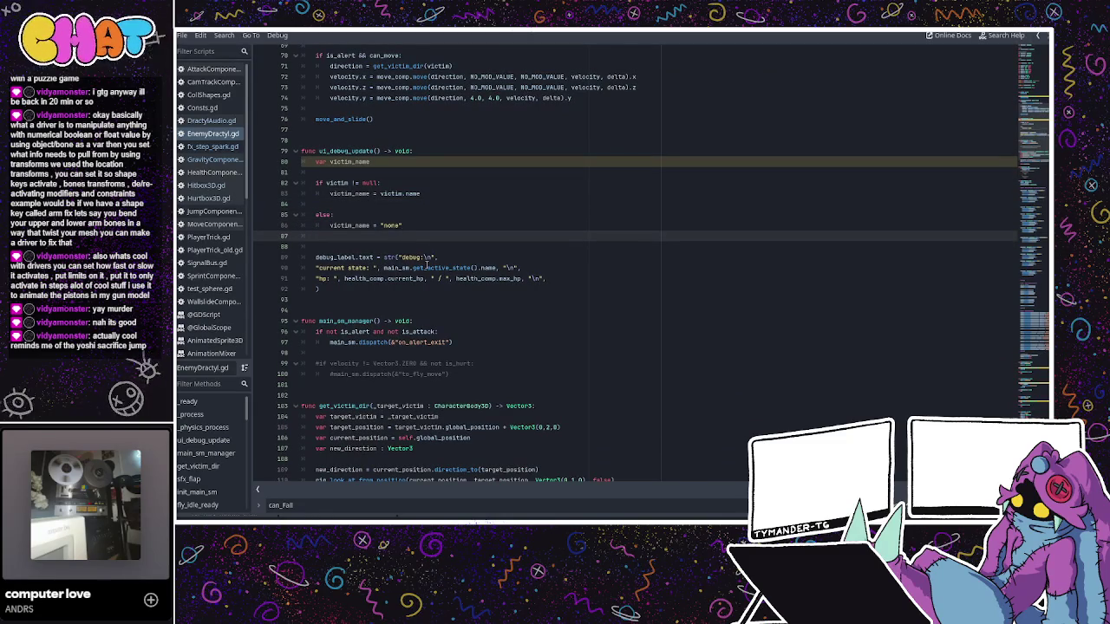
left_click(428, 259)
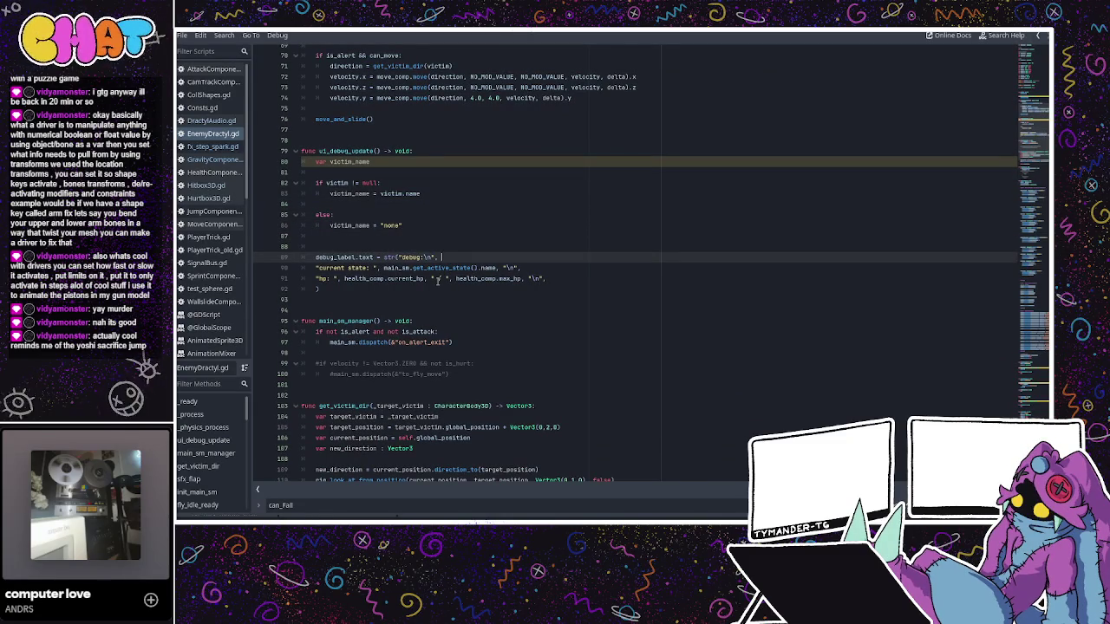
left_click(393, 161)
type(": String")
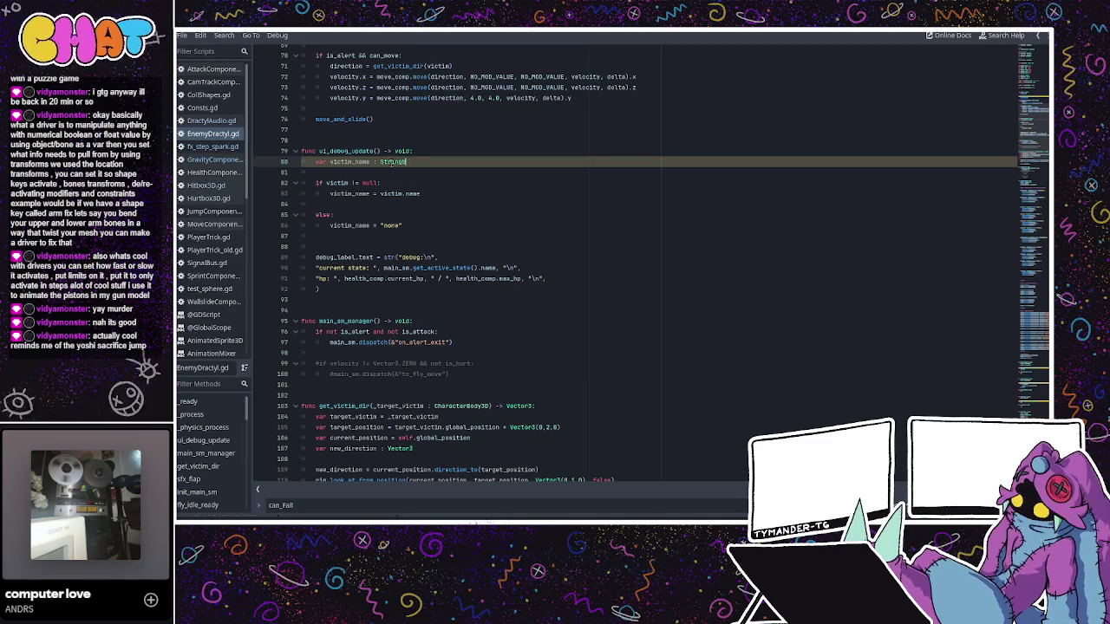
type("g")
key("Escape")
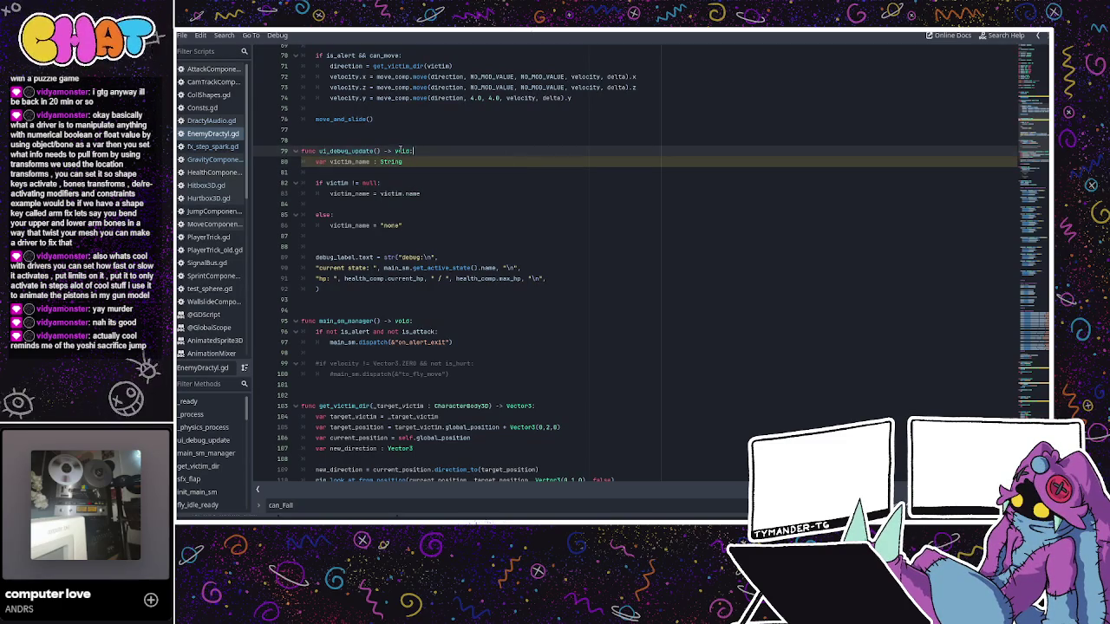
- Copy the 'hp: current_hp / max_hp' line from EnemyDractyl's debug text
left_click(410, 250)
left_click(392, 269)
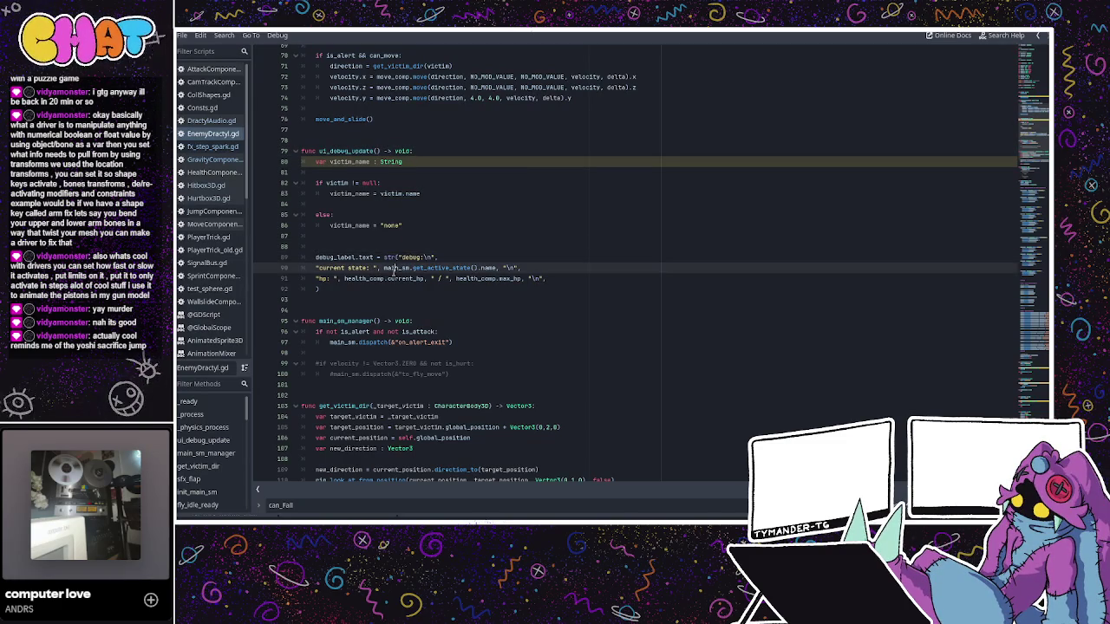
left_click(363, 278)
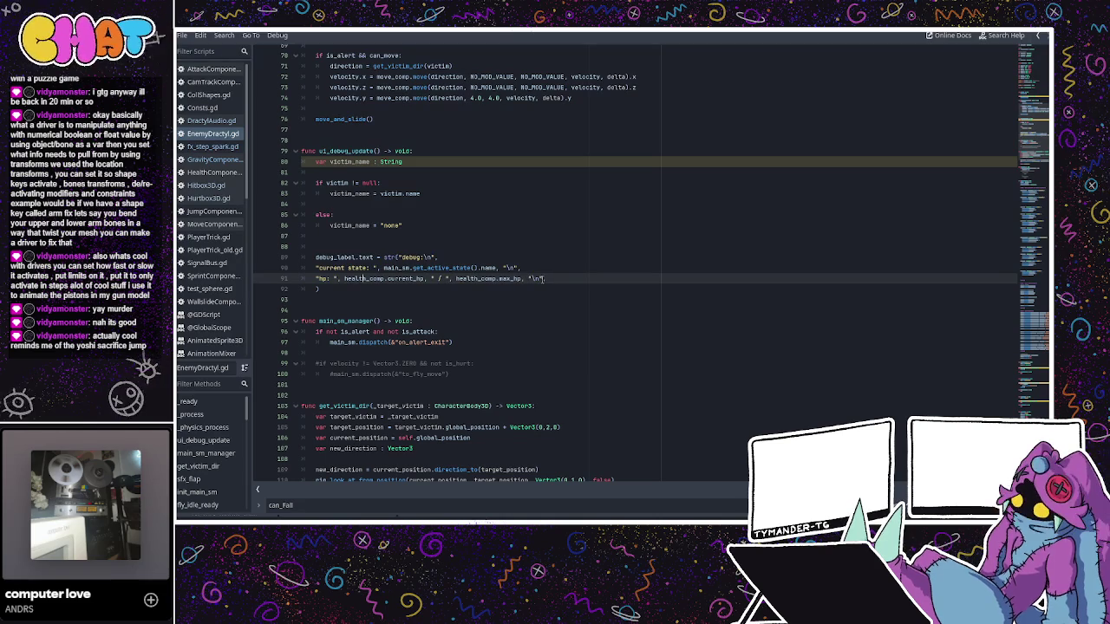
mouse_move(541, 278)
left_mouse_down()
mouse_move(302, 279)
mouse_move(312, 279)
left_mouse_up()
key("ctrl+c")
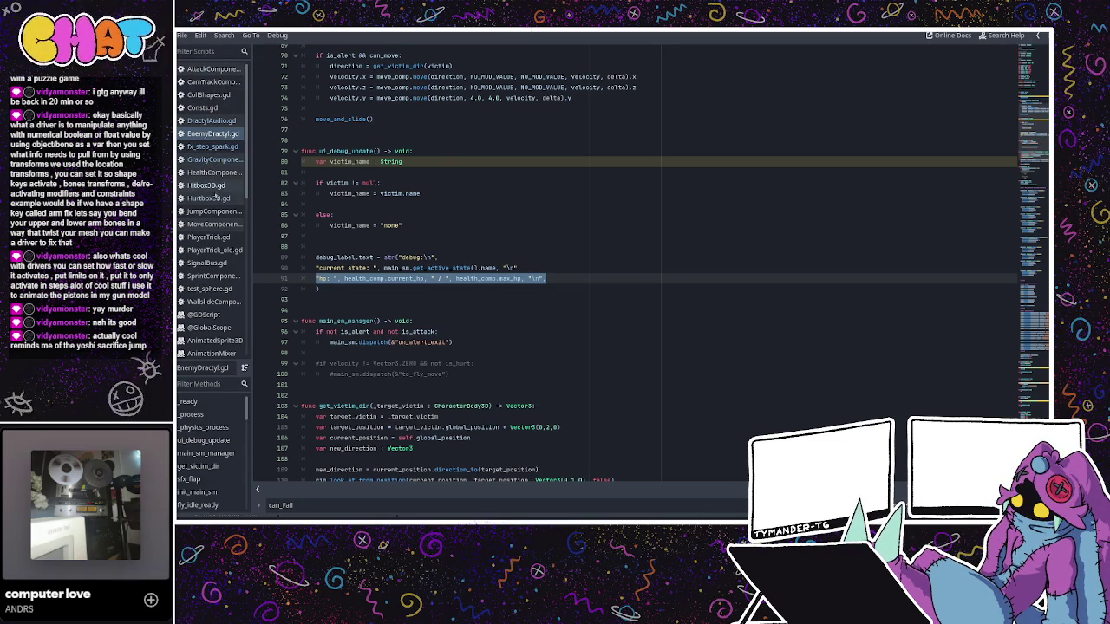
- Paste the hp line on a new line in PlayerTrick.gd's ui_debug_update debug text
left_click(210, 237)
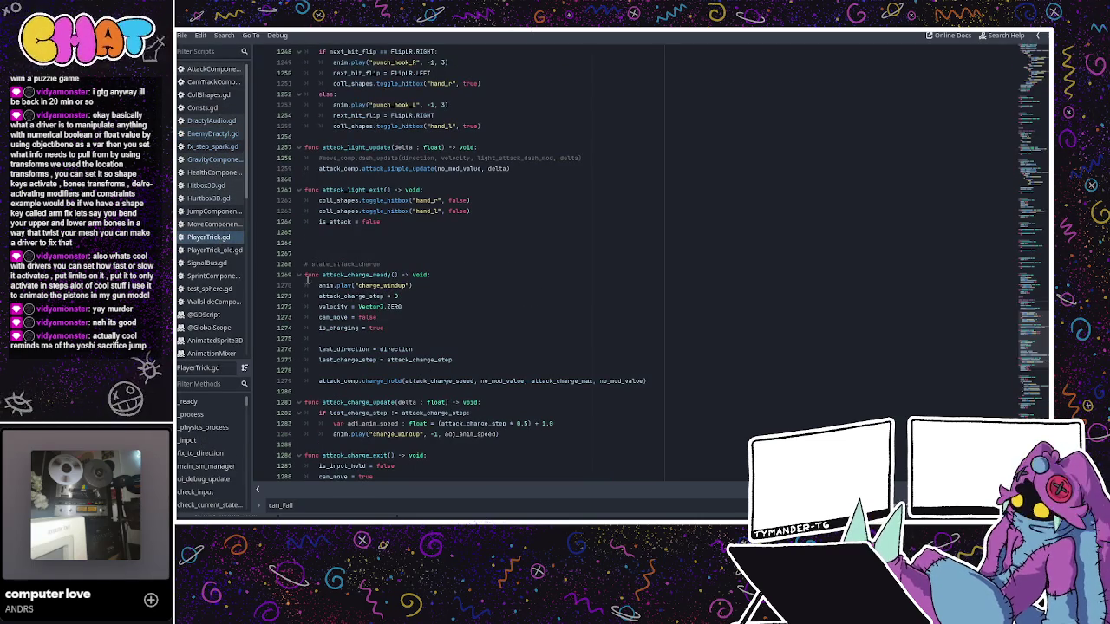
scroll(371, 275, "up", 10)
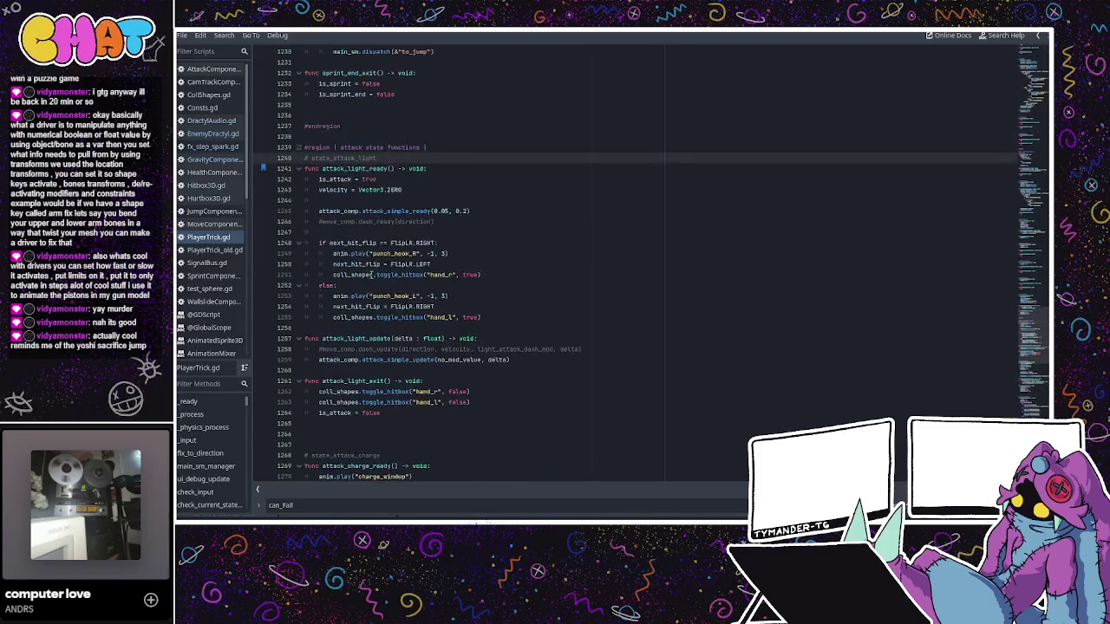
scroll(372, 275, "down", 6)
scroll(371, 275, "down", 20)
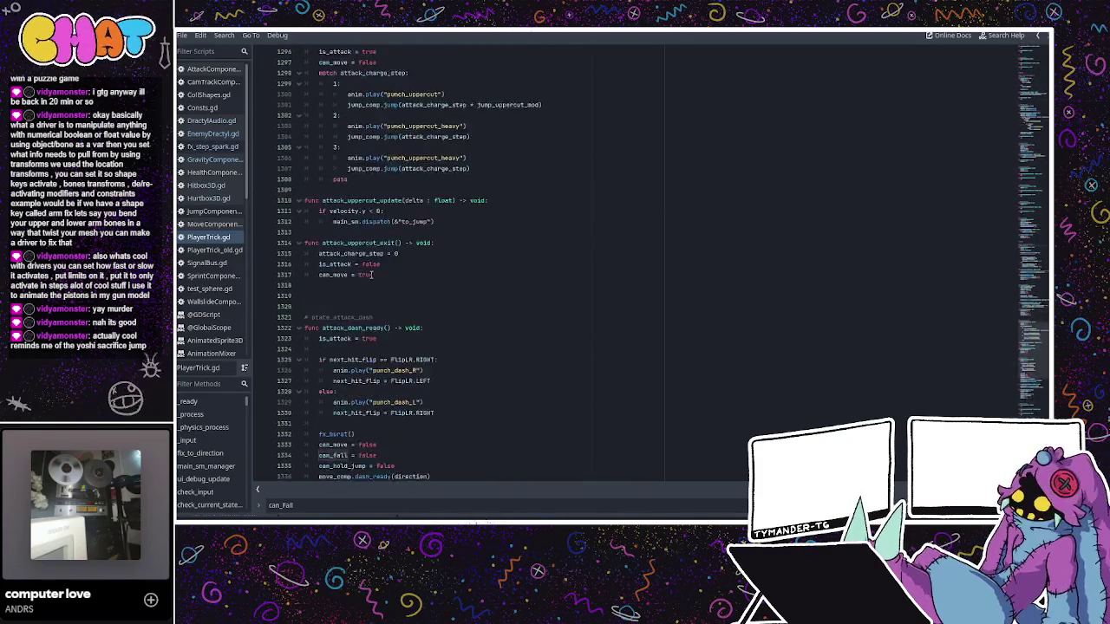
scroll(371, 275, "down", 4)
left_click_drag(1024, 345, 1017, 88)
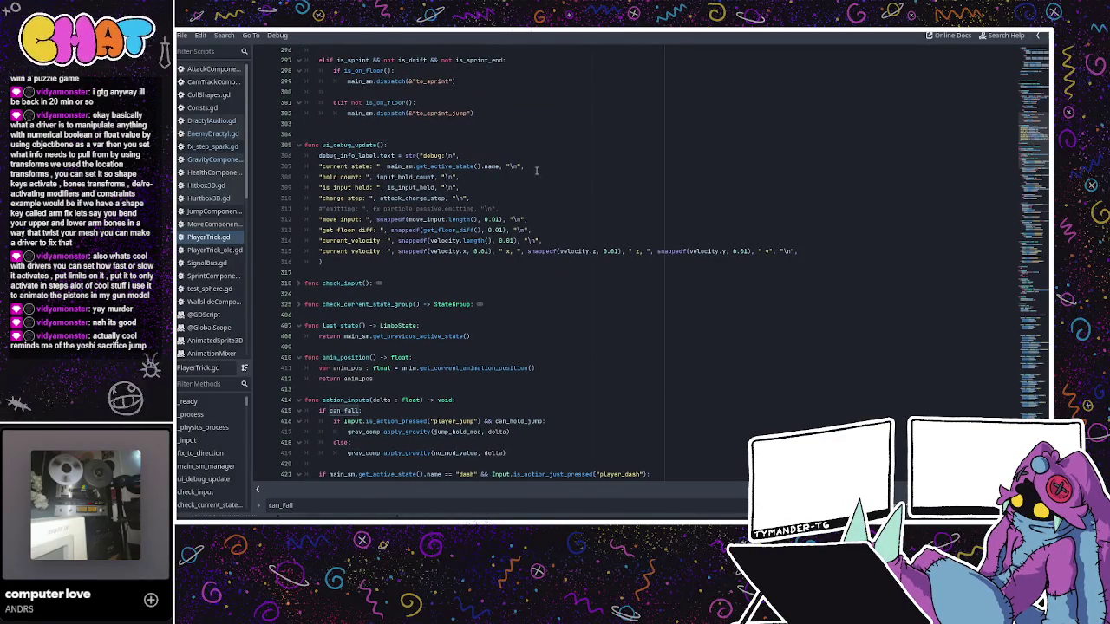
key("Return")
key("ctrl+v")
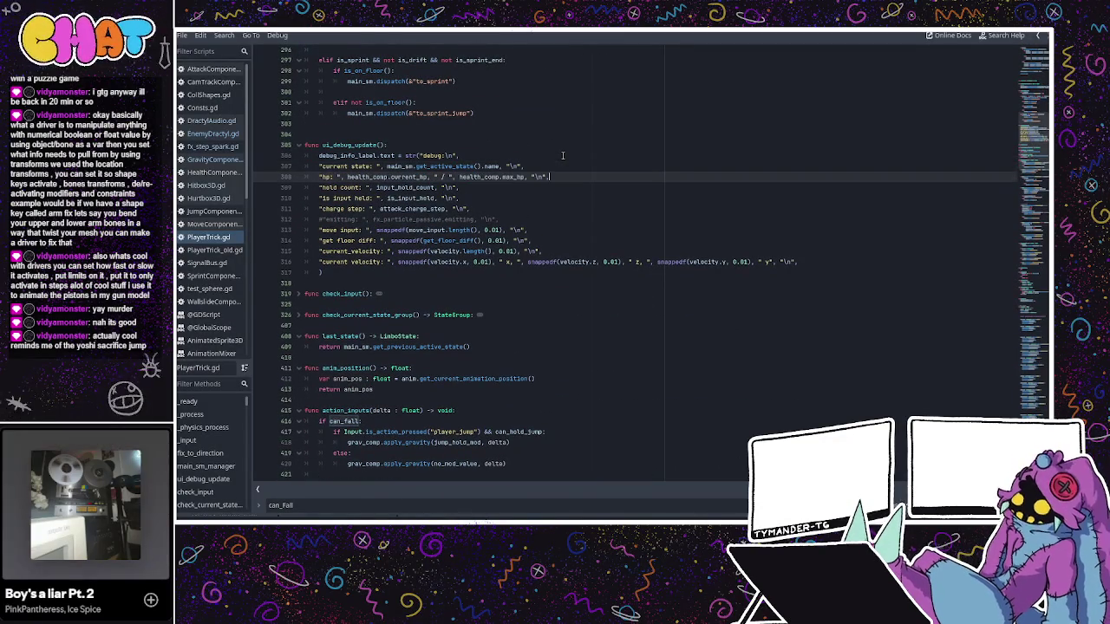
key("ctrl+F2")
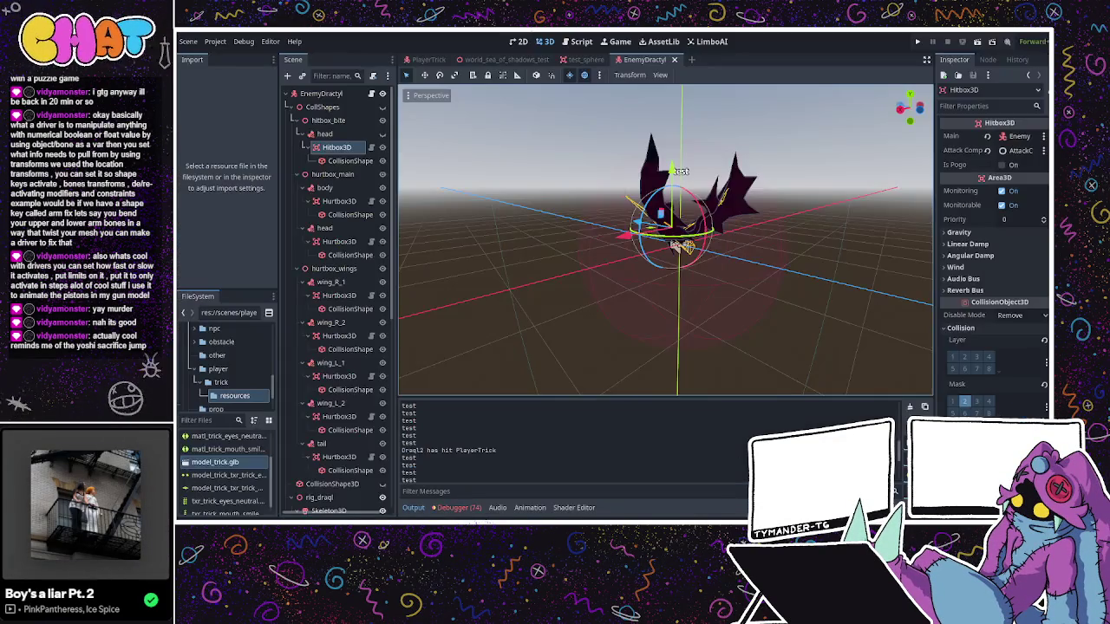
- Playtest punching the Dractyl, confirming the player's 'hp: 15 / 15' debug readout, then stop the game
left_click(918, 41)
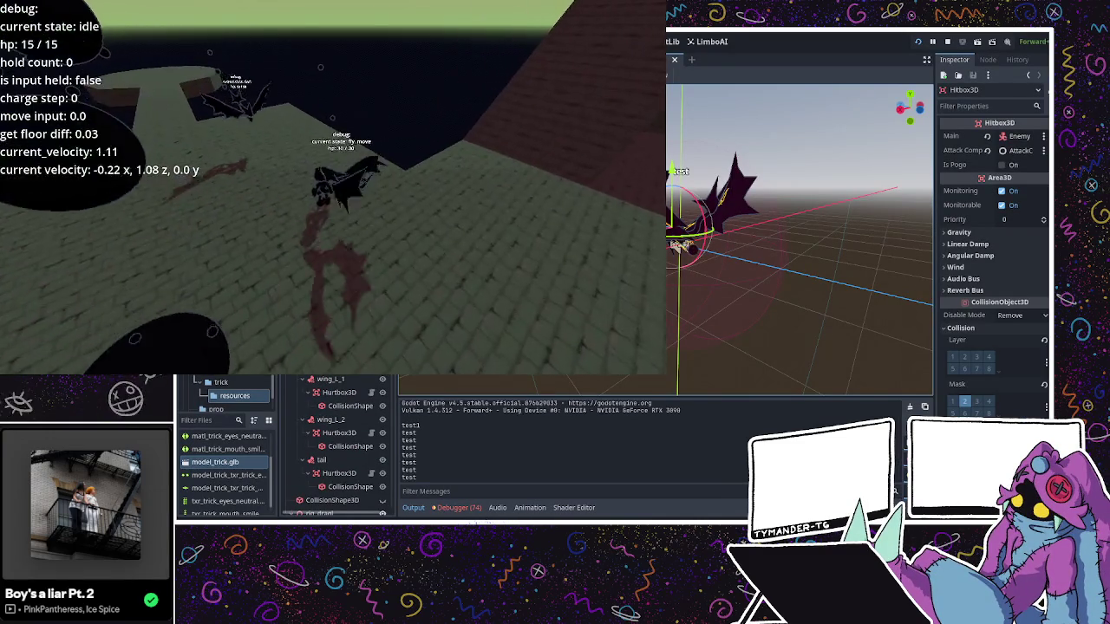
key("d")
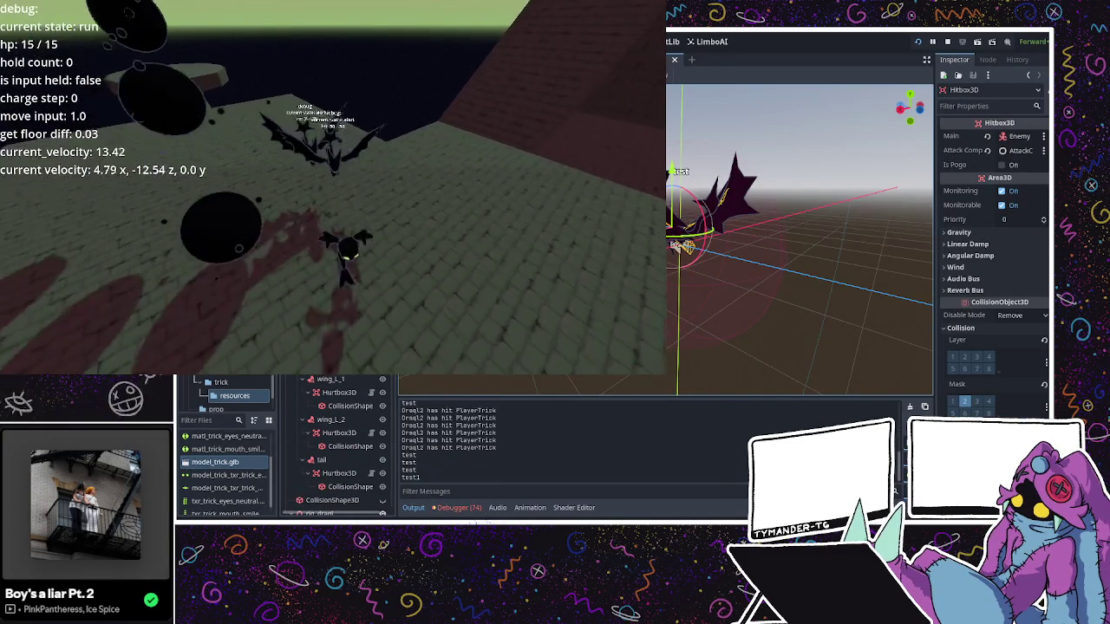
key("d")
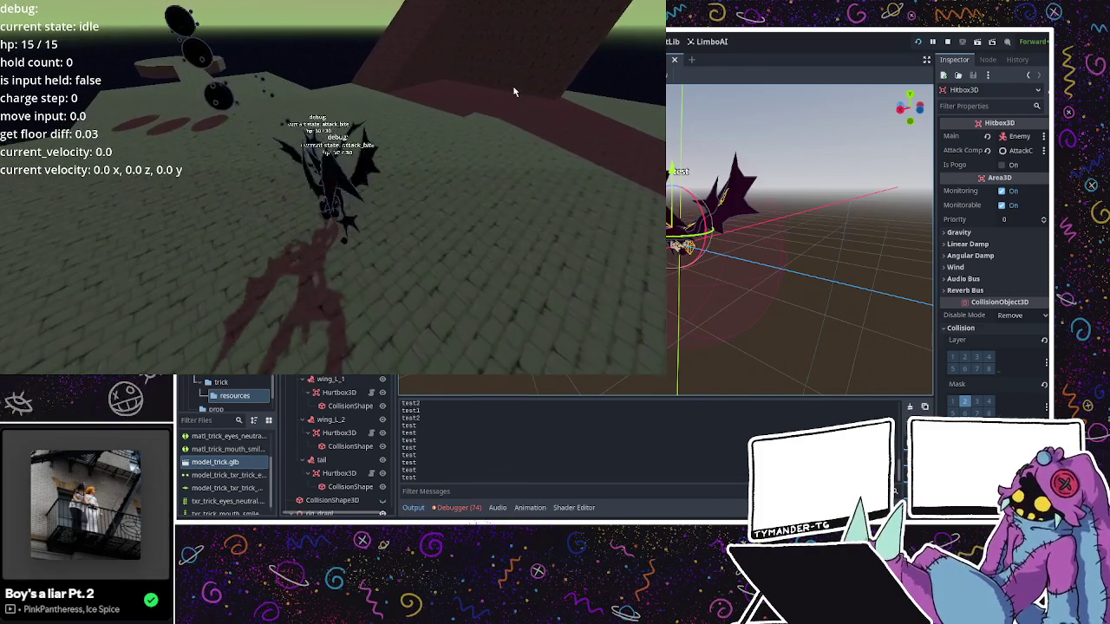
key("d")
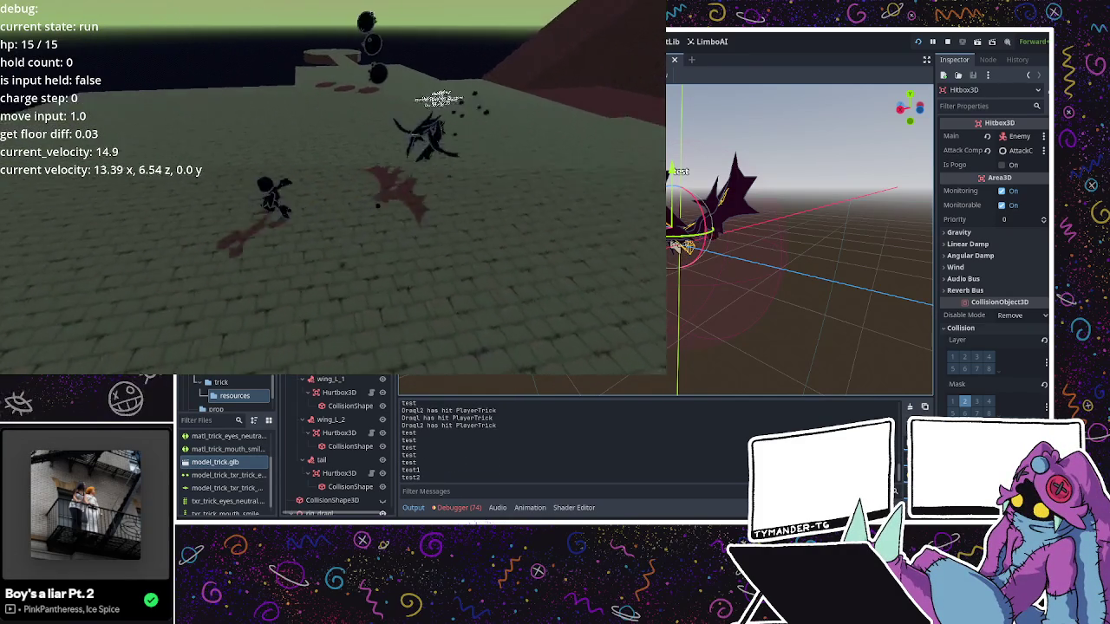
key("F8")
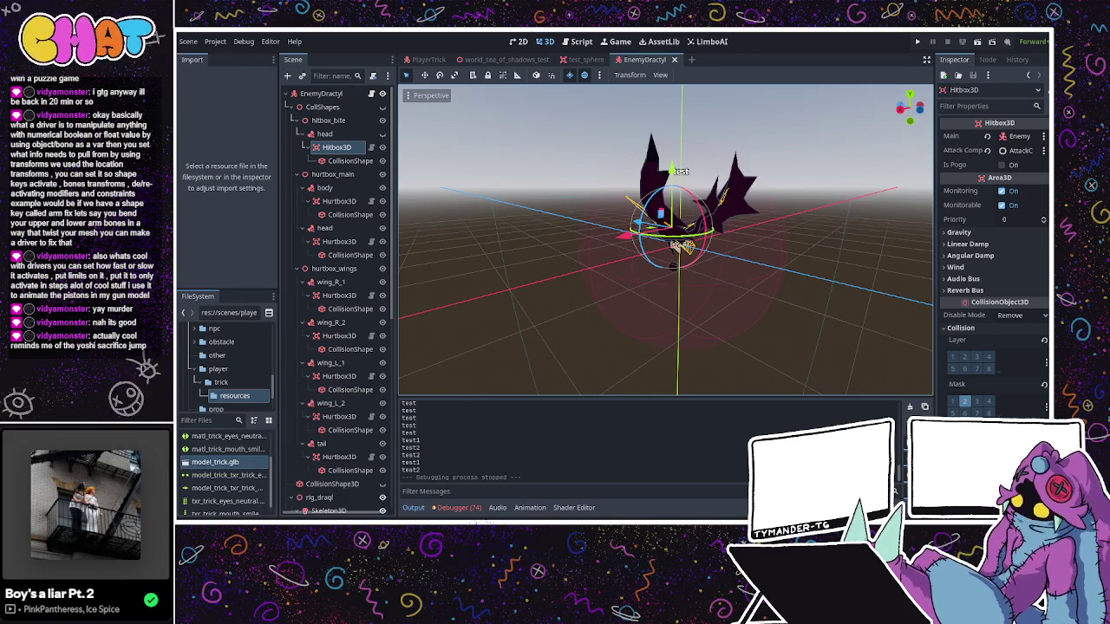
key("ctrl+F3")
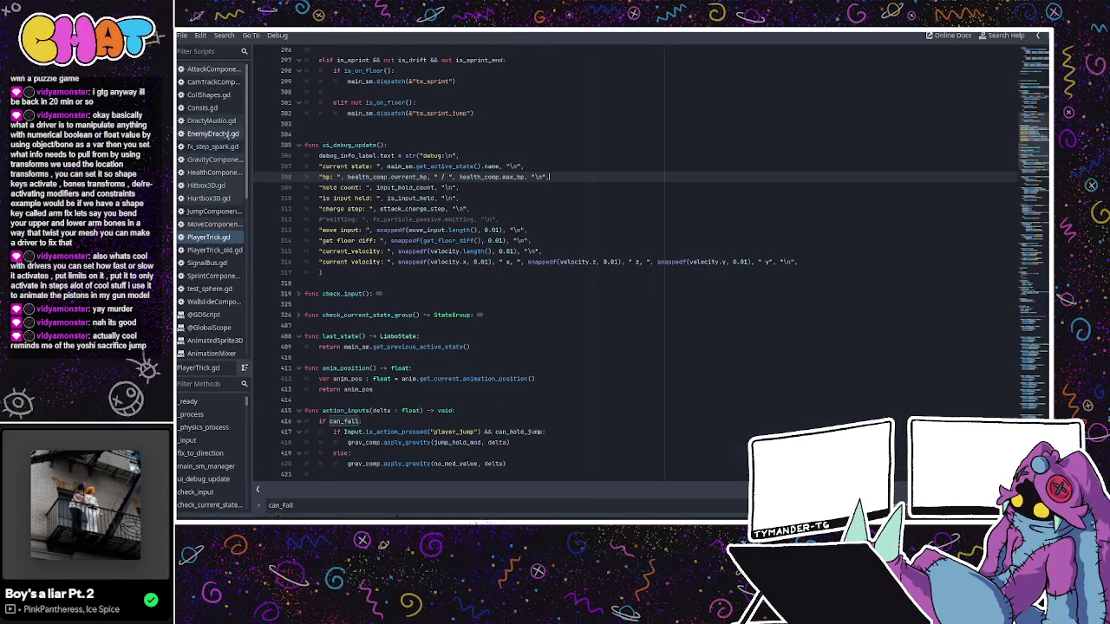
- Review the hit print statement on line 33 of Hitbox3D.gd
left_click(228, 135)
left_click(216, 159)
left_click(229, 133)
left_click(208, 173)
left_click(206, 186)
scroll(373, 230, "up", 8)
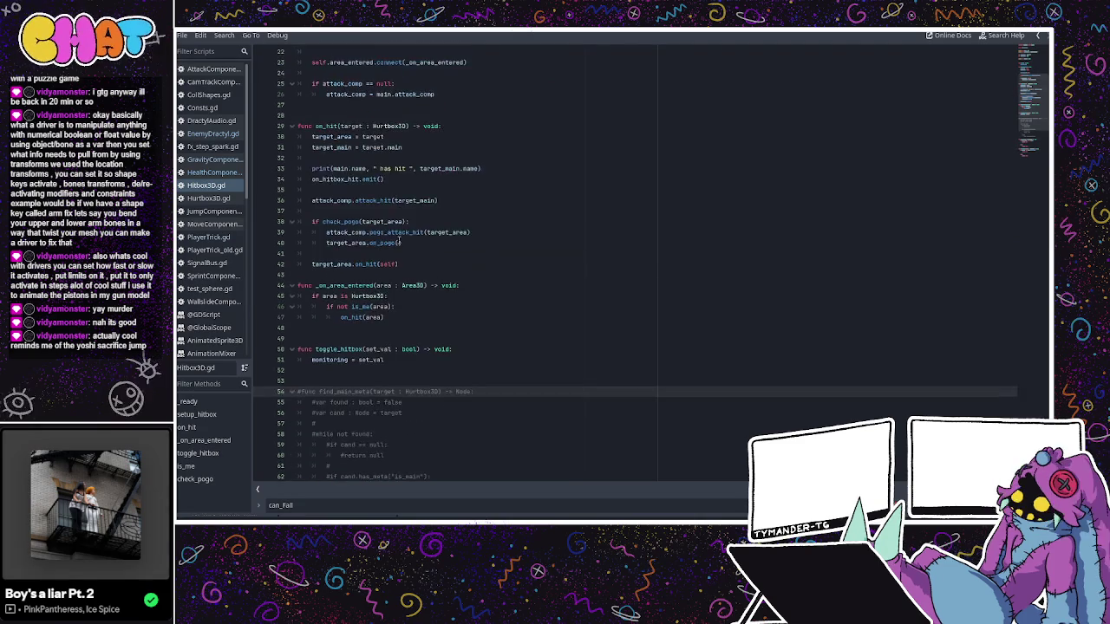
left_click(497, 259)
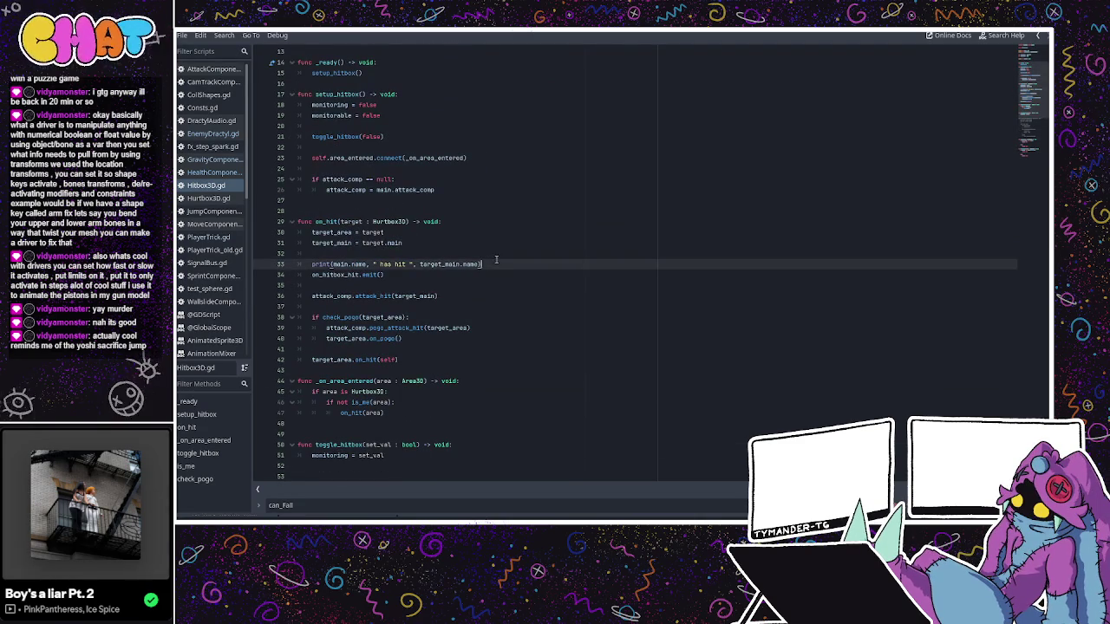
left_click(343, 262)
- In the EnemyDractyl scene, inspect the head and body Hurtbox3D collision settings
key("ctrl+F2")
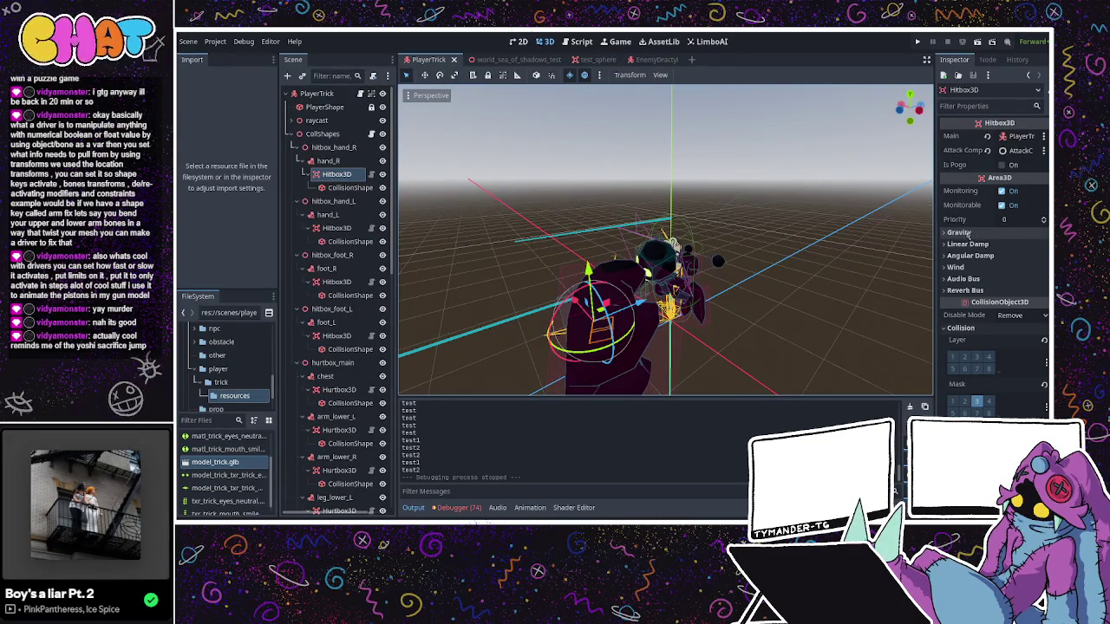
left_click(643, 59)
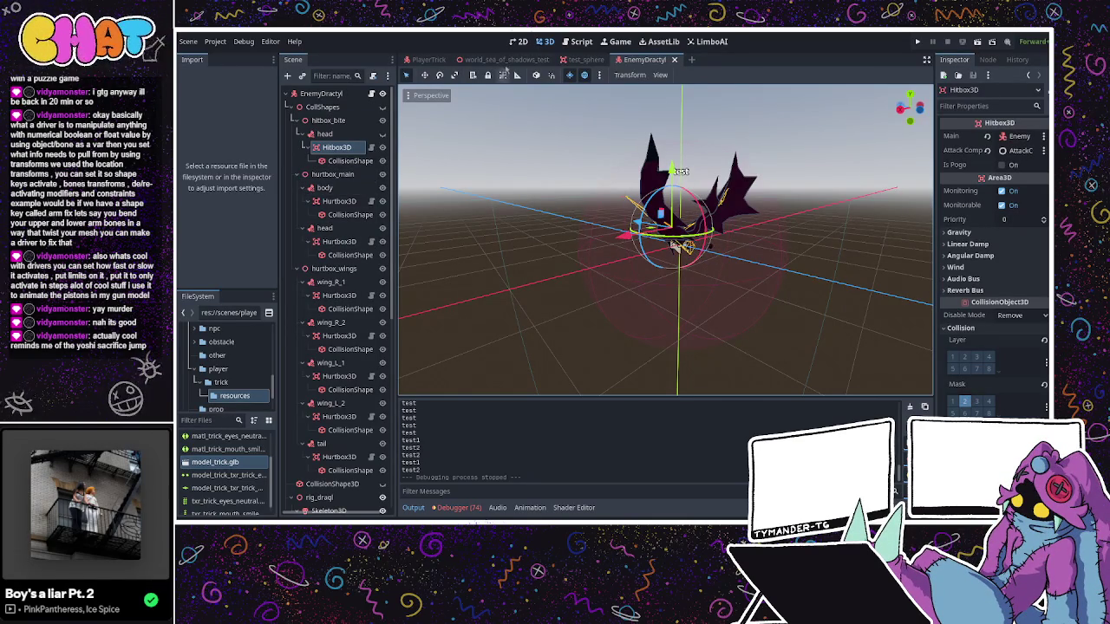
left_click(428, 59)
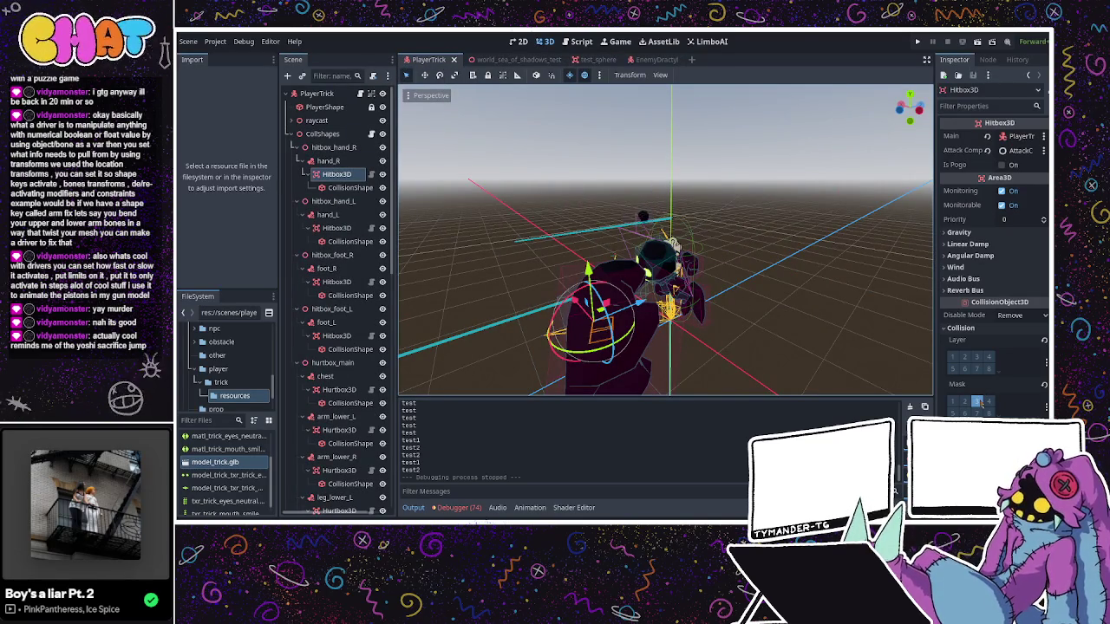
left_click(656, 61)
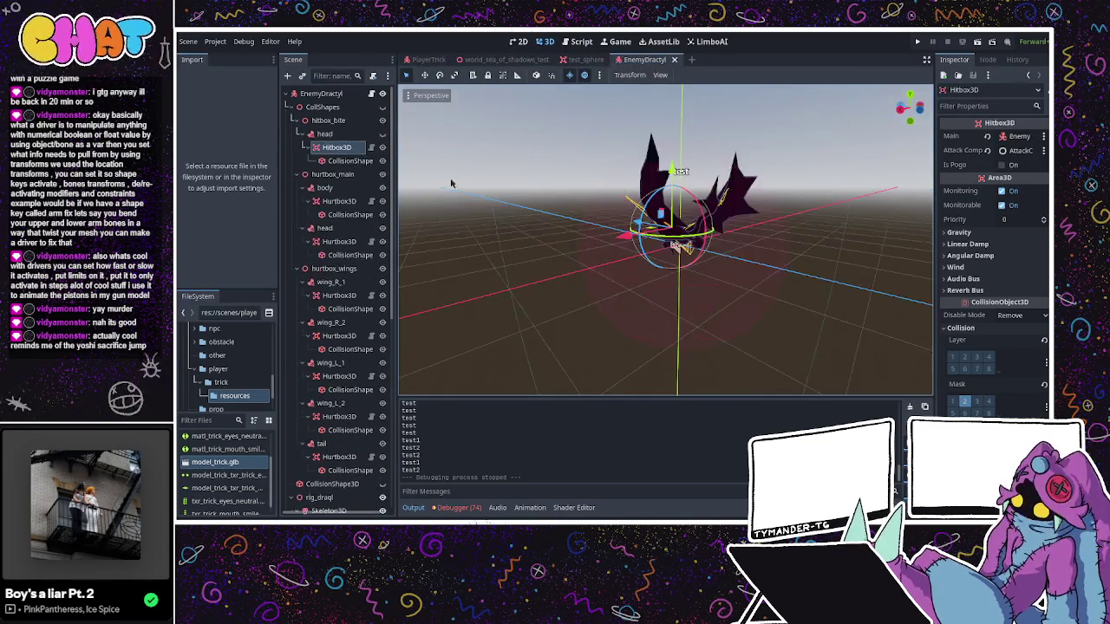
left_click(337, 245)
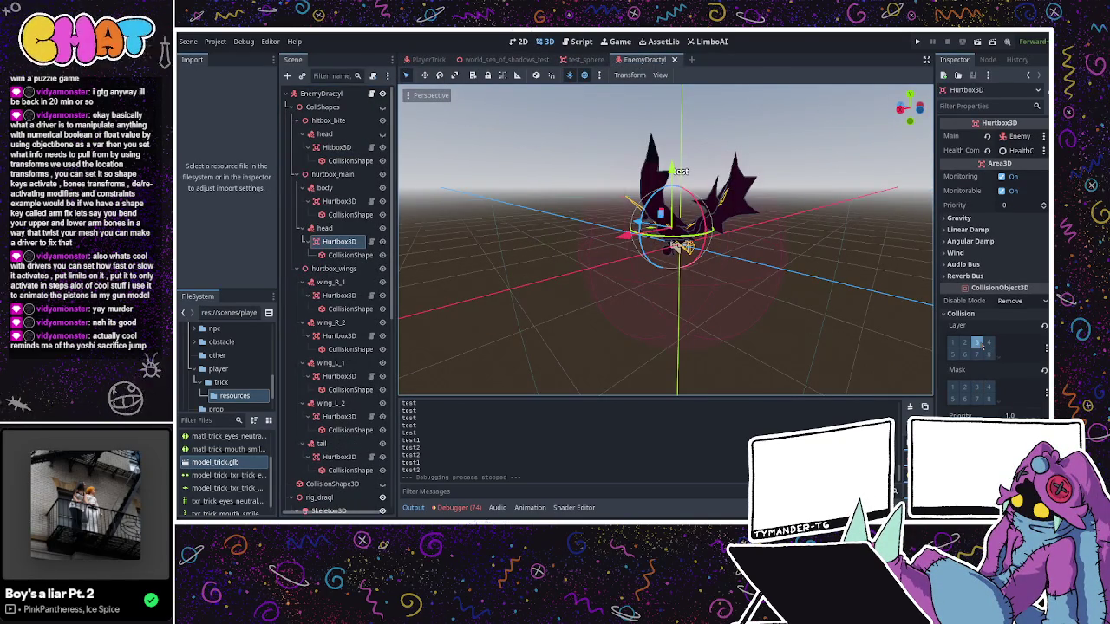
left_click(334, 201)
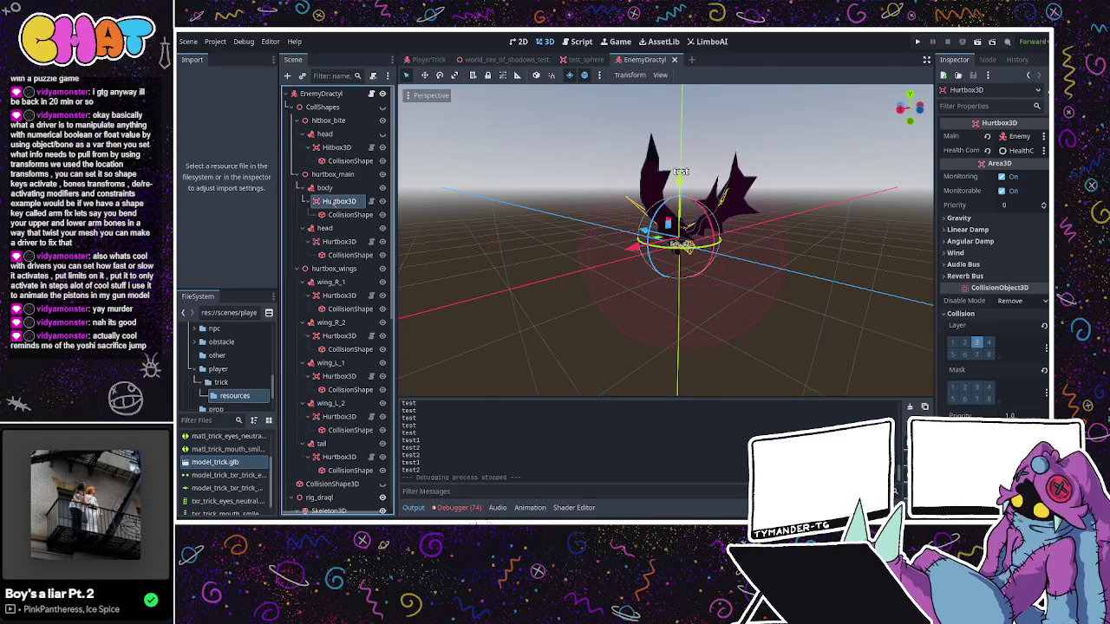
- Check the wing_R_1, wing_L_1 and wing_L_2 hurtboxes' collision layers, then go to the test_sphere scene
left_click(331, 282)
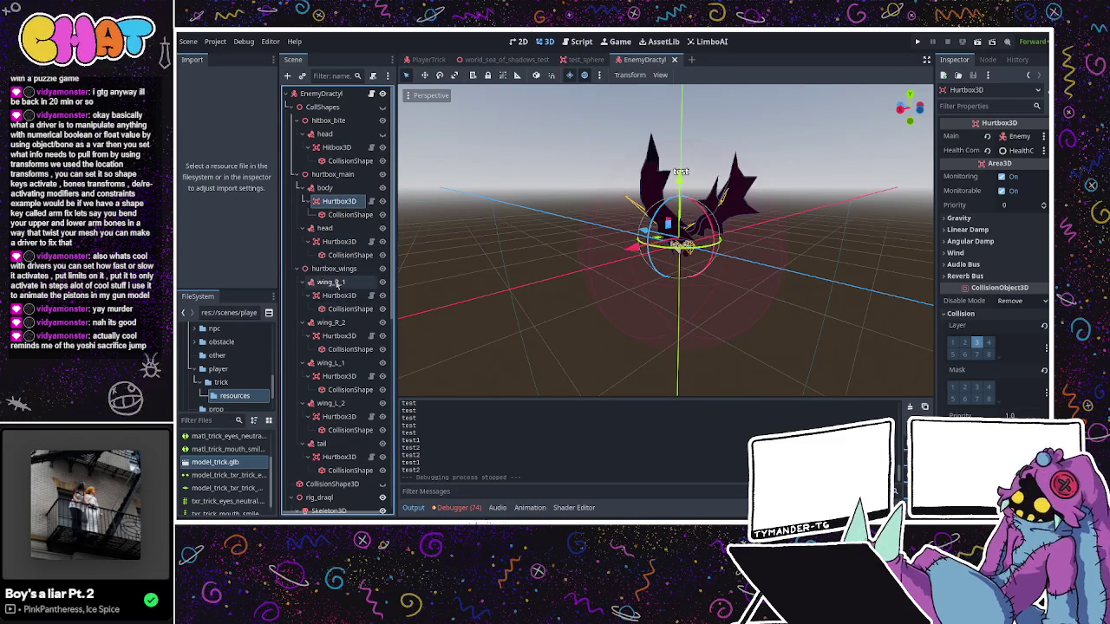
left_click(330, 229)
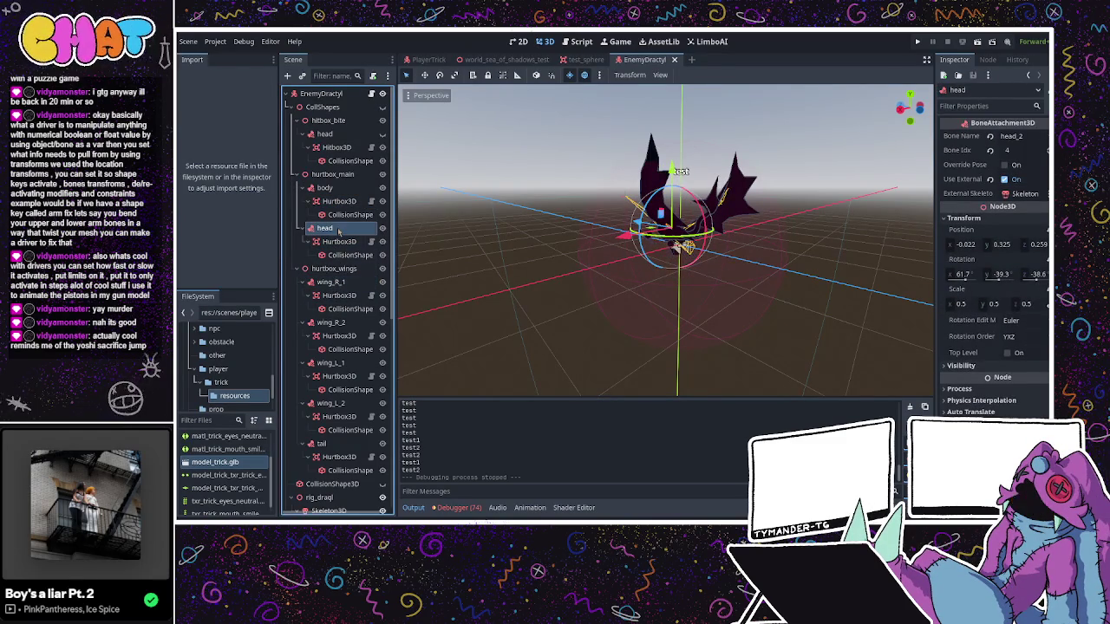
left_click(339, 242)
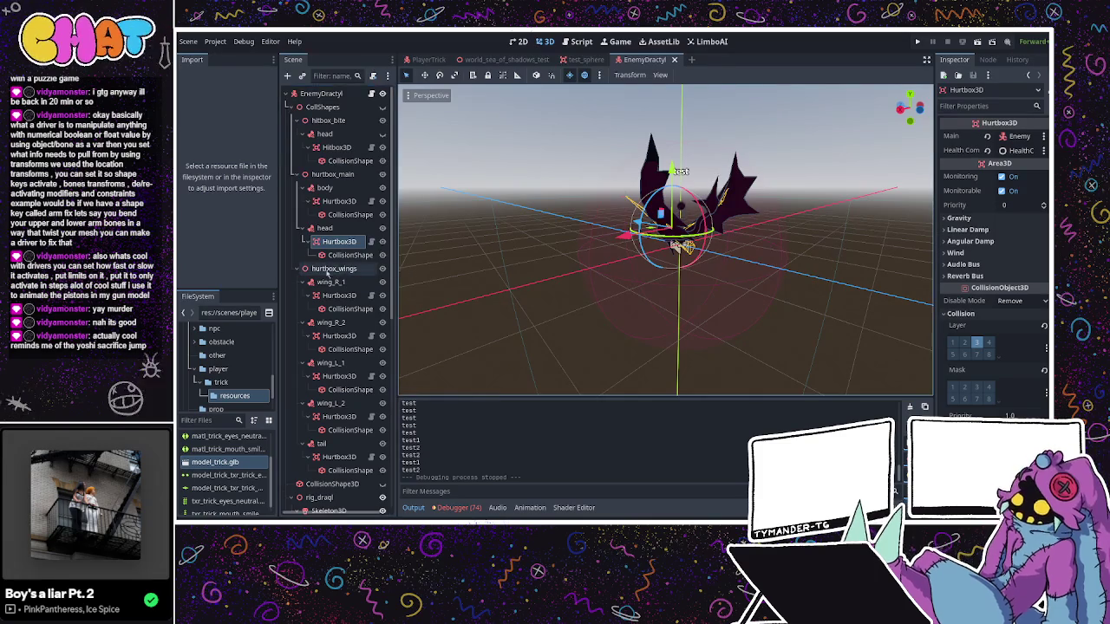
left_click(338, 295)
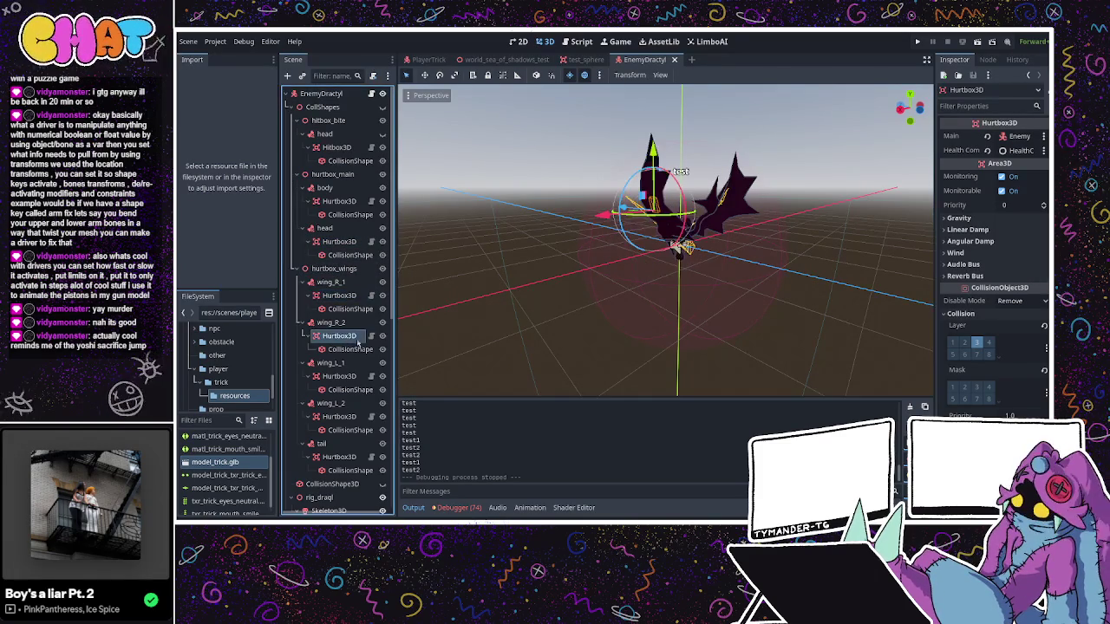
left_click(338, 377)
left_click(334, 417)
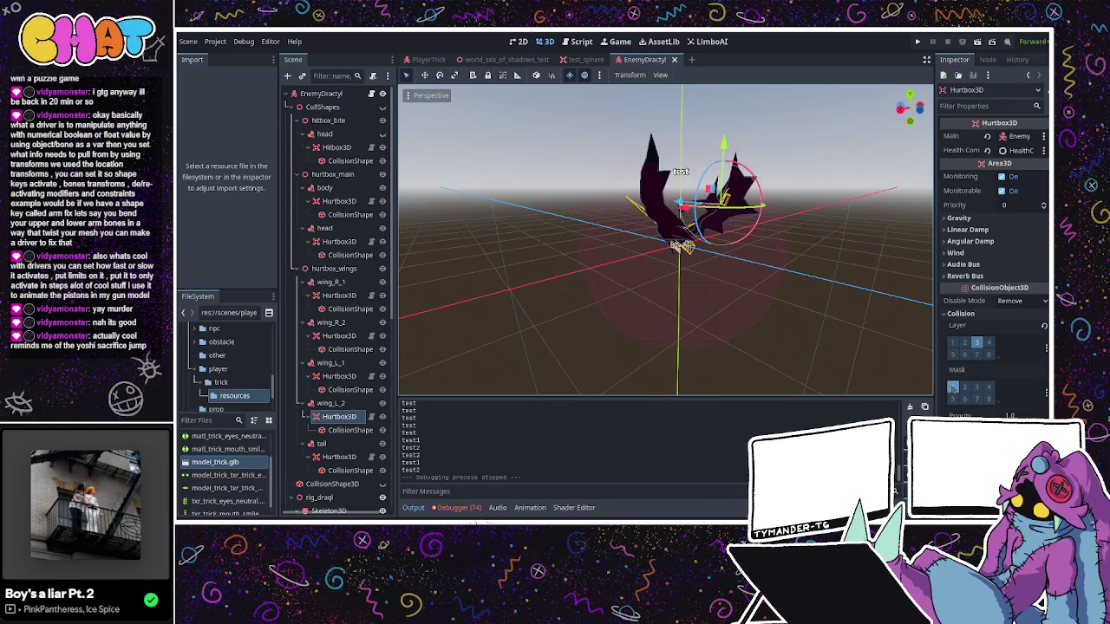
left_click(338, 376)
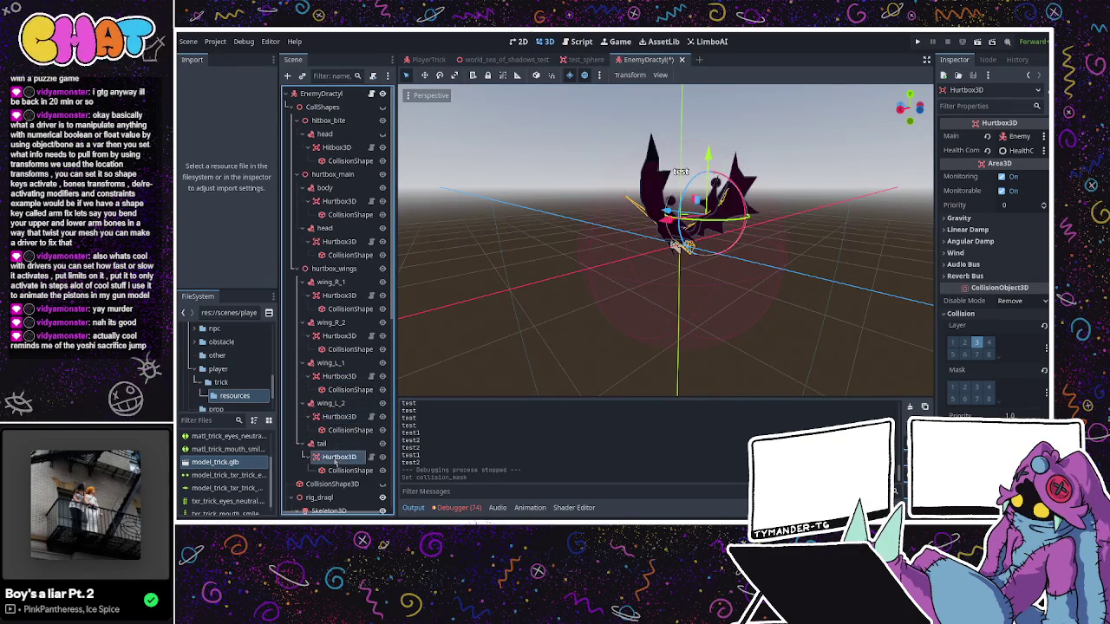
left_click(585, 60)
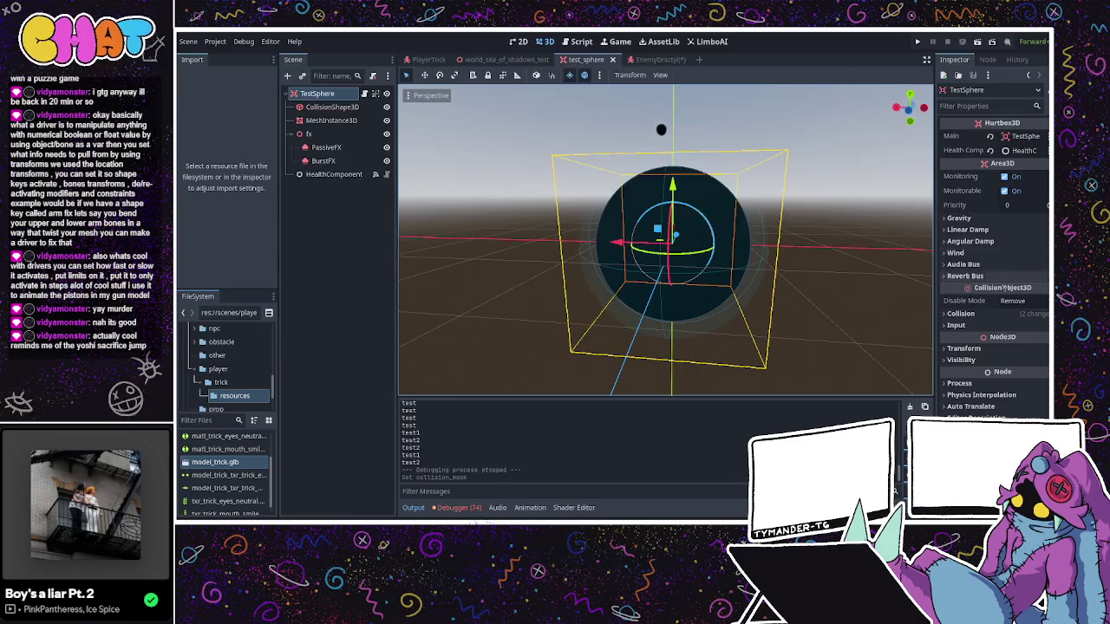
- Open a new line at the start of test_sphere.gd's _on_health_component_atk_hit, above fx_burst()
left_click(962, 314)
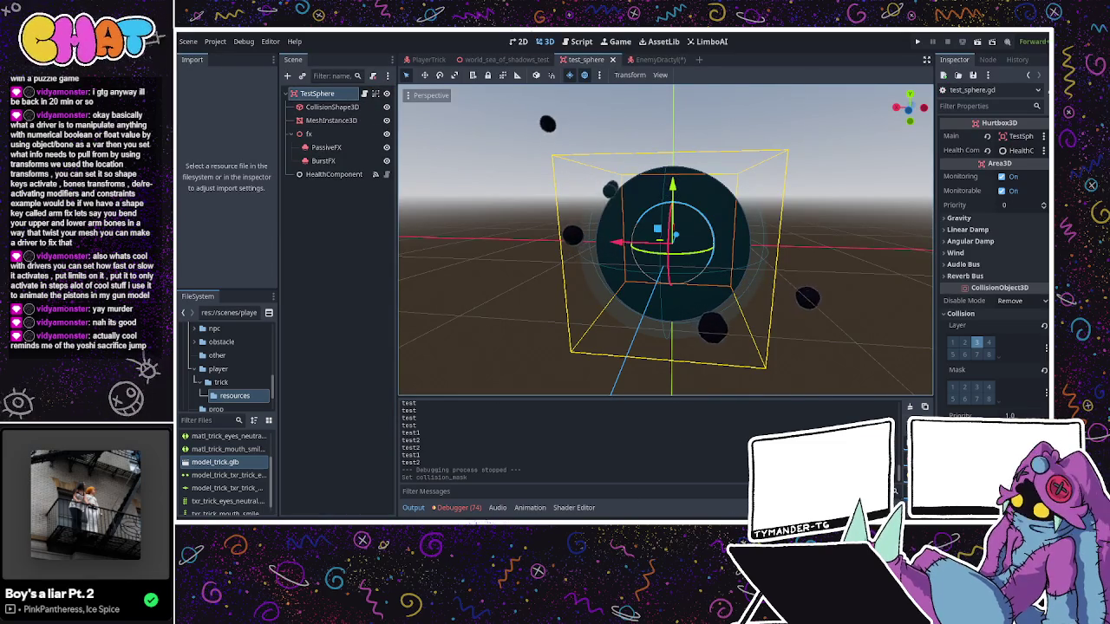
key("ctrl+F3")
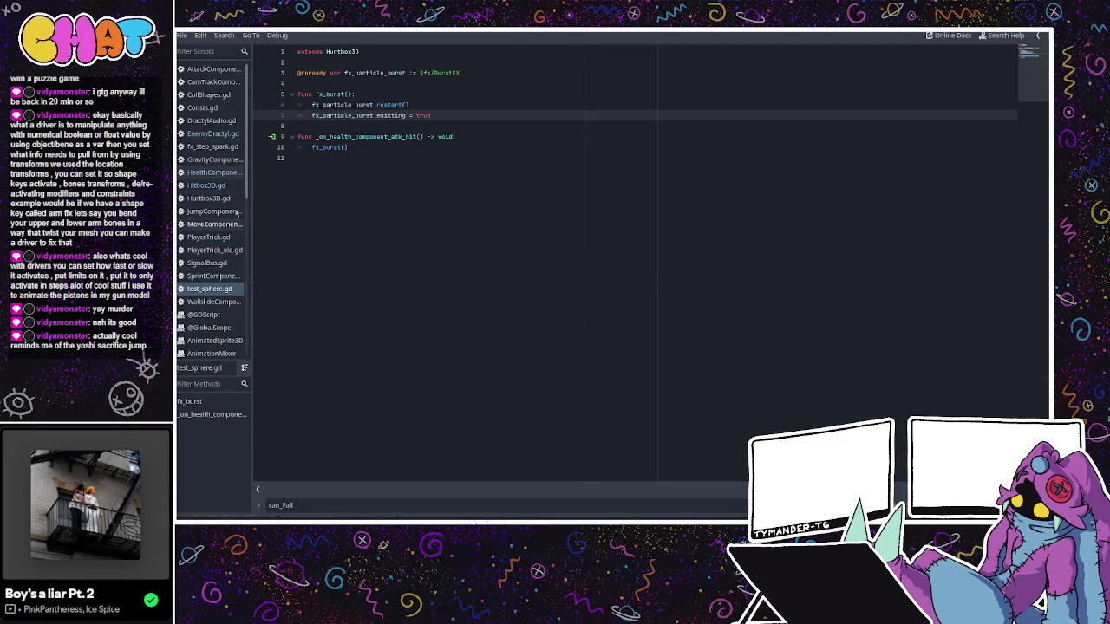
left_click(339, 145)
left_click(420, 93)
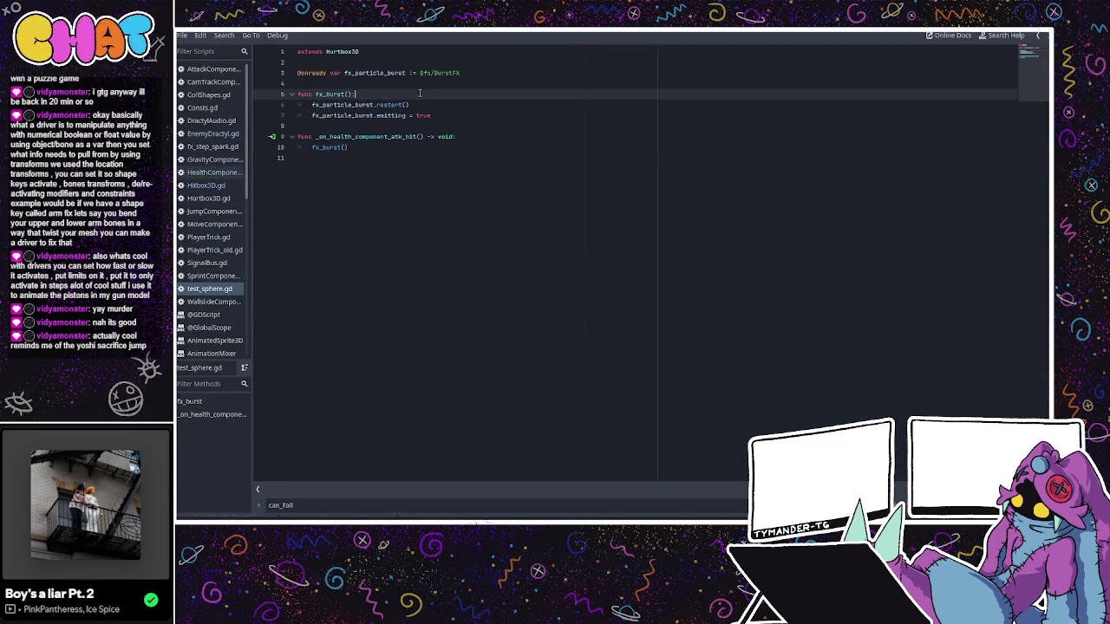
left_click(395, 147)
left_click(468, 139)
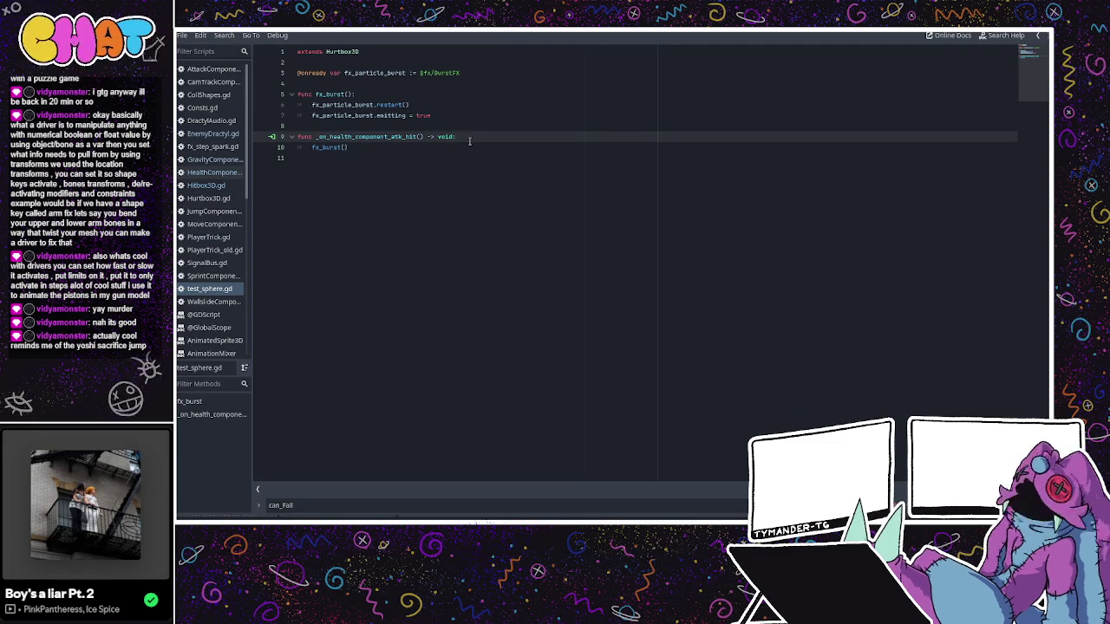
key("Return")
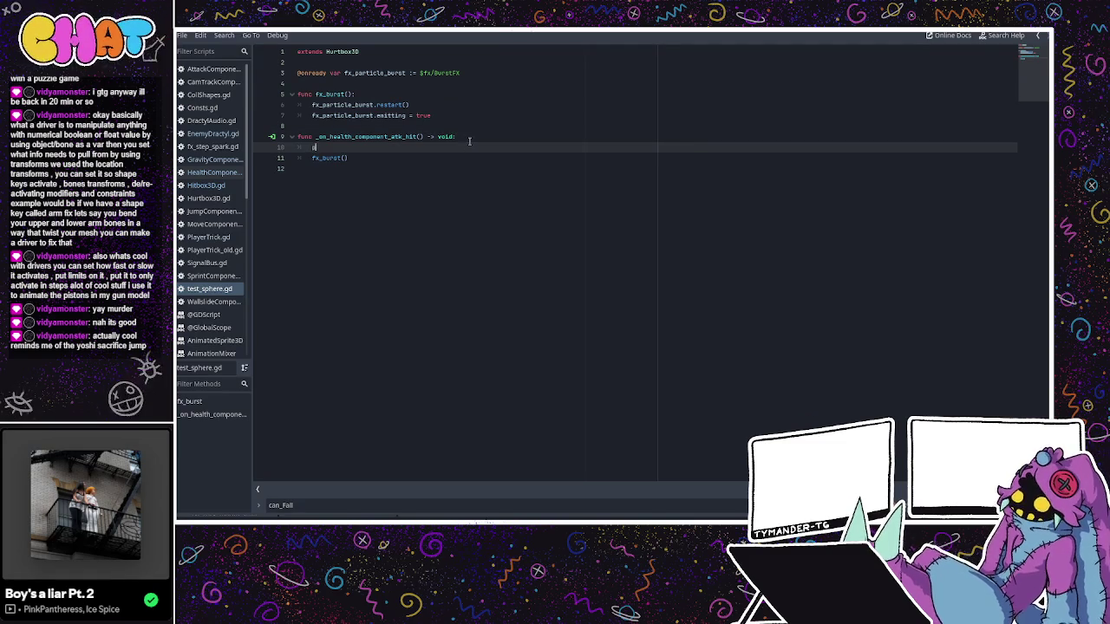